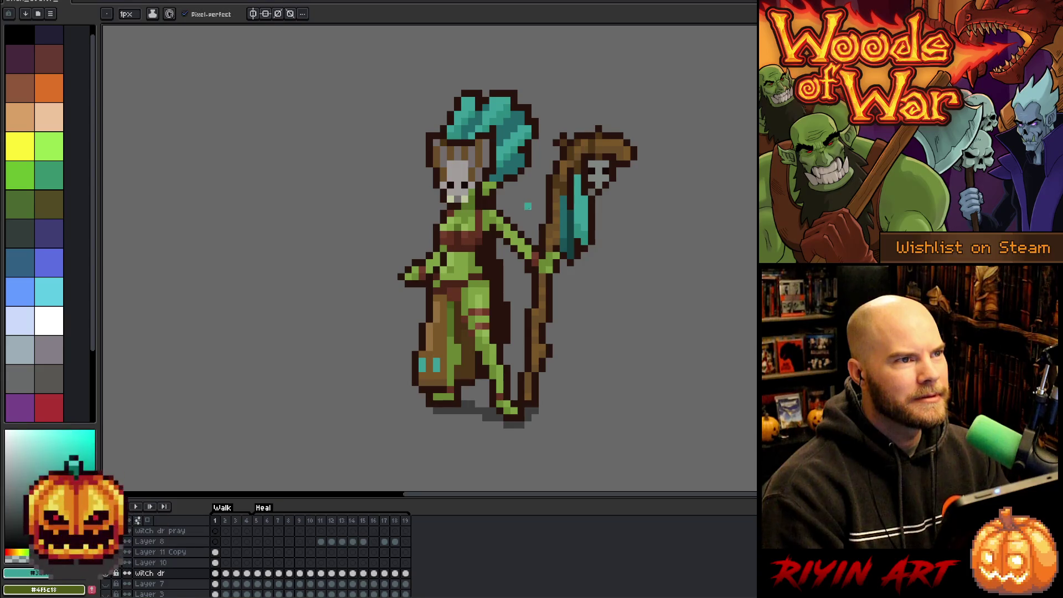
# Step: Eyedrop several teal shades from the witch doctor's hair, ending on the brighter teal
pyautogui.press('alt')
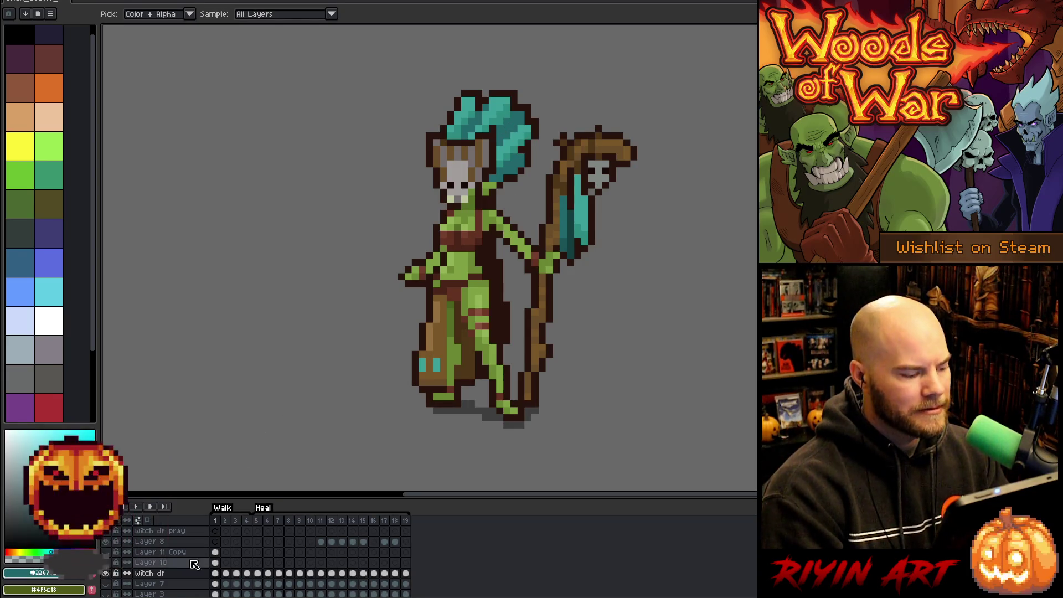
pyautogui.press('b')
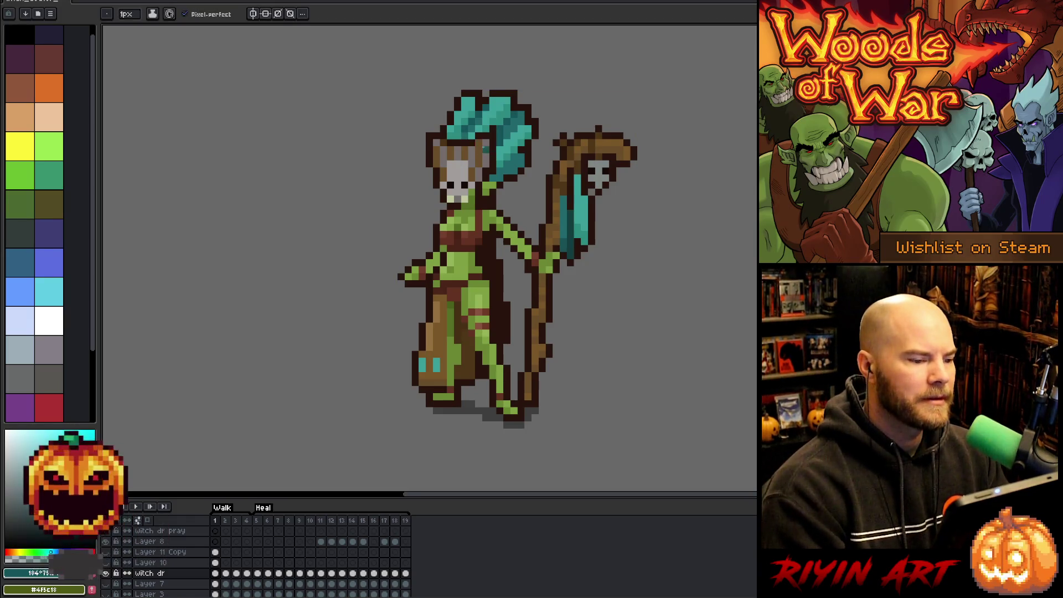
pyautogui.keyDown('alt'); pyautogui.click(470, 135); pyautogui.keyUp('alt')
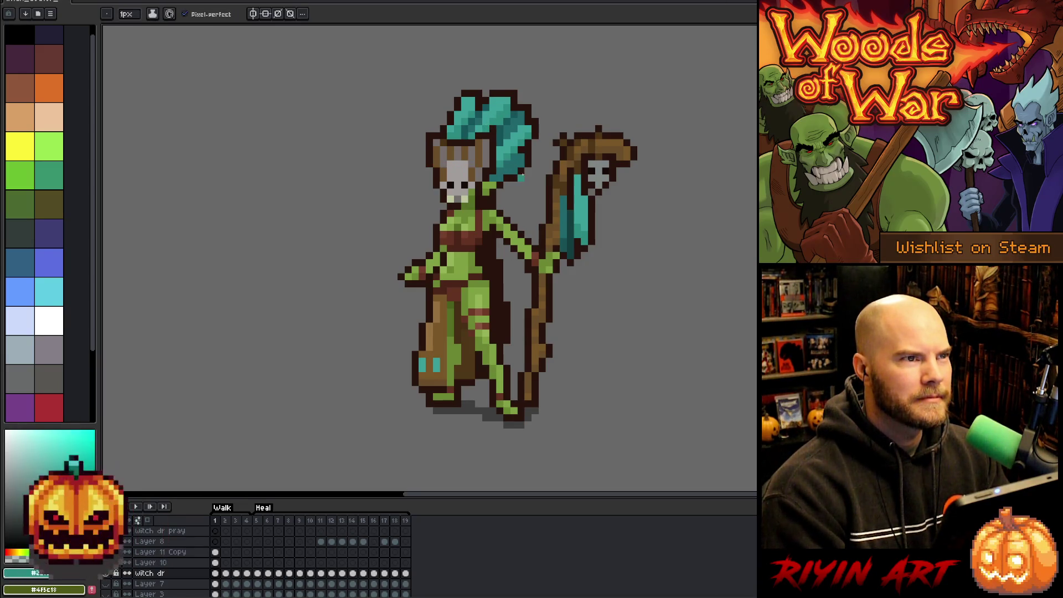
pyautogui.keyDown('alt'); pyautogui.click(503, 133); pyautogui.keyUp('alt')
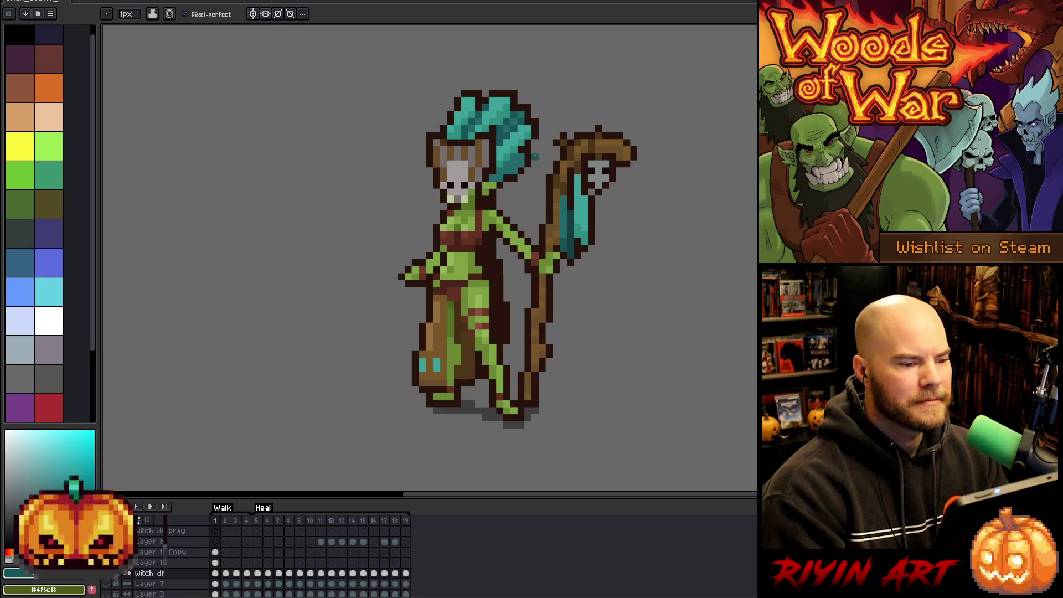
pyautogui.keyDown('alt'); pyautogui.click(514, 159); pyautogui.keyUp('alt')
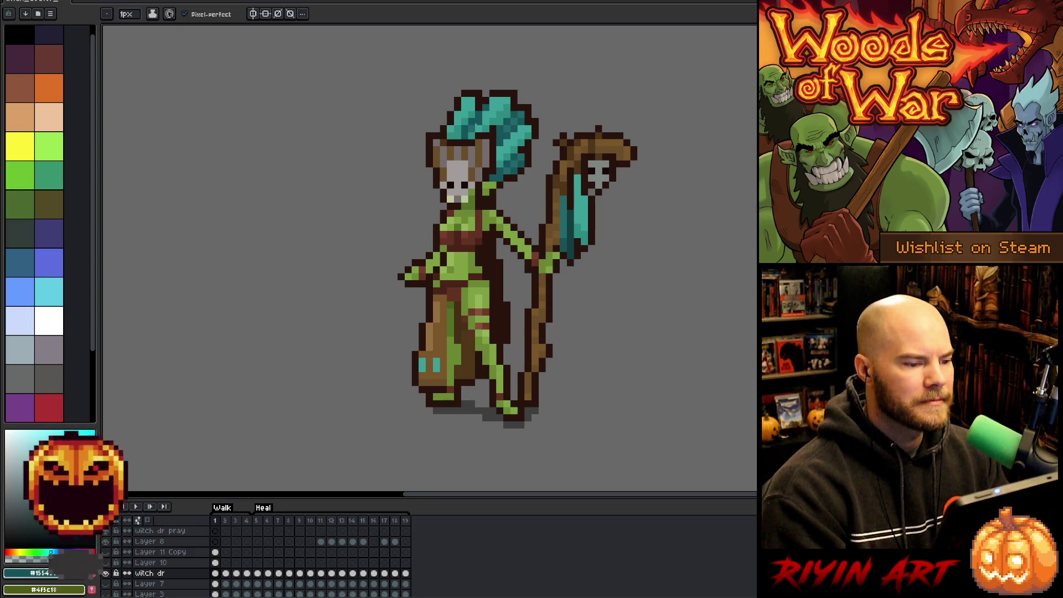
pyautogui.keyDown('alt'); pyautogui.click(511, 118); pyautogui.keyUp('alt')
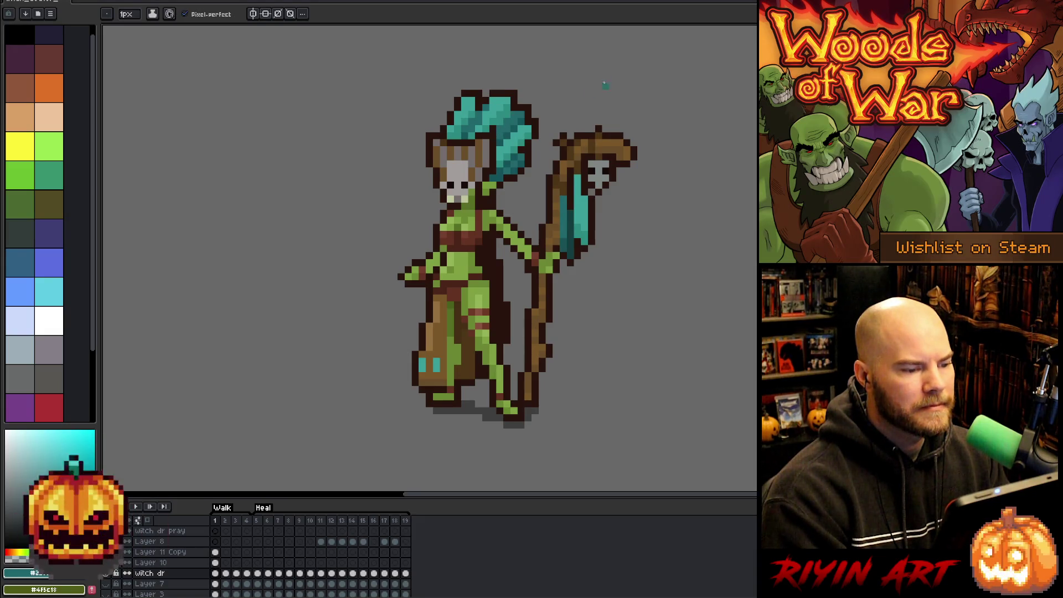
pyautogui.press('i')
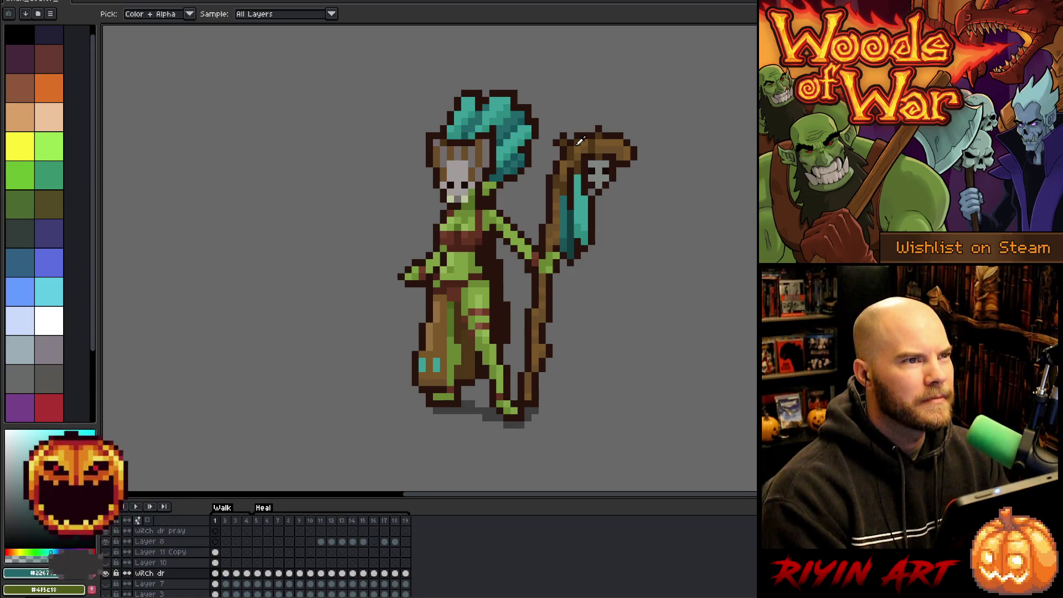
# Step: Sample a darker teal from the sprite and save the file with Ctrl+S
pyautogui.press('v')
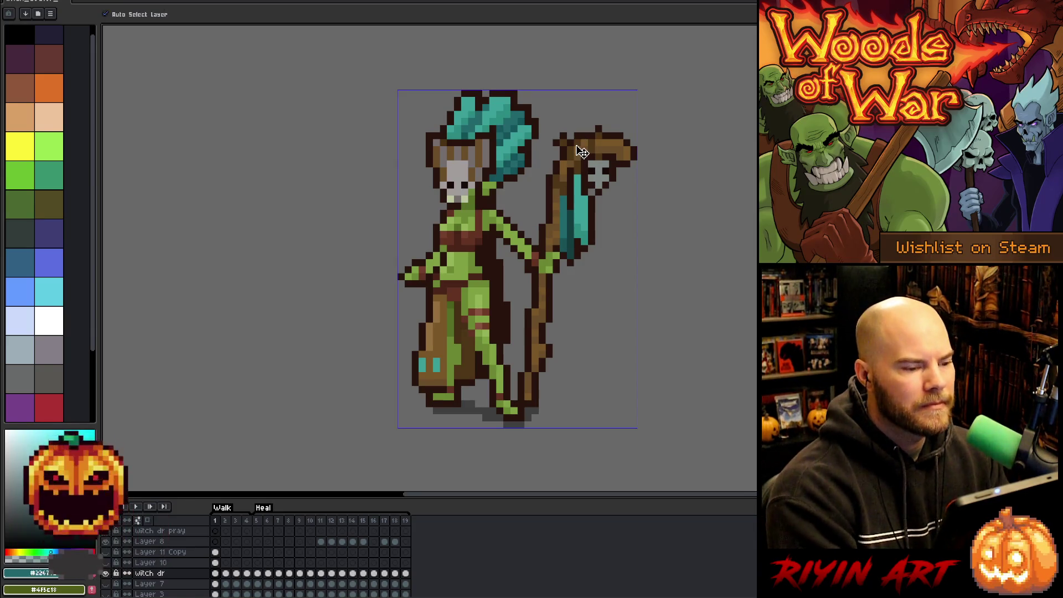
pyautogui.press('i')
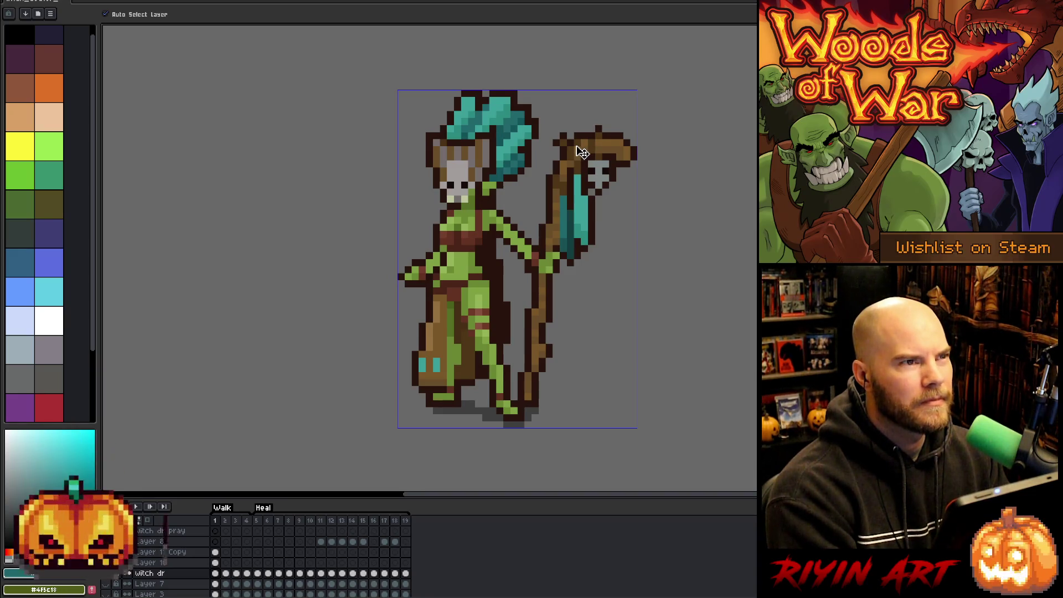
pyautogui.press('v')
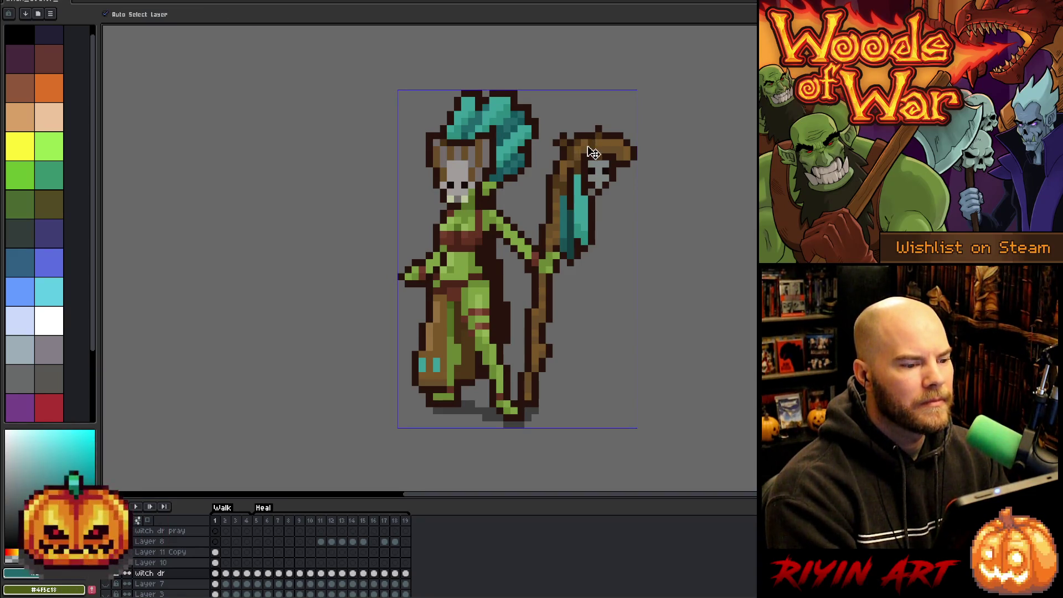
pyautogui.press('i')
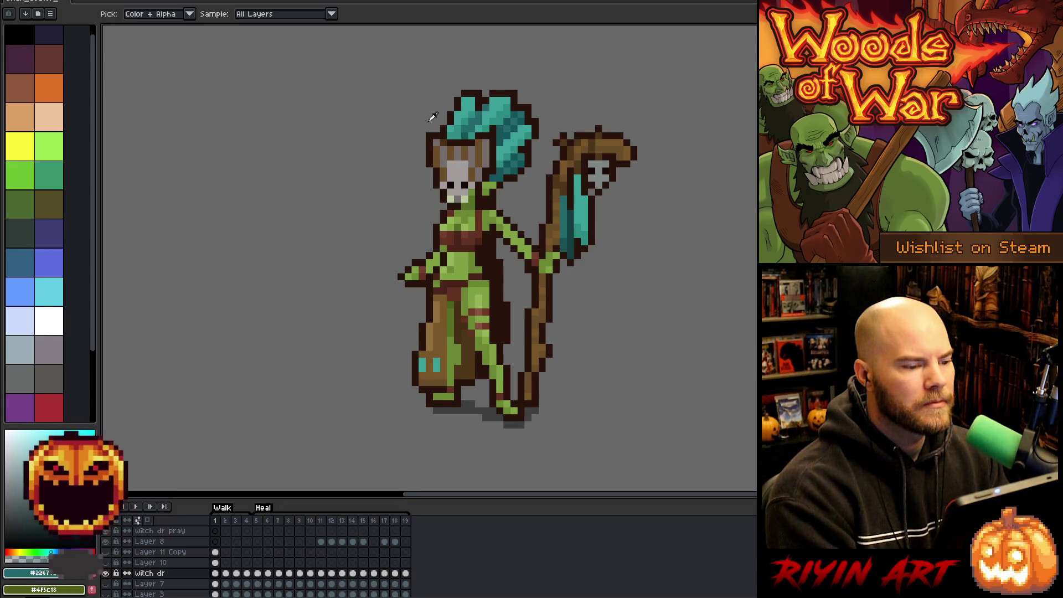
pyautogui.click(467, 128)
pyautogui.press('b')
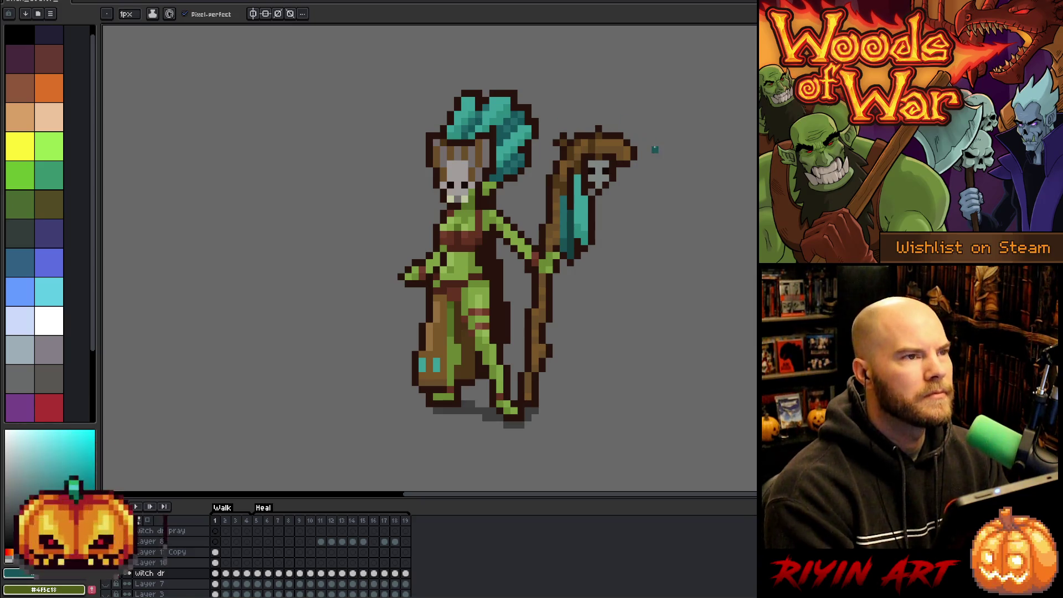
pyautogui.hotkey('ctrl', 's')
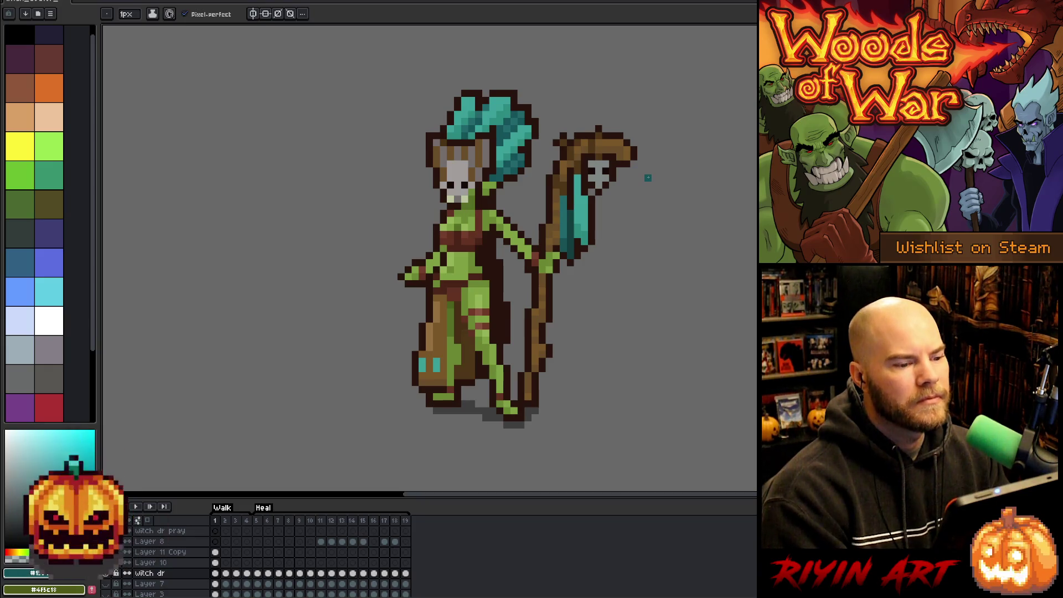
# Step: Eyedrop several colours from the staff, ending on a darker staff colour
pyautogui.keyDown('alt'); pyautogui.click(590, 230); pyautogui.keyUp('alt')
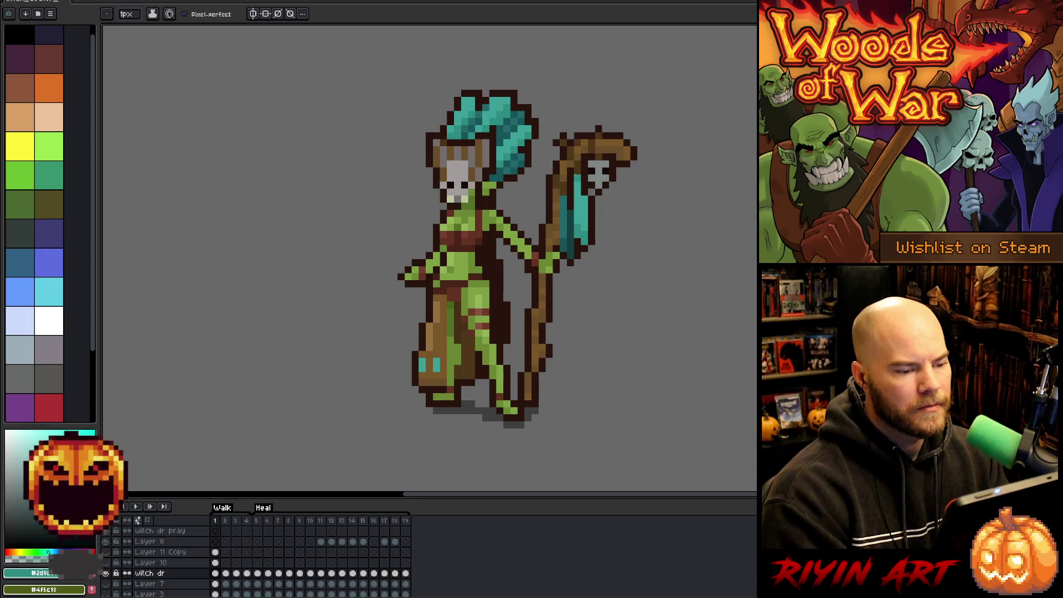
pyautogui.keyDown('alt'); pyautogui.click(567, 238); pyautogui.keyUp('alt')
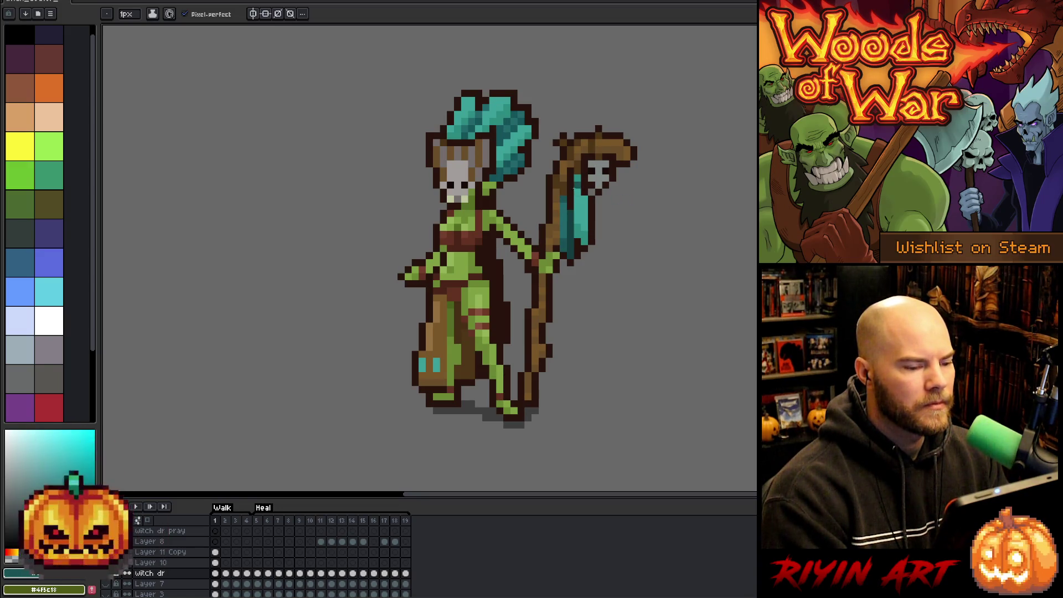
pyautogui.press('alt')
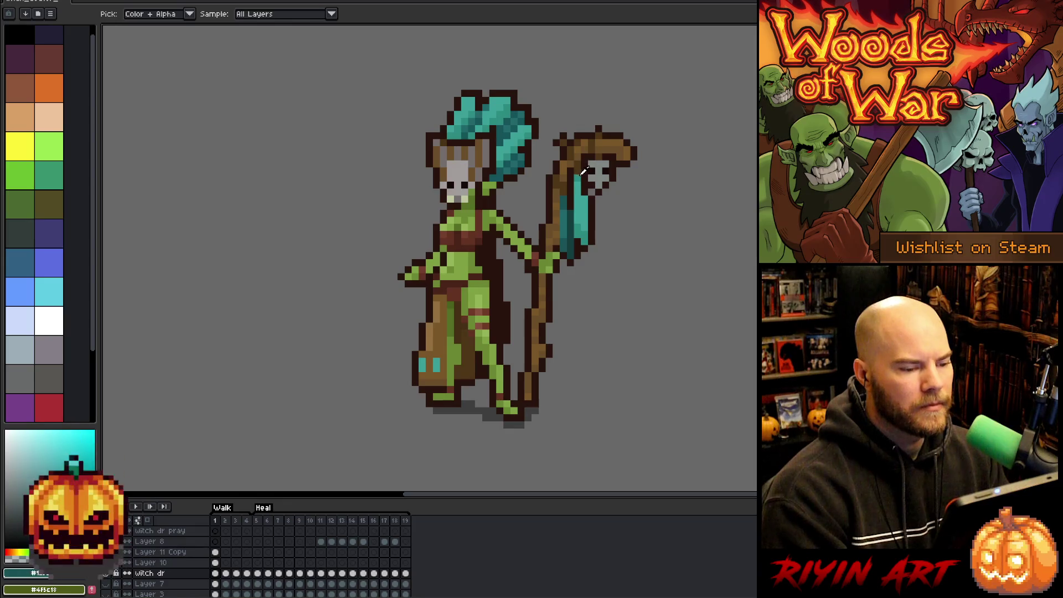
pyautogui.keyDown('alt'); pyautogui.click(581, 175); pyautogui.keyUp('alt')
pyautogui.keyDown('alt'); pyautogui.click(588, 200); pyautogui.keyUp('alt')
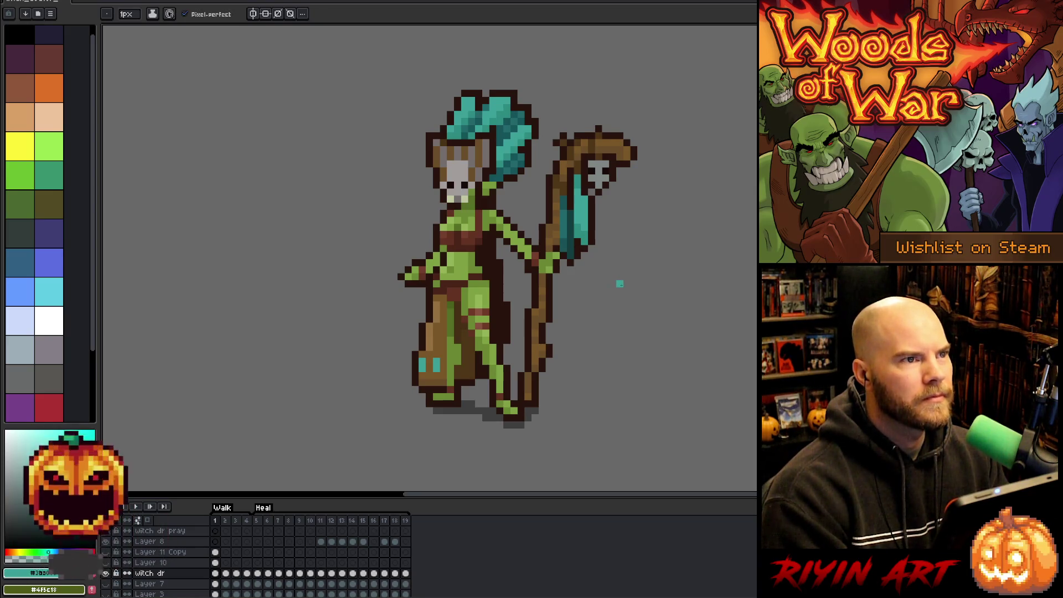
pyautogui.press('alt')
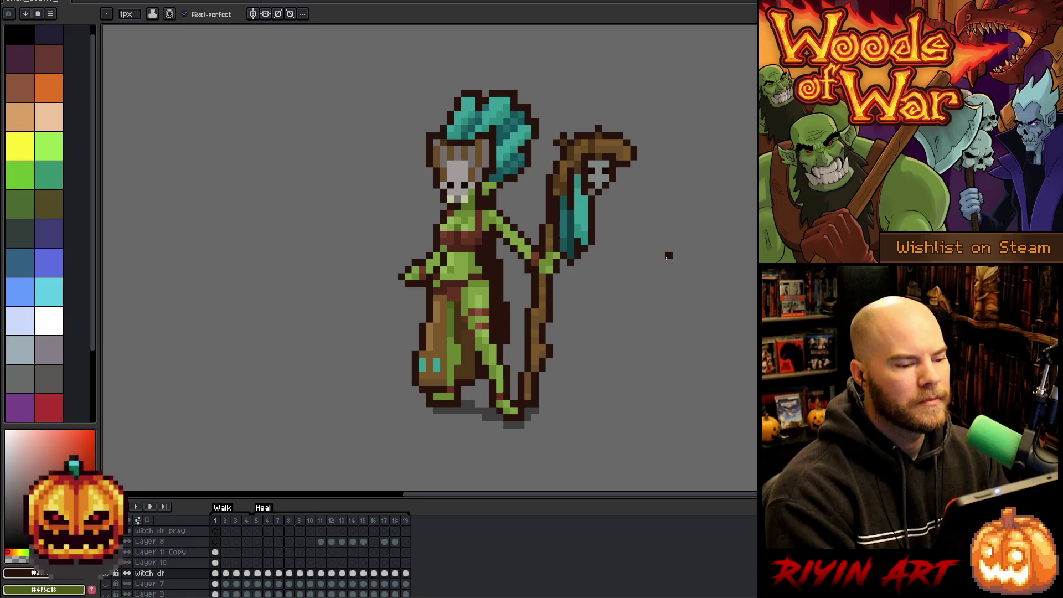
pyautogui.press('v')
pyautogui.press('b')
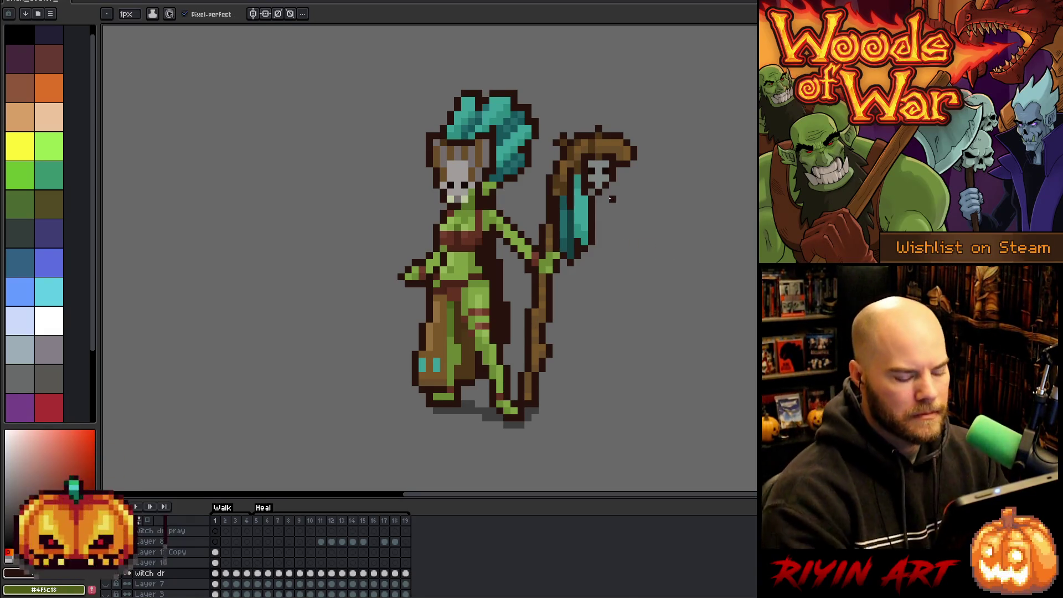
pyautogui.press('g')
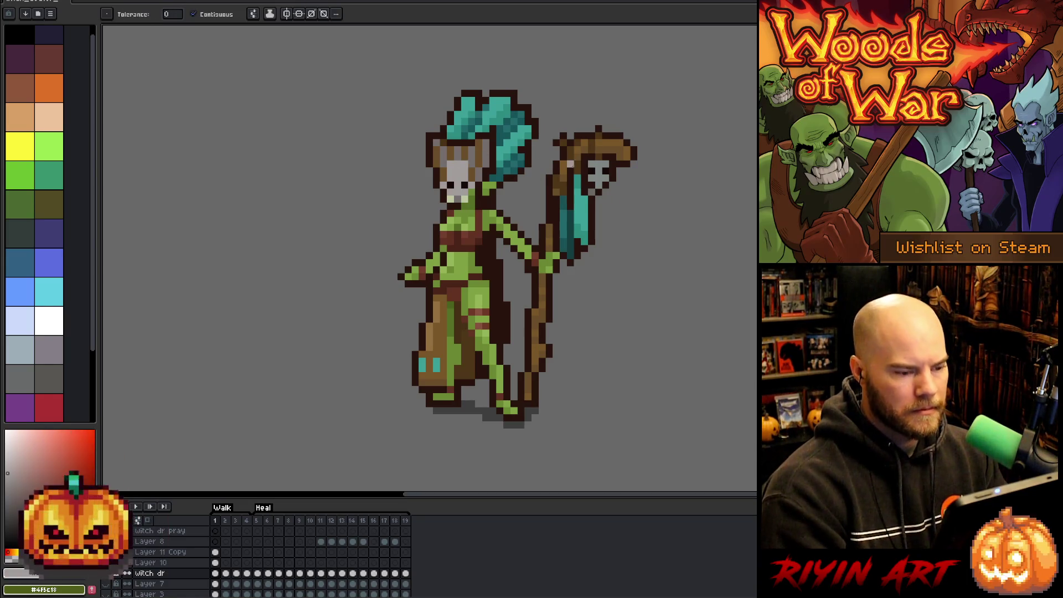
# Step: Paint over the staff skull's grey pixels to darken them
pyautogui.press('i')
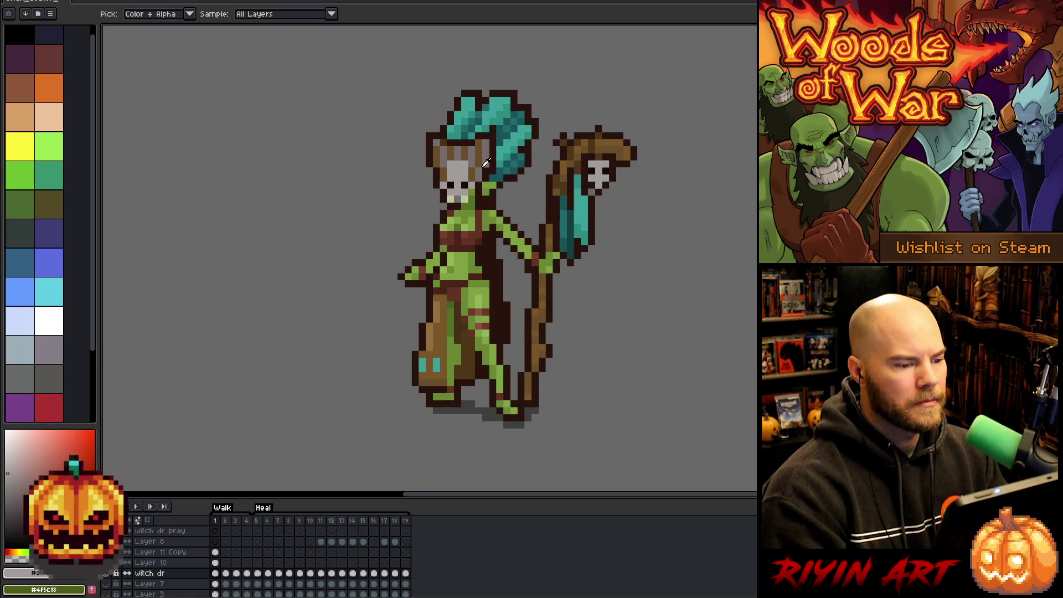
pyautogui.press('b')
pyautogui.moveTo(599, 158); pyautogui.dragTo(598, 183)
pyautogui.press('i')
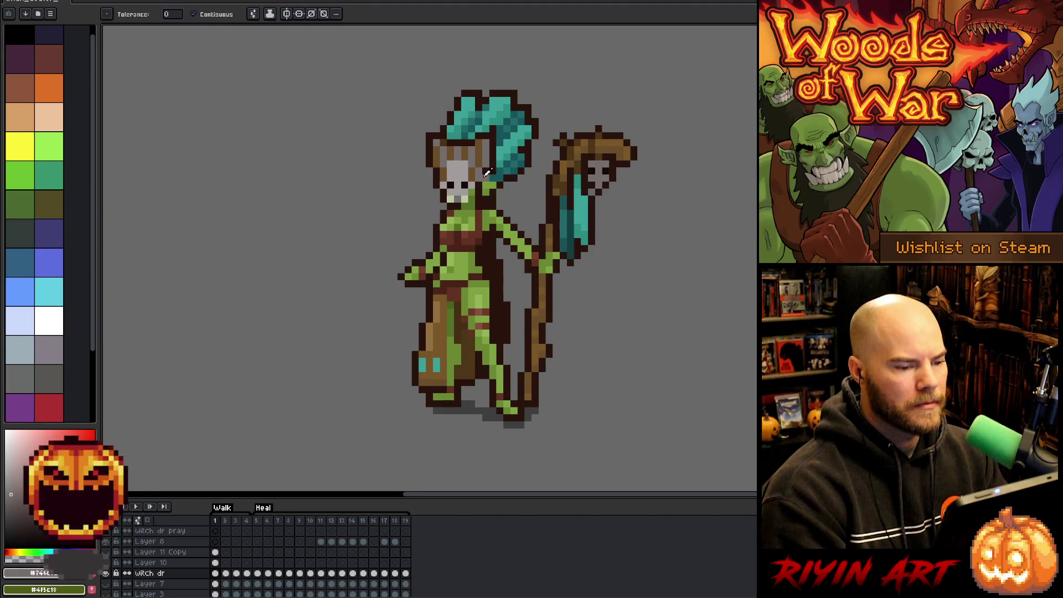
pyautogui.click(464, 169)
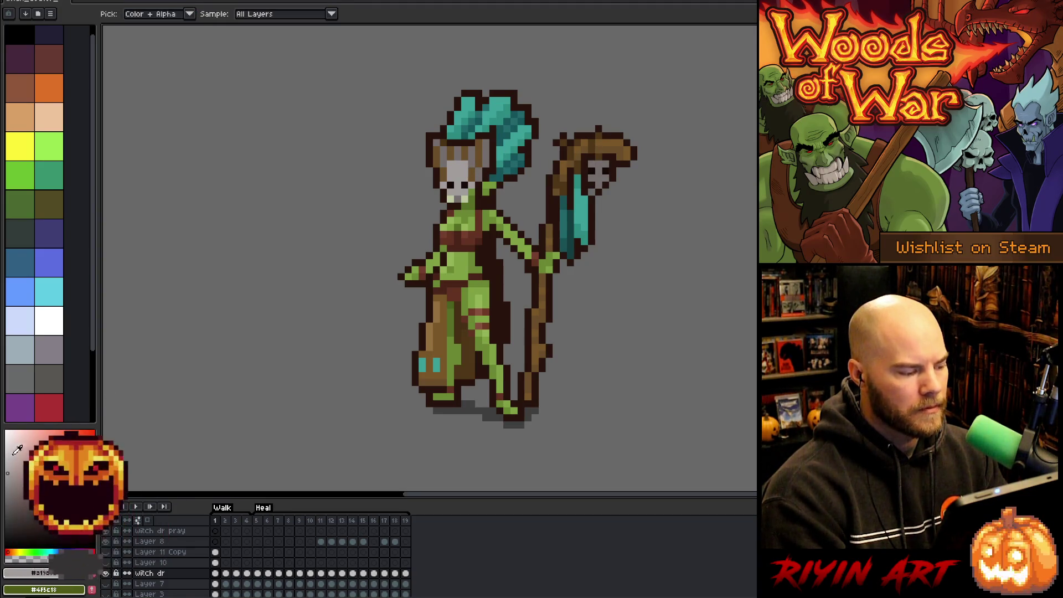
# Step: Pick a new drawing colour and shift its hue toward orange in the colour picker
pyautogui.press('v')
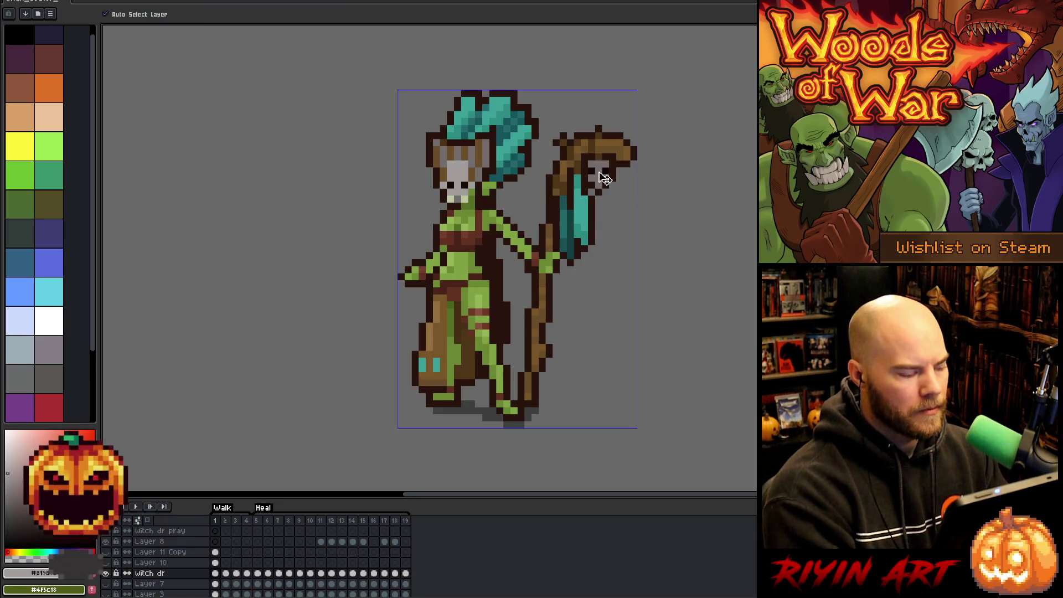
pyautogui.press('i')
pyautogui.press('v')
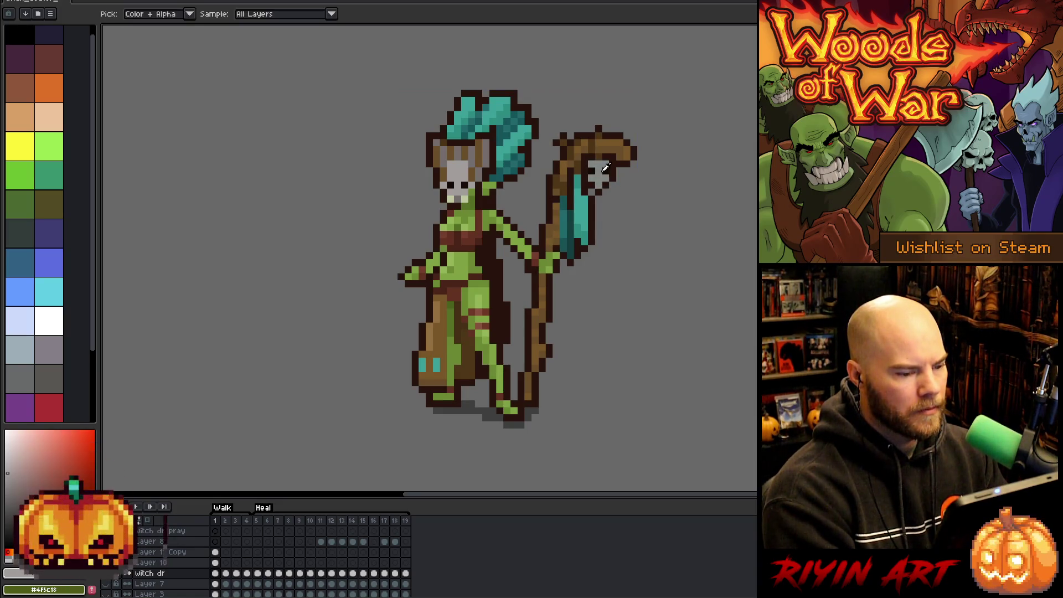
pyautogui.press('i')
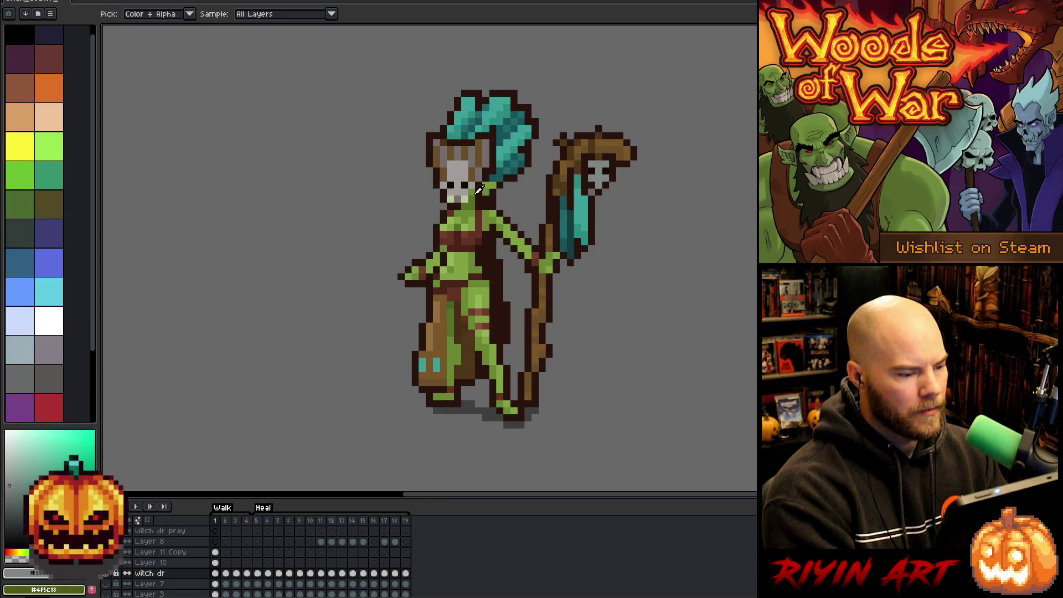
pyautogui.click(168, 425)
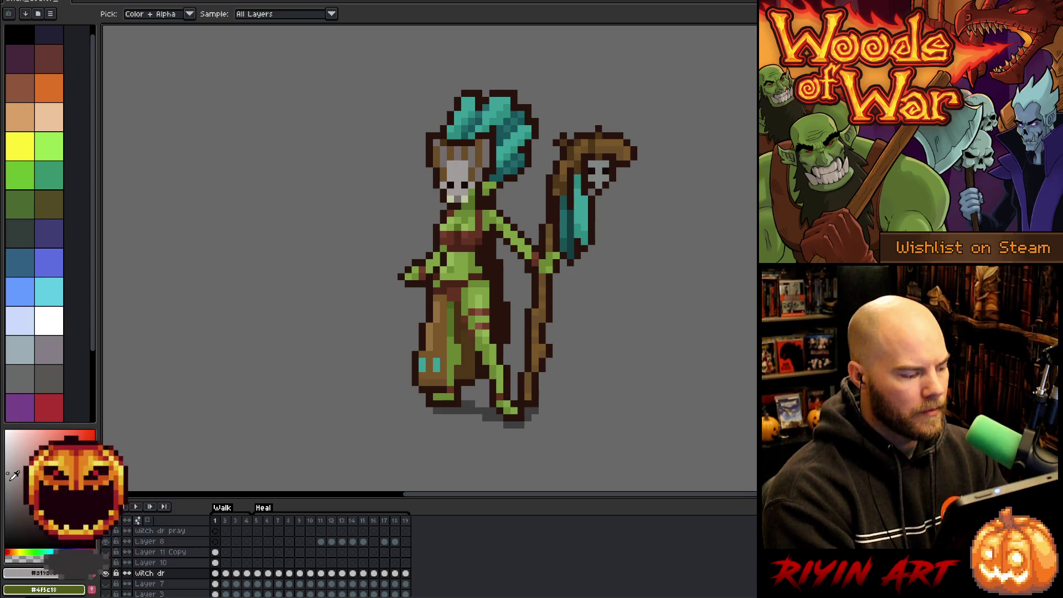
pyautogui.press('w')
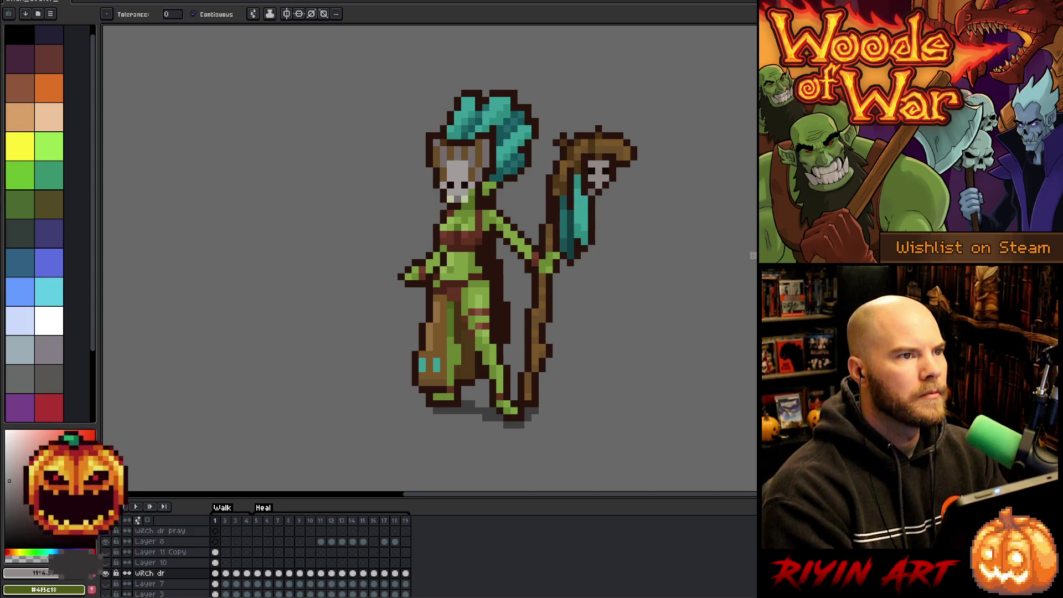
pyautogui.click(15, 550)
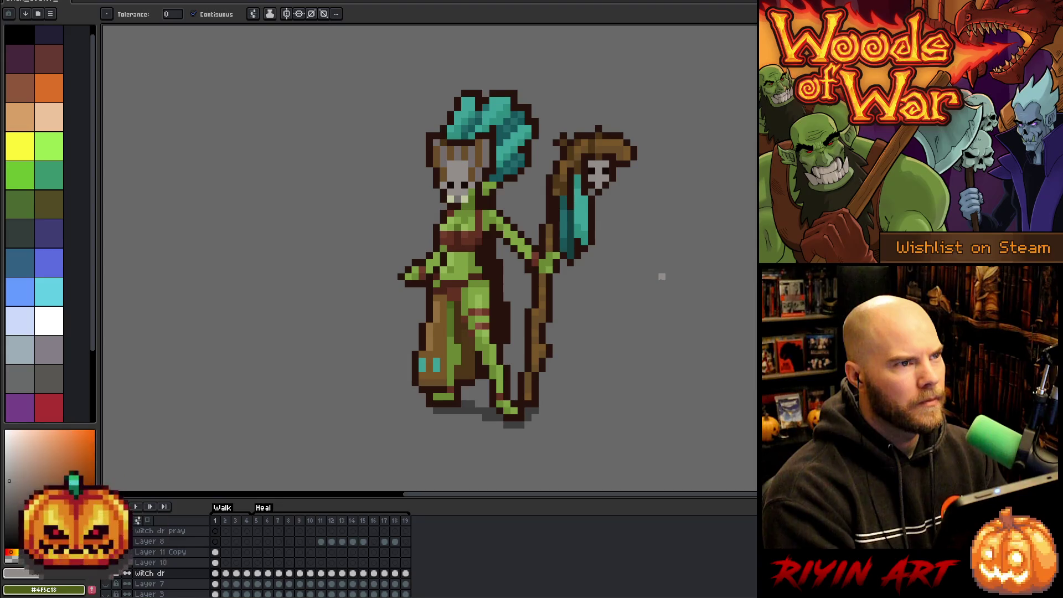
pyautogui.press('v')
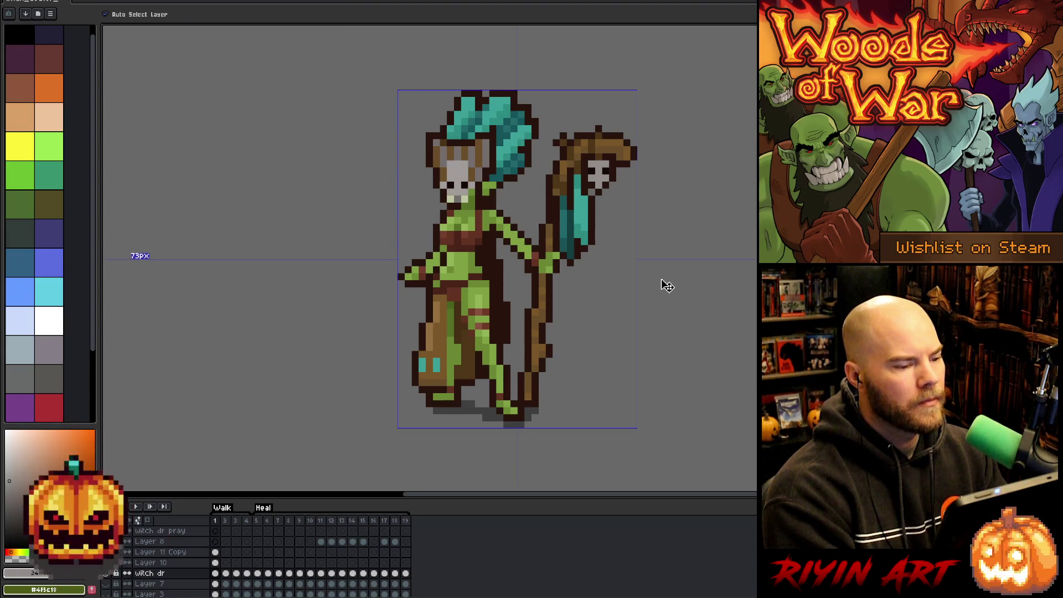
# Step: Sample a dark face colour, then eyedrop the teal from the witch doctor's hair
pyautogui.press('w')
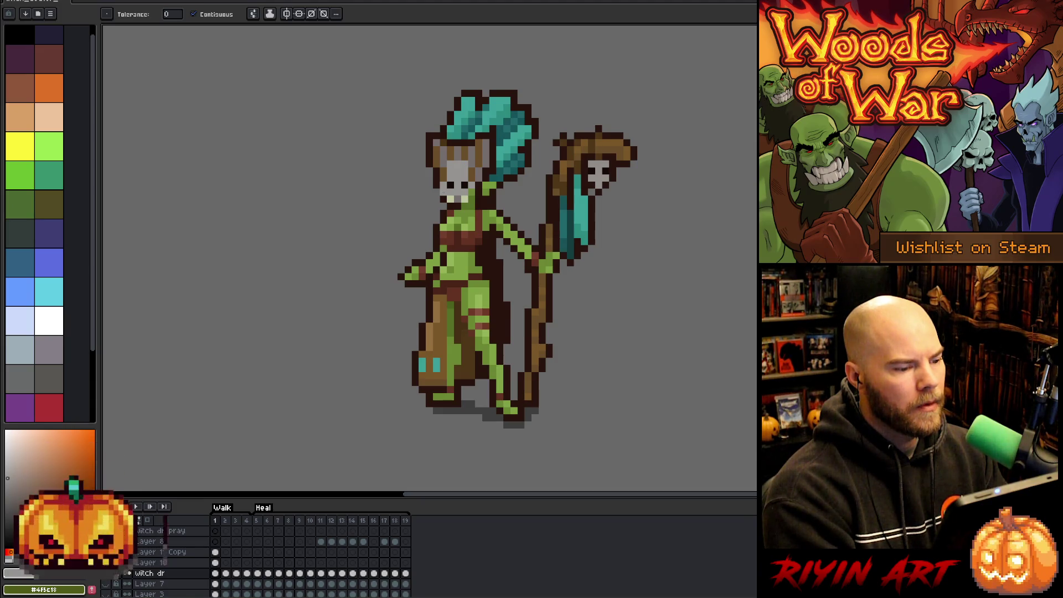
pyautogui.press('i')
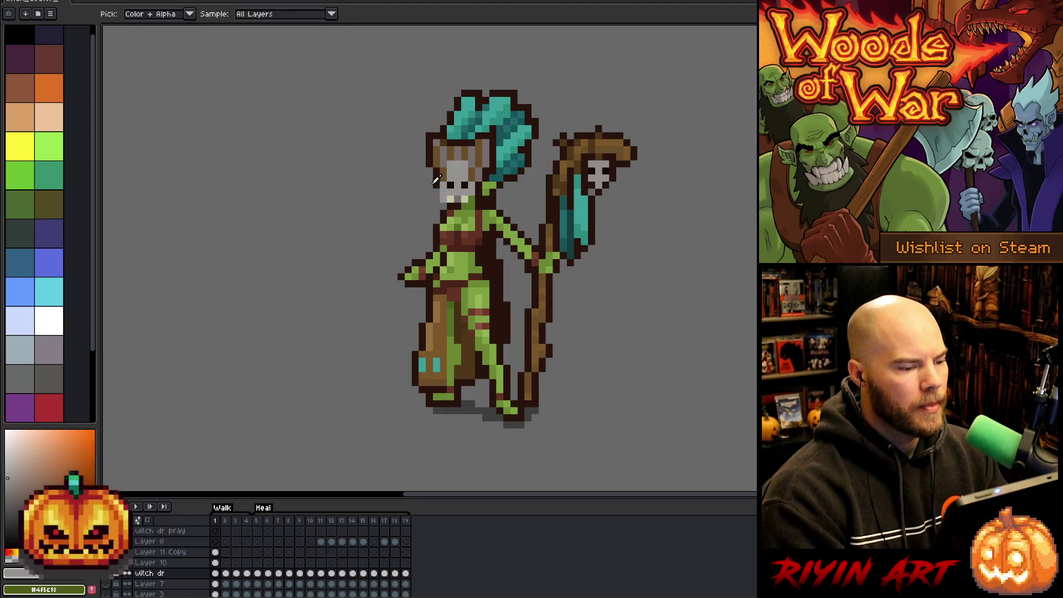
pyautogui.click(438, 181)
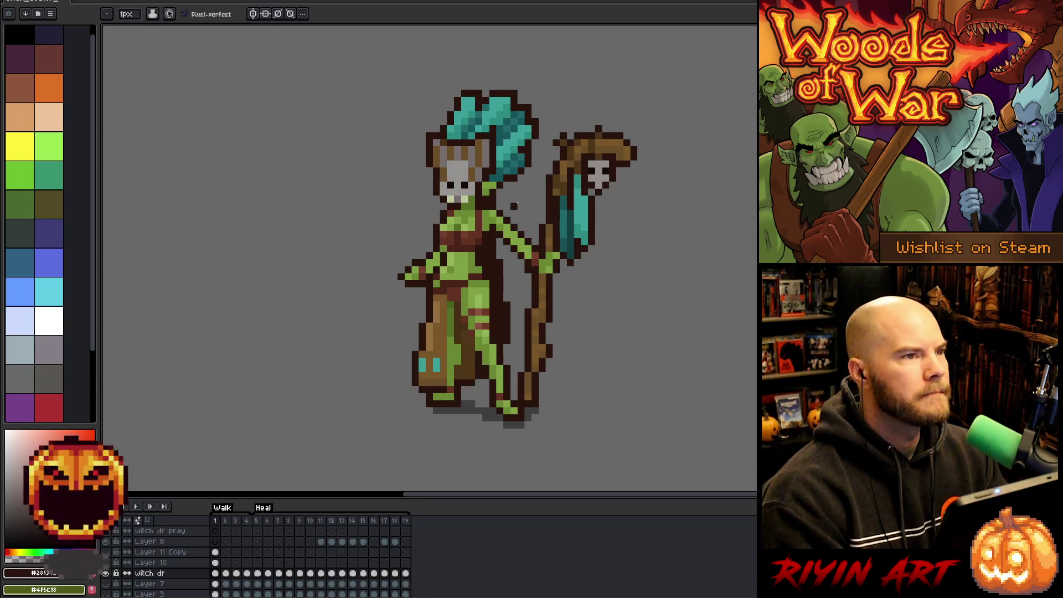
pyautogui.press('v')
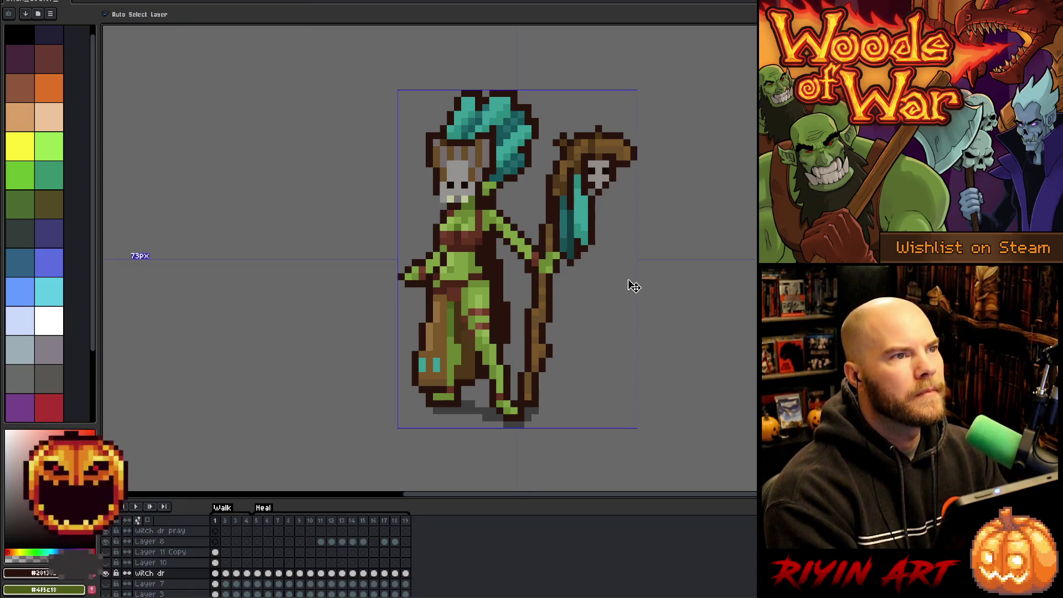
pyautogui.press('b')
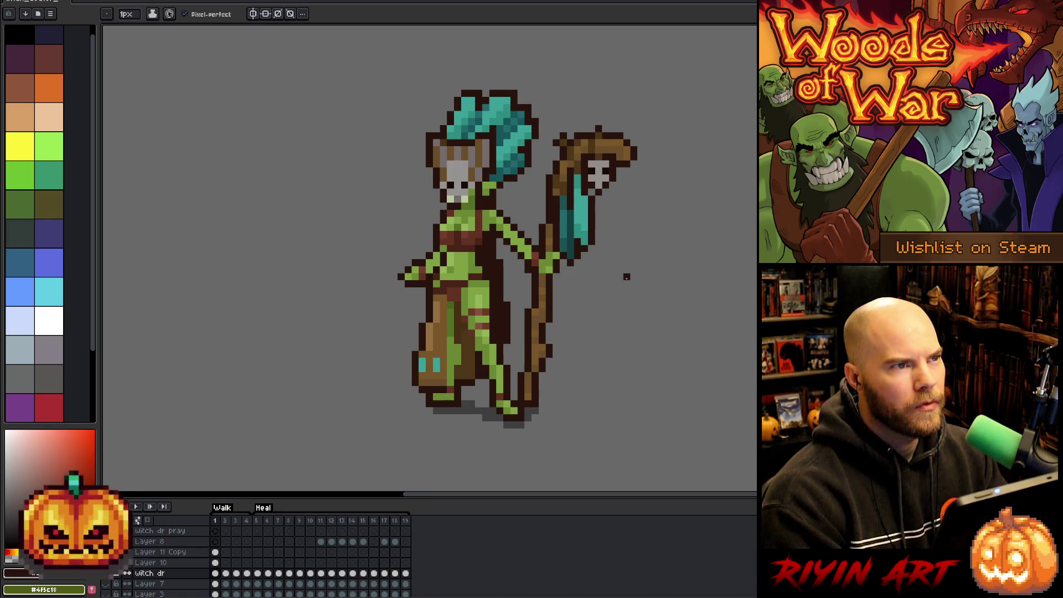
pyautogui.press('ctrl')
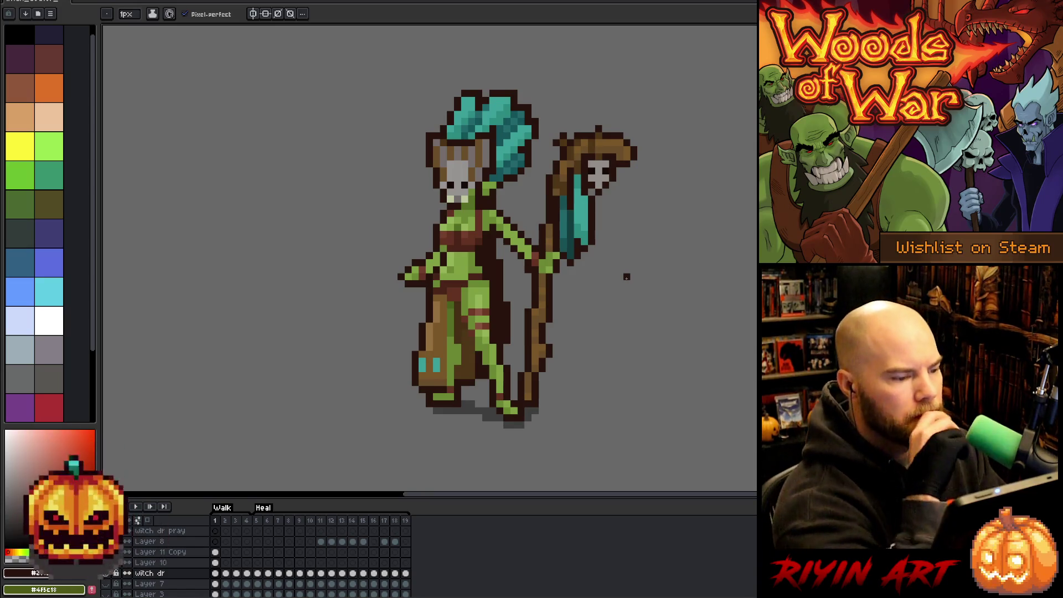
pyautogui.press('alt')
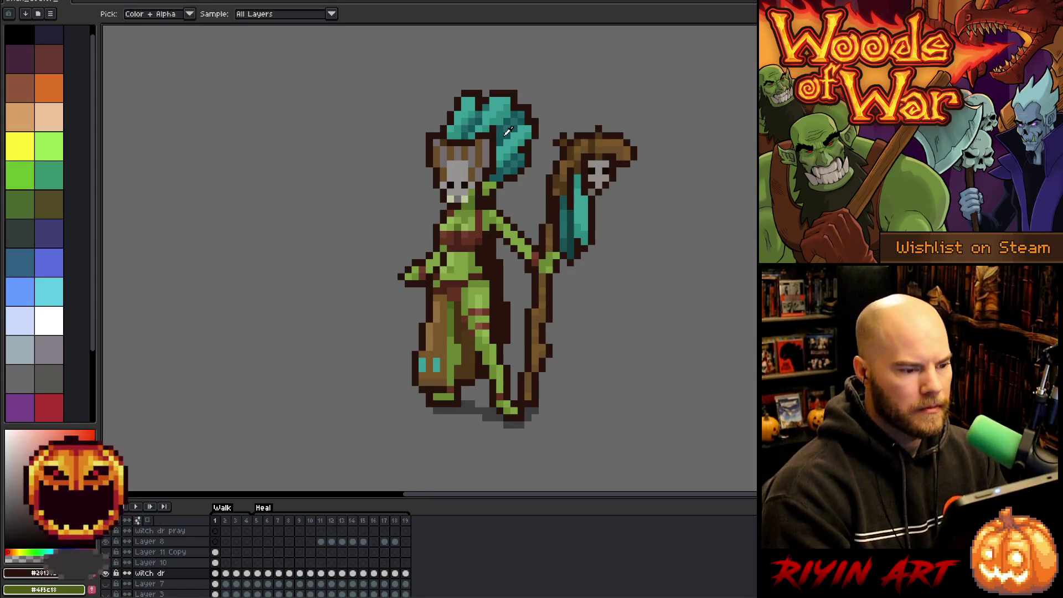
pyautogui.click(502, 131)
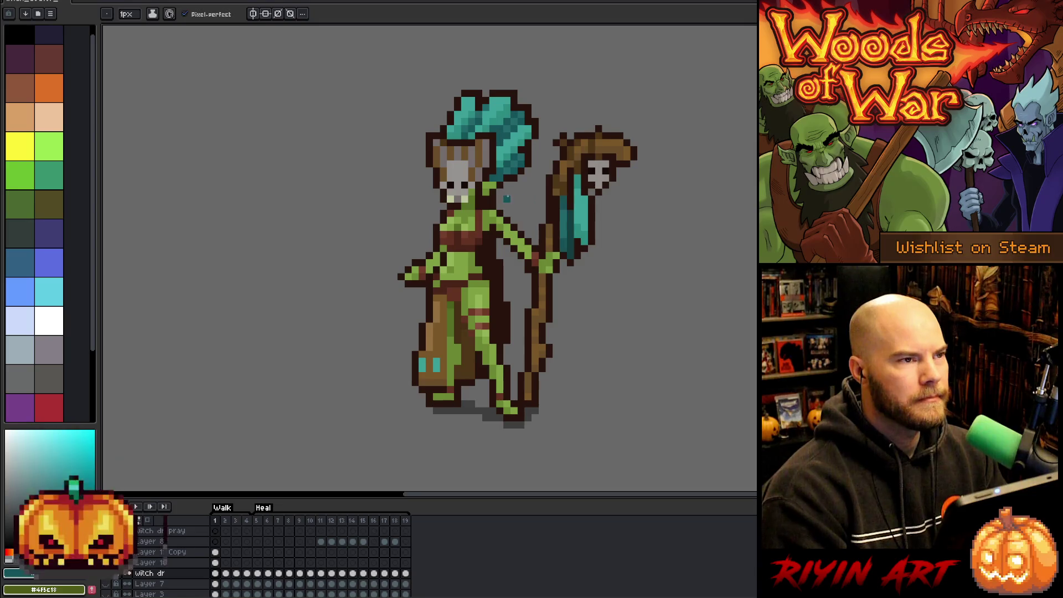
pyautogui.press('alt')
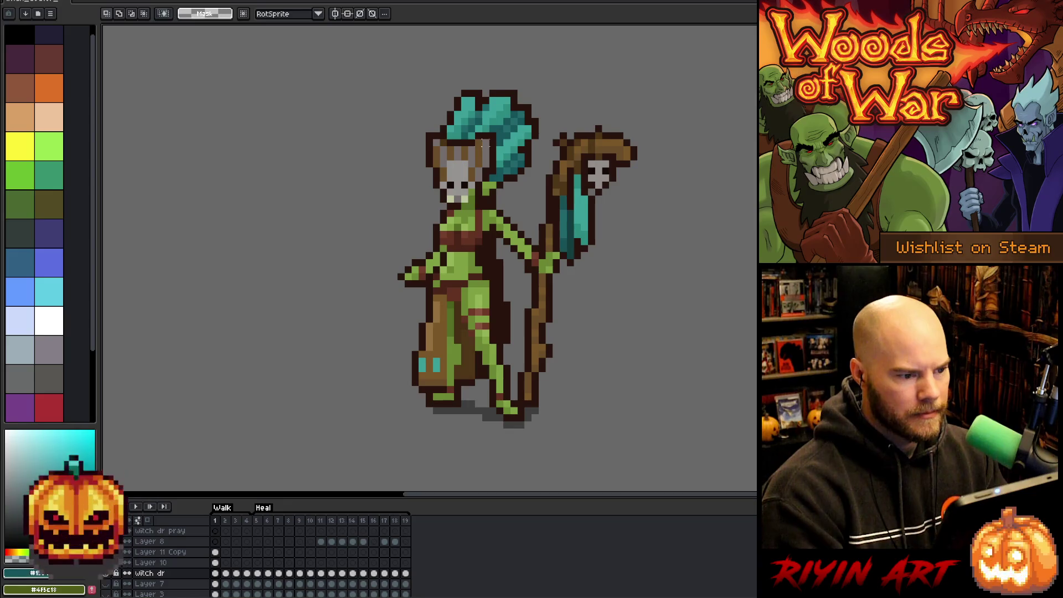
# Step: Marquee-select the forehead headband and apply Hue/Saturation with saturation −14, lightness +11
pyautogui.click(445, 138)
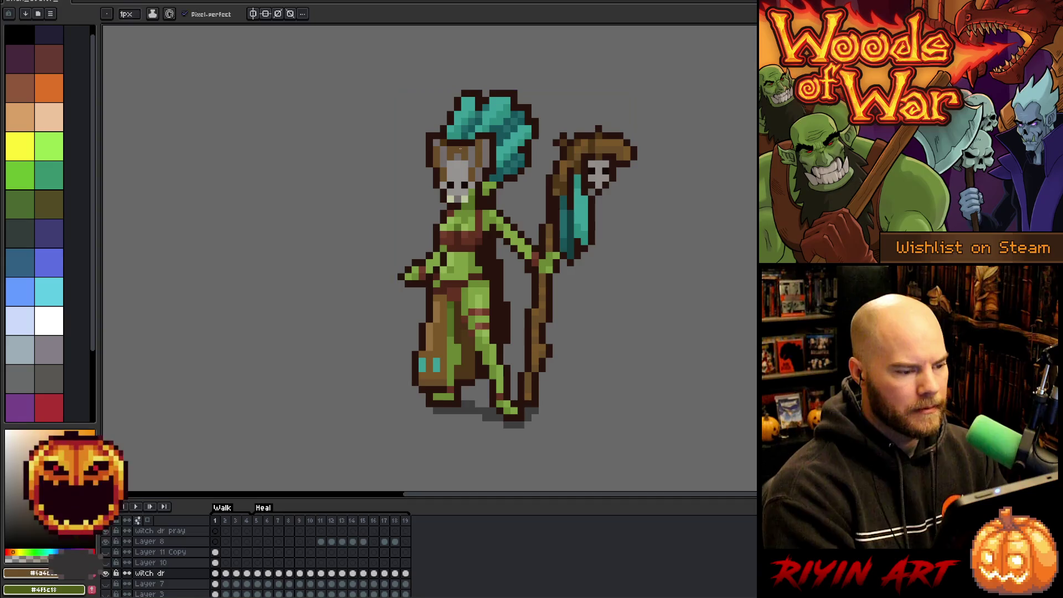
pyautogui.press('m')
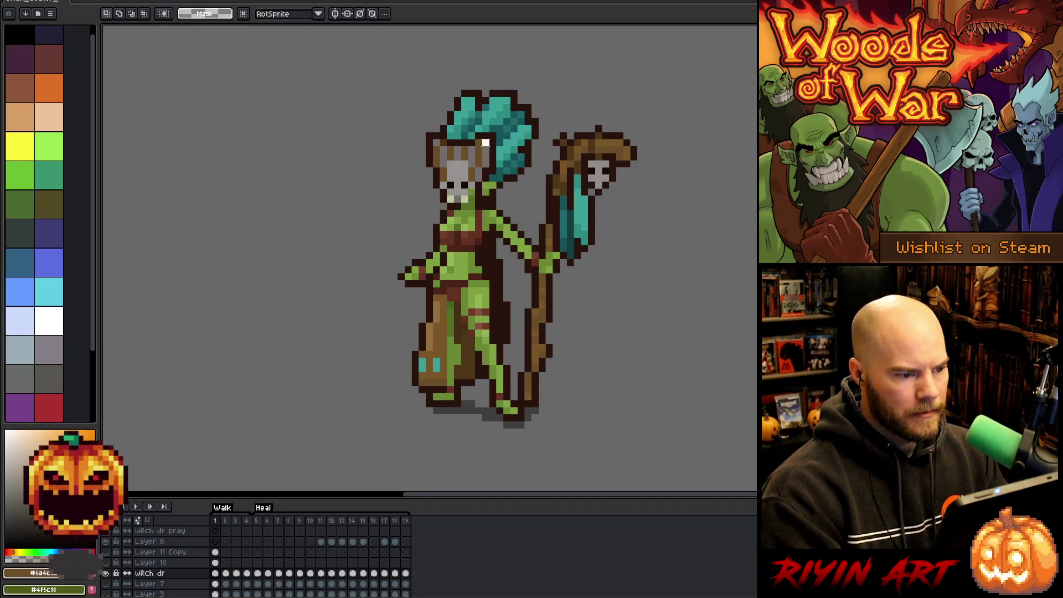
pyautogui.moveTo(482, 145); pyautogui.dragTo(437, 155)
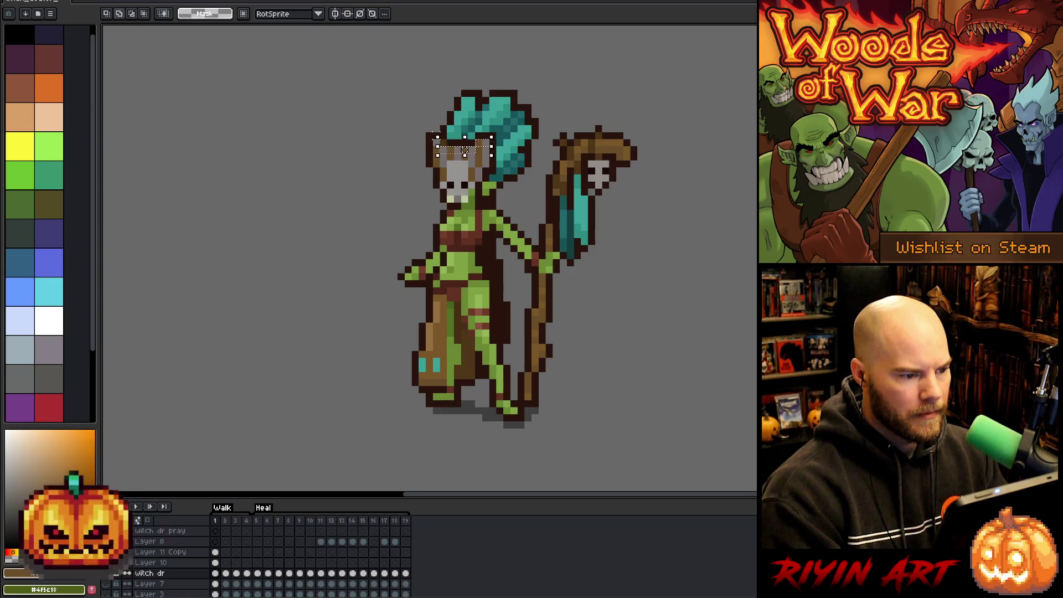
pyautogui.moveTo(435, 143); pyautogui.dragTo(430, 144)
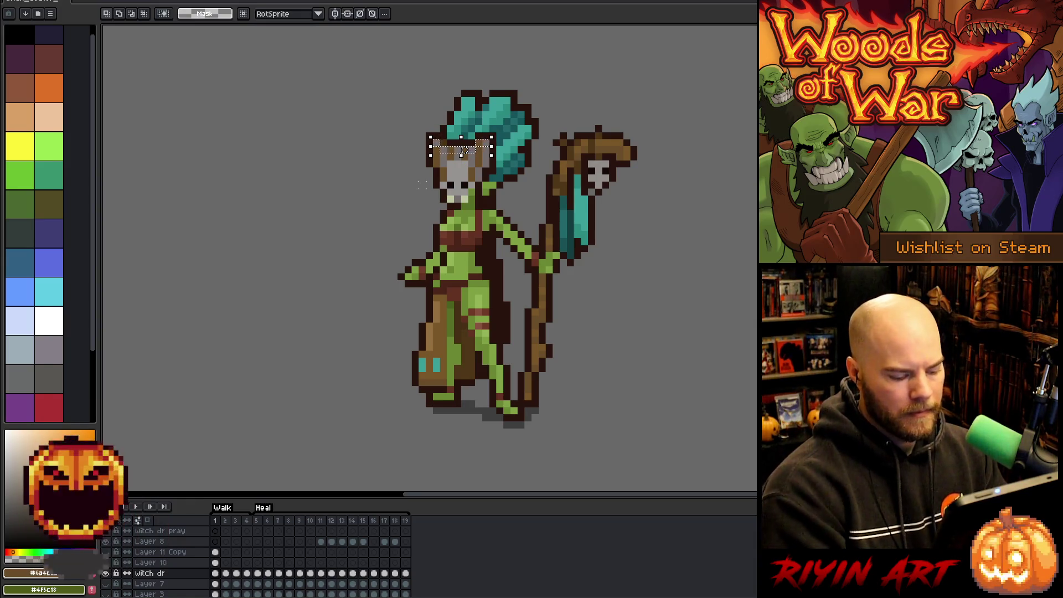
pyautogui.hotkey('ctrl', 'u')
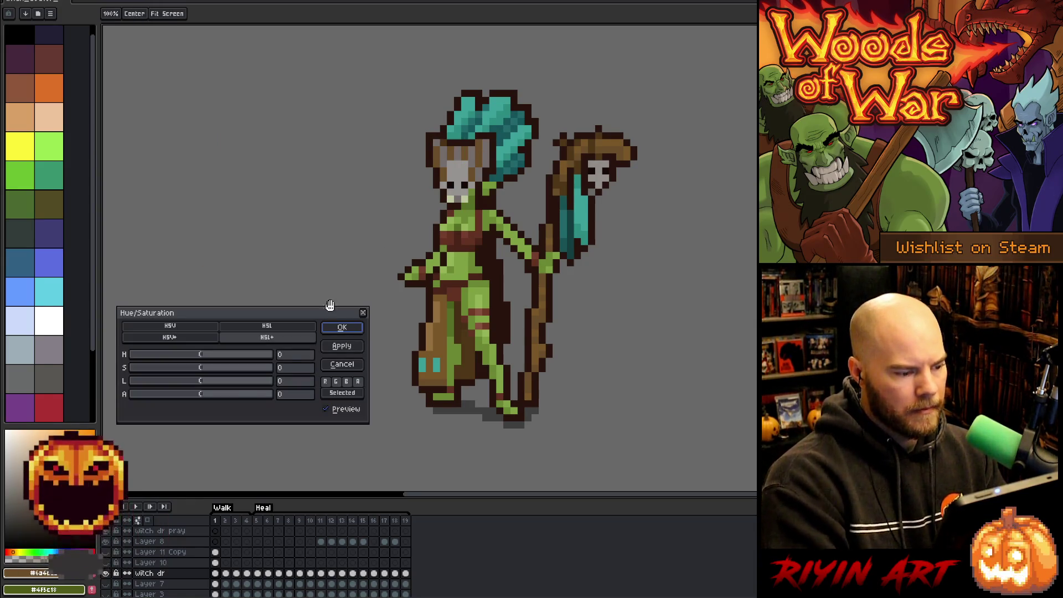
pyautogui.moveTo(209, 382); pyautogui.dragTo(213, 382)
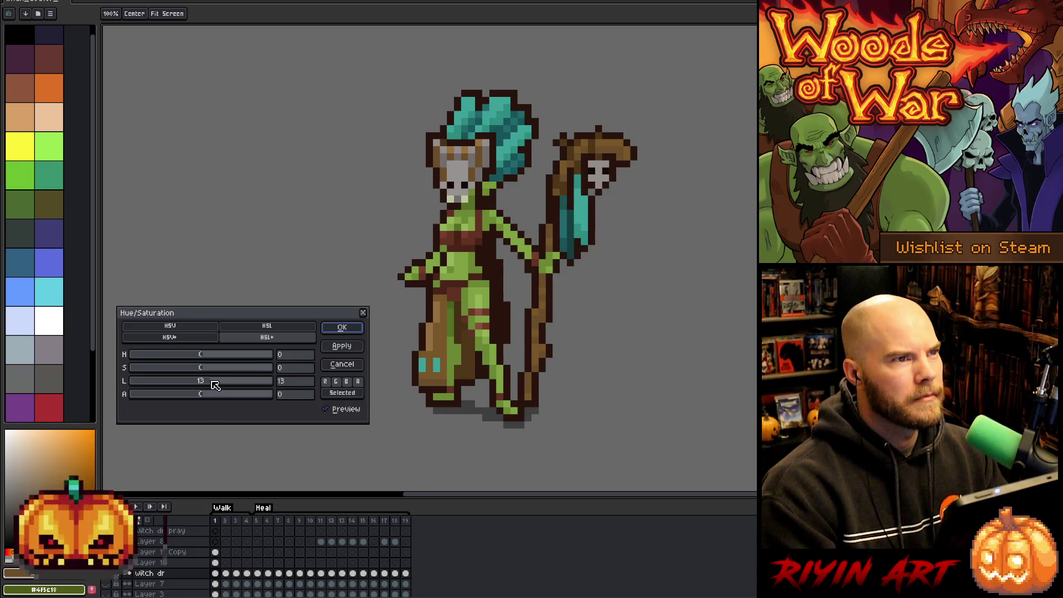
pyautogui.moveTo(215, 385)
pyautogui.mouseDown()
pyautogui.moveTo(234, 384)
pyautogui.moveTo(187, 372)
pyautogui.moveTo(213, 387)
pyautogui.mouseUp()
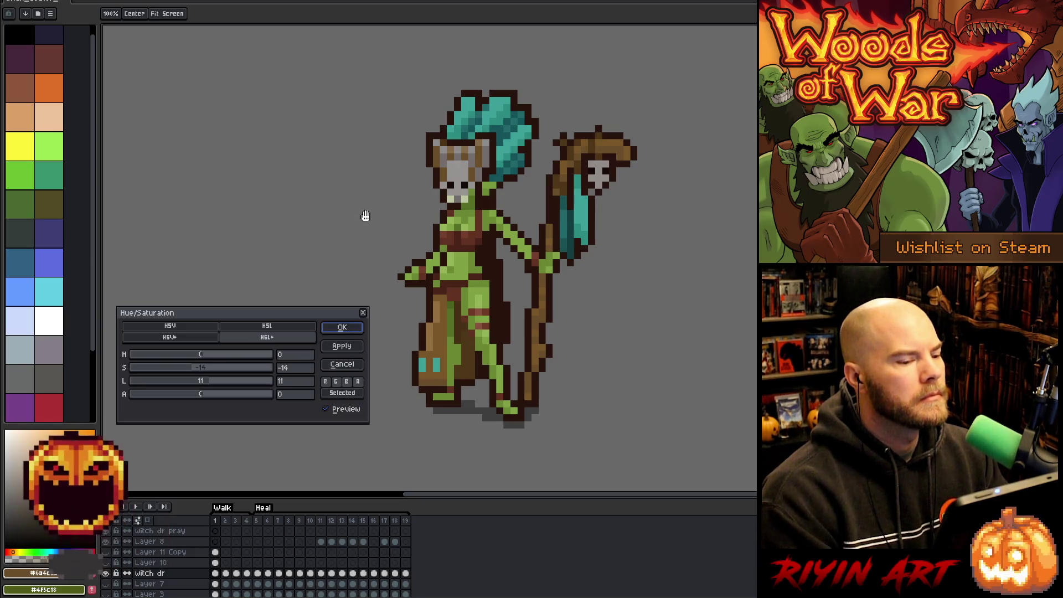
pyautogui.press('Return')
pyautogui.press('i')
pyautogui.press('b')
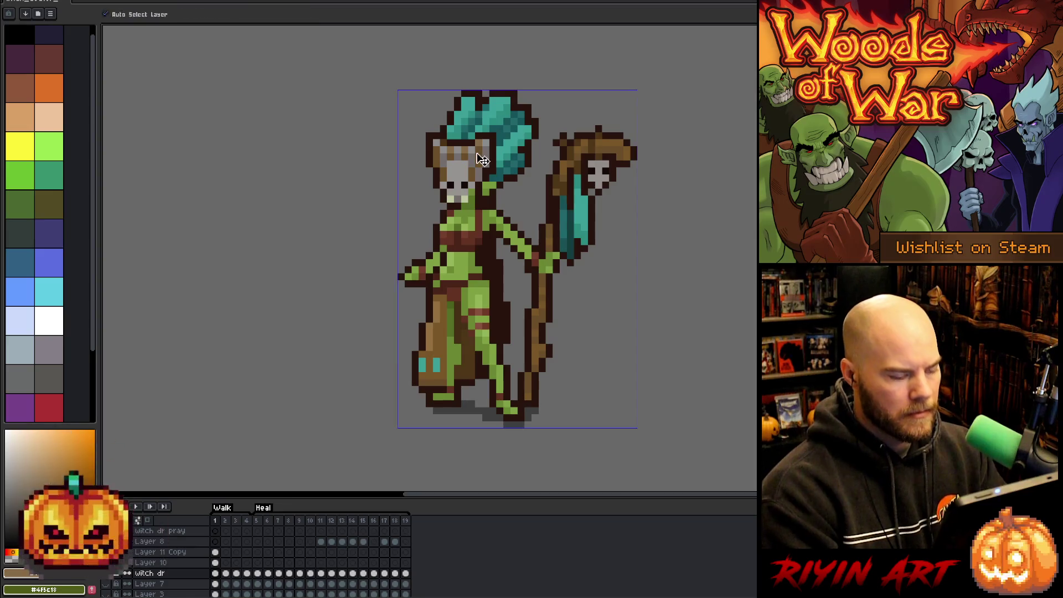
# Step: Retouch face and headband pixels with sampled brown, green skin and teal hair colours
pyautogui.keyDown('alt'); pyautogui.click(450, 138); pyautogui.keyUp('alt')
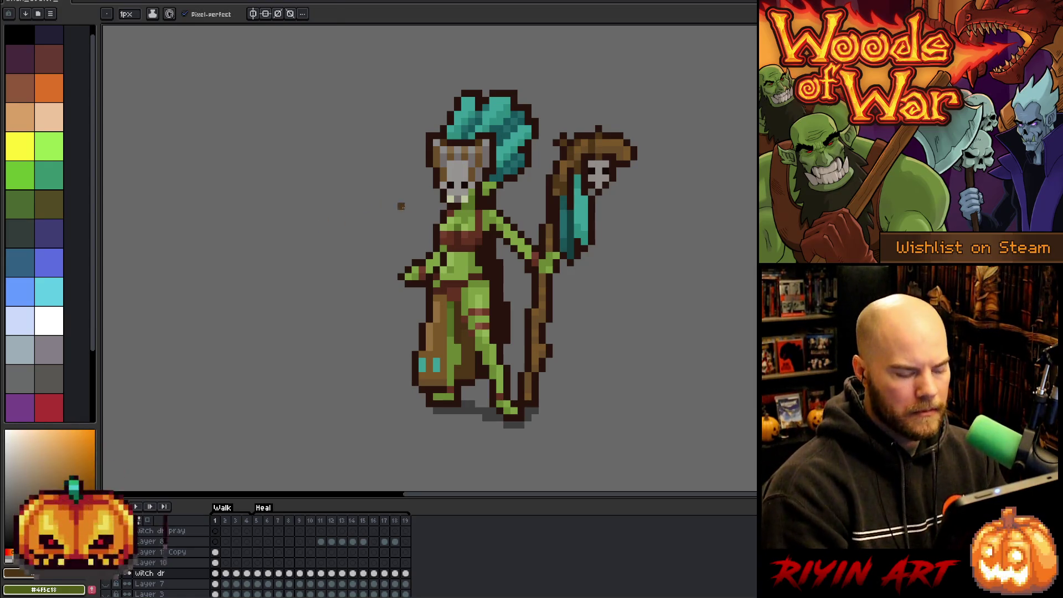
pyautogui.keyDown('alt'); pyautogui.click(474, 191); pyautogui.keyUp('alt')
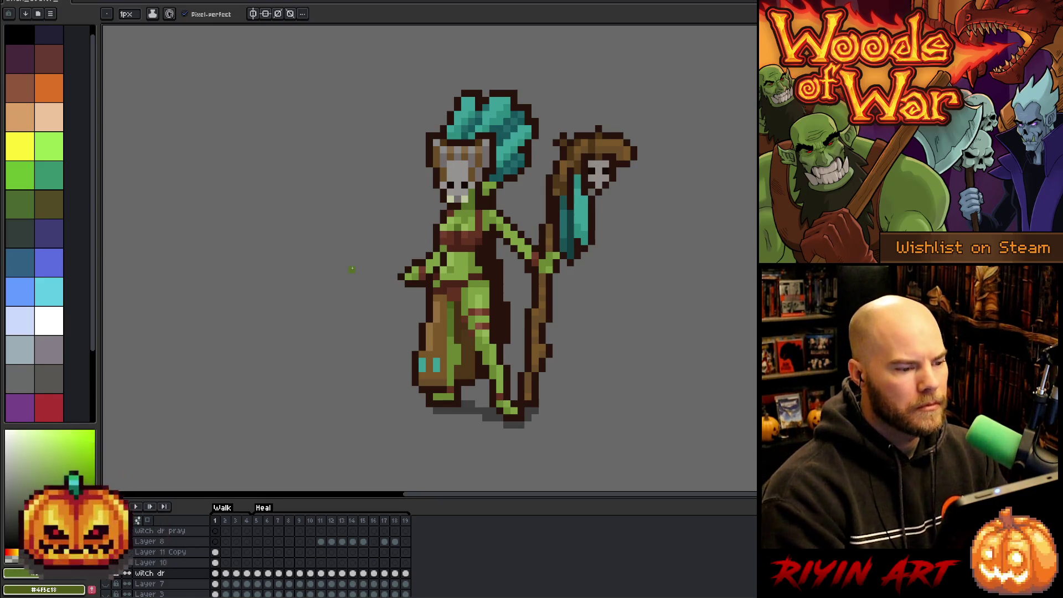
pyautogui.press('i')
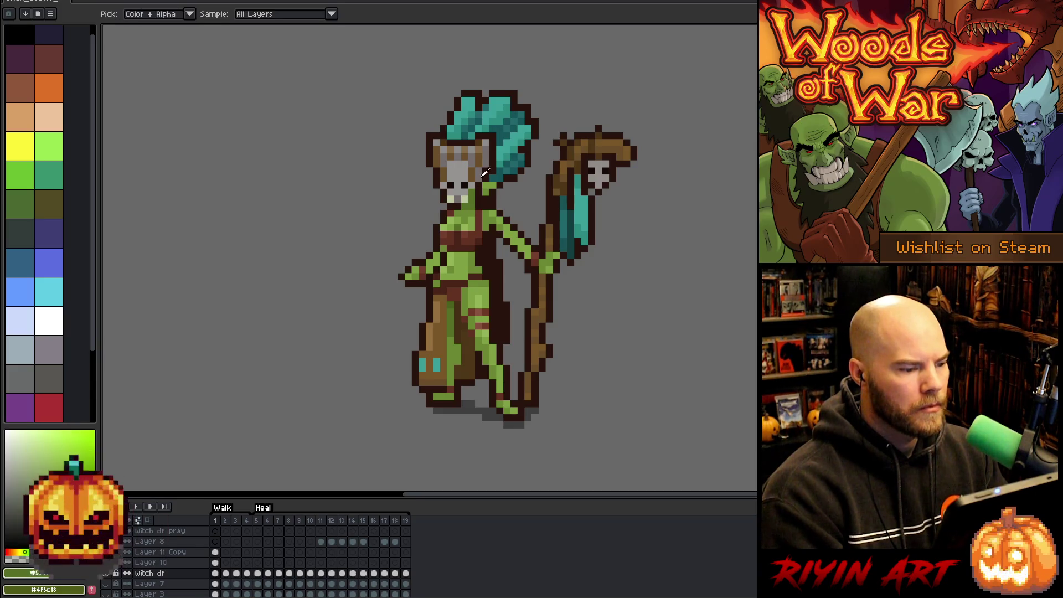
pyautogui.press('b')
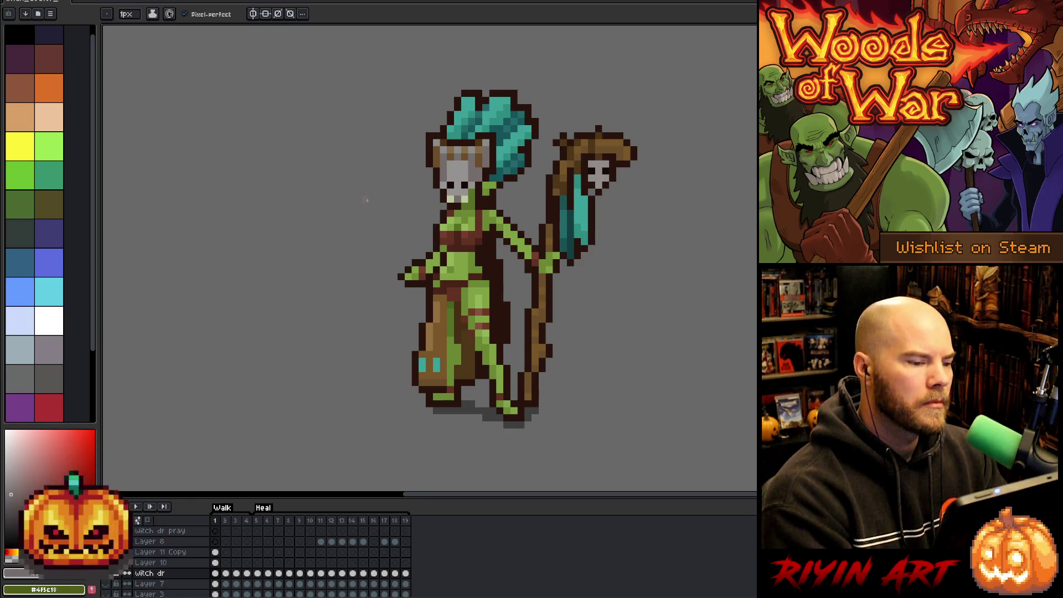
pyautogui.press('v')
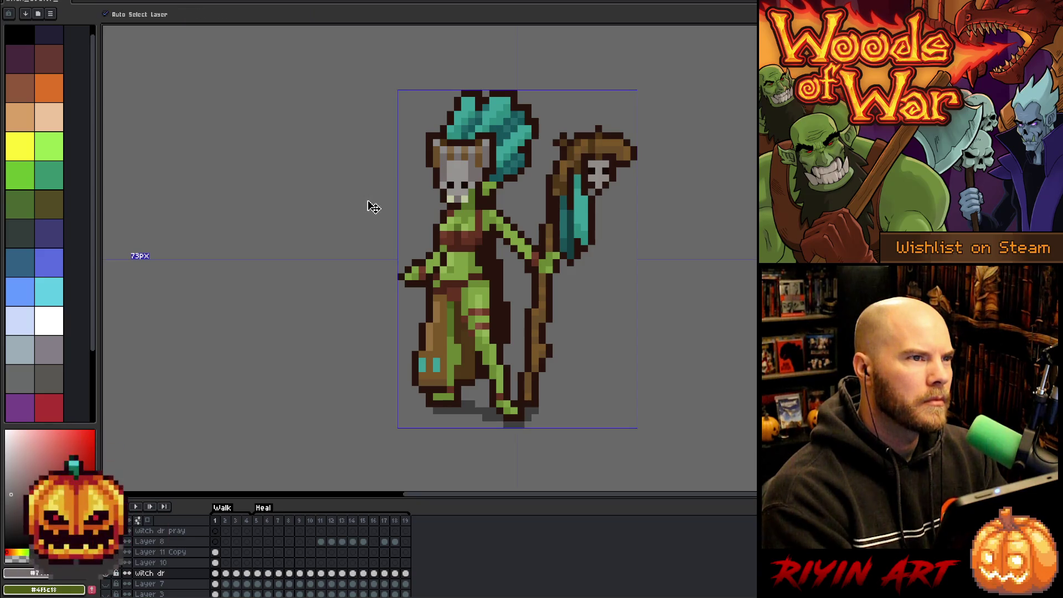
pyautogui.press('b')
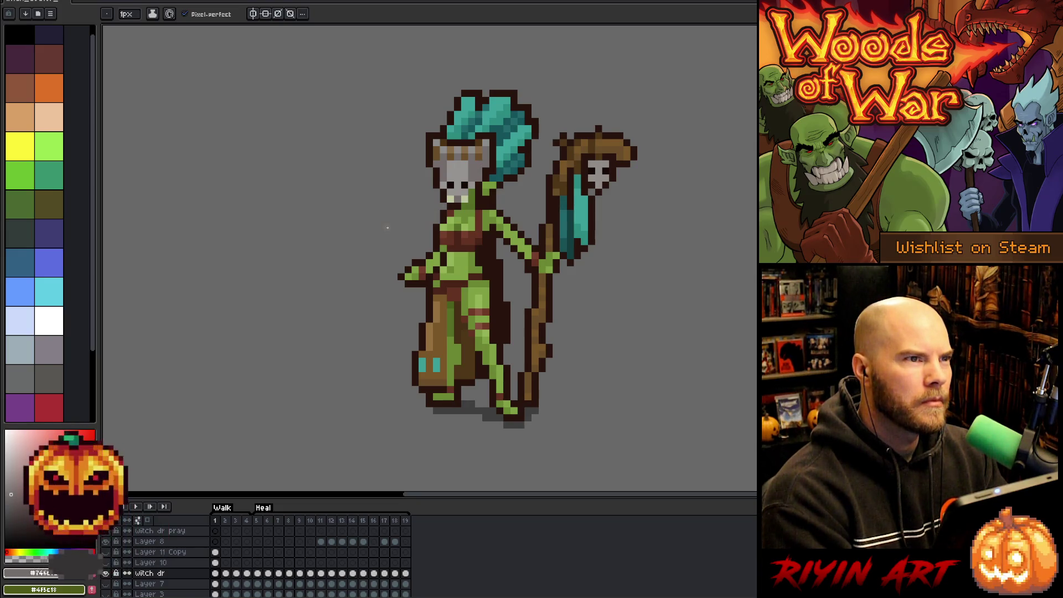
pyautogui.press('v')
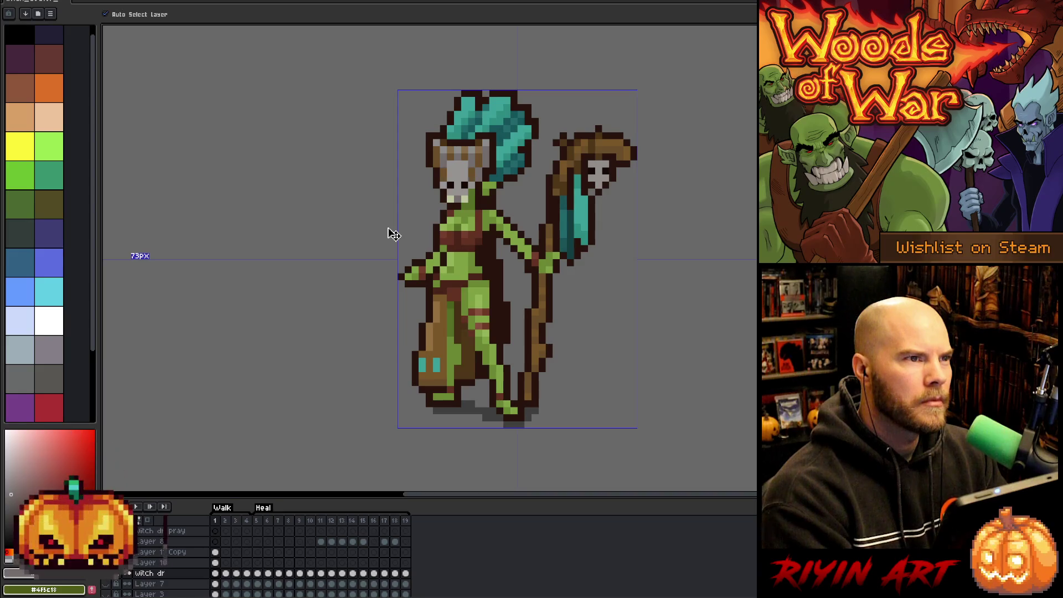
pyautogui.press('b')
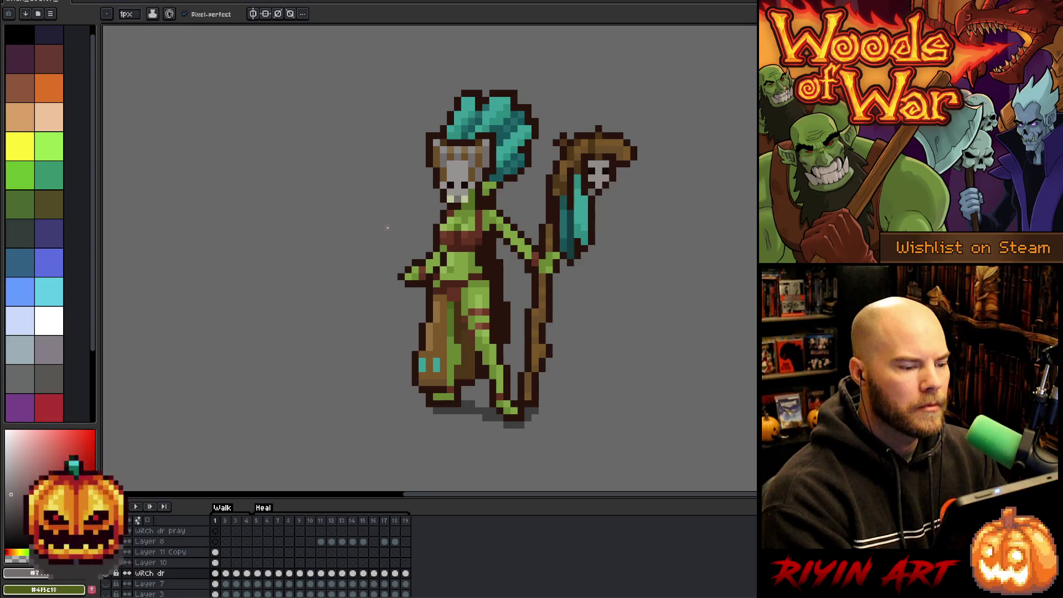
pyautogui.keyDown('alt'); pyautogui.click(504, 160); pyautogui.keyUp('alt')
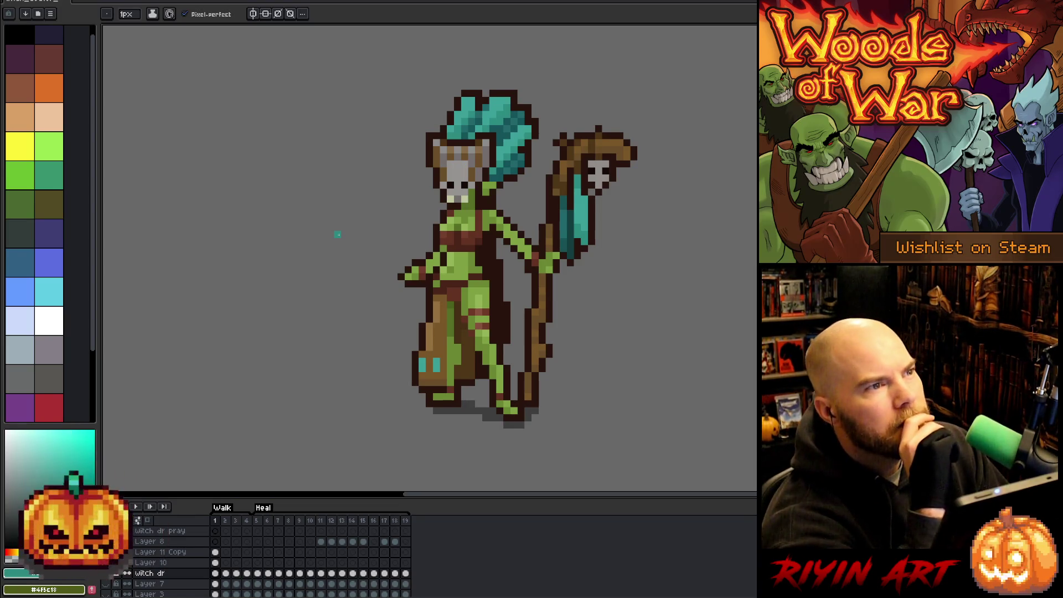
pyautogui.scroll(-1, 331, 245)
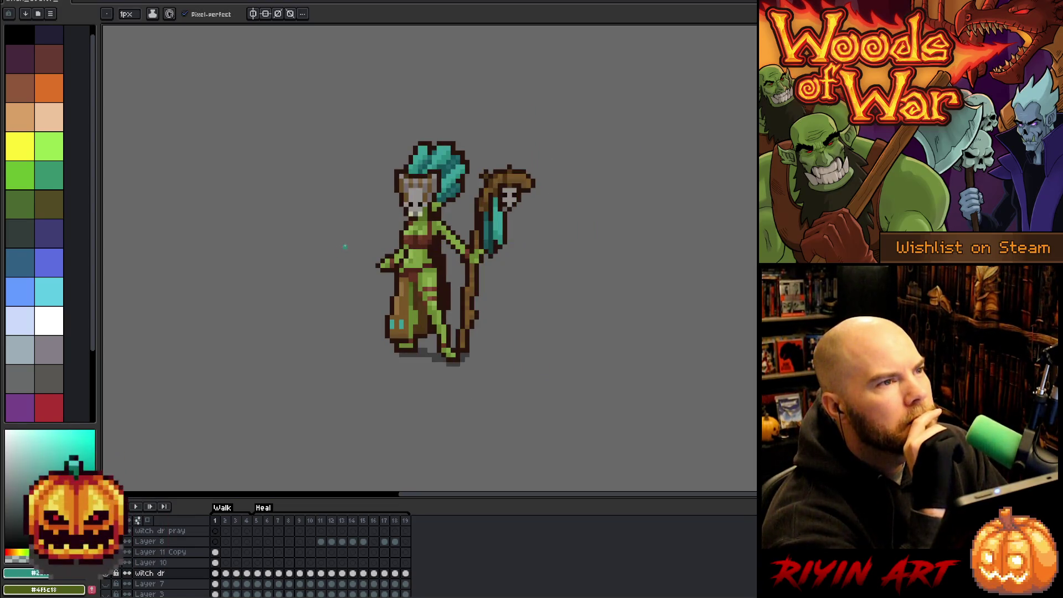
# Step: Rework the torso, arms and skirt with fuller shading, then bring up the File menu
pyautogui.scroll(1, 326, 261)
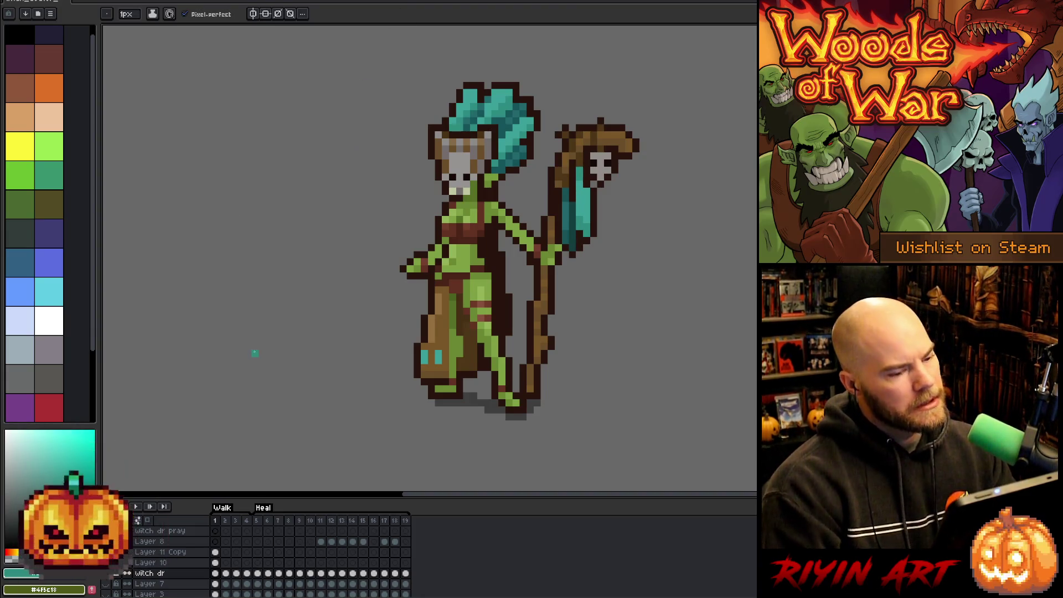
pyautogui.hotkey('alt', 'f')
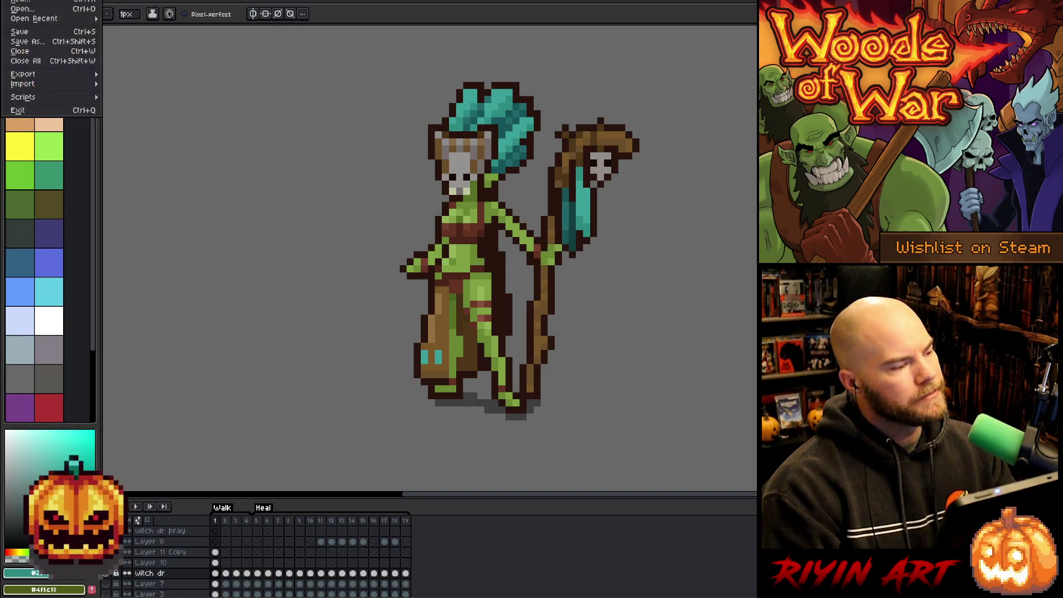
# Step: Save the sprite as a new version, witch_doctor_v3.aseprite
pyautogui.click(25, 42)
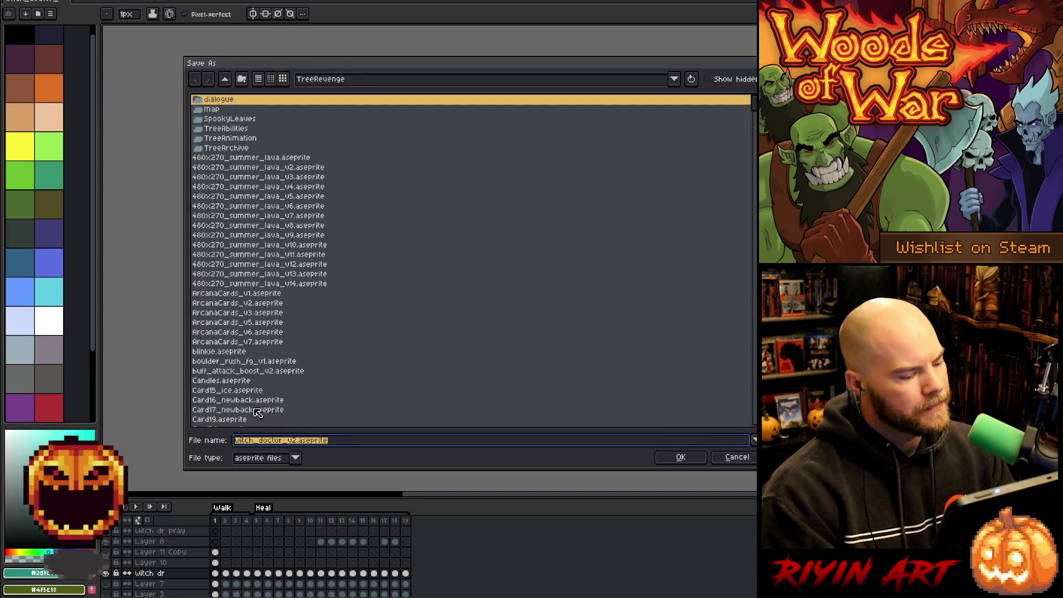
pyautogui.click(300, 443)
pyautogui.press('BackSpace')
pyautogui.write('3')
pyautogui.press('Return')
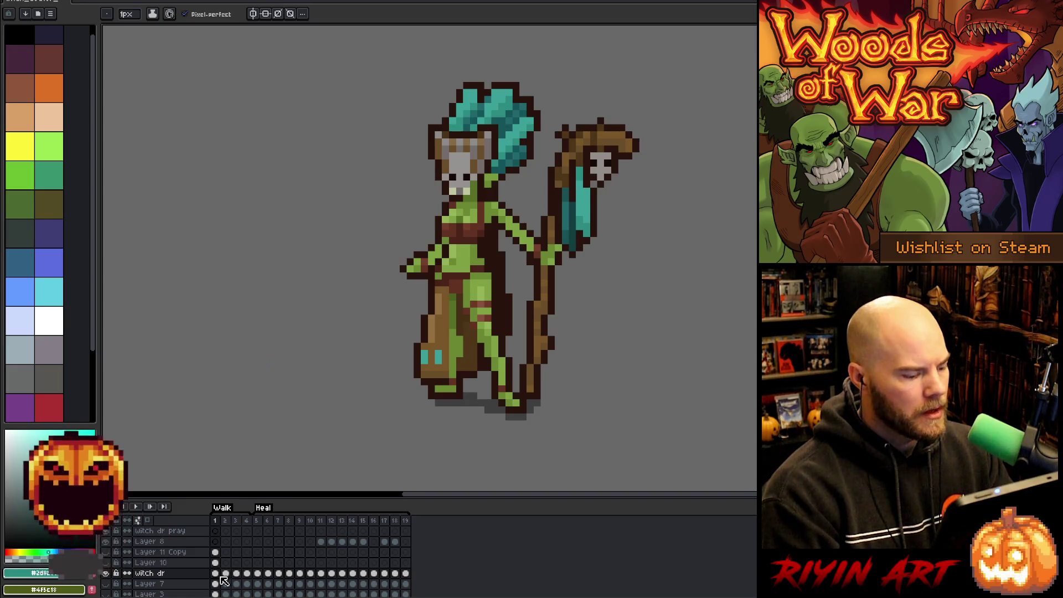
# Step: On the witch dr cel in frame 1, move the staff's skull a few pixels lower
pyautogui.click(217, 574)
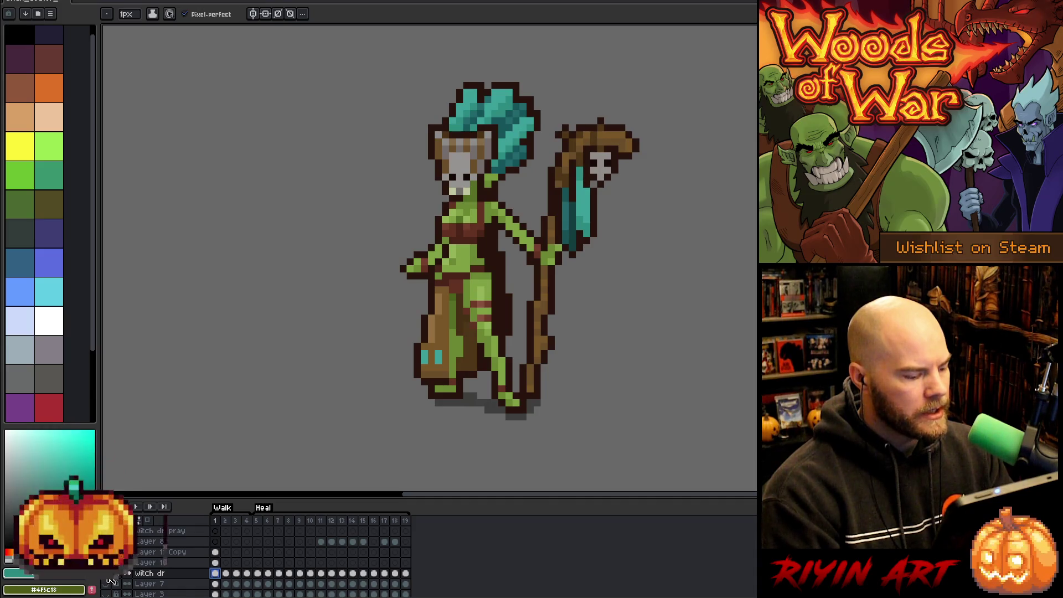
pyautogui.rightClick(217, 527)
pyautogui.press('Escape')
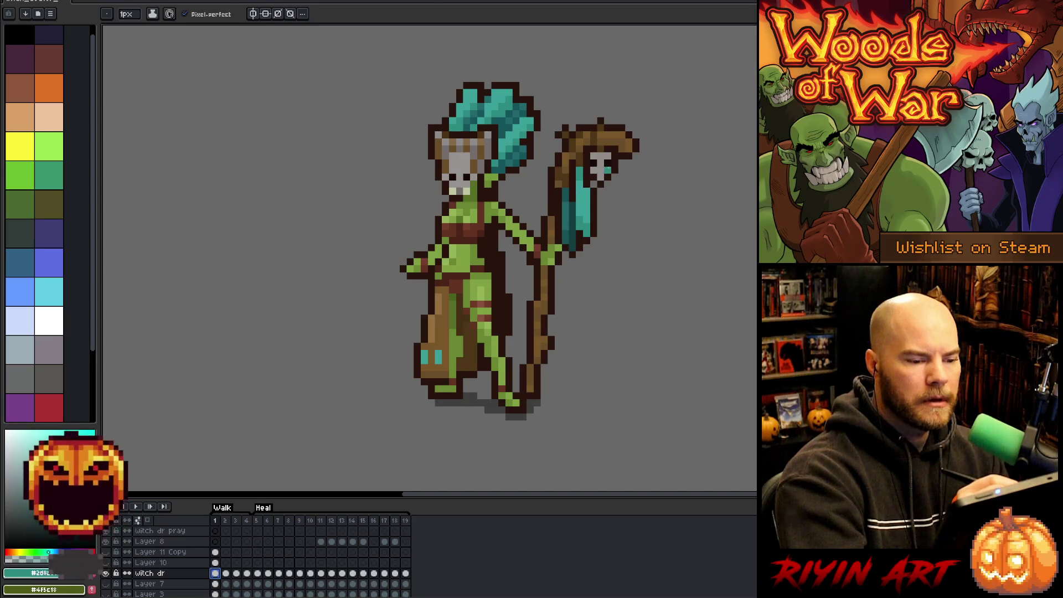
pyautogui.press('m')
pyautogui.moveTo(587, 150)
pyautogui.mouseDown()
pyautogui.moveTo(621, 190)
pyautogui.moveTo(610, 184)
pyautogui.moveTo(610, 207)
pyautogui.moveTo(608, 191)
pyautogui.mouseUp()
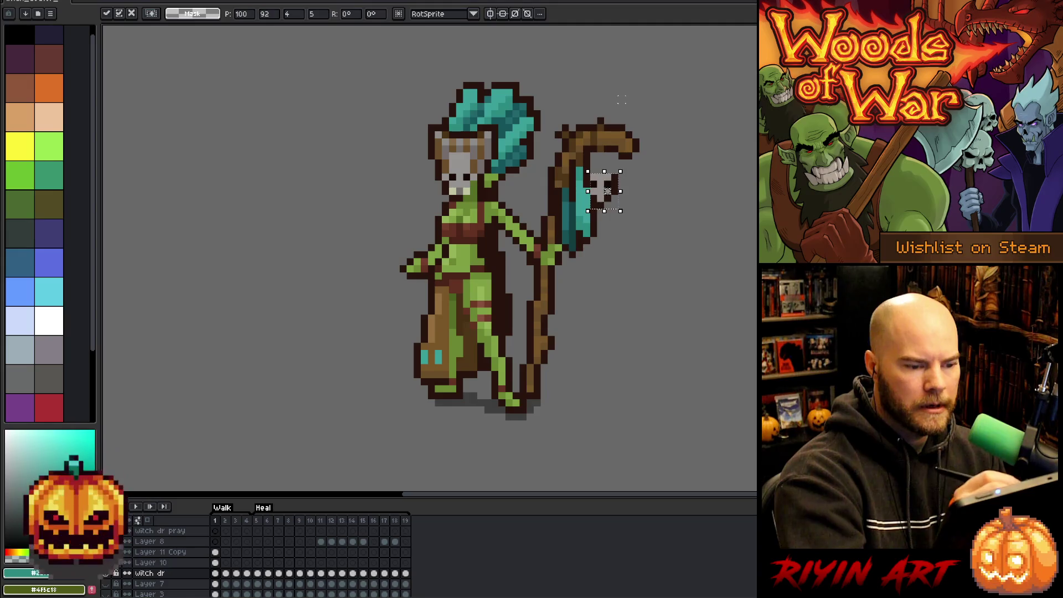
pyautogui.press('b')
# Step: Eyedrop the dark outline, staff brown and skull grey colours from the staff
pyautogui.keyDown('alt'); pyautogui.click(591, 167); pyautogui.keyUp('alt')
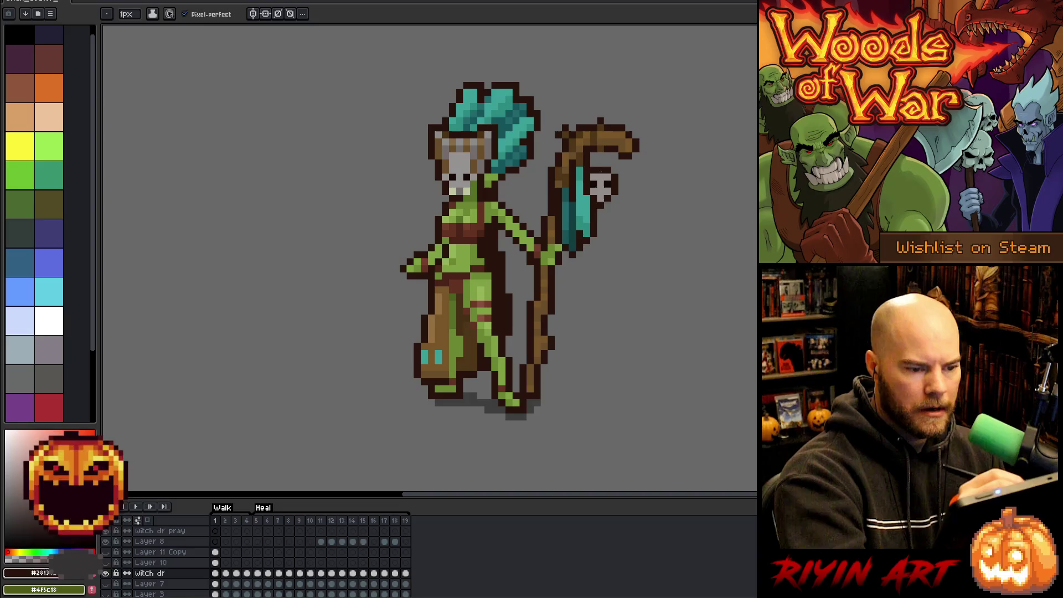
pyautogui.keyDown('alt'); pyautogui.click(601, 162); pyautogui.keyUp('alt')
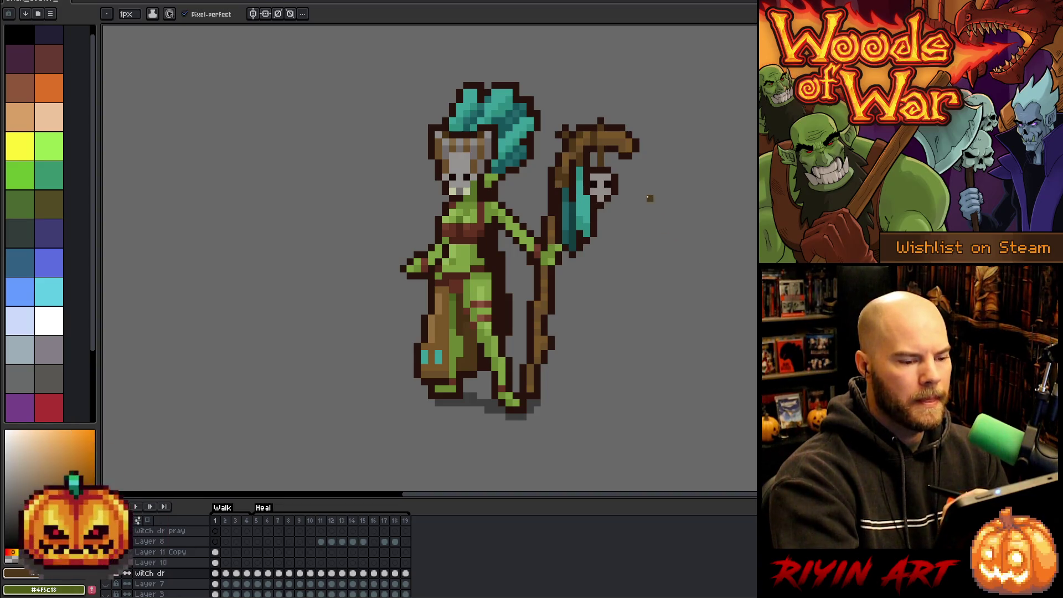
pyautogui.press('m')
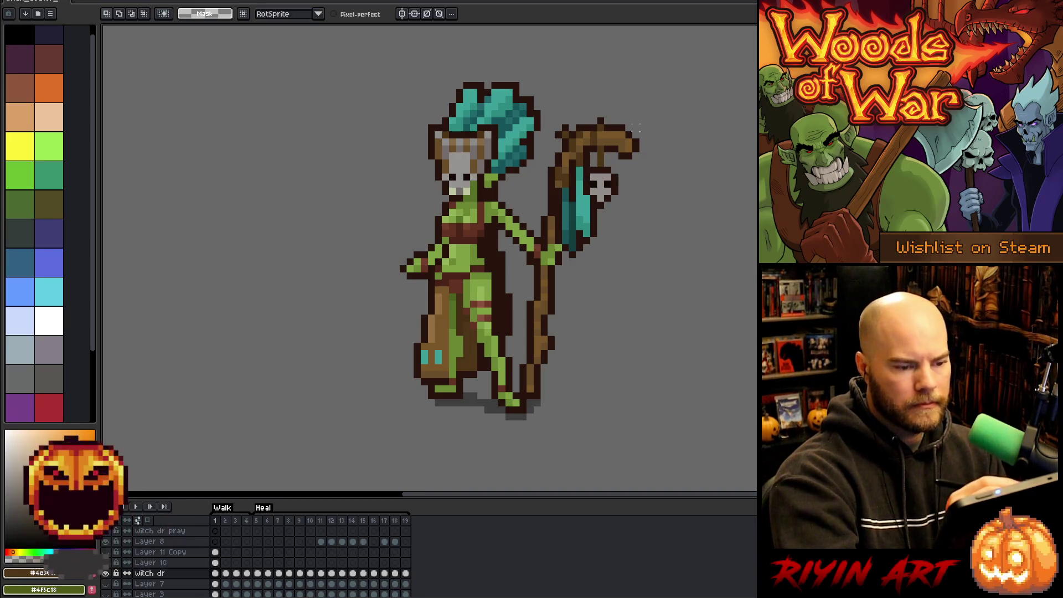
pyautogui.press('b')
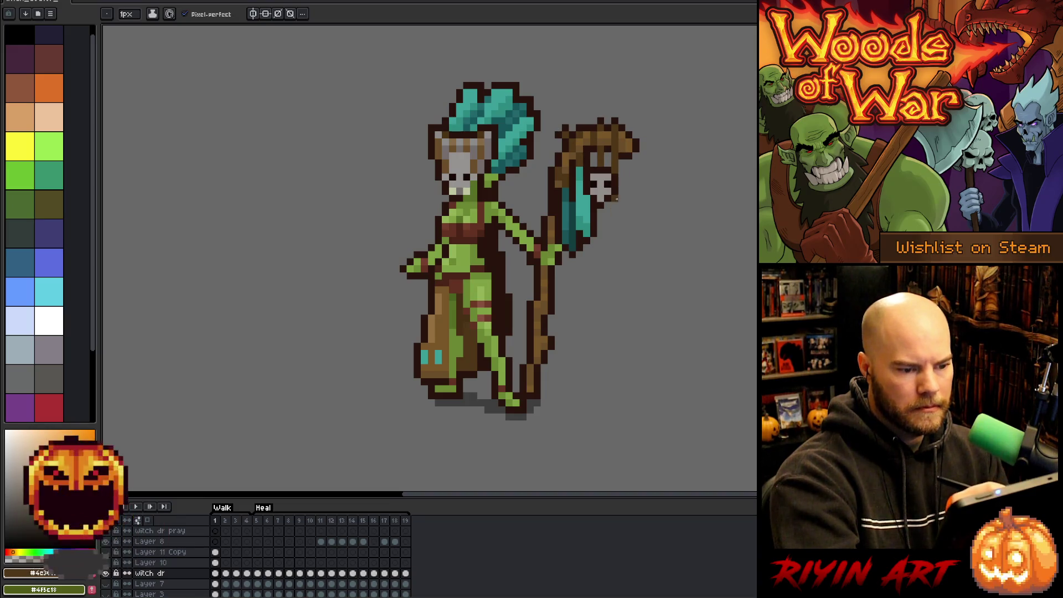
pyautogui.keyDown('alt'); pyautogui.click(614, 176); pyautogui.keyUp('alt')
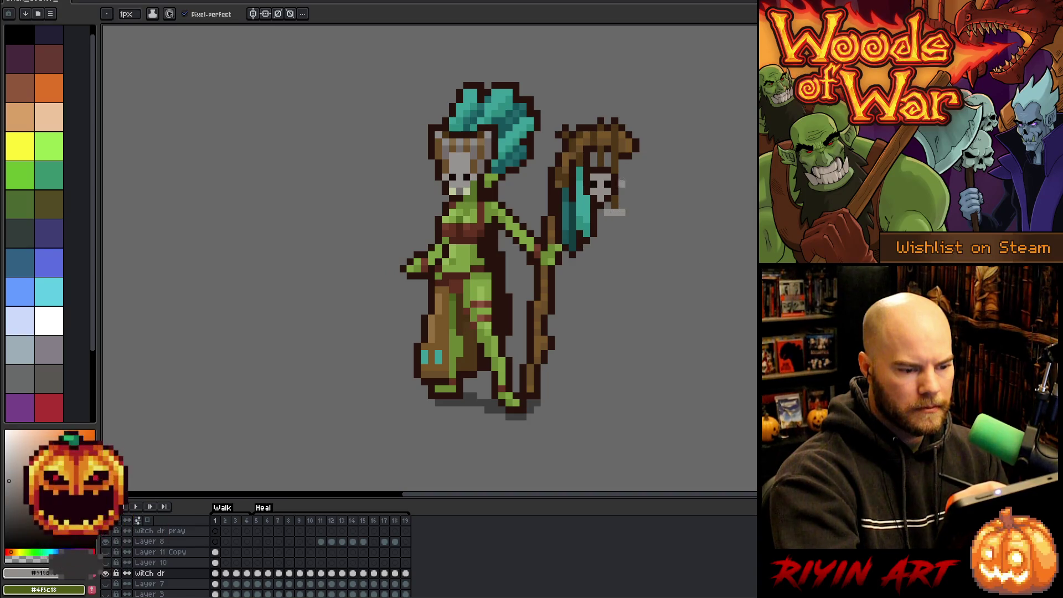
# Step: Paint a small grey skull charm with dark eyes below the staff skull
pyautogui.moveTo(614, 218); pyautogui.dragTo(607, 227)
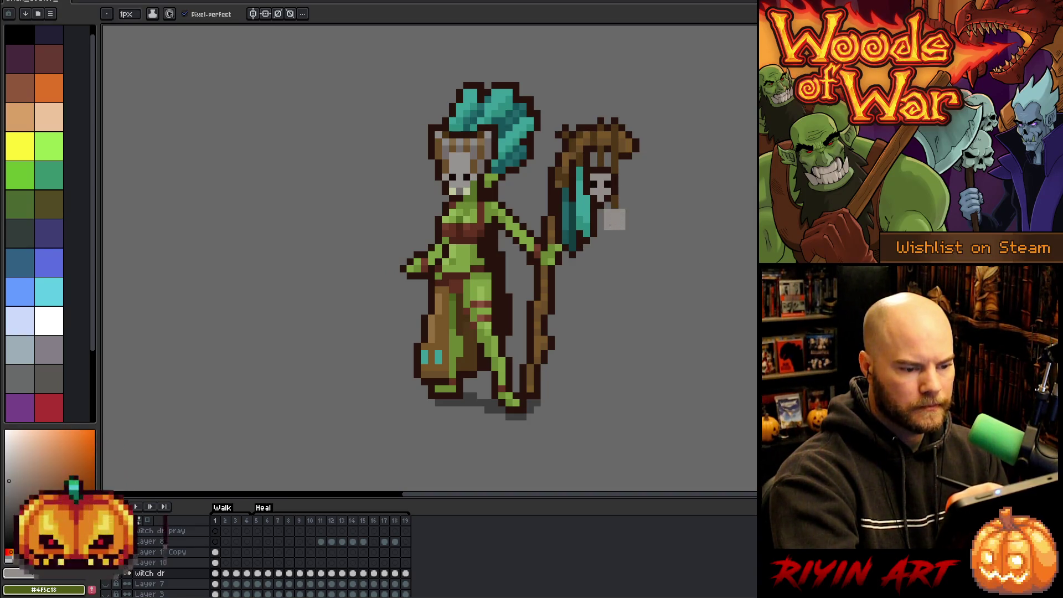
pyautogui.click(615, 236)
pyautogui.keyDown('alt'); pyautogui.click(612, 181); pyautogui.keyUp('alt')
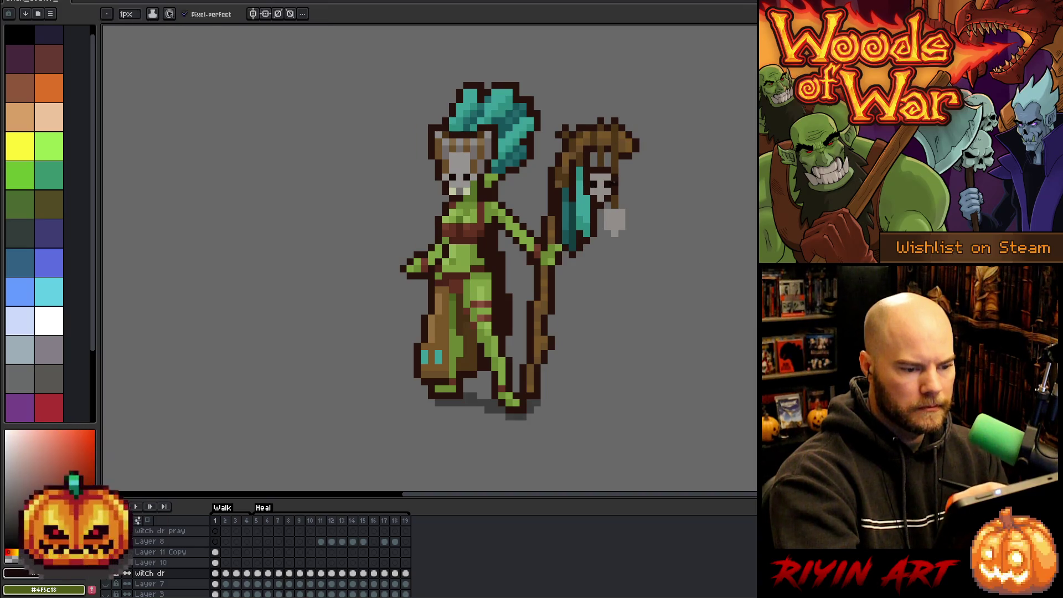
pyautogui.moveTo(604, 220); pyautogui.dragTo(619, 220)
pyautogui.keyDown('alt'); pyautogui.click(614, 206); pyautogui.keyUp('alt')
pyautogui.keyDown('alt'); pyautogui.click(619, 176); pyautogui.keyUp('alt')
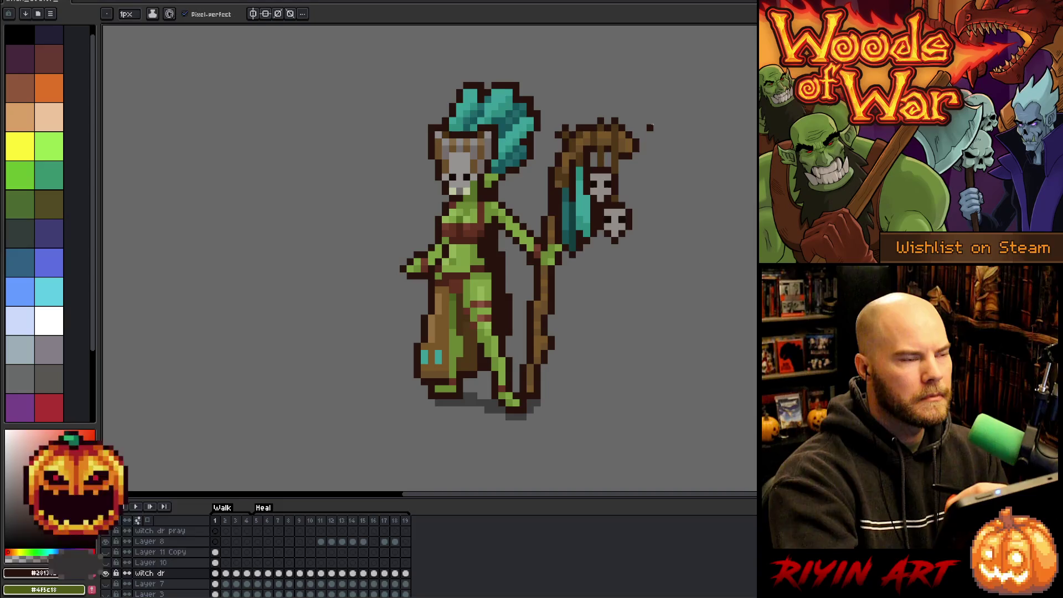
# Step: Sketch a lower grey skull charm with two dark eyes and a dark outline
pyautogui.keyDown('alt'); pyautogui.click(604, 169); pyautogui.keyUp('alt')
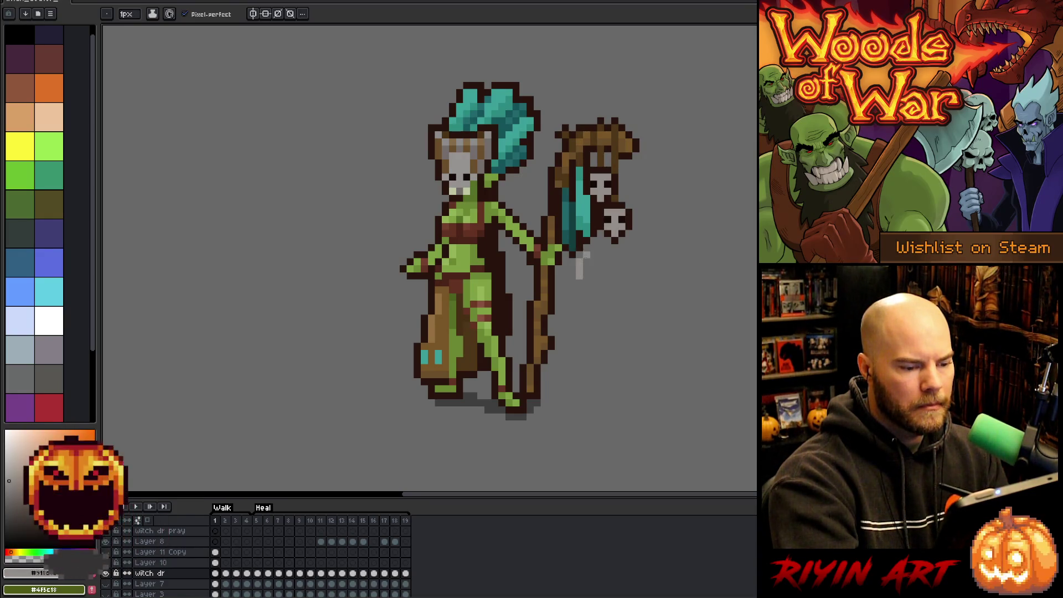
pyautogui.moveTo(593, 270); pyautogui.dragTo(587, 283)
pyautogui.keyDown('alt'); pyautogui.click(616, 214); pyautogui.keyUp('alt')
pyautogui.click(593, 269)
pyautogui.click(579, 269)
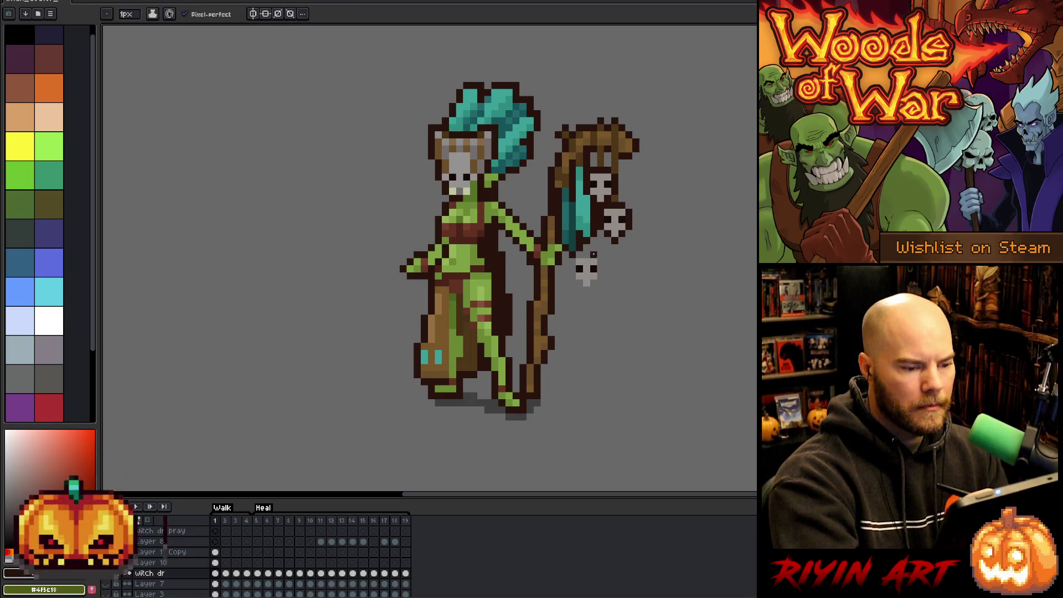
pyautogui.click(600, 267)
pyautogui.moveTo(573, 277); pyautogui.dragTo(572, 263)
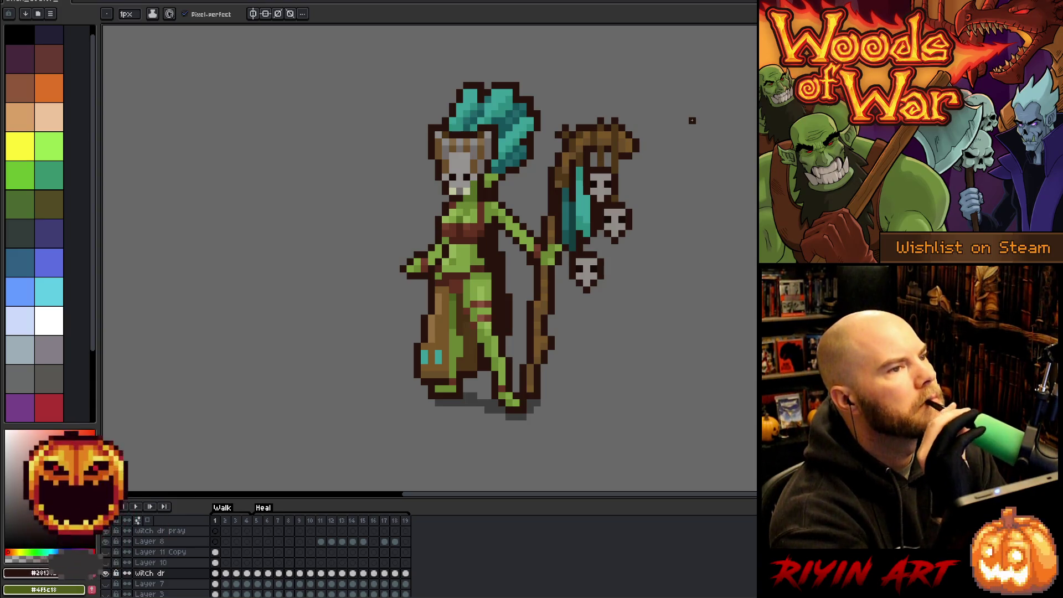
# Step: Select the lower skull charm and nudge it two pixels right
pyautogui.press('v')
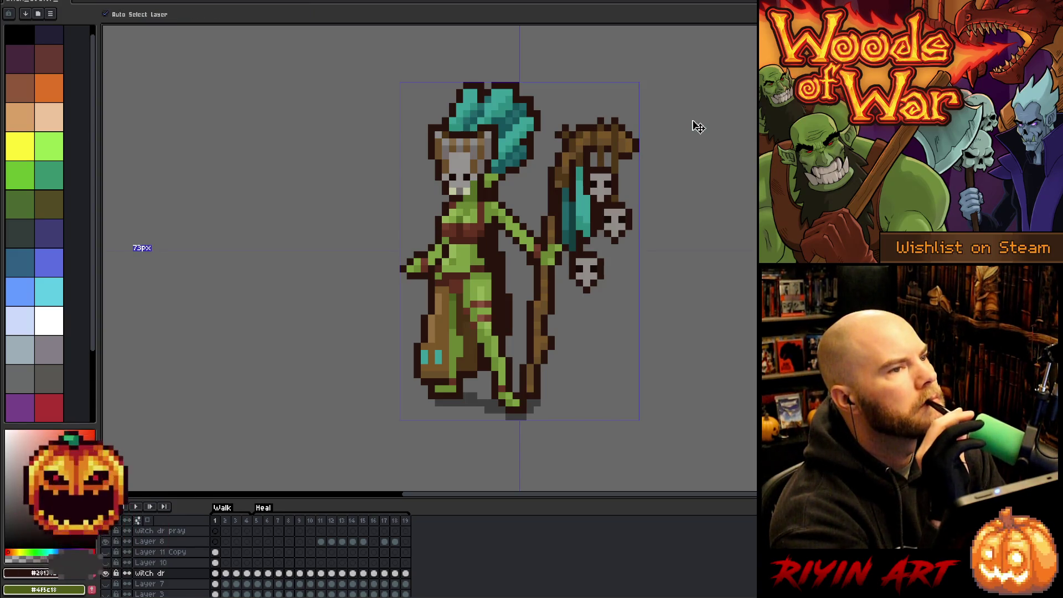
pyautogui.press('m')
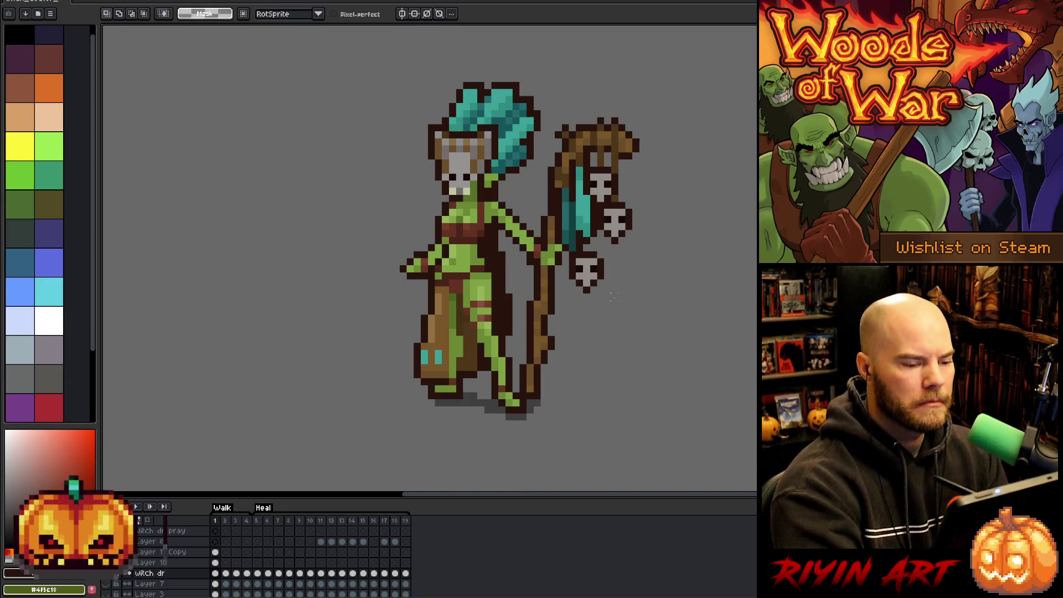
pyautogui.moveTo(566, 242); pyautogui.dragTo(620, 310)
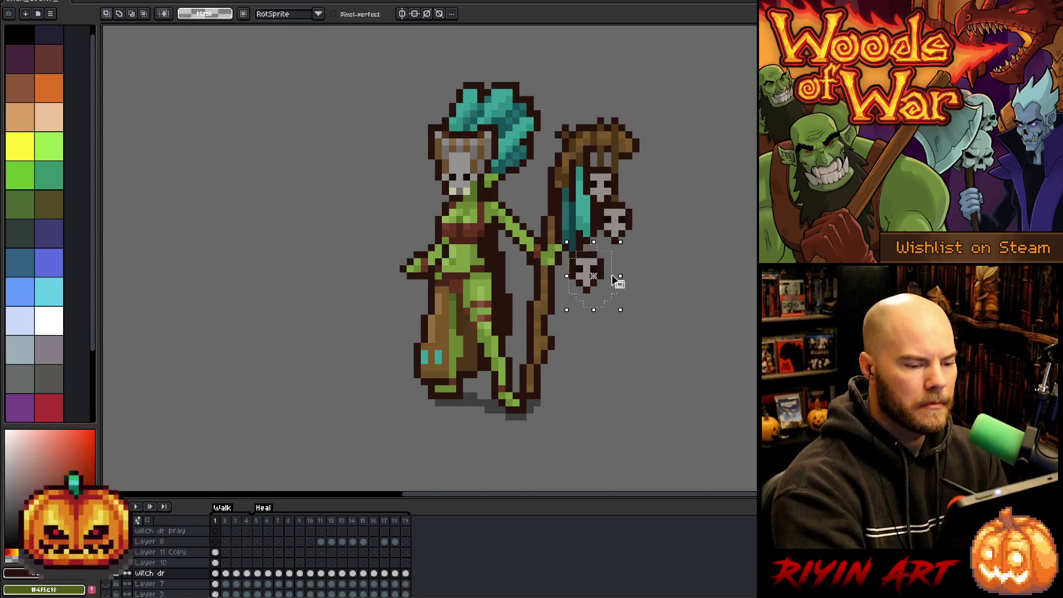
pyautogui.click(604, 275)
pyautogui.press('Right')
pyautogui.press('Right')
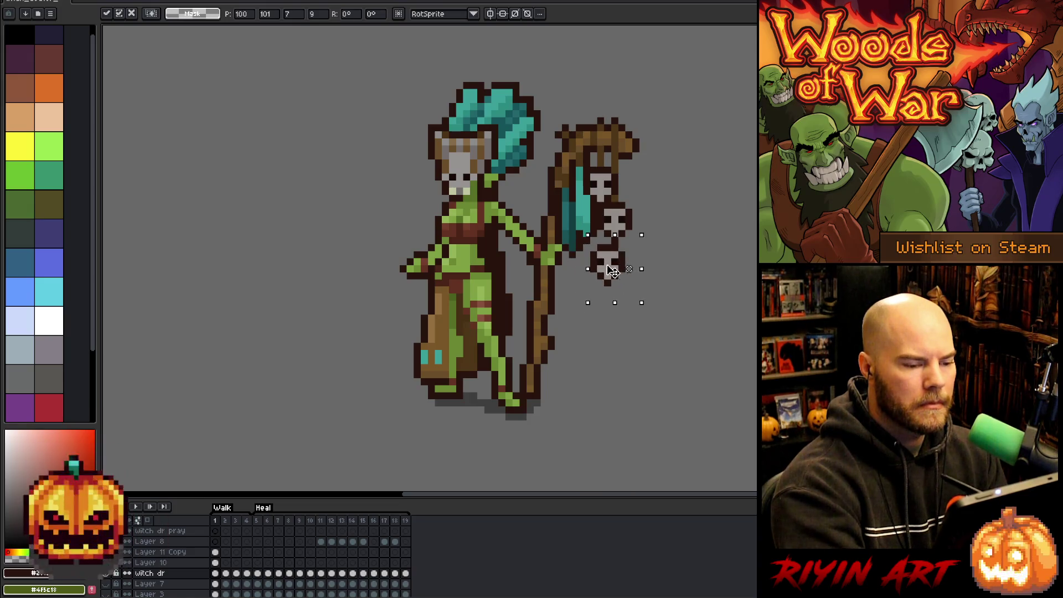
pyautogui.press('Return')
pyautogui.press('b')
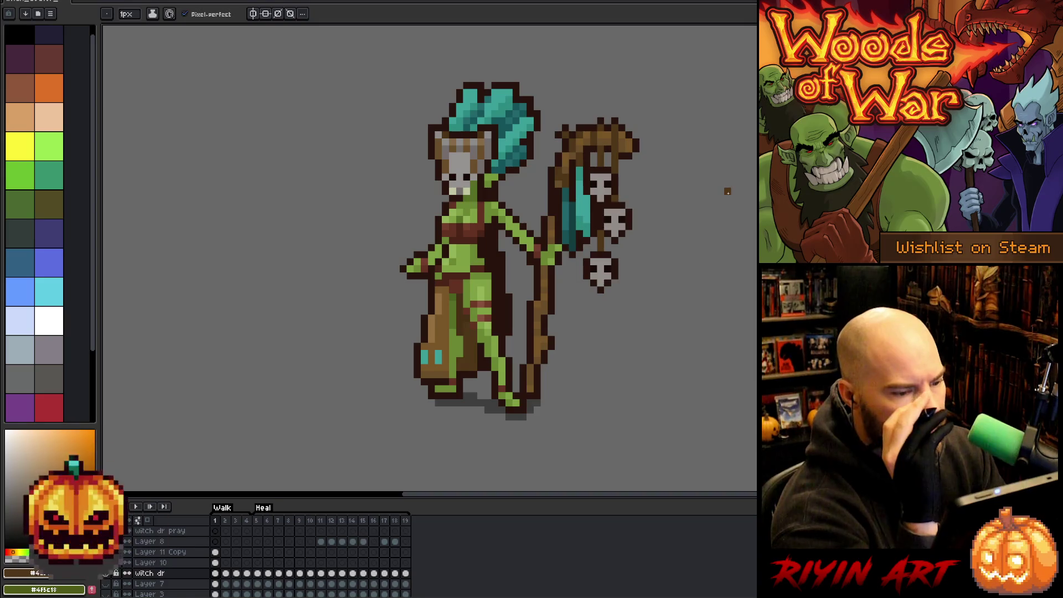
# Step: Move the lower charm up and right, erase it, and insert a new frame 2
pyautogui.press('m')
pyautogui.moveTo(626, 316); pyautogui.dragTo(580, 257)
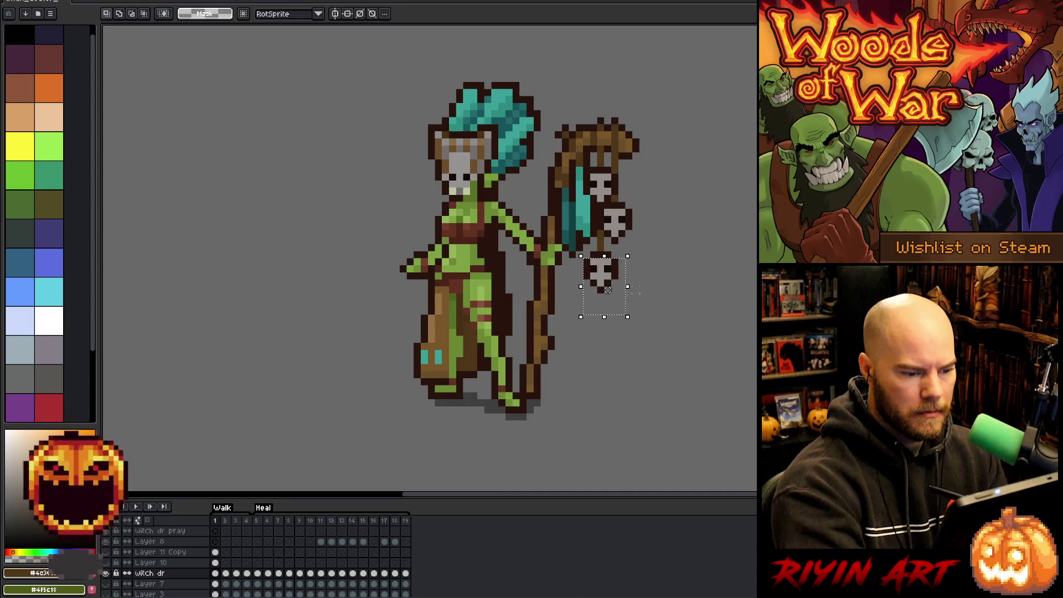
pyautogui.moveTo(656, 316)
pyautogui.mouseDown()
pyautogui.moveTo(581, 249)
pyautogui.moveTo(613, 276)
pyautogui.mouseUp()
pyautogui.hotkey('ctrl', 'd')
pyautogui.press('b')
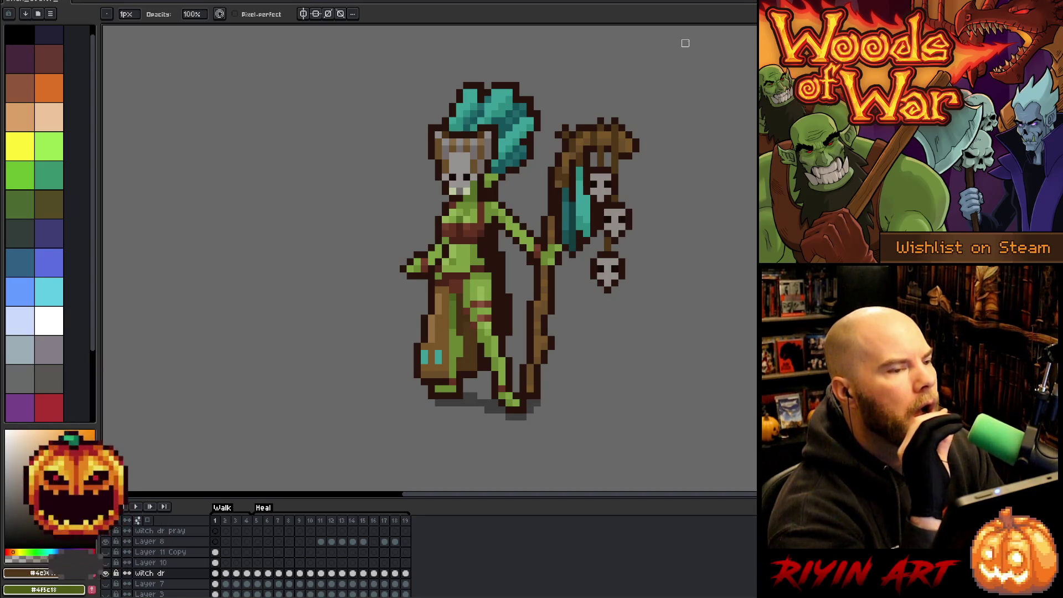
pyautogui.moveTo(609, 255)
pyautogui.mouseDown()
pyautogui.moveTo(601, 297)
pyautogui.moveTo(626, 273)
pyautogui.mouseUp()
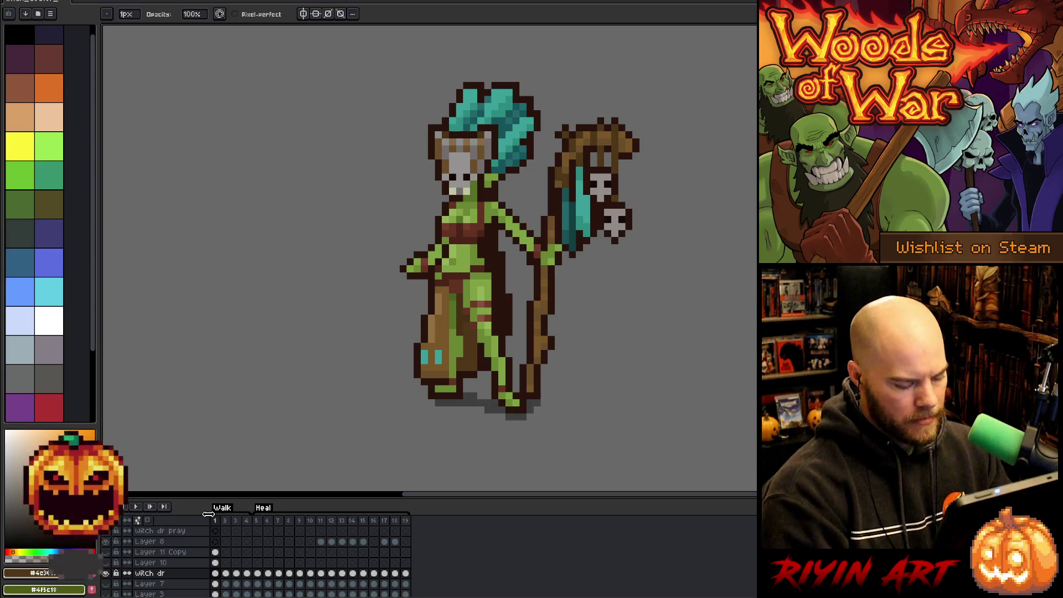
pyautogui.hotkey('alt', 'n')
# Step: Move the start of the Walk tag to frame 2
pyautogui.moveTo(211, 514); pyautogui.dragTo(221, 514)
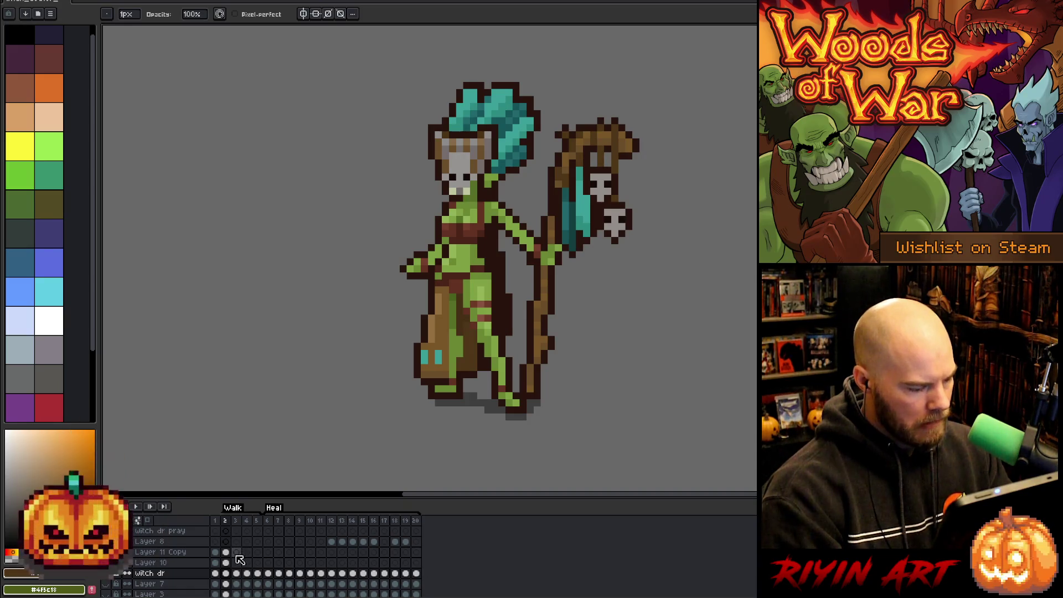
pyautogui.scroll(-2, 240, 560)
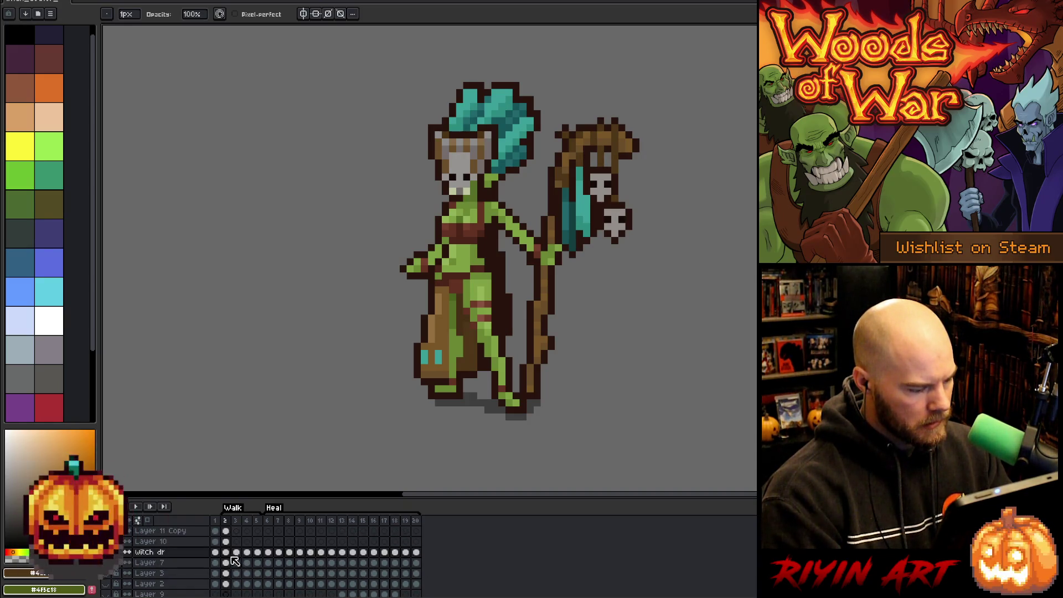
pyautogui.scroll(1, 228, 556)
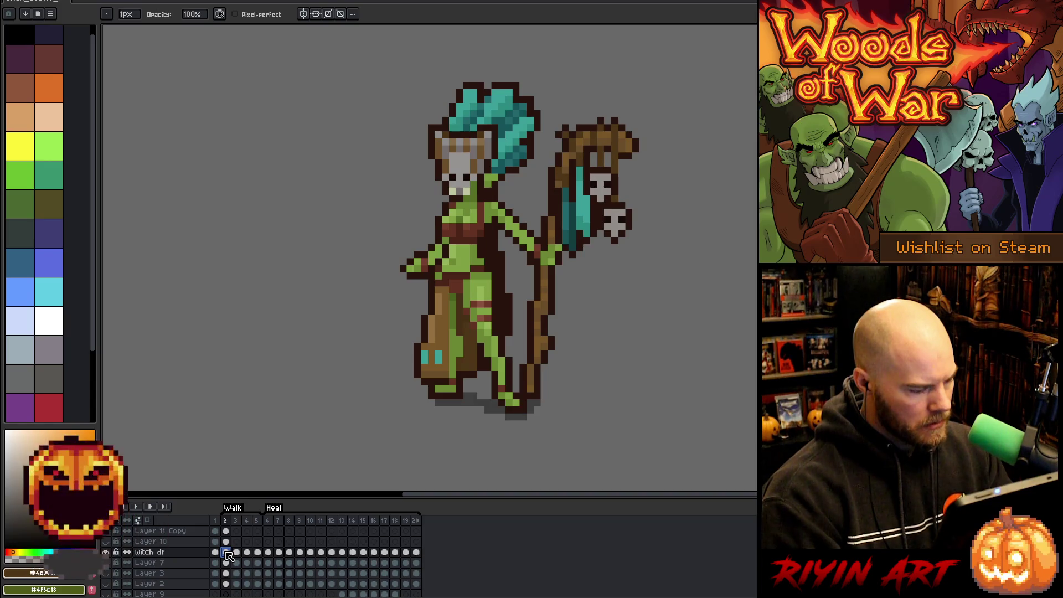
# Step: Clear the frame-2 cels of Layer 11 Copy and Layer 10, check frames 3–4, and return to frame 2
pyautogui.moveTo(226, 553); pyautogui.dragTo(226, 541)
pyautogui.press('Delete')
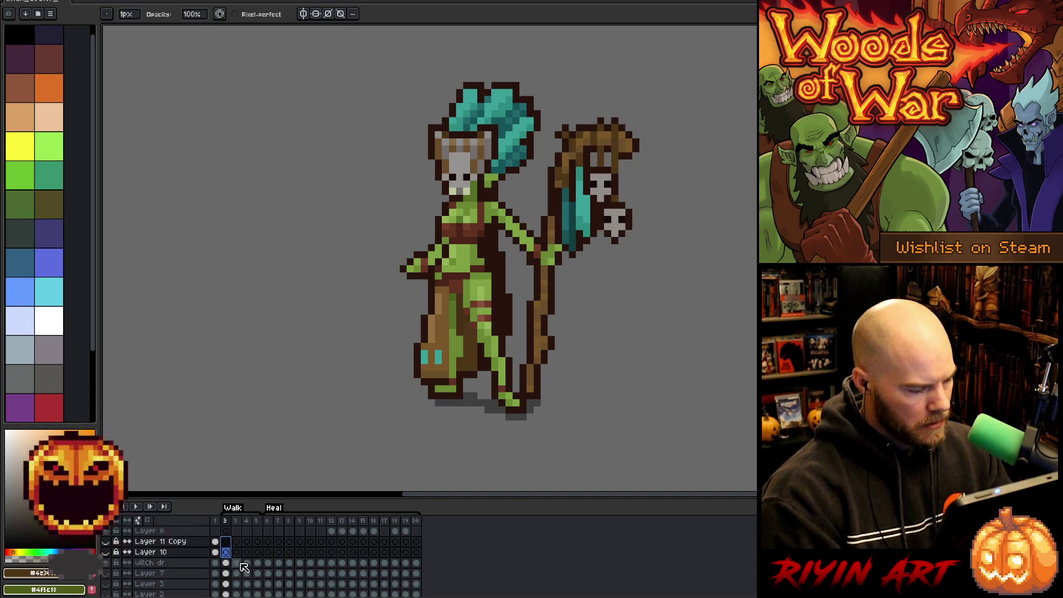
pyautogui.click(236, 562)
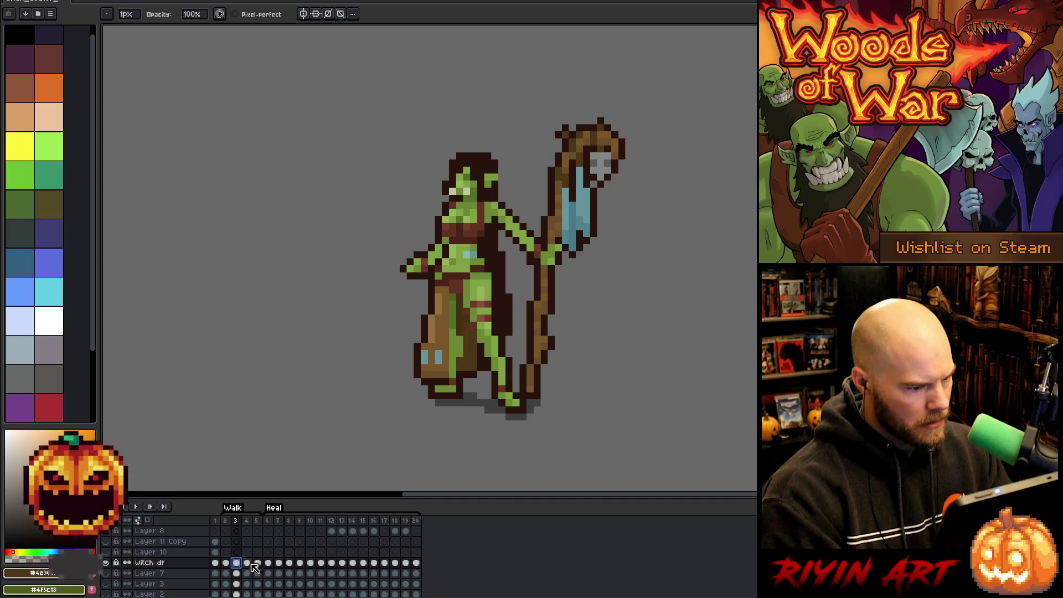
pyautogui.click(226, 563)
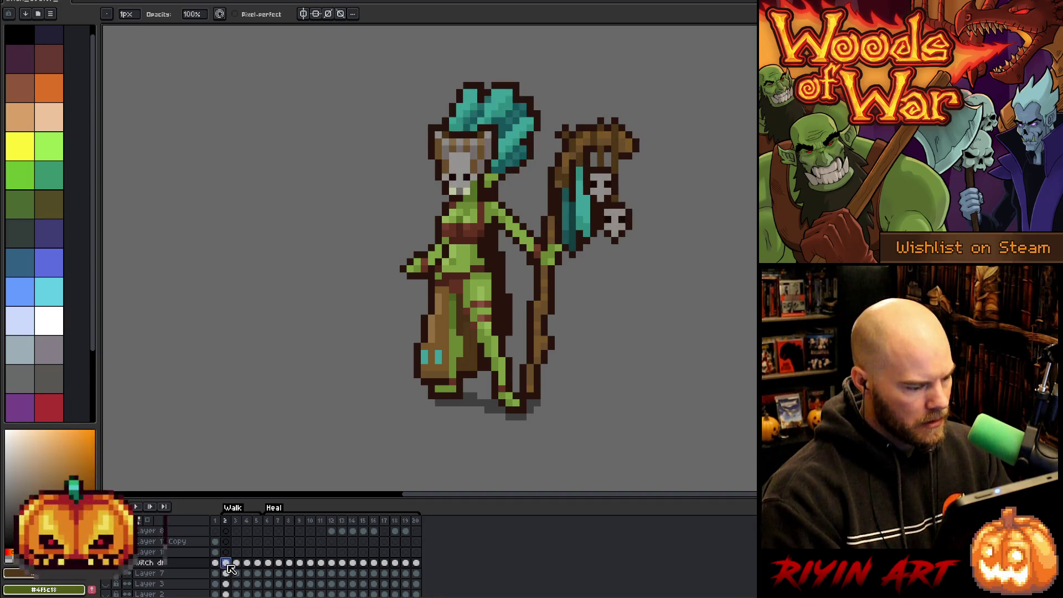
pyautogui.moveTo(236, 564); pyautogui.dragTo(259, 566)
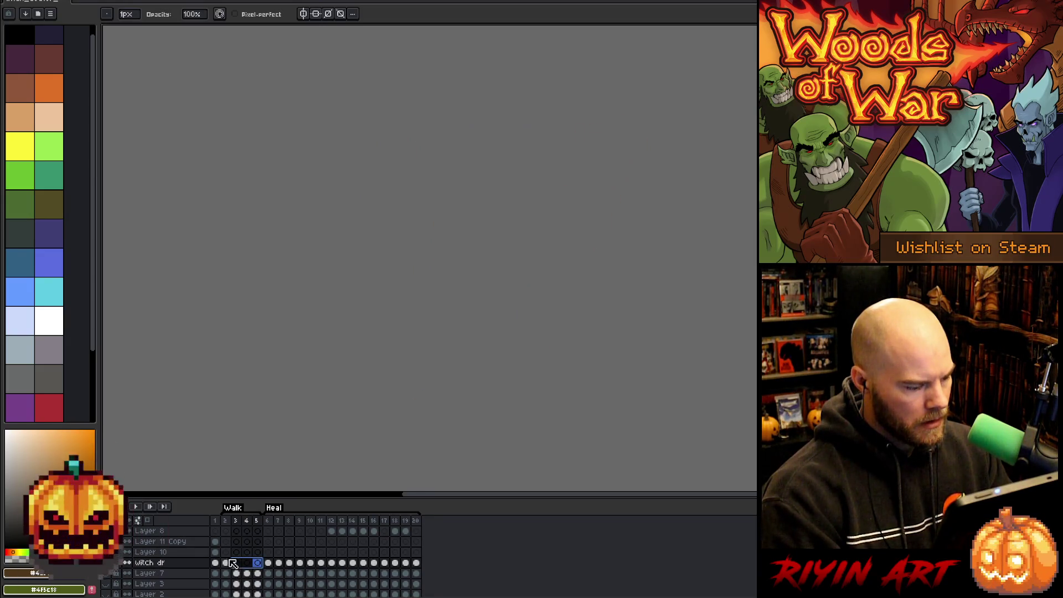
pyautogui.click(226, 563)
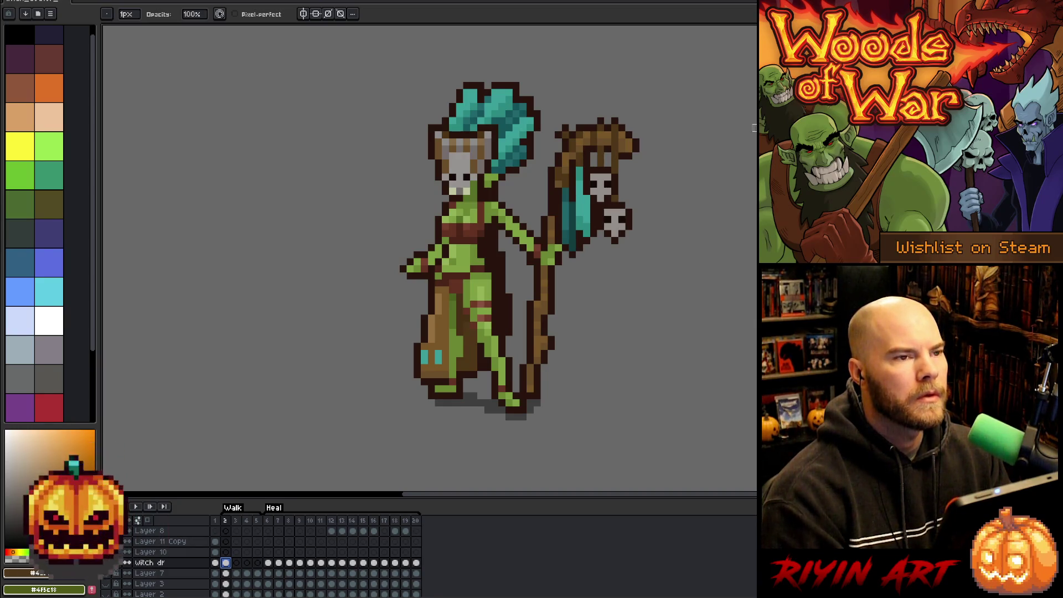
# Step: Flip the whole witch doctor canvas horizontally so she faces left
pyautogui.hotkey('alt', 's')
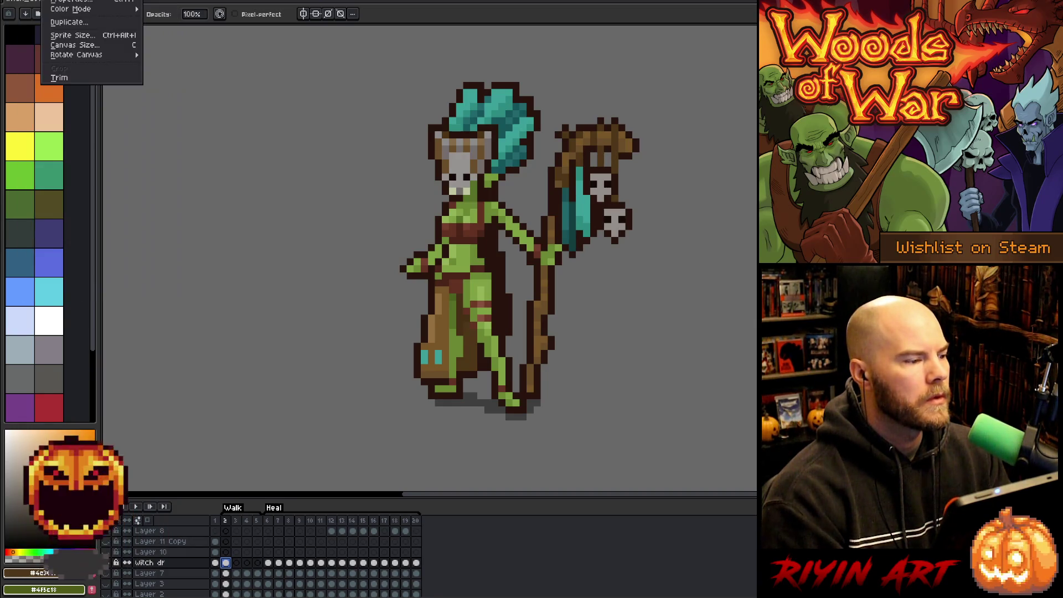
pyautogui.press('Escape')
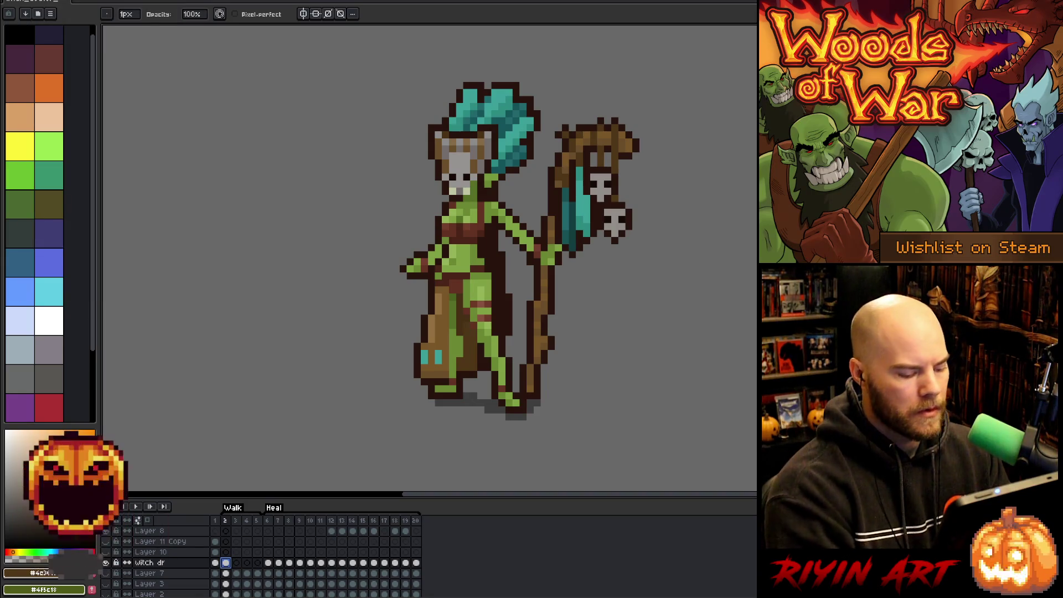
pyautogui.hotkey('alt', 'e')
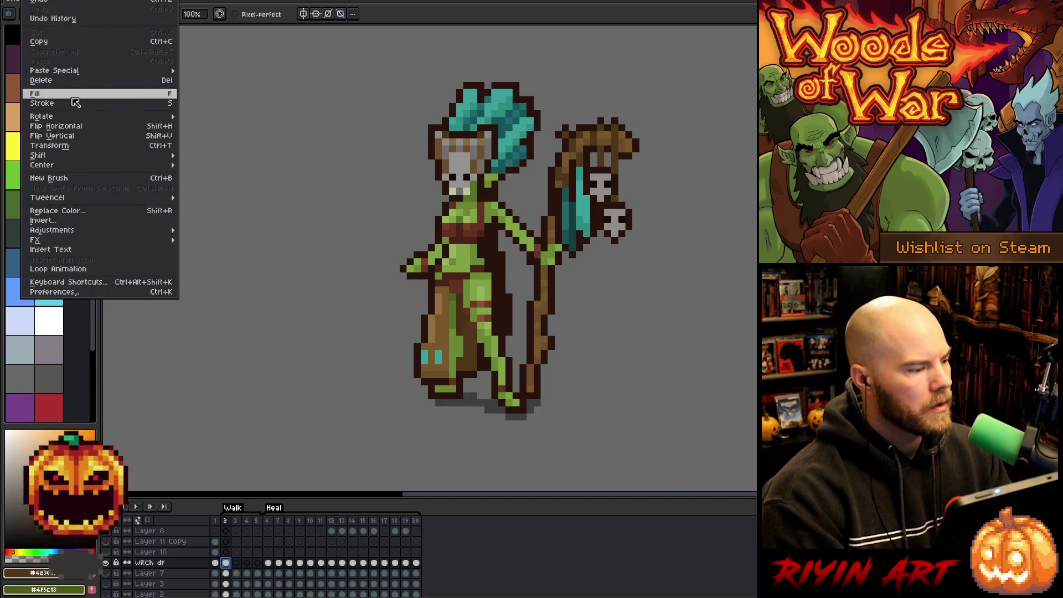
pyautogui.hotkey('alt', 's')
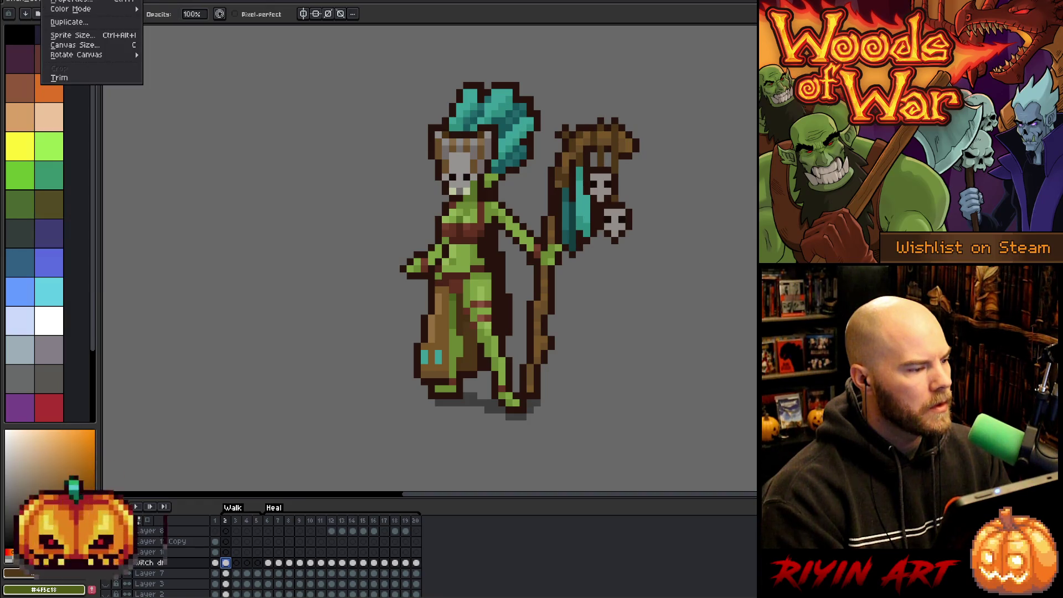
pyautogui.moveTo(135, 53)
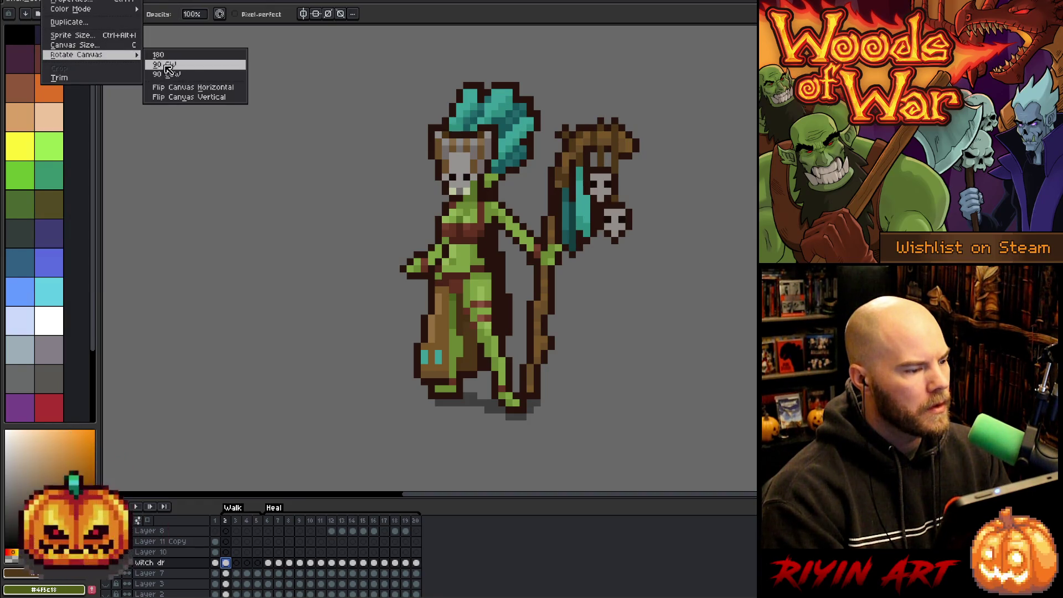
pyautogui.click(177, 88)
pyautogui.hscroll(5, 587, 247)
pyautogui.scroll(1, 554, 249)
pyautogui.scroll(1, 548, 260)
pyautogui.scroll(-2, 525, 288)
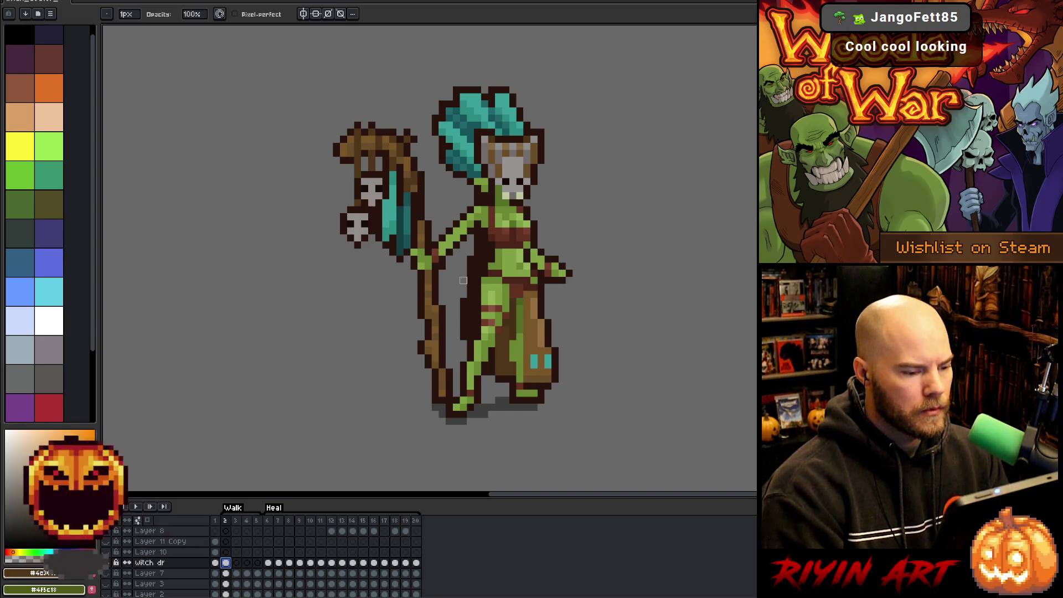
pyautogui.scroll(-1, 463, 281)
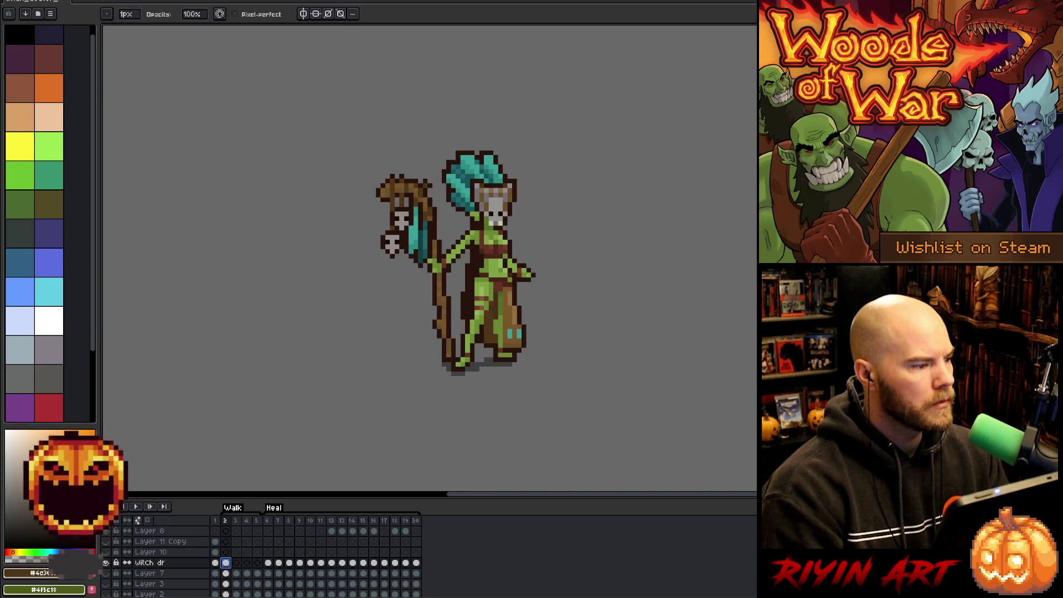
# Step: Open OrcBig_v12.aseprite from disk by searching for 'orc'
pyautogui.click(13, 2)
pyautogui.click(23, 8)
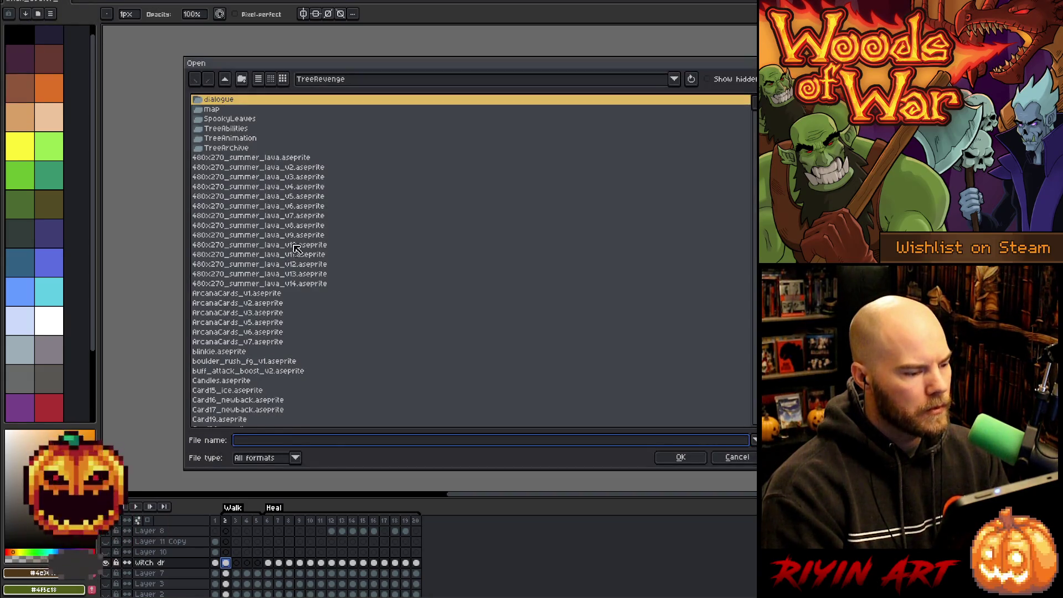
pyautogui.click(304, 267)
pyautogui.write('orc_death_v5.aseprite')
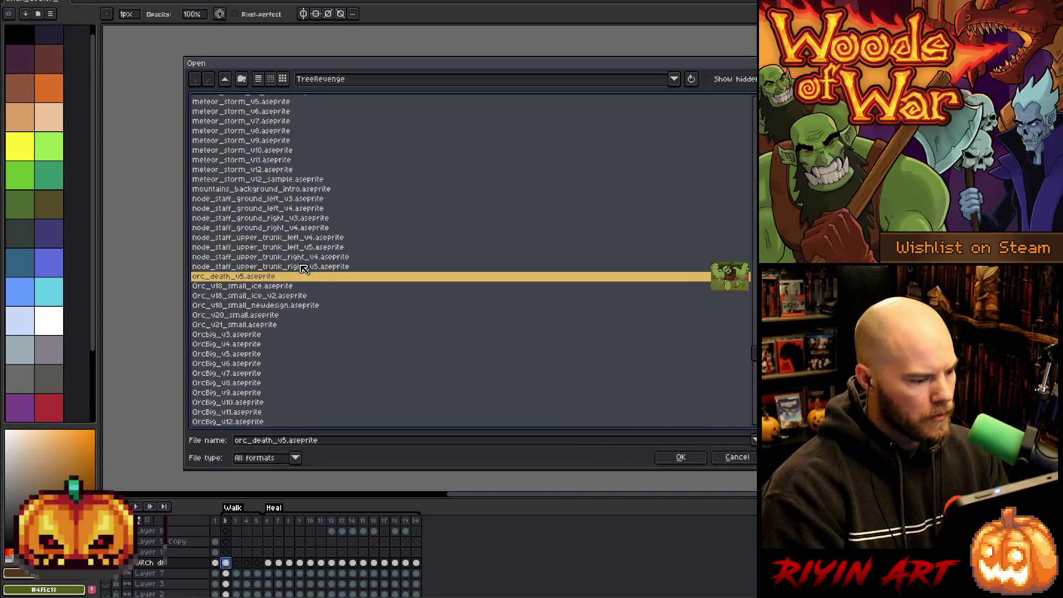
pyautogui.scroll(-3, 284, 332)
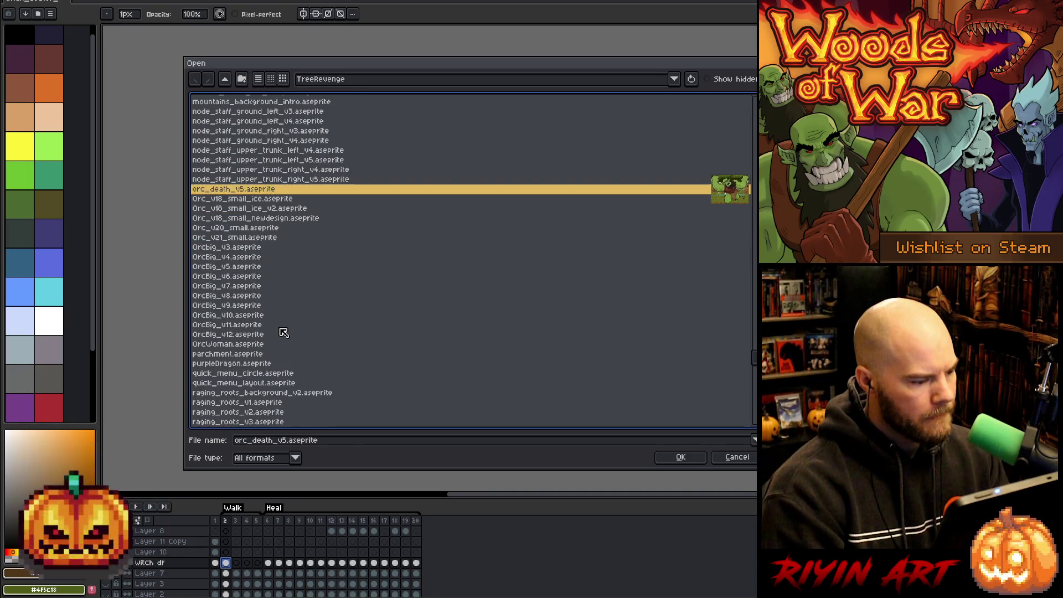
pyautogui.click(271, 336)
pyautogui.doubleClick(269, 337)
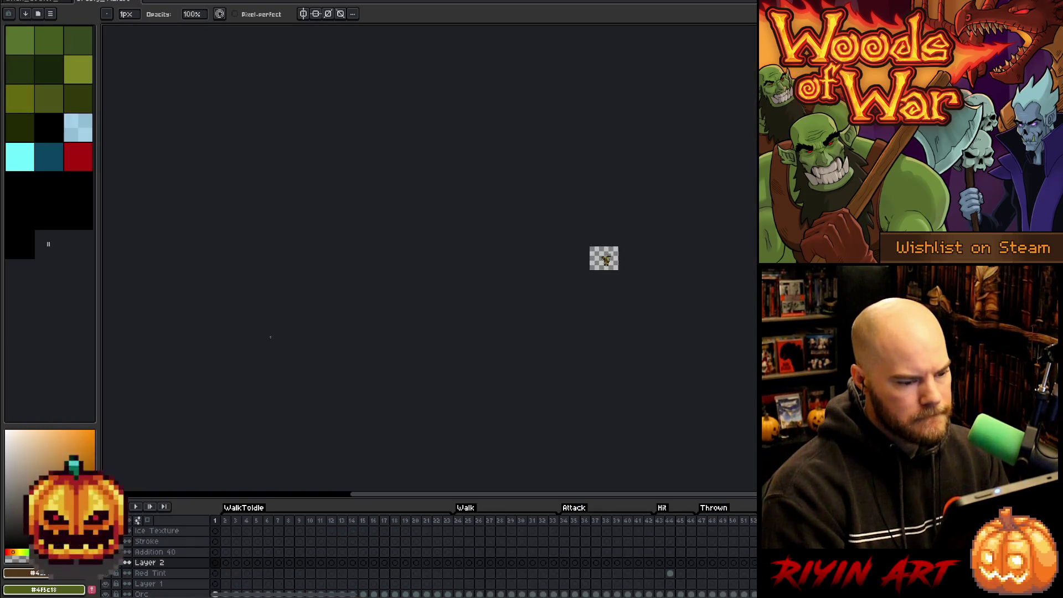
# Step: Select the orc's walk frames 24–33 on the Orc layer, then return to the witch doctor sprite
pyautogui.scroll(-3, 287, 540)
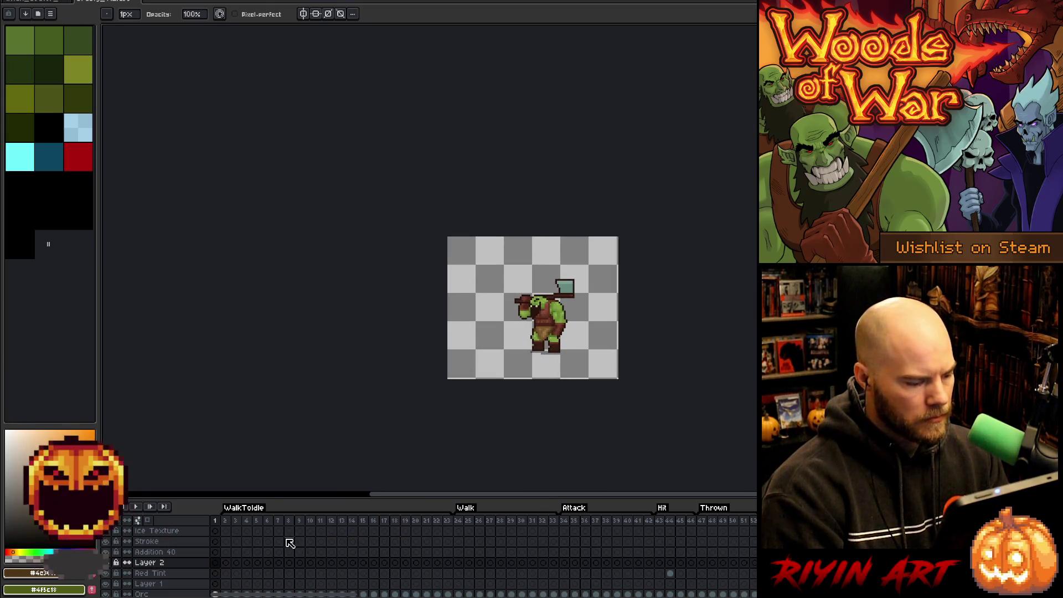
pyautogui.click(459, 563)
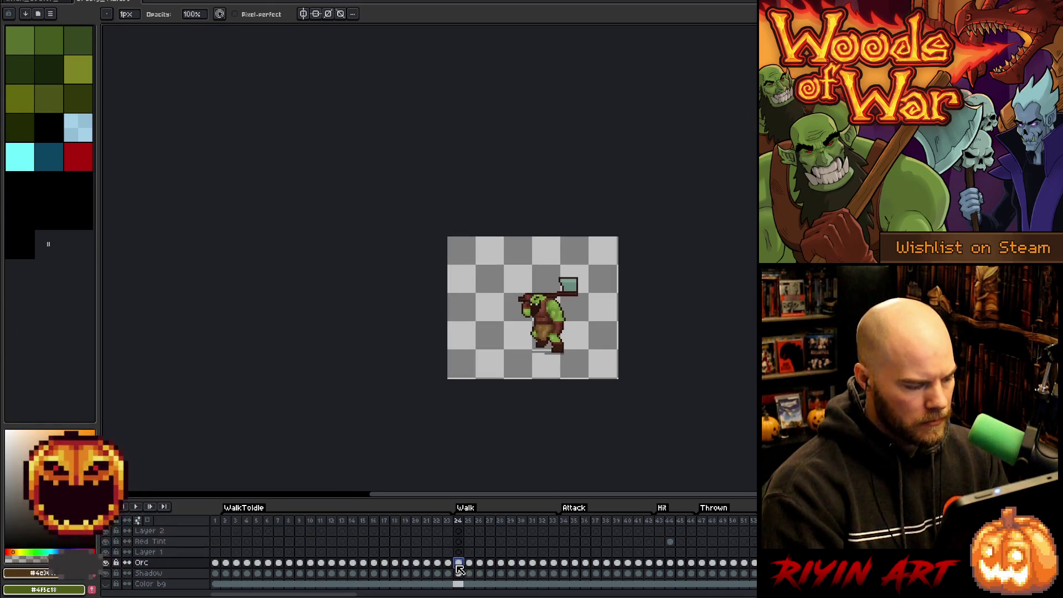
pyautogui.moveTo(462, 563); pyautogui.dragTo(557, 568)
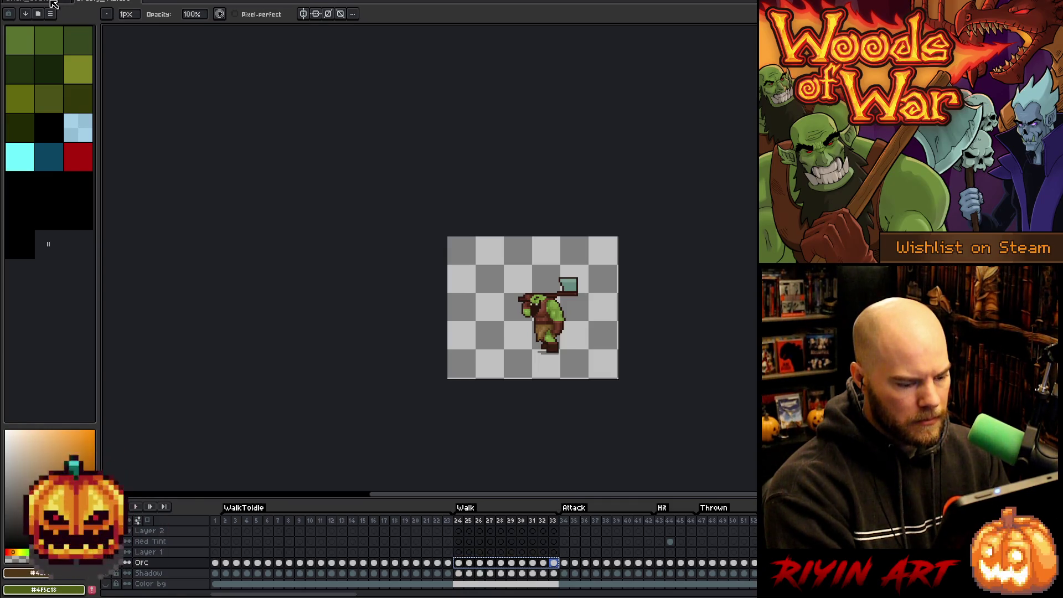
pyautogui.click(43, 4)
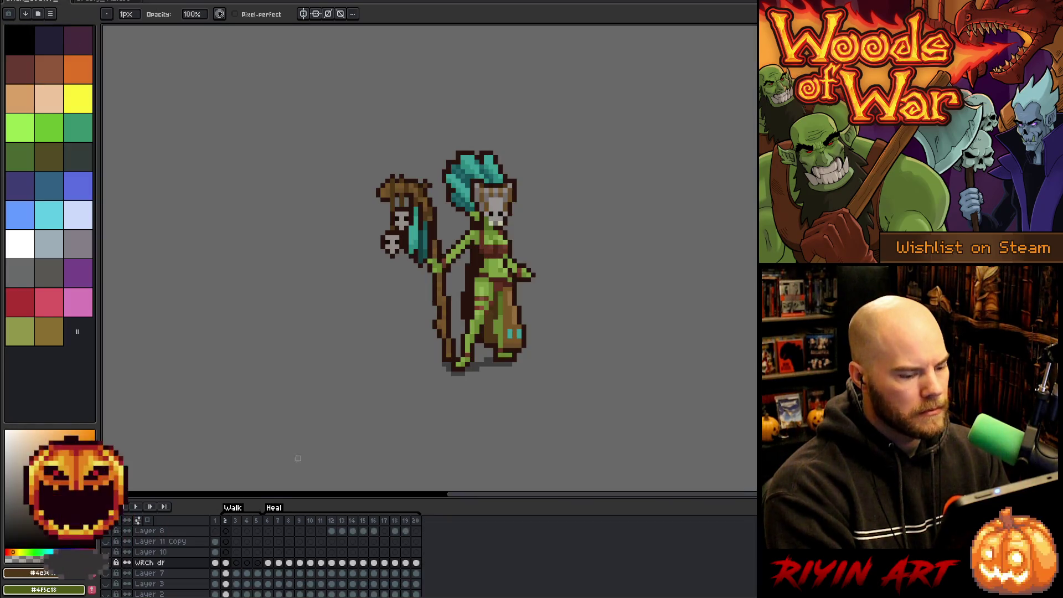
# Step: Add six new frames after frame 5, extending the Walk animation to frame 11
pyautogui.click(258, 522)
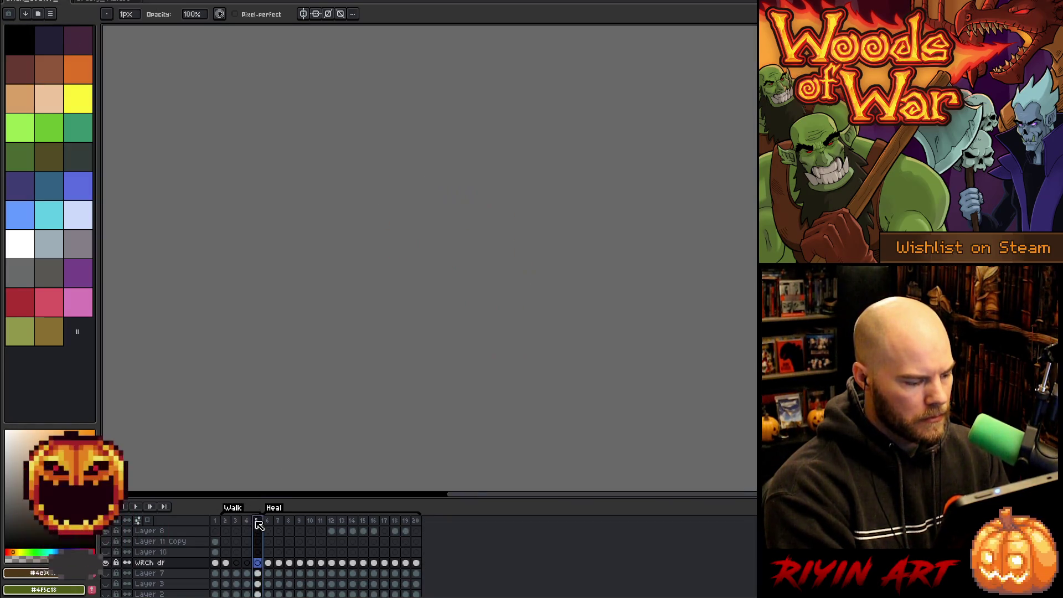
pyautogui.hotkey('alt', 'n')
pyautogui.hotkey('alt', 'n')
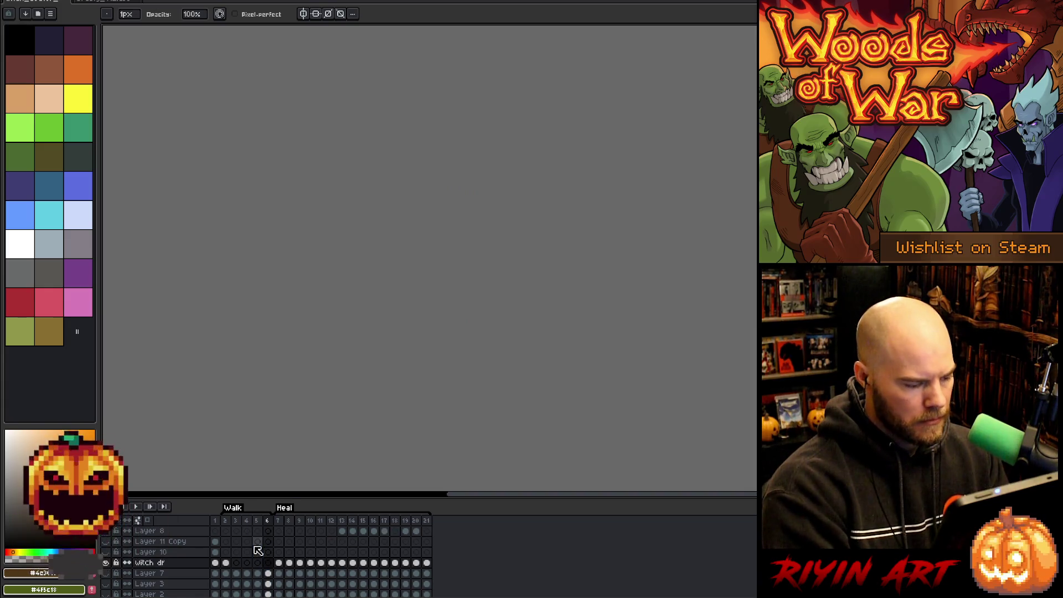
pyautogui.hotkey('alt', 'n')
pyautogui.hotkey('alt', 'n')
pyautogui.hotkey('alt', 'n')
# Step: Add a new empty Layer 12 above Layer 7 and select its frames 2–11
pyautogui.click(159, 572)
pyautogui.hotkey('shift', 'n')
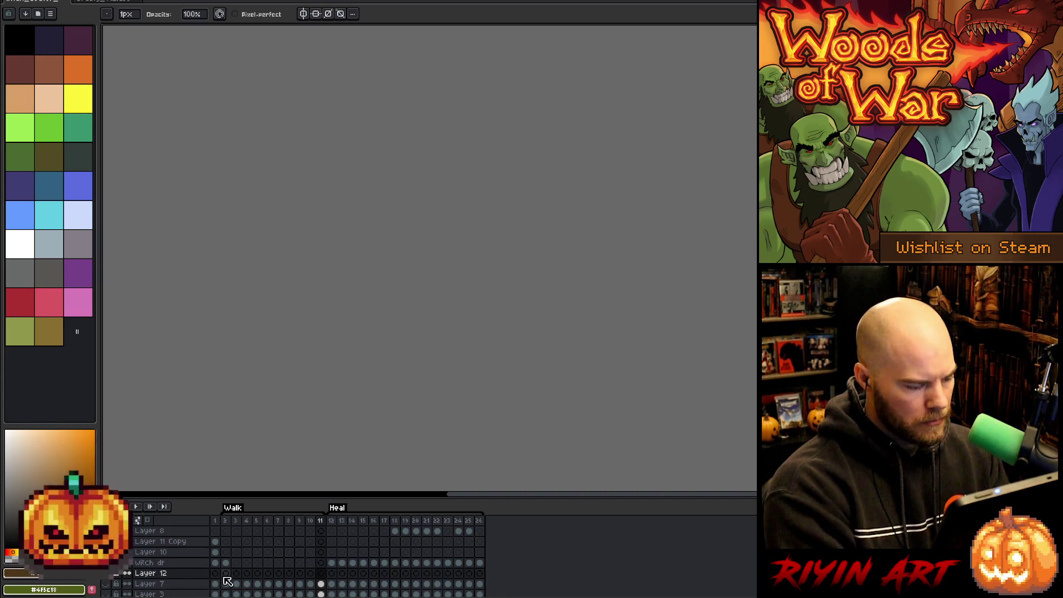
pyautogui.click(226, 574)
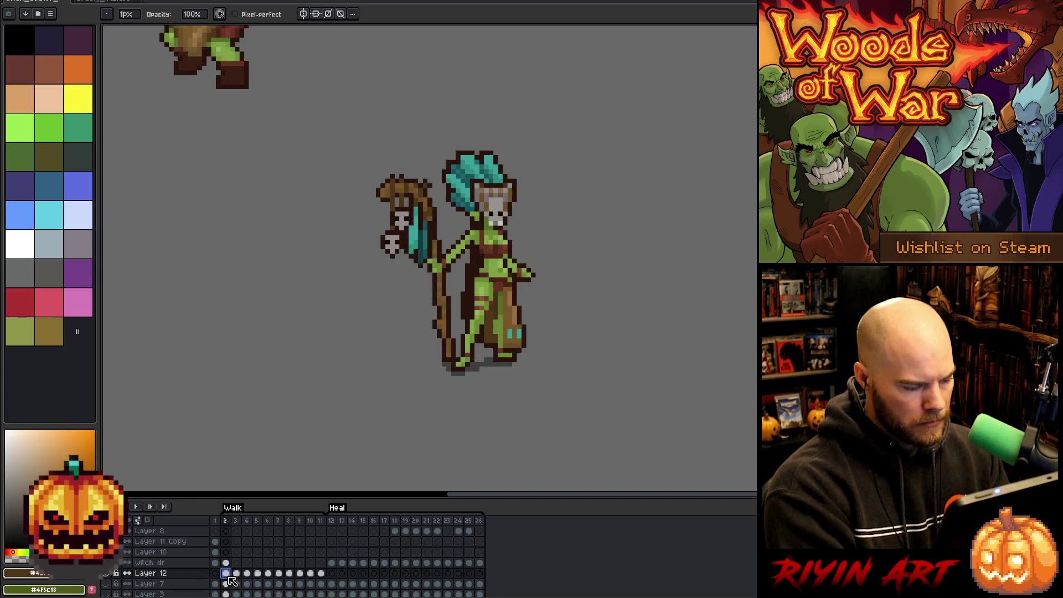
pyautogui.moveTo(231, 580); pyautogui.dragTo(321, 579)
pyautogui.scroll(-2, 301, 301)
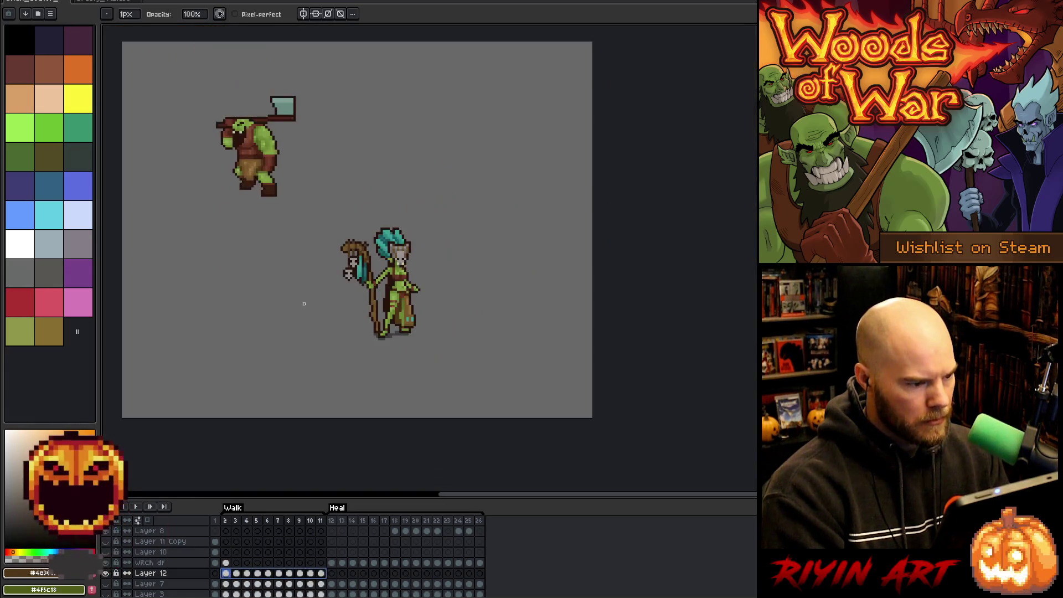
pyautogui.scroll(1, 273, 289)
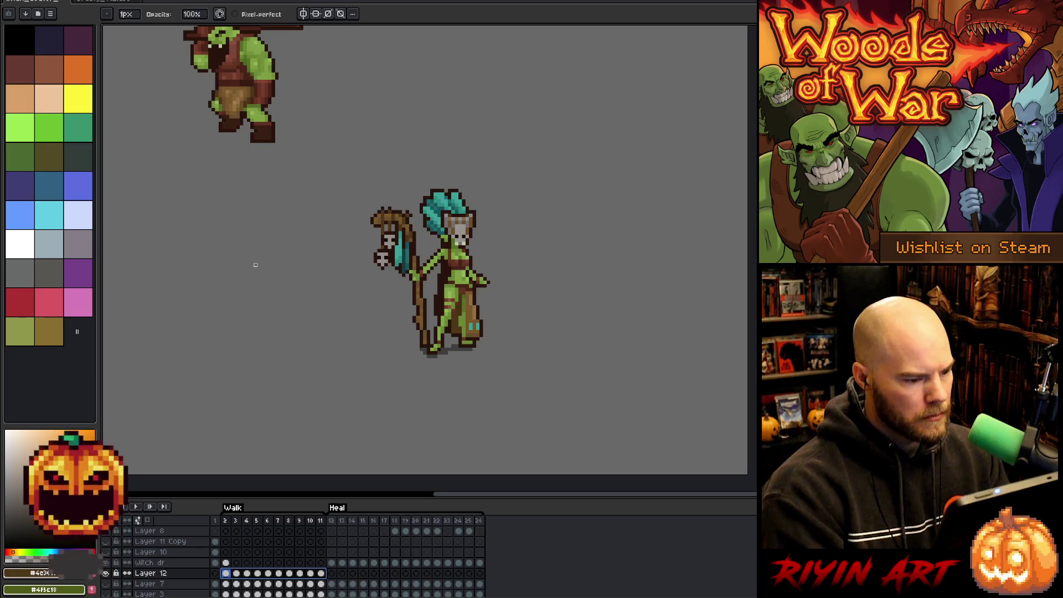
pyautogui.scroll(-1, 170, 115)
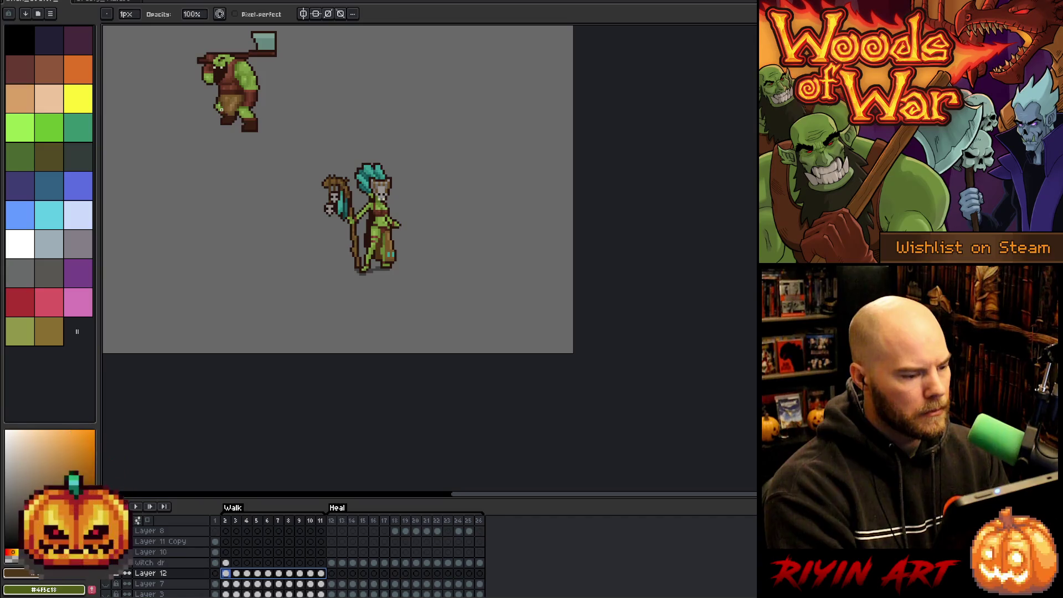
# Step: Delete the pasted orc from Layer 12
pyautogui.press('v')
pyautogui.press('Delete')
pyautogui.press('b')
pyautogui.click(66, 2)
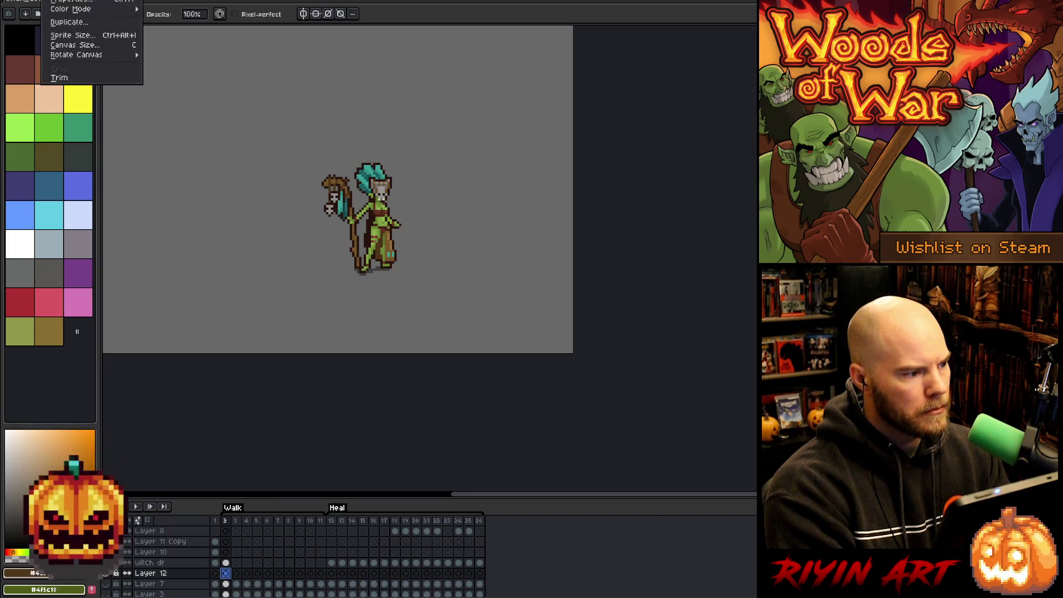
# Step: Flip the sprite back horizontally and paste the orc walk frames onto Layer 12
pyautogui.moveTo(108, 55)
pyautogui.click(178, 88)
pyautogui.hotkey('ctrl', 'v')
pyautogui.press('Return')
# Step: Move the orc on Layer 12 down and to the left, beside the witch doctor
pyautogui.click(230, 576)
pyautogui.press('v')
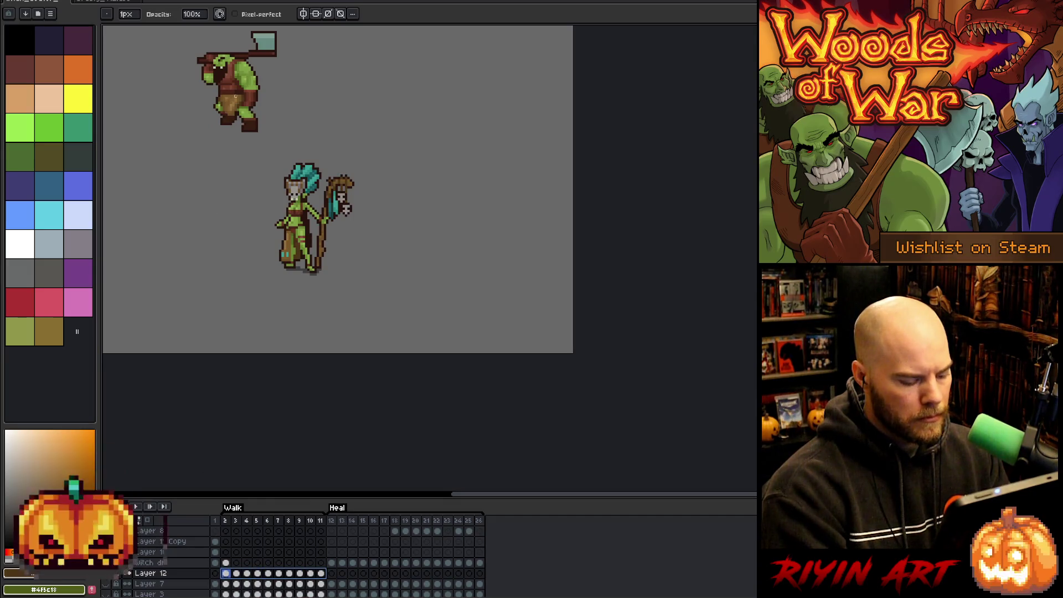
pyautogui.moveTo(248, 106)
pyautogui.mouseDown()
pyautogui.moveTo(320, 210)
pyautogui.moveTo(255, 242)
pyautogui.mouseUp()
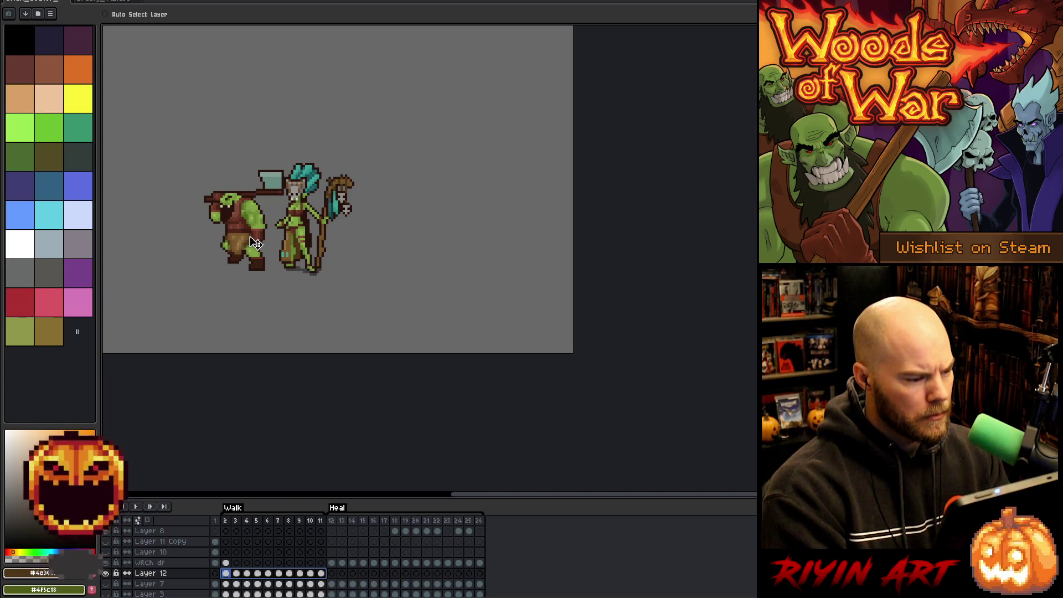
pyautogui.click(226, 522)
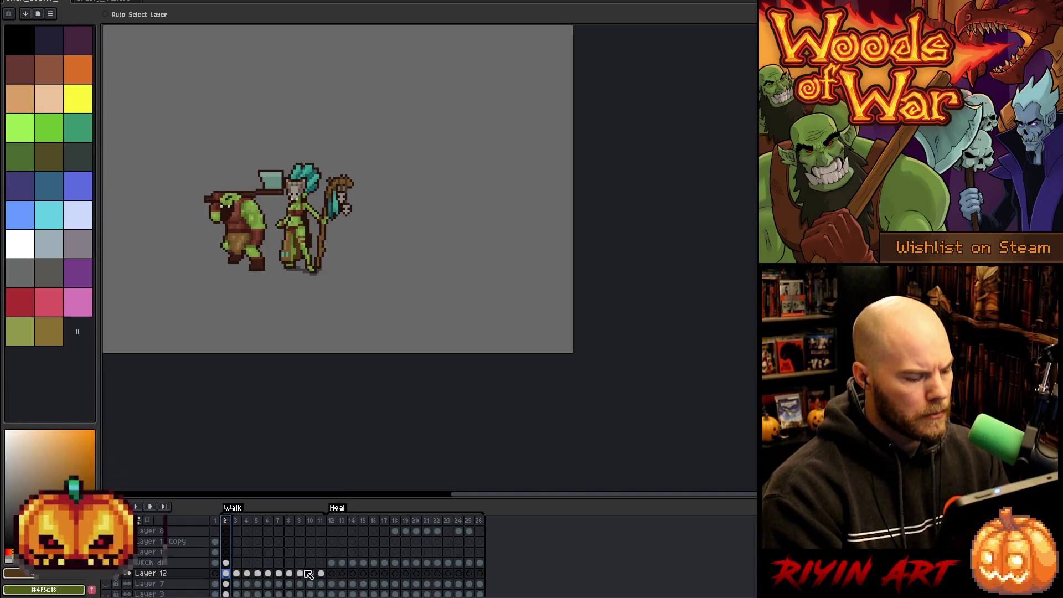
pyautogui.click(331, 573)
pyautogui.click(228, 574)
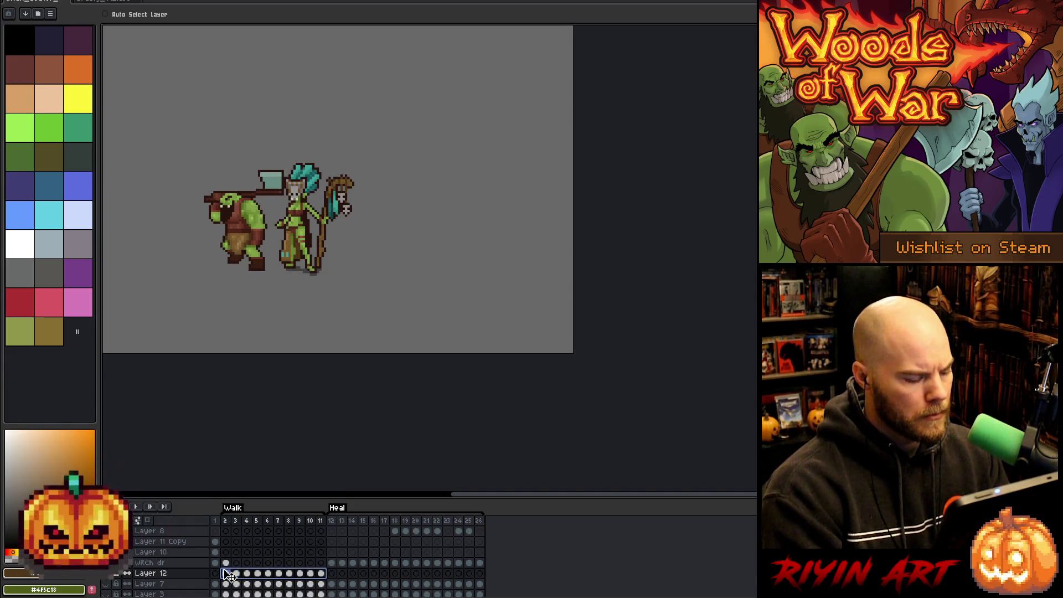
pyautogui.moveTo(246, 230); pyautogui.dragTo(235, 231)
# Step: Set frames 2–11 to a 12 ms duration and play the walk animation
pyautogui.press('Return')
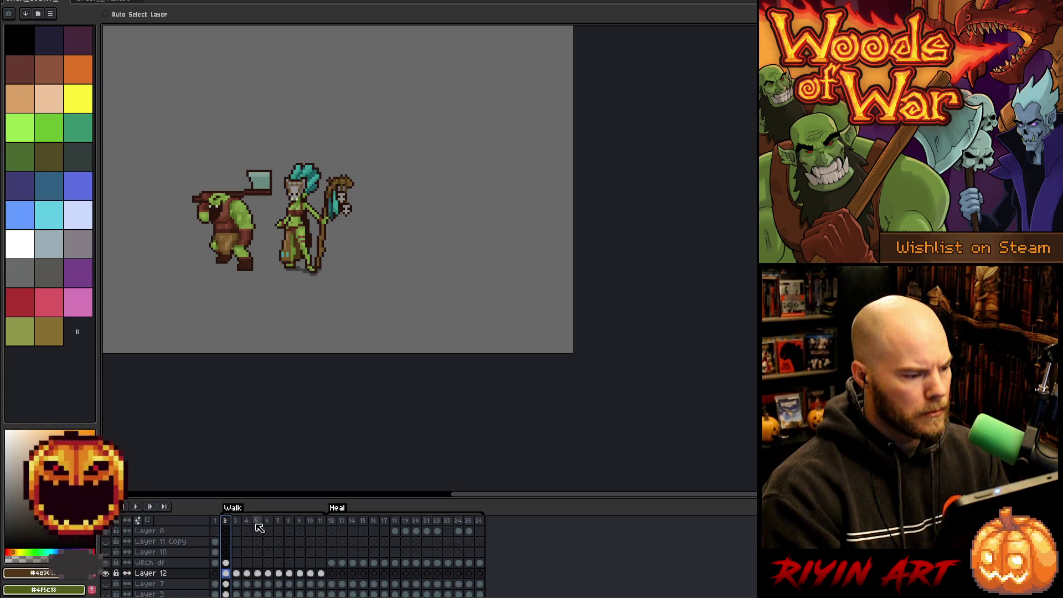
pyautogui.rightClick(225, 521)
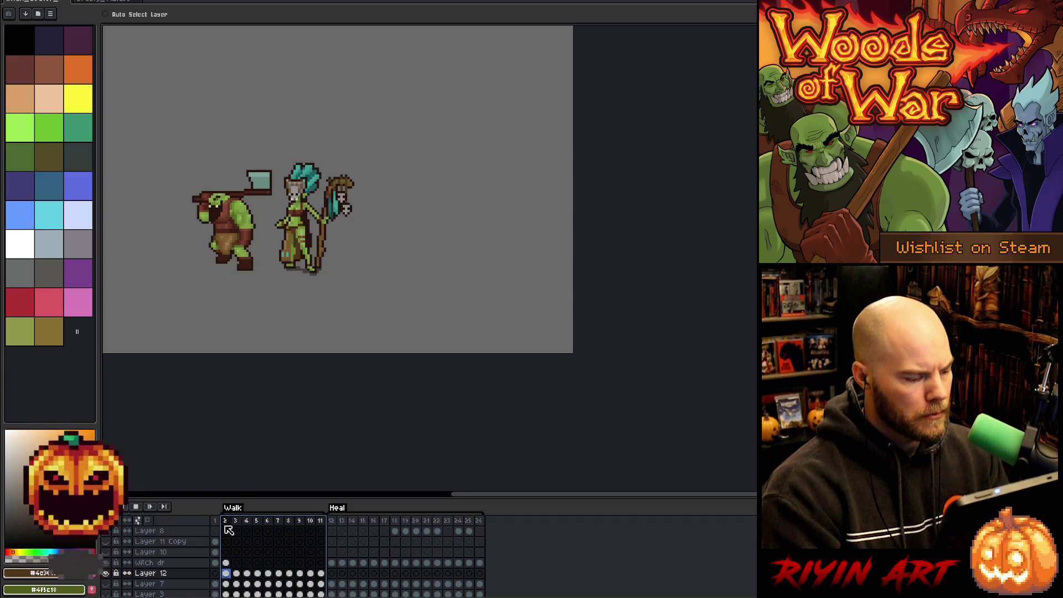
pyautogui.click(229, 523)
pyautogui.moveTo(229, 523); pyautogui.dragTo(321, 523)
pyautogui.rightClick(323, 523)
pyautogui.click(343, 530)
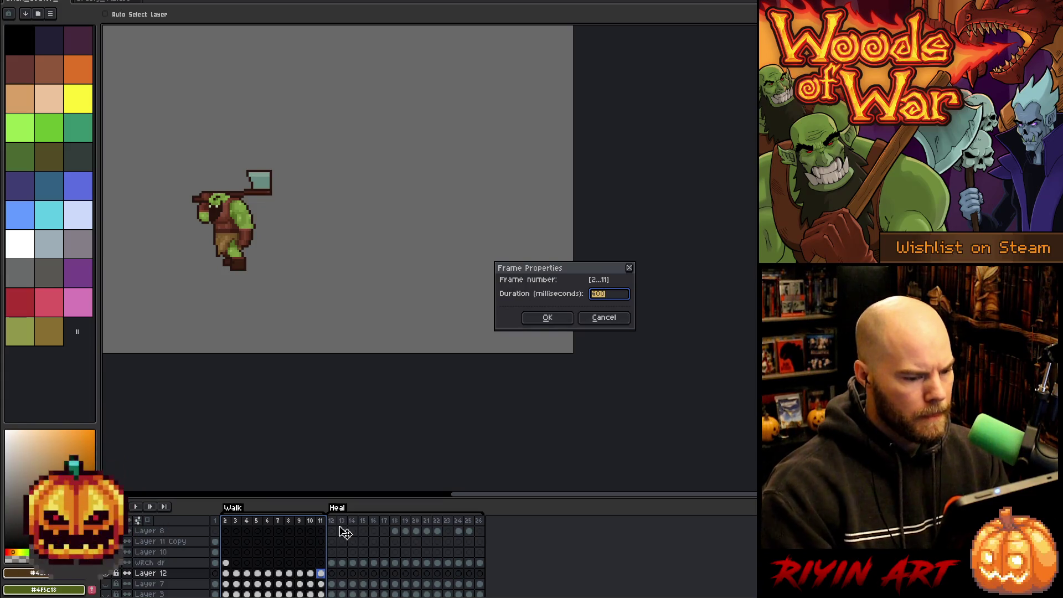
pyautogui.write('12')
pyautogui.press('Return')
pyautogui.press('space')
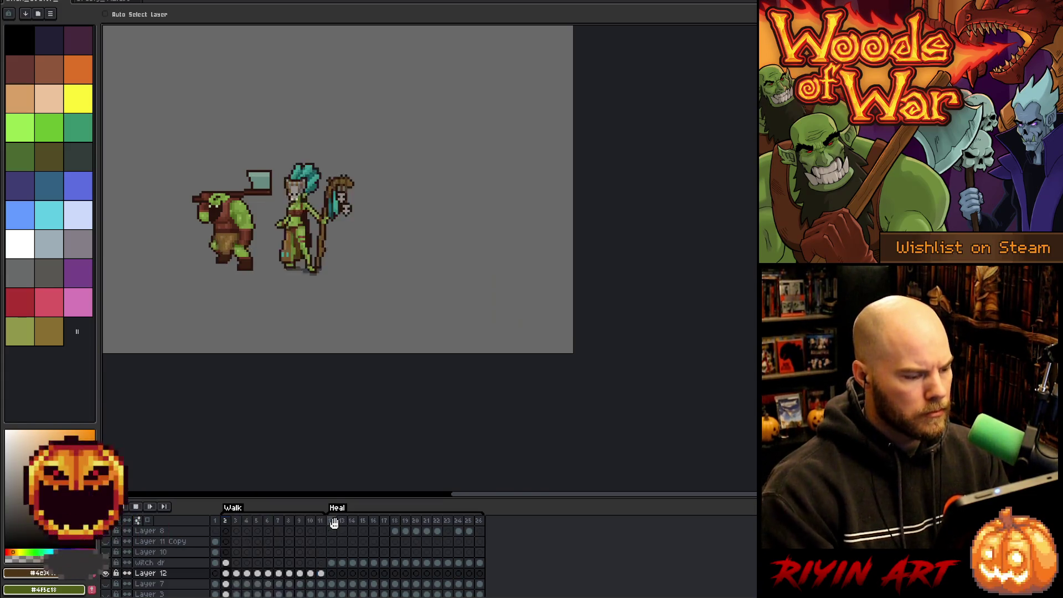
# Step: Zoom in on the orc's walk cycle, stop playback, and return to frame 1
pyautogui.scroll(3, 231, 303)
pyautogui.scroll(-1, 239, 278)
pyautogui.scroll(1, 269, 315)
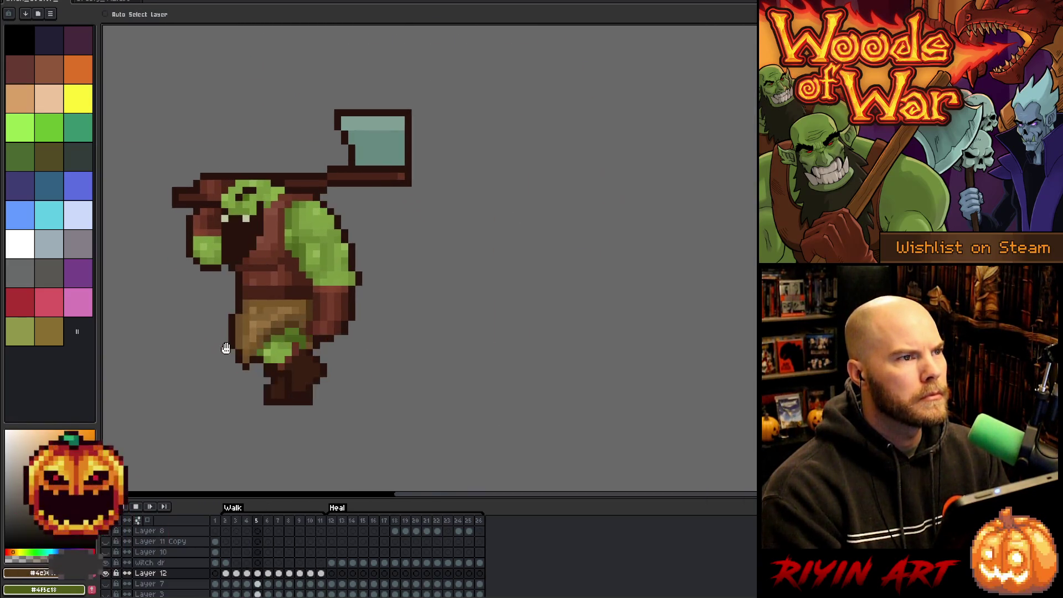
pyautogui.scroll(-1, 362, 329)
pyautogui.scroll(1, 362, 328)
pyautogui.scroll(-1, 361, 326)
pyautogui.scroll(1, 361, 326)
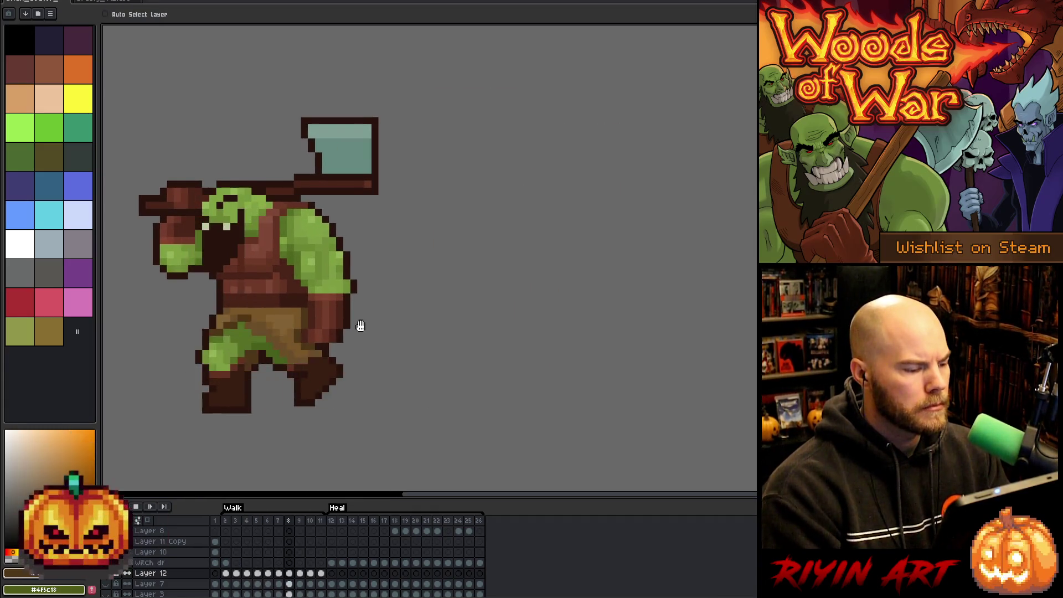
pyautogui.scroll(-1, 357, 327)
pyautogui.scroll(1, 358, 326)
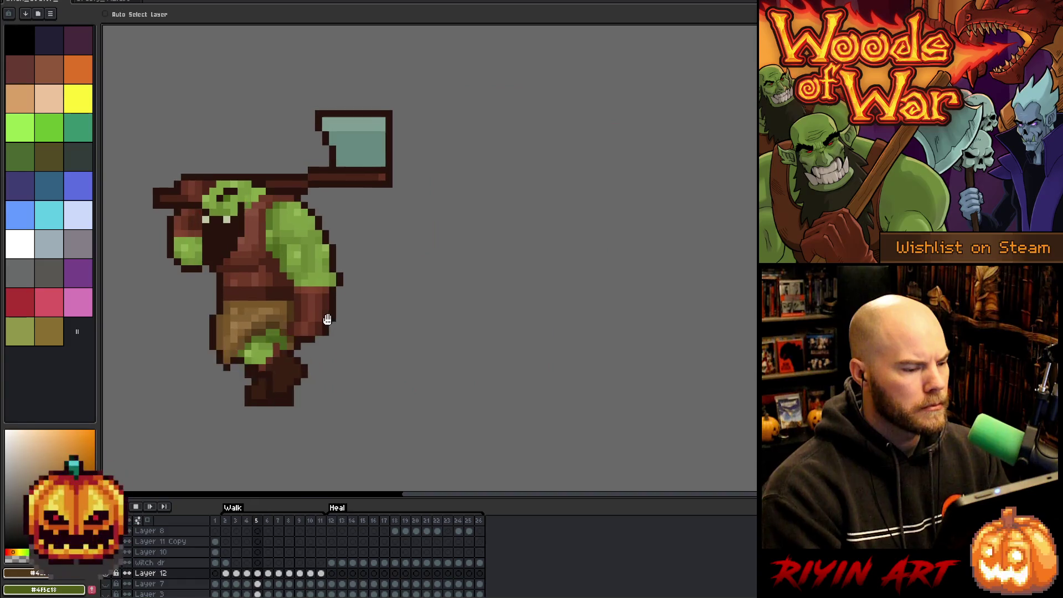
pyautogui.press('Return')
pyautogui.click(228, 524)
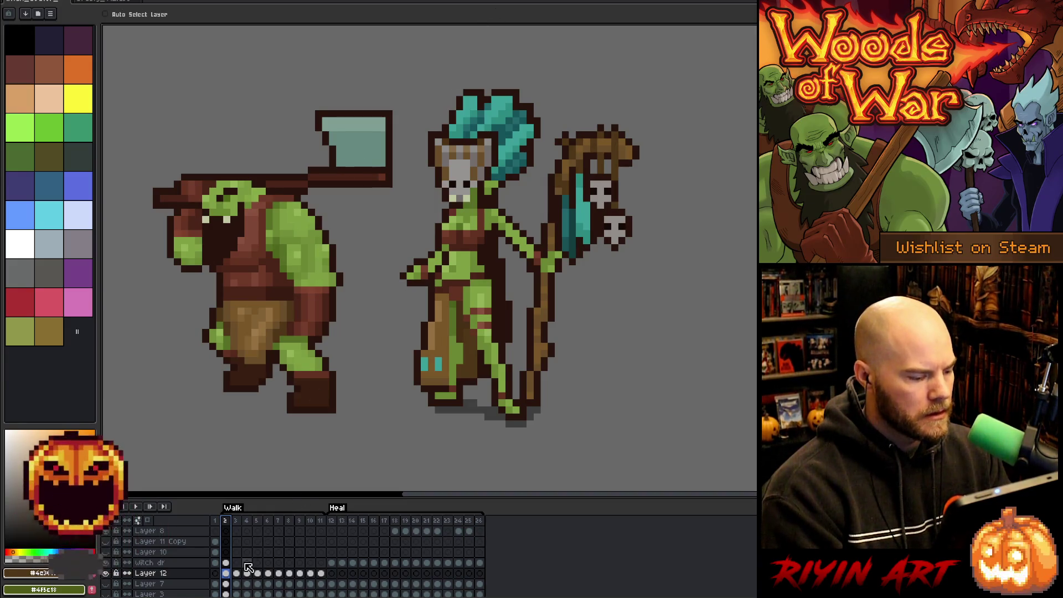
pyautogui.click(216, 521)
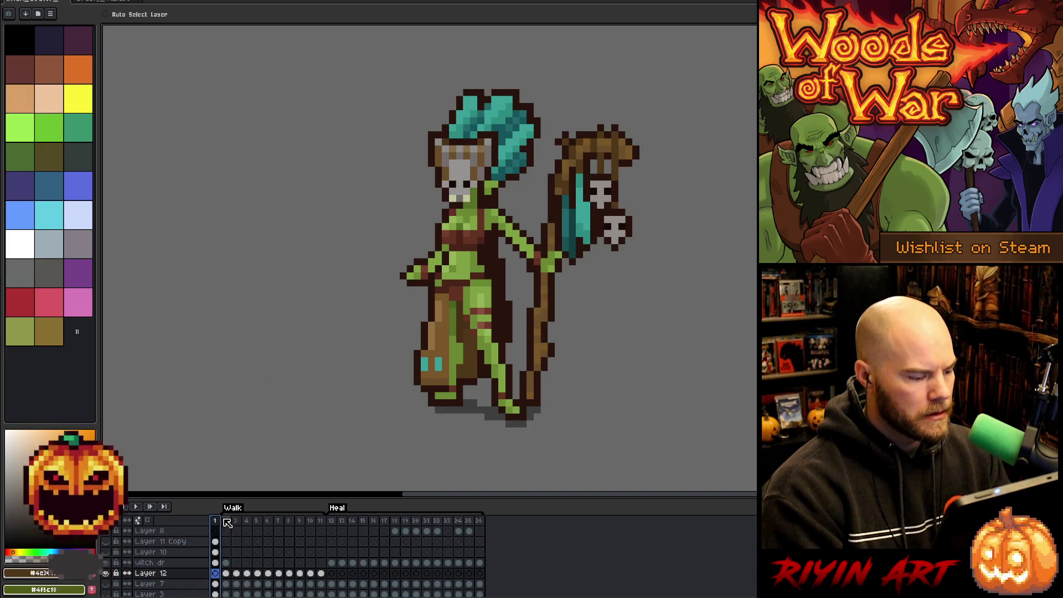
# Step: On the witch dr layer's frame 2, sample the leg colours and paint brown pixels down her leg
pyautogui.click(226, 521)
pyautogui.click(228, 563)
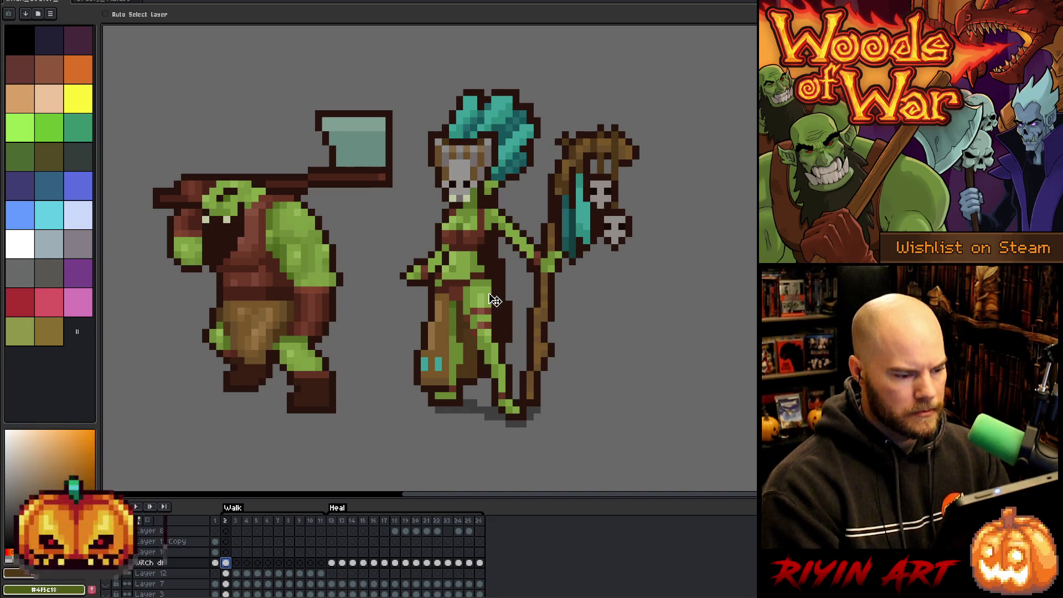
pyautogui.press('m')
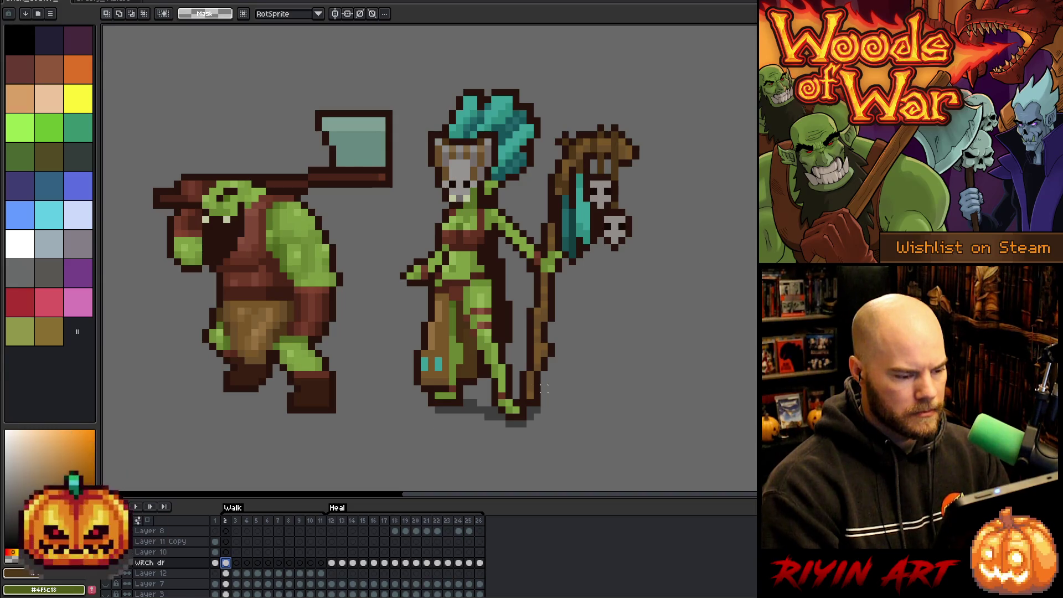
pyautogui.press('i')
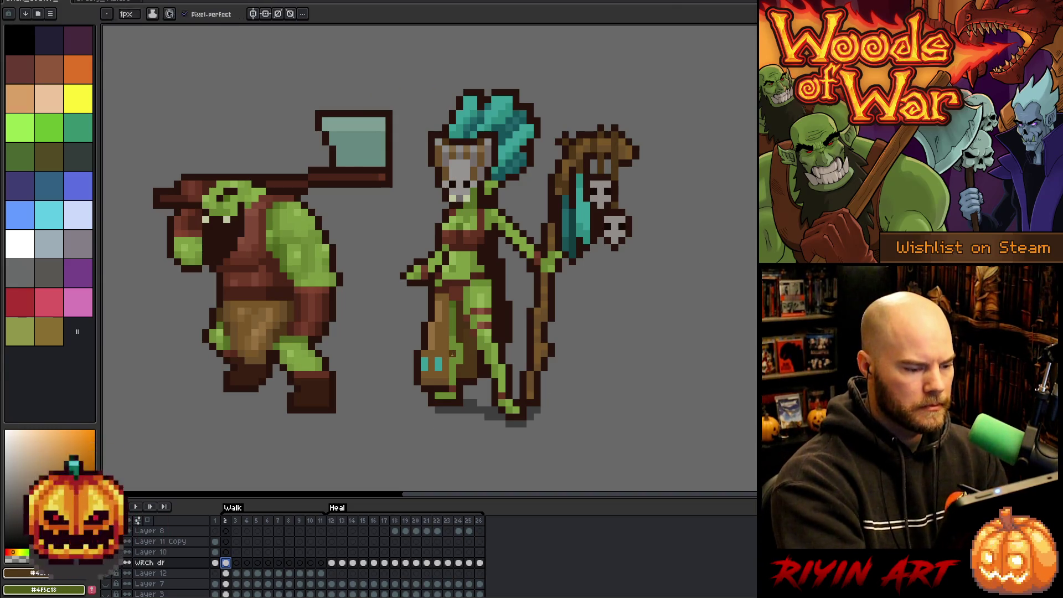
pyautogui.click(454, 353)
pyautogui.press('b')
pyautogui.keyDown('alt'); pyautogui.click(441, 333); pyautogui.keyUp('alt')
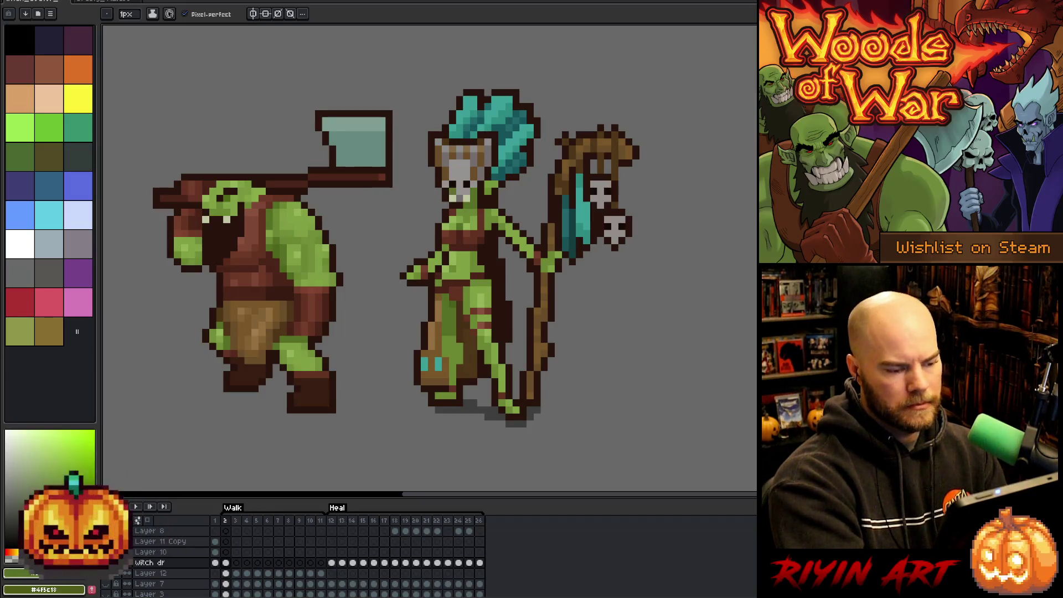
pyautogui.keyDown('alt'); pyautogui.click(435, 313); pyautogui.keyUp('alt')
pyautogui.moveTo(437, 290); pyautogui.dragTo(434, 316)
# Step: Redraw the left leg outline one pixel to the right in dark brown and erase the old outline
pyautogui.keyDown('alt'); pyautogui.click(434, 296); pyautogui.keyUp('alt')
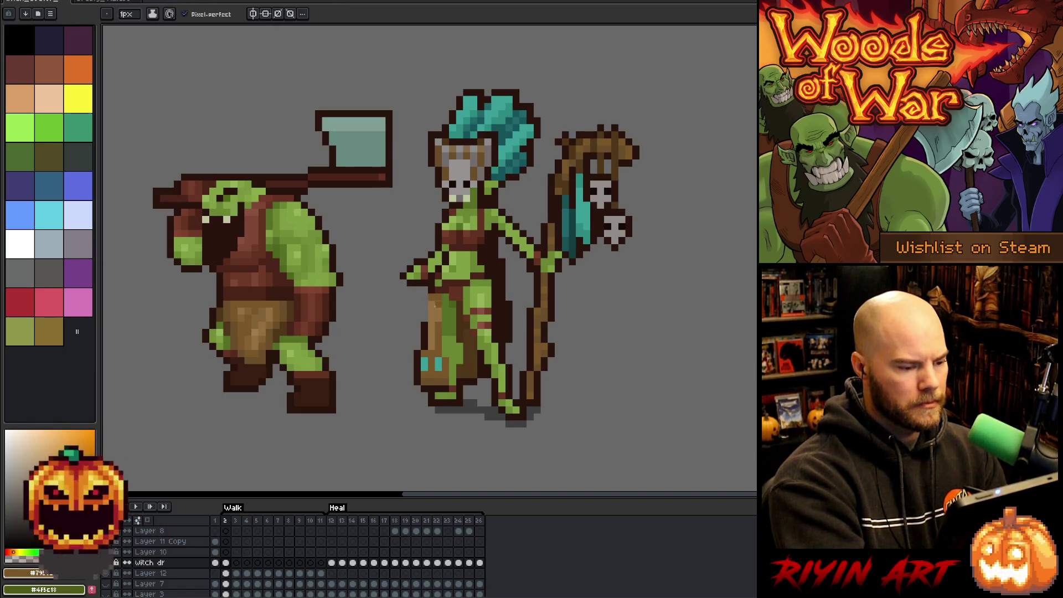
pyautogui.keyDown('alt'); pyautogui.click(425, 310); pyautogui.keyUp('alt')
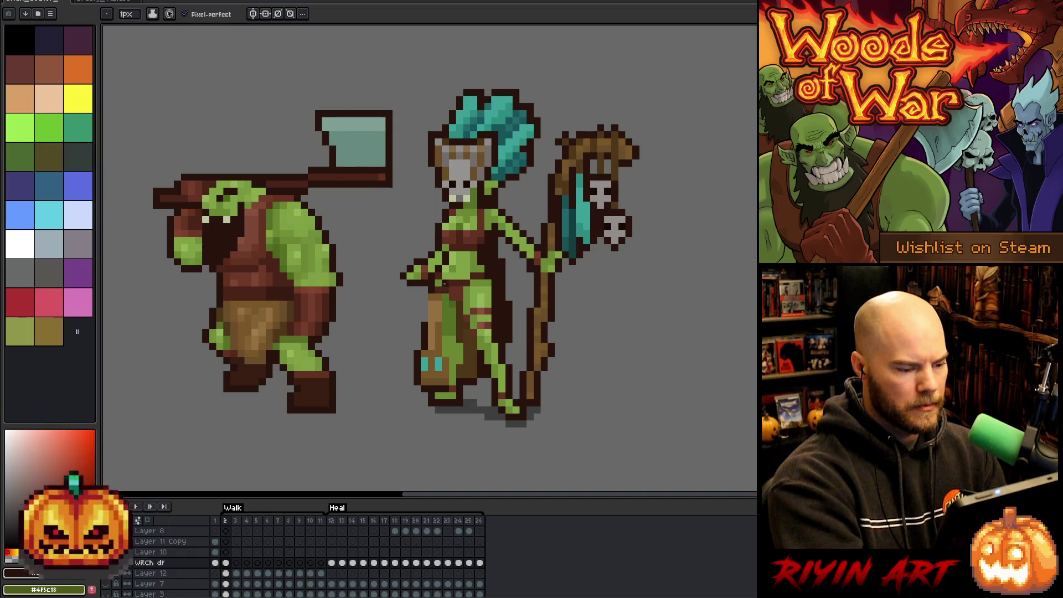
pyautogui.keyDown('alt'); pyautogui.click(431, 303); pyautogui.keyUp('alt')
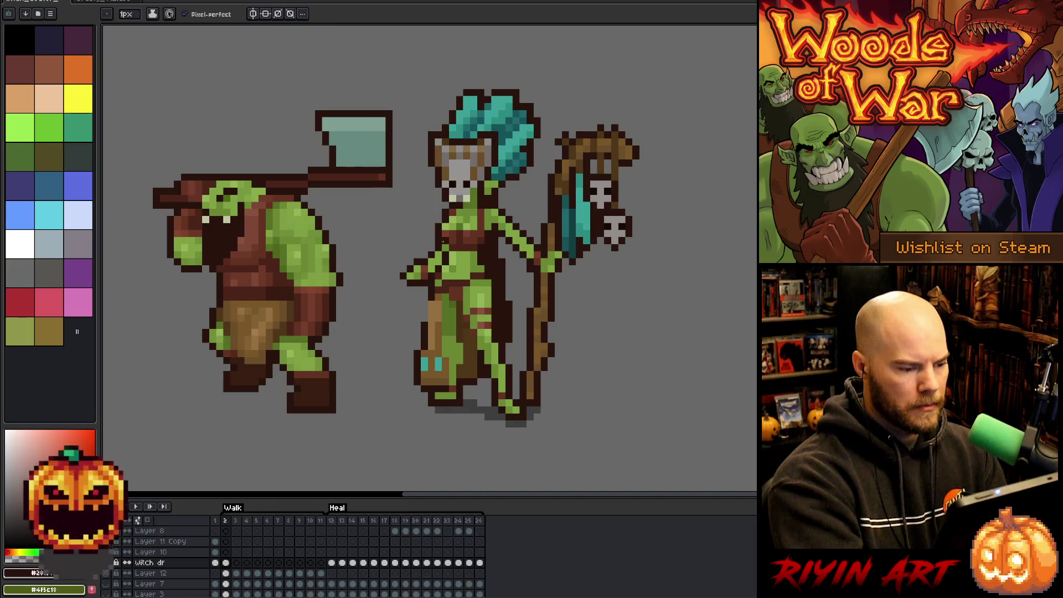
pyautogui.keyDown('alt'); pyautogui.click(438, 262); pyautogui.keyUp('alt')
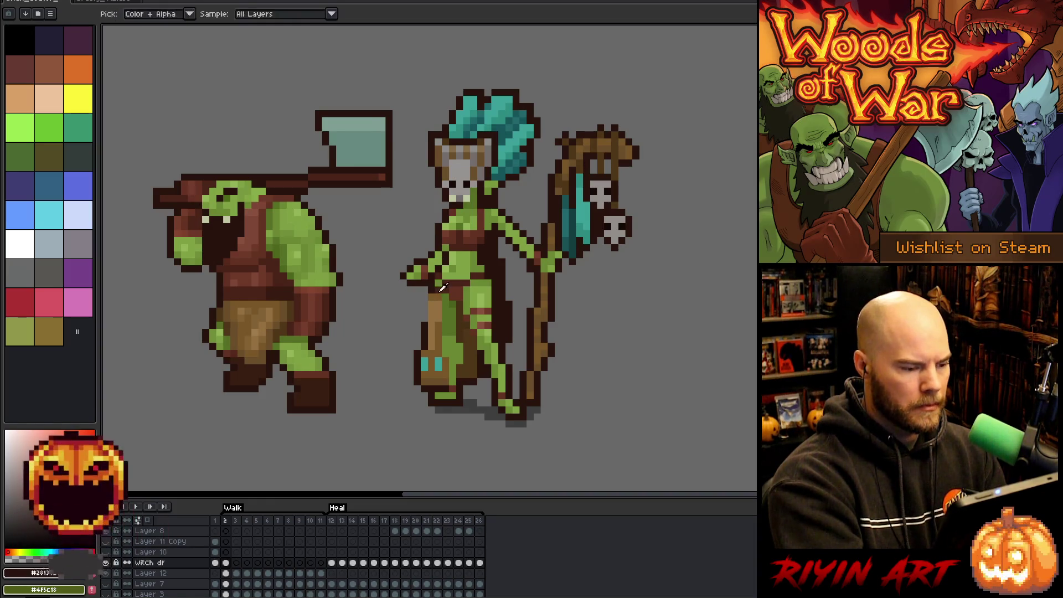
pyautogui.keyDown('alt'); pyautogui.click(430, 310); pyautogui.keyUp('alt')
pyautogui.moveTo(424, 351); pyautogui.dragTo(424, 383)
pyautogui.press('e')
pyautogui.moveTo(417, 344); pyautogui.dragTo(418, 396)
# Step: Add a cyan pixel beside the leg marking, sample skirt and skin colours, and add Layer 13
pyautogui.keyDown('alt'); pyautogui.click(438, 366); pyautogui.keyUp('alt')
pyautogui.click(431, 367)
pyautogui.keyDown('alt'); pyautogui.click(437, 348); pyautogui.keyUp('alt')
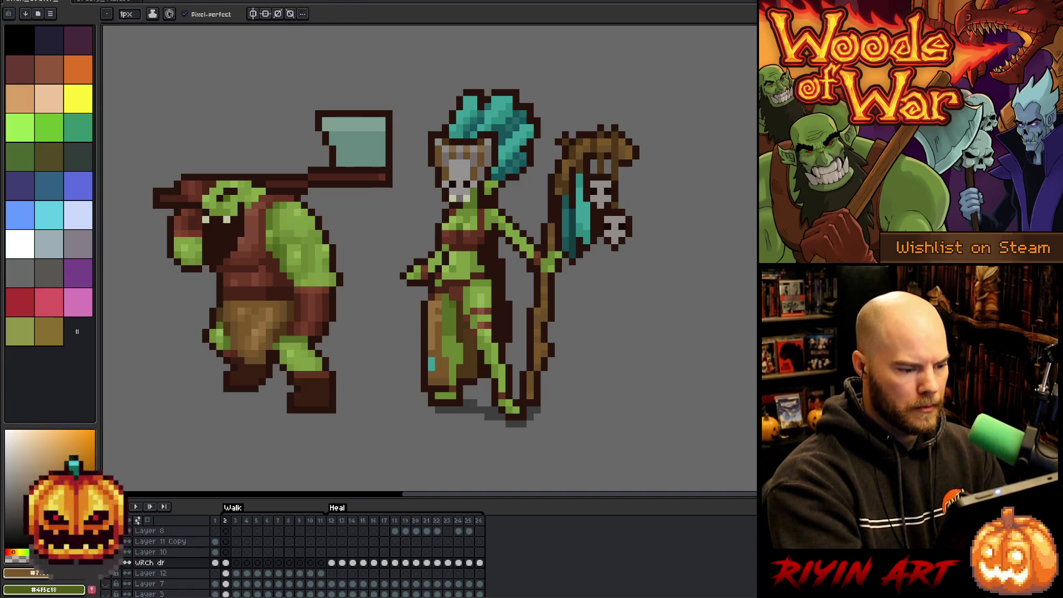
pyautogui.keyDown('alt'); pyautogui.click(424, 304); pyautogui.keyUp('alt')
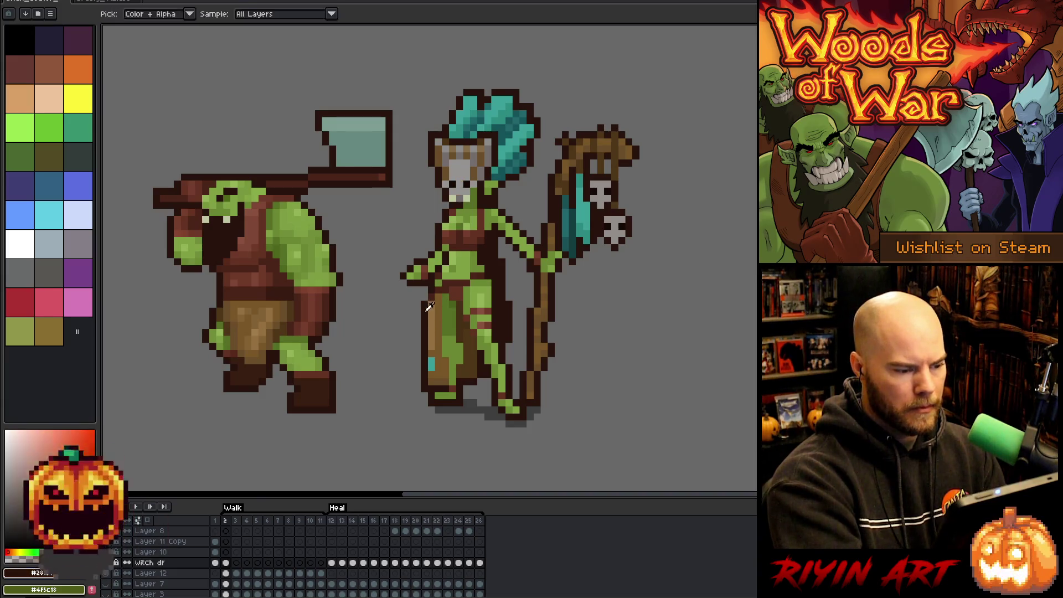
pyautogui.keyDown('alt'); pyautogui.click(453, 344); pyautogui.keyUp('alt')
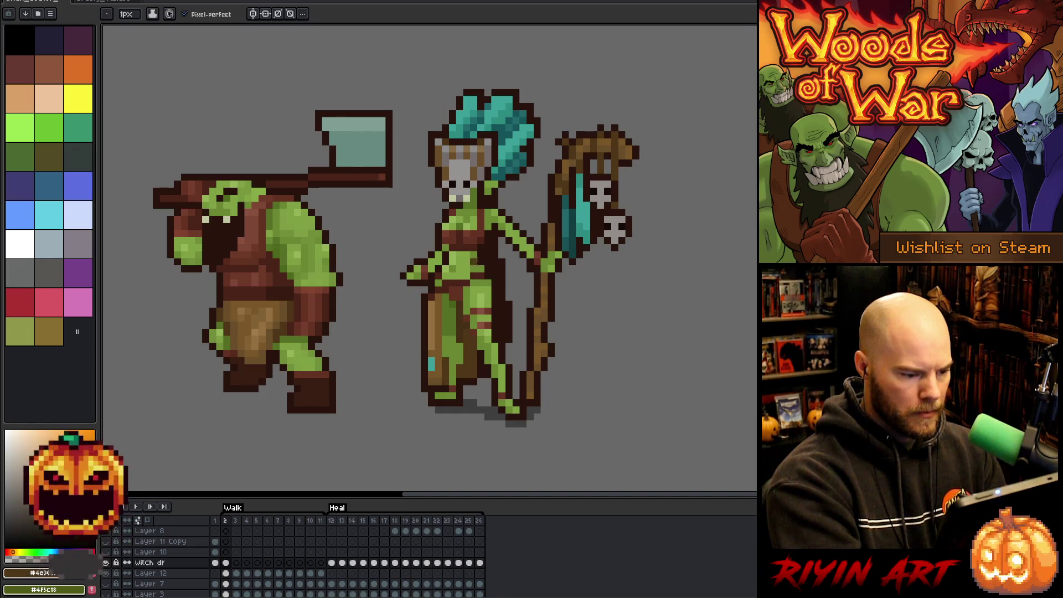
pyautogui.keyDown('alt'); pyautogui.click(447, 358); pyautogui.keyUp('alt')
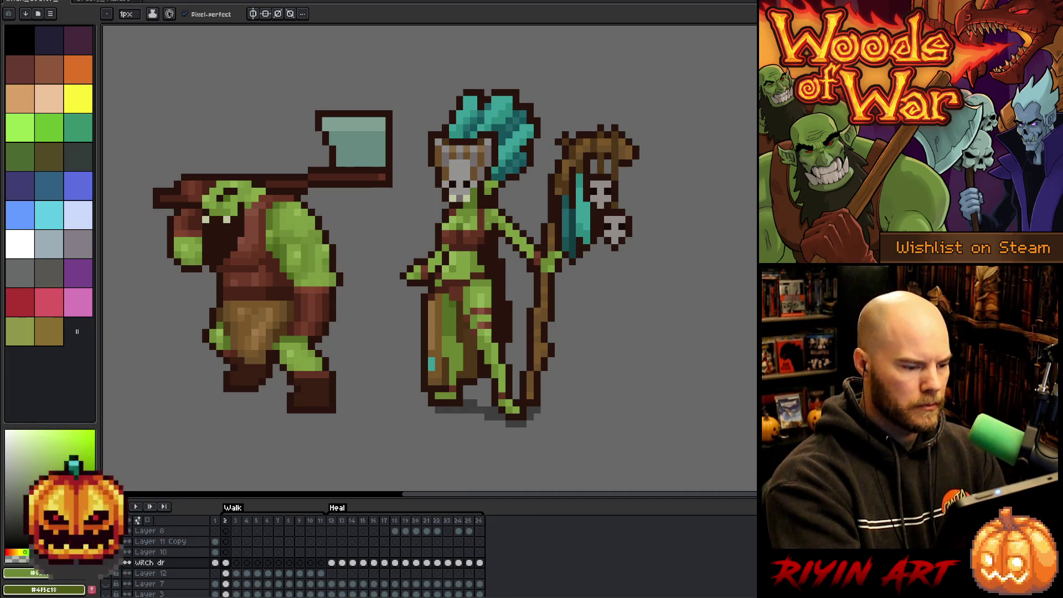
pyautogui.keyDown('alt'); pyautogui.click(455, 299); pyautogui.keyUp('alt')
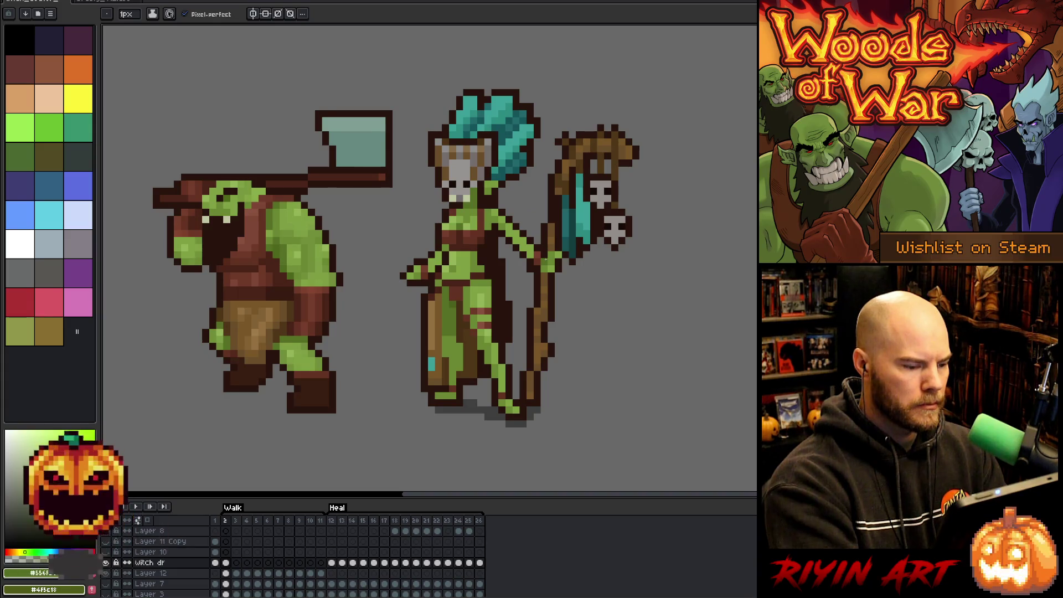
pyautogui.keyDown('alt'); pyautogui.click(472, 368); pyautogui.keyUp('alt')
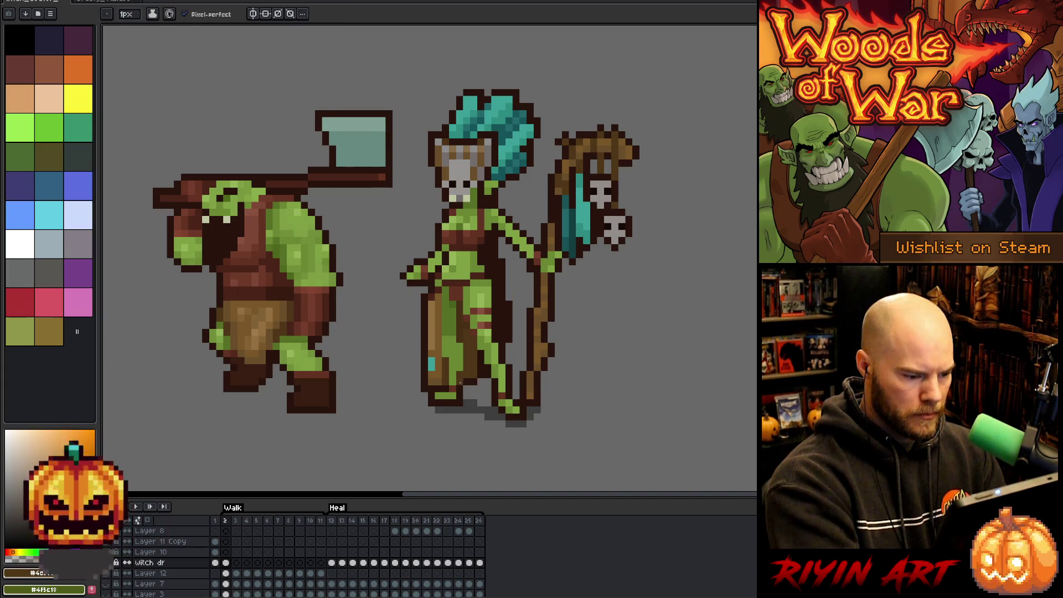
pyautogui.keyDown('alt'); pyautogui.click(469, 383); pyautogui.keyUp('alt')
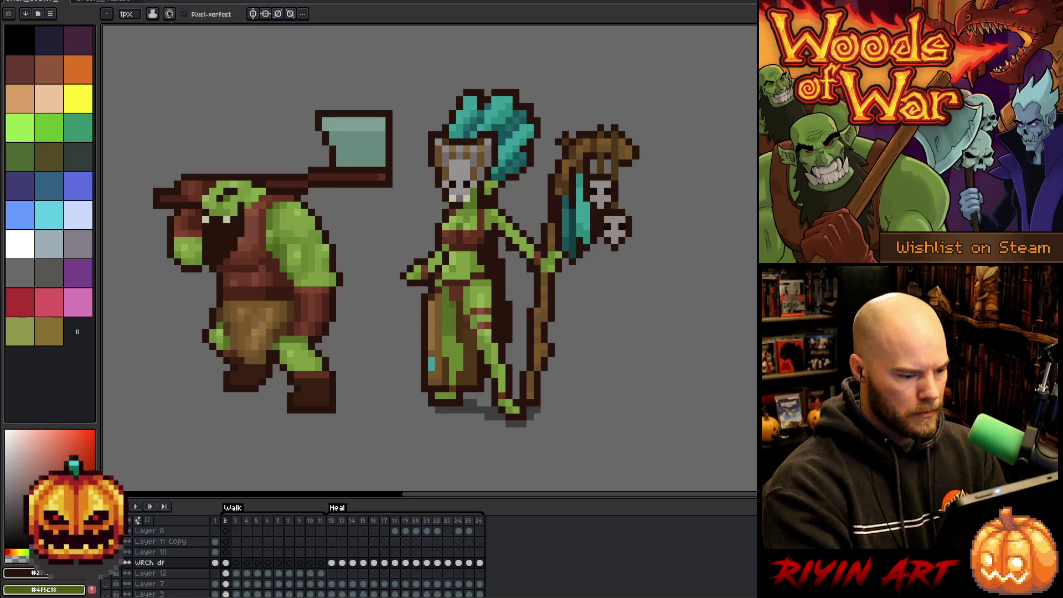
pyautogui.hotkey('shift', 'n')
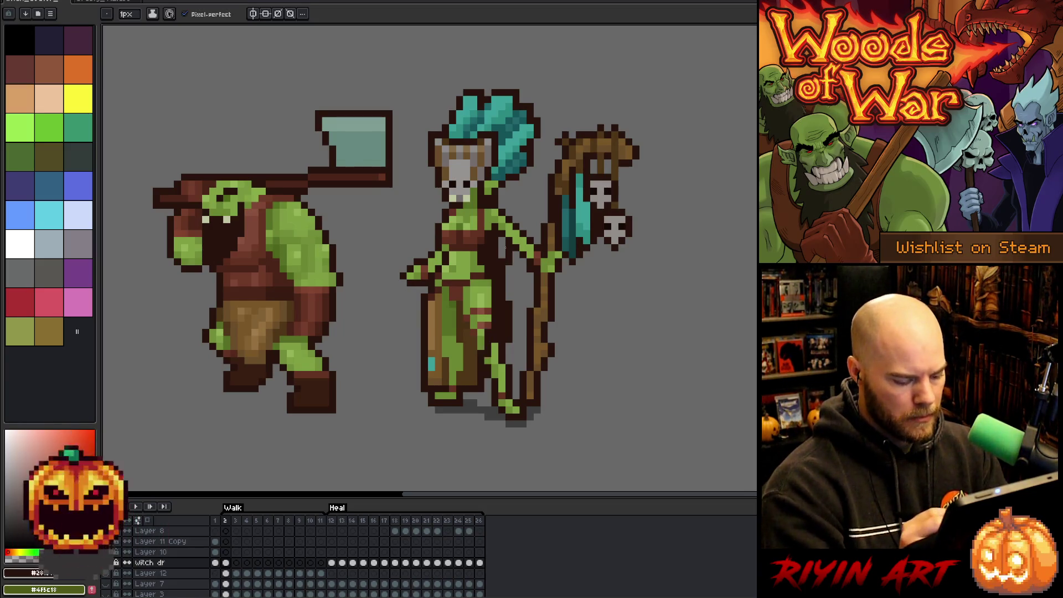
# Step: Lasso-select the witch's green leg on the witch dr layer and cut it out
pyautogui.press('Down')
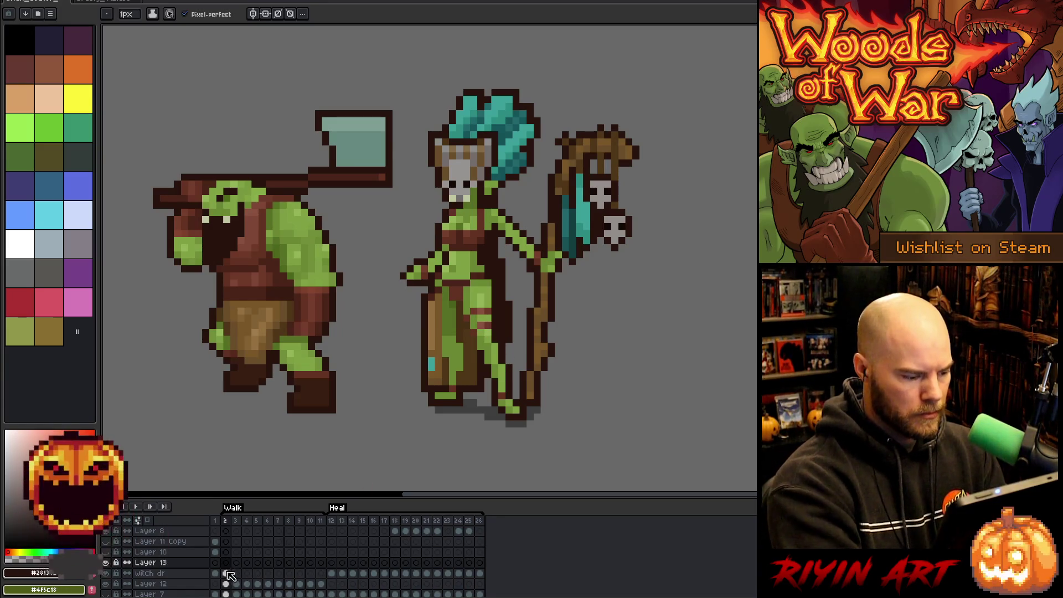
pyautogui.press('m')
pyautogui.moveTo(521, 422); pyautogui.dragTo(487, 328)
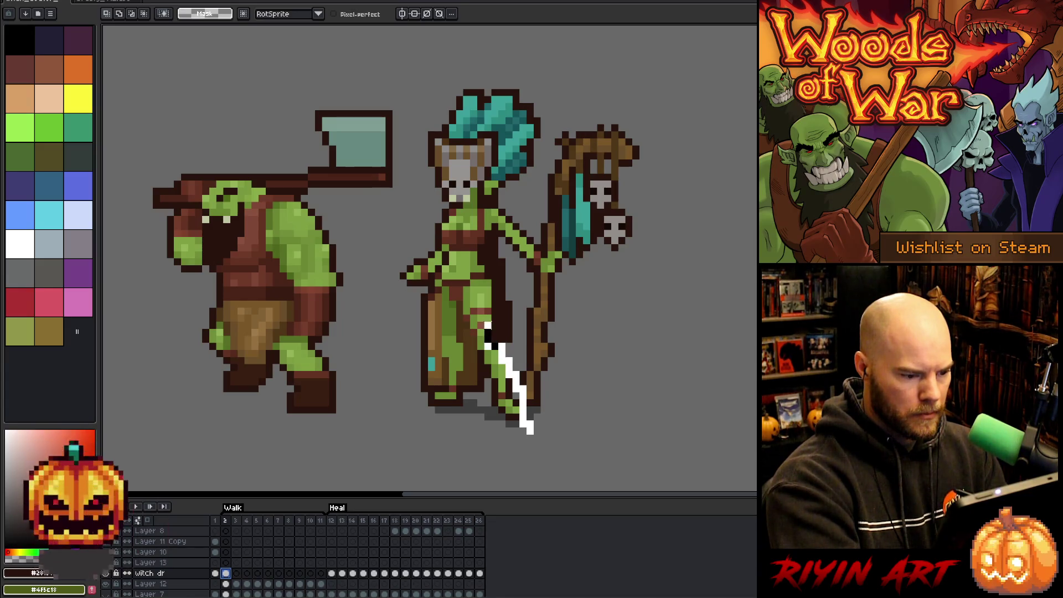
pyautogui.moveTo(488, 284)
pyautogui.mouseDown()
pyautogui.moveTo(471, 283)
pyautogui.moveTo(467, 321)
pyautogui.mouseUp()
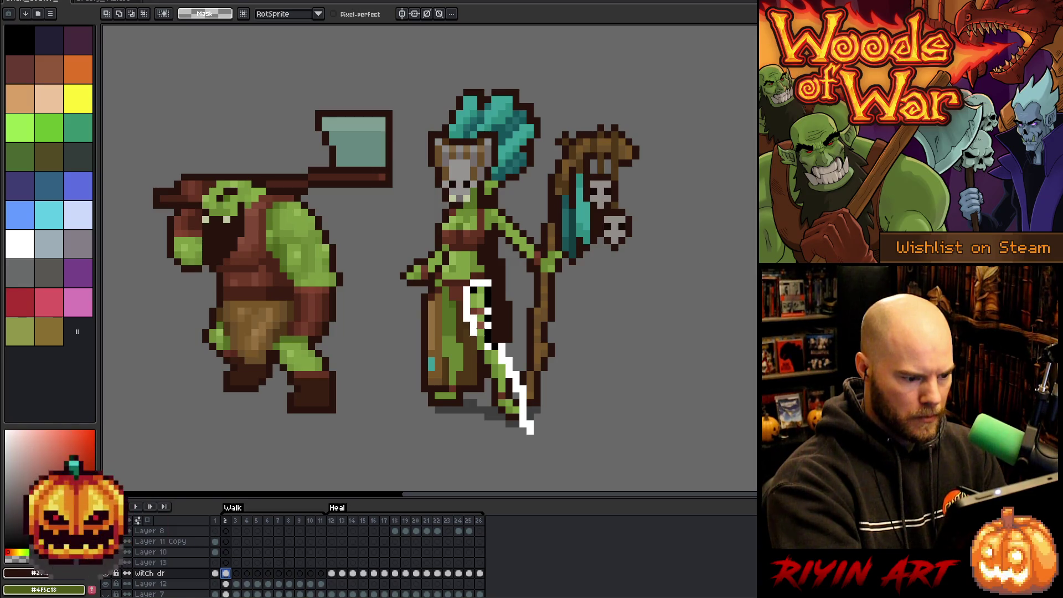
pyautogui.moveTo(484, 364); pyautogui.dragTo(521, 452)
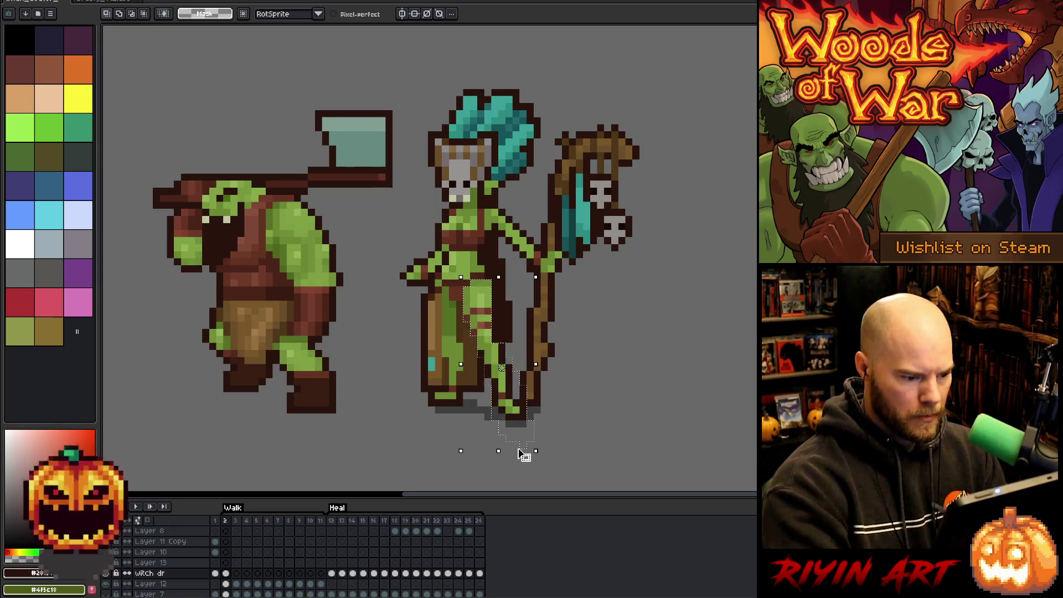
pyautogui.press('Delete')
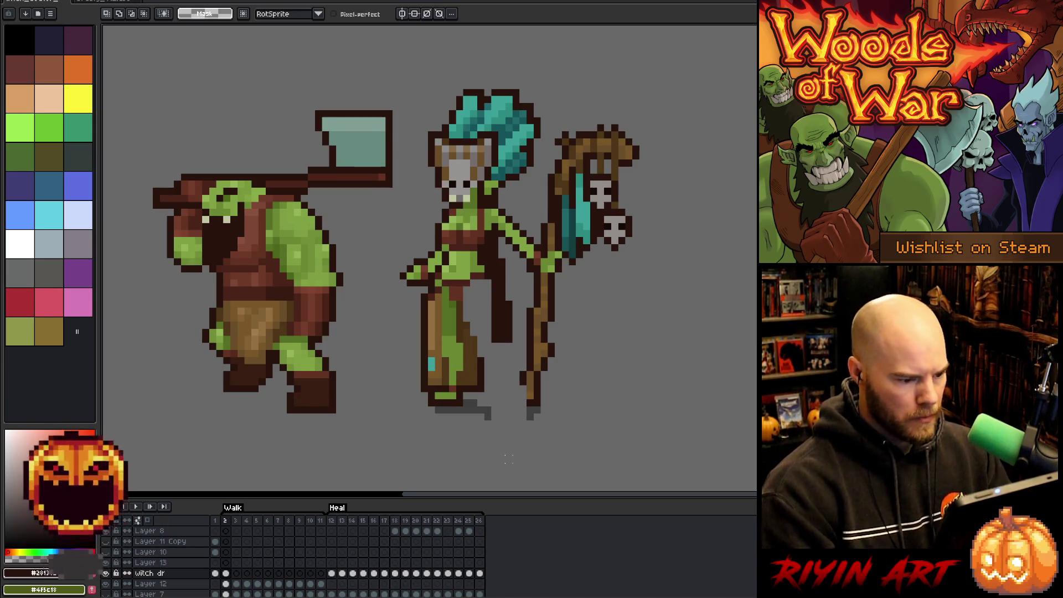
# Step: Paste the leg onto Layer 13, move it beside the orc, and sample robe browns
pyautogui.click(225, 563)
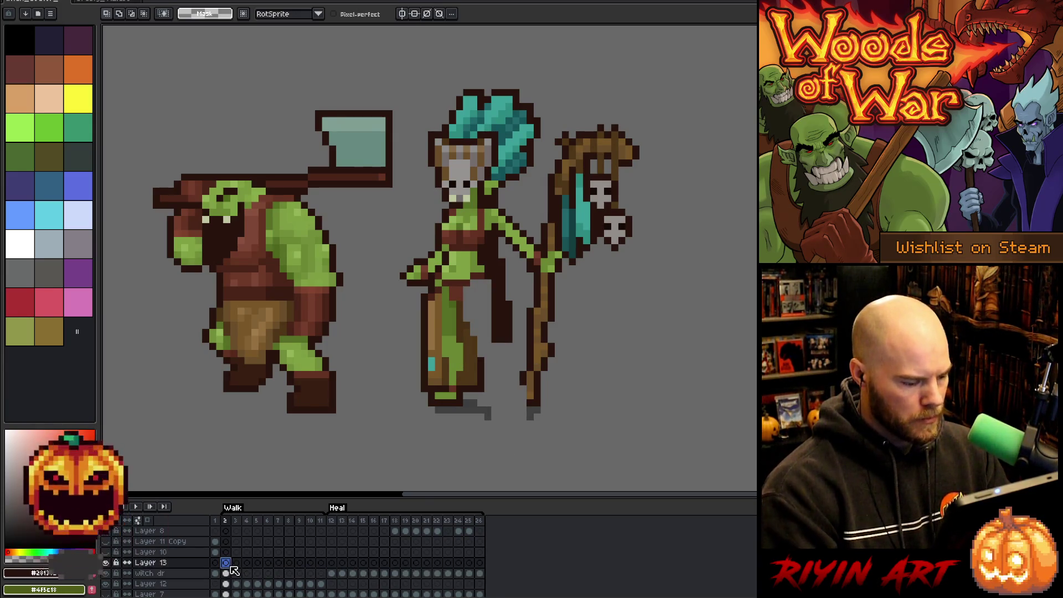
pyautogui.hotkey('ctrl', 'v')
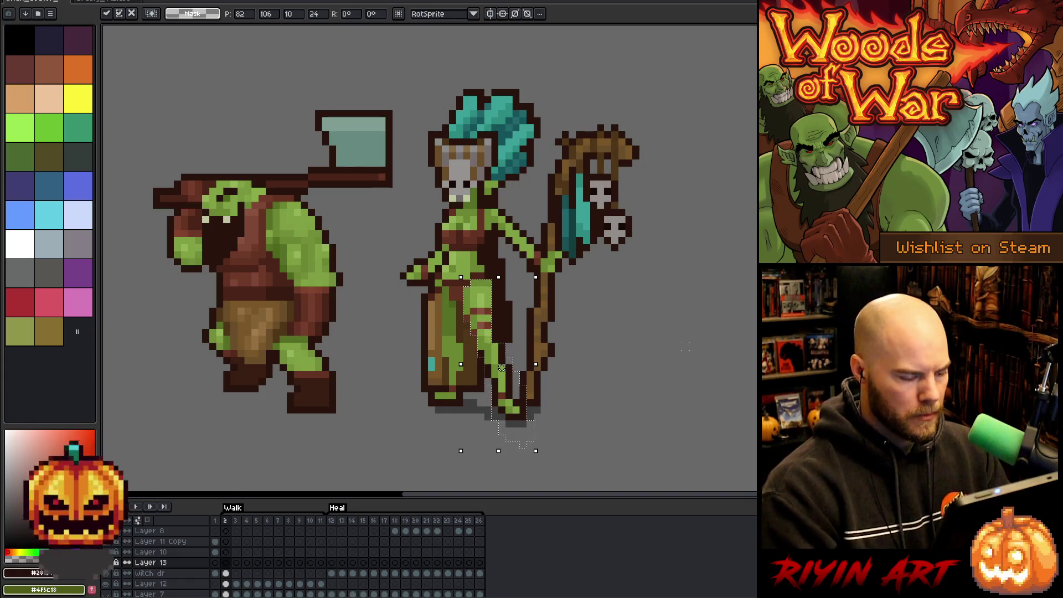
pyautogui.moveTo(484, 331); pyautogui.dragTo(369, 336)
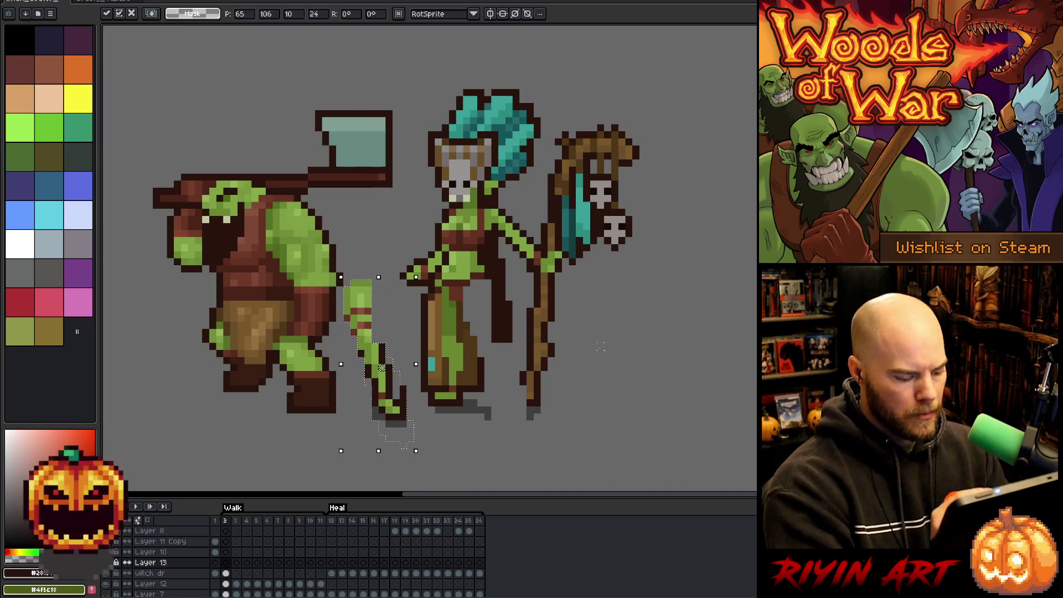
pyautogui.hotkey('ctrl', 'd')
pyautogui.click(225, 574)
pyautogui.press('b')
pyautogui.keyDown('alt'); pyautogui.click(475, 267); pyautogui.keyUp('alt')
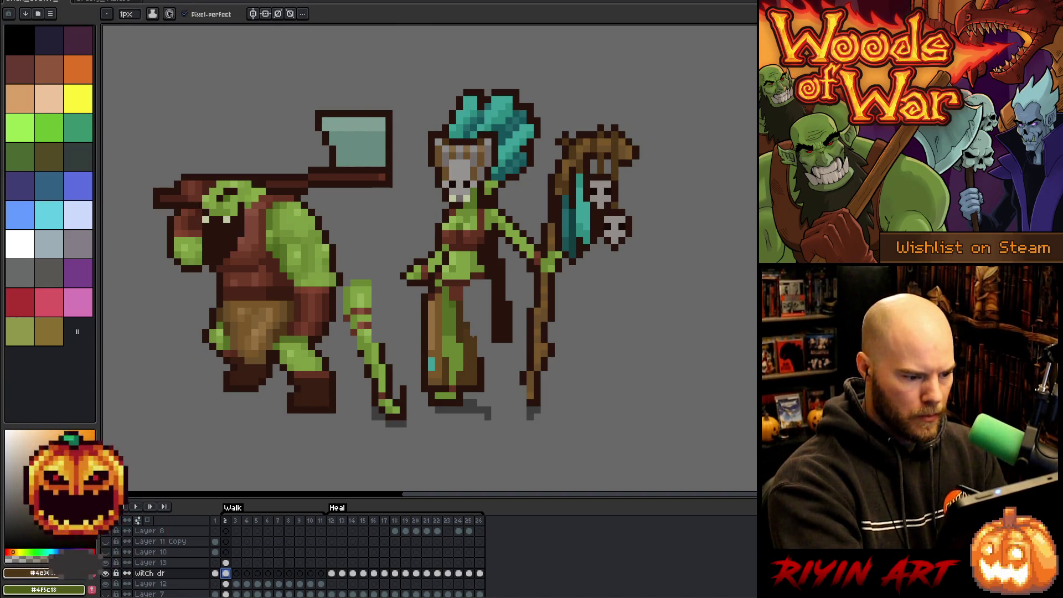
pyautogui.keyDown('alt'); pyautogui.click(474, 311); pyautogui.keyUp('alt')
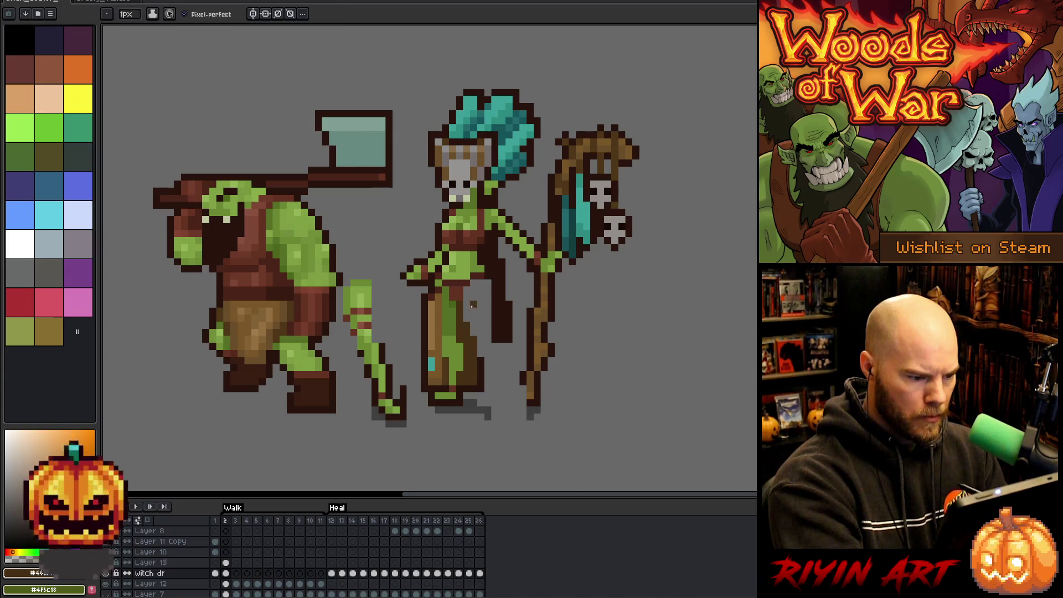
# Step: Draw dark fold lines down the robe and dot arm-green pixels onto the skirt on Layer 13
pyautogui.moveTo(474, 293)
pyautogui.mouseDown()
pyautogui.moveTo(474, 335)
pyautogui.moveTo(465, 321)
pyautogui.mouseUp()
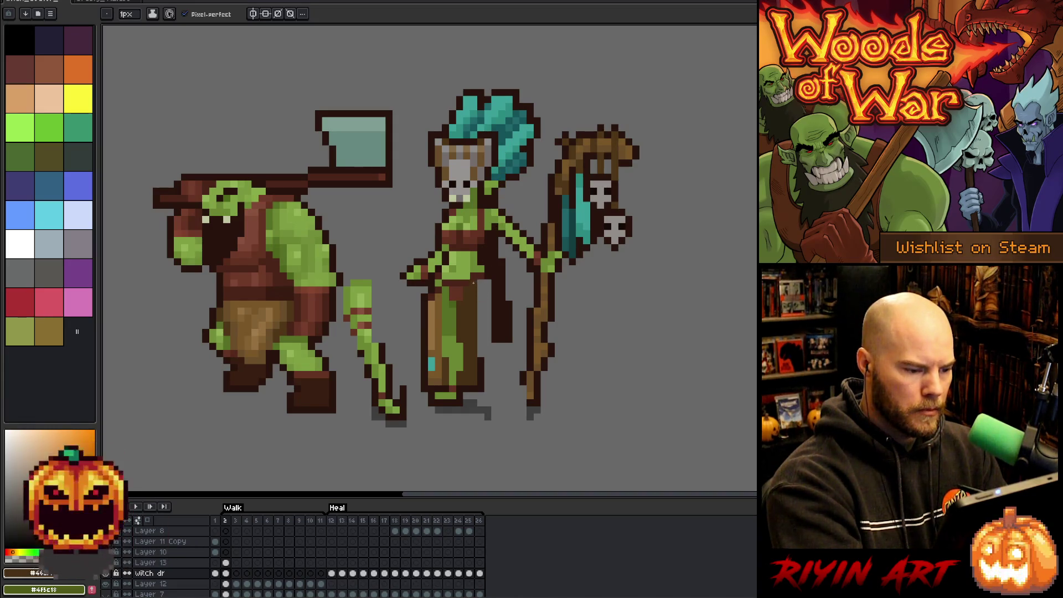
pyautogui.keyDown('alt'); pyautogui.click(509, 221); pyautogui.keyUp('alt')
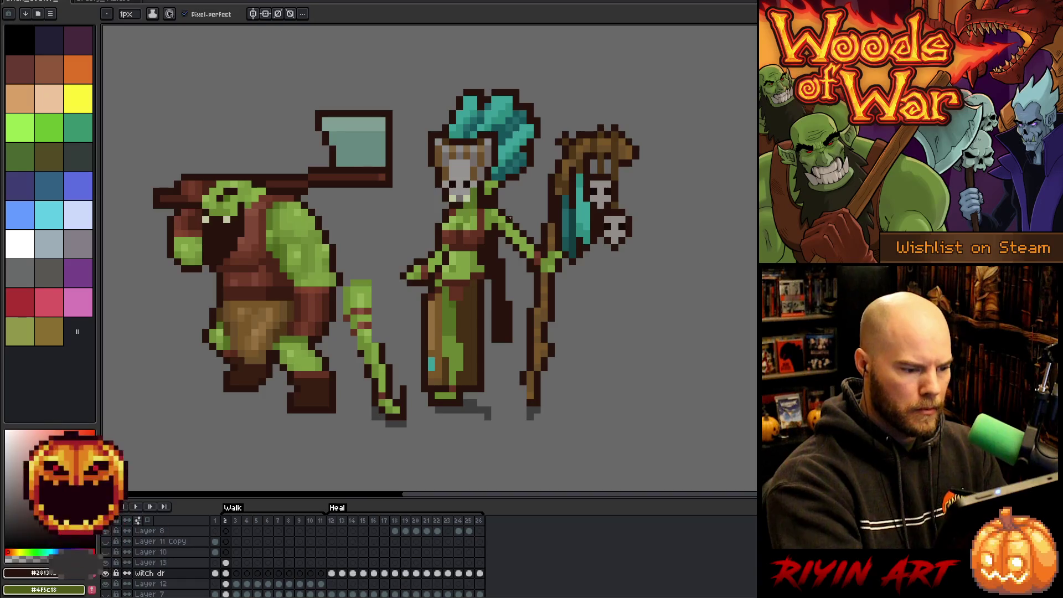
pyautogui.press('Up')
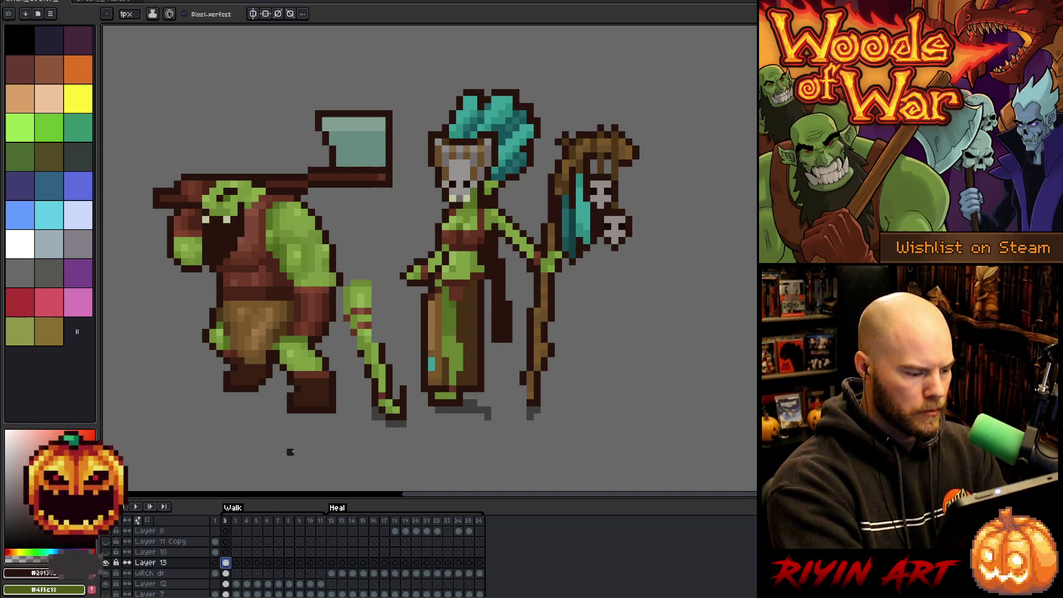
pyautogui.keyDown('alt'); pyautogui.click(367, 297); pyautogui.keyUp('alt')
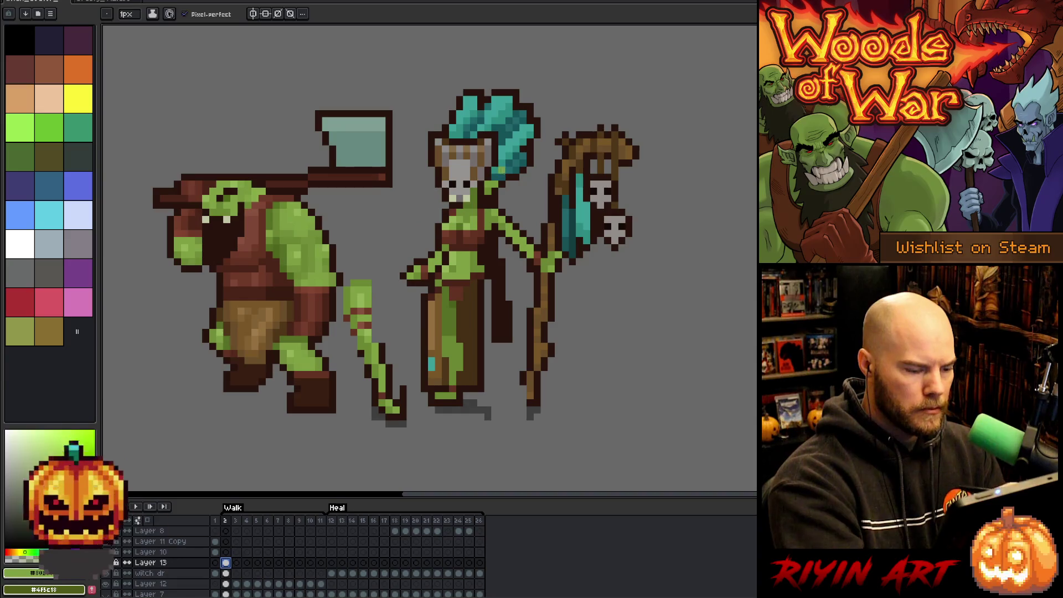
pyautogui.click(467, 297)
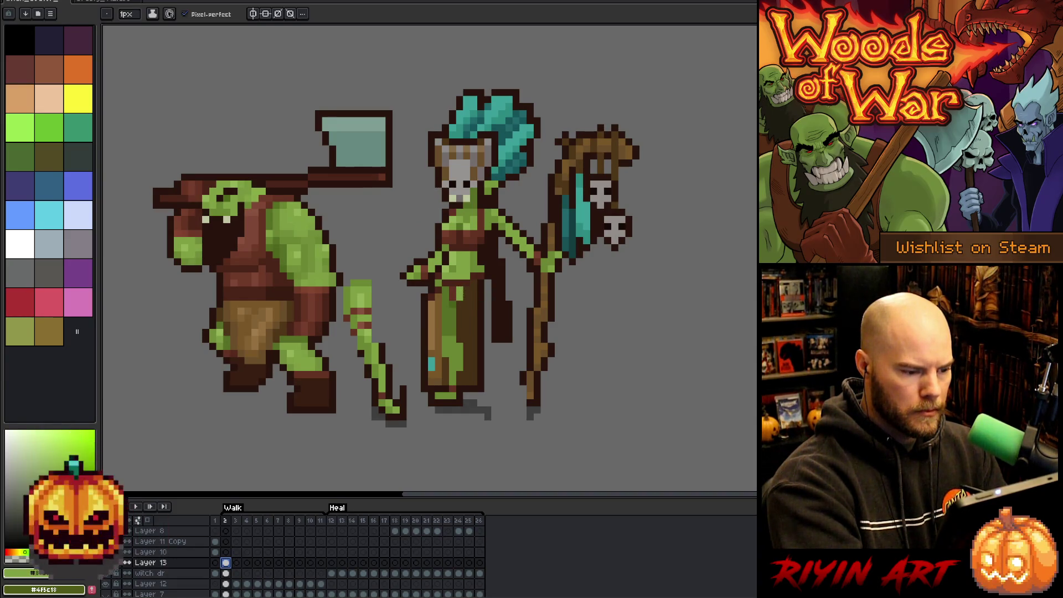
pyautogui.click(474, 311)
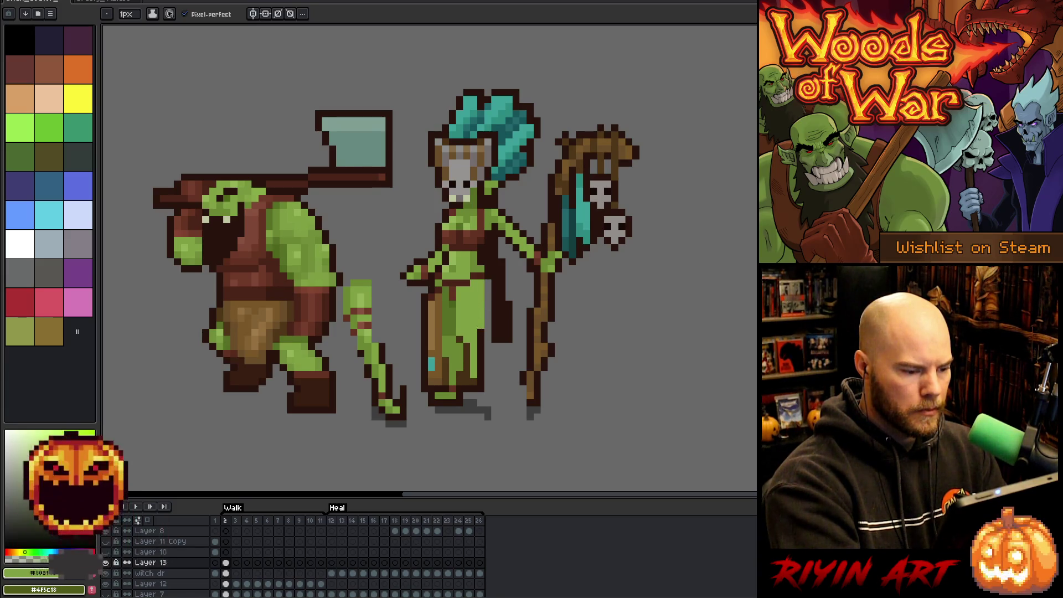
# Step: Erase a vertical strip along the witch's leg
pyautogui.press('e')
pyautogui.moveTo(474, 345); pyautogui.dragTo(474, 389)
pyautogui.press('b')
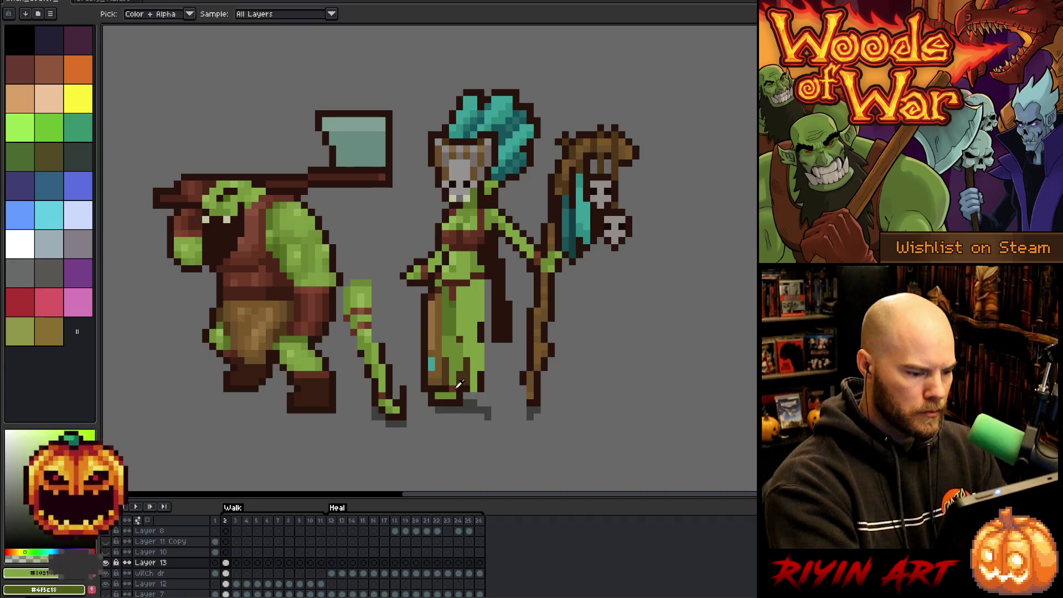
# Step: Shade the leg with a darker green strip and add reddish-brown stripes sampled from the staff
pyautogui.keyDown('alt'); pyautogui.click(475, 340); pyautogui.keyUp('alt')
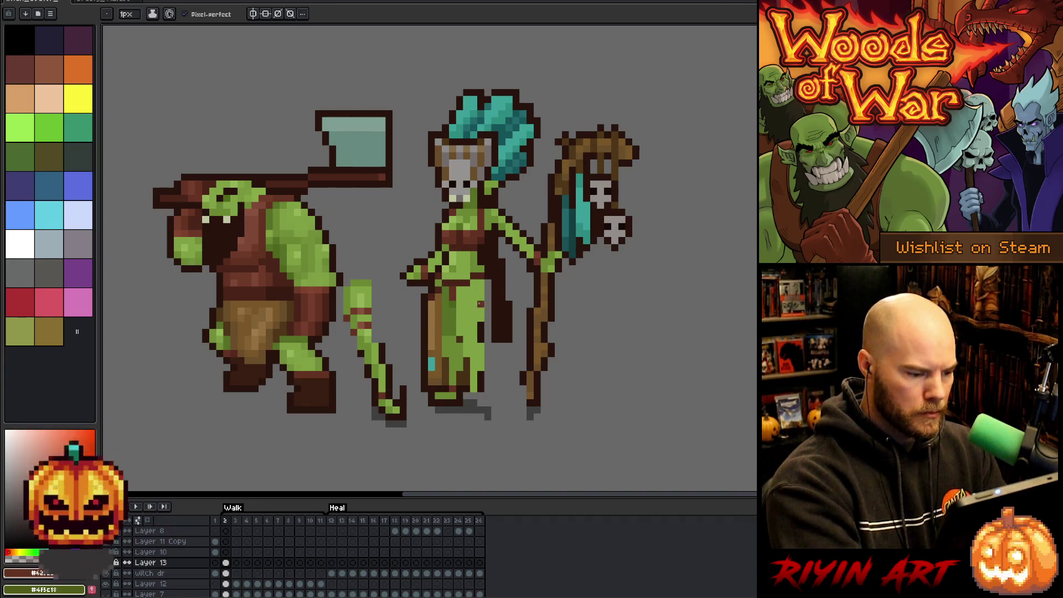
pyautogui.keyDown('alt'); pyautogui.click(396, 400); pyautogui.keyUp('alt')
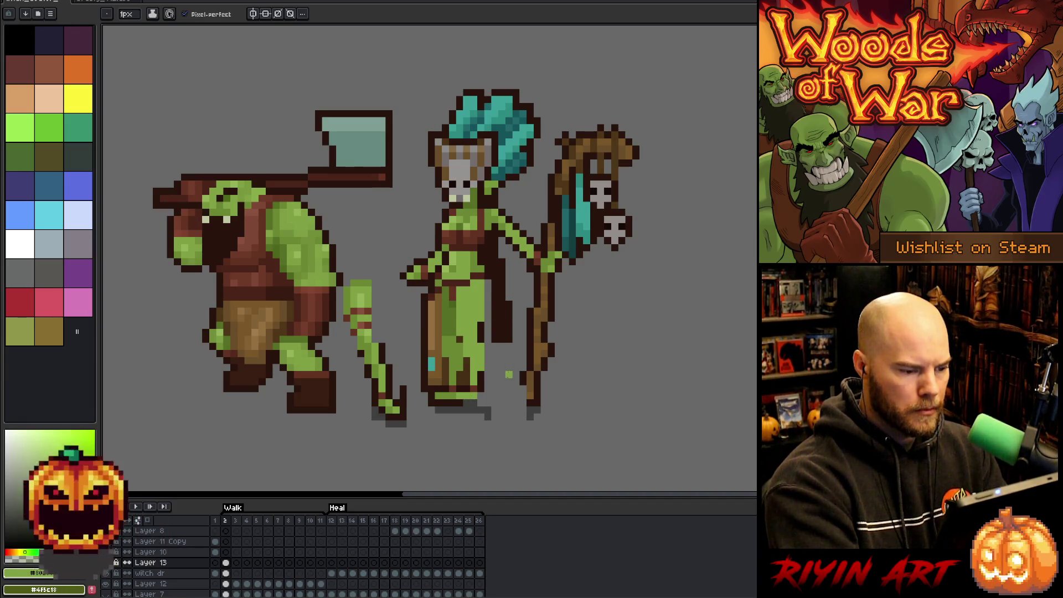
pyautogui.keyDown('alt'); pyautogui.click(465, 319); pyautogui.keyUp('alt')
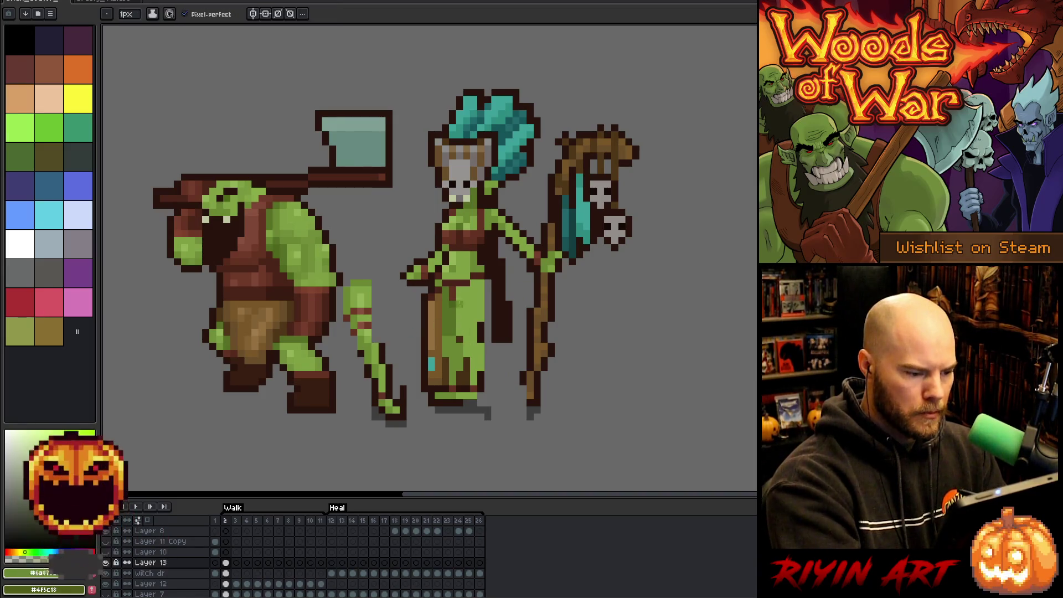
pyautogui.moveTo(458, 292); pyautogui.dragTo(460, 333)
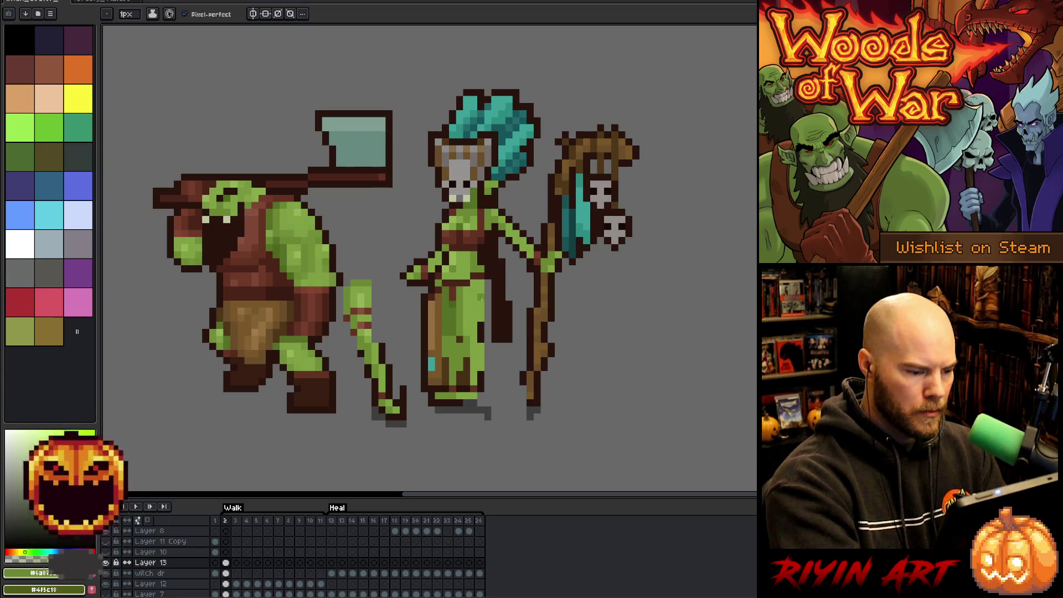
pyautogui.keyDown('alt'); pyautogui.click(369, 296); pyautogui.keyUp('alt')
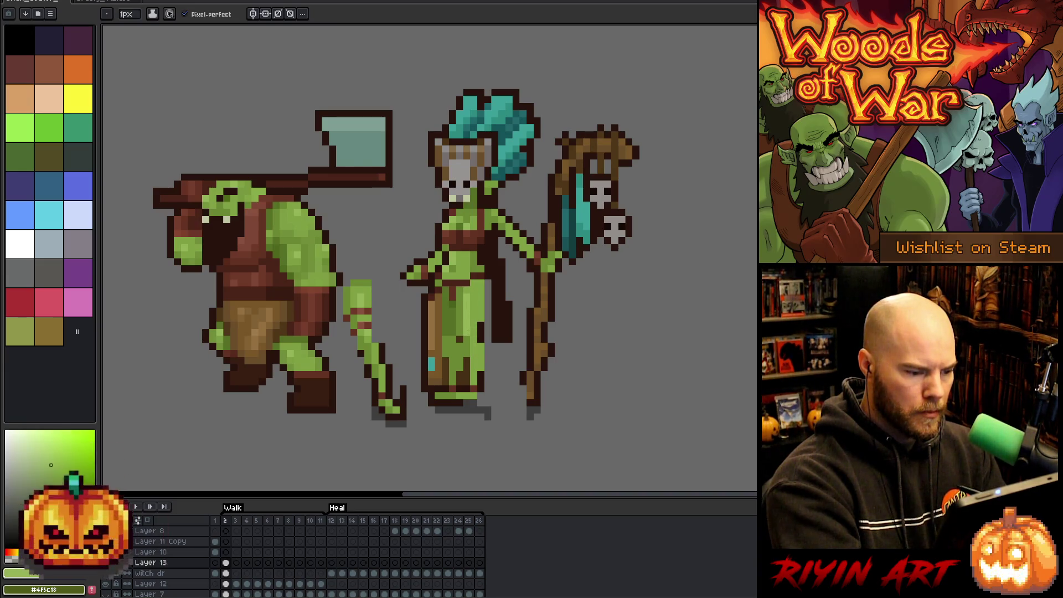
pyautogui.keyDown('alt'); pyautogui.click(367, 320); pyautogui.keyUp('alt')
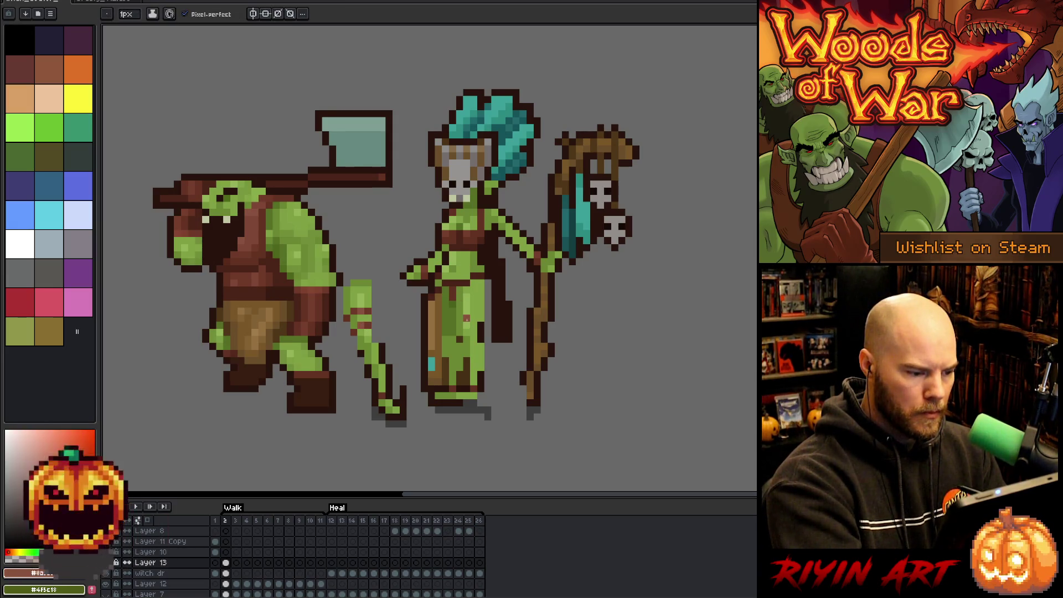
pyautogui.click(466, 326)
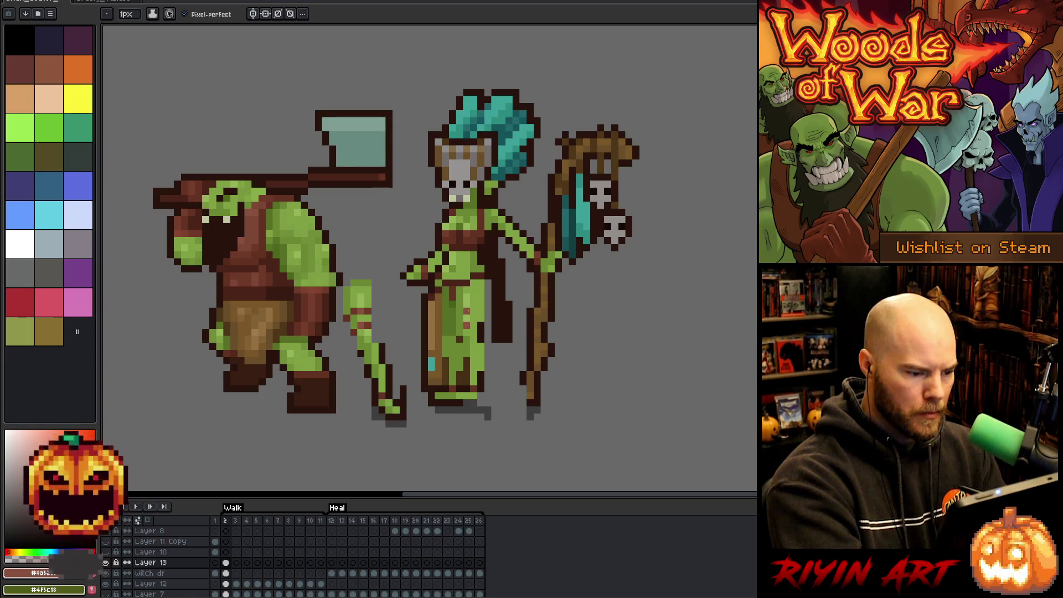
pyautogui.keyDown('alt'); pyautogui.click(375, 311); pyautogui.keyUp('alt')
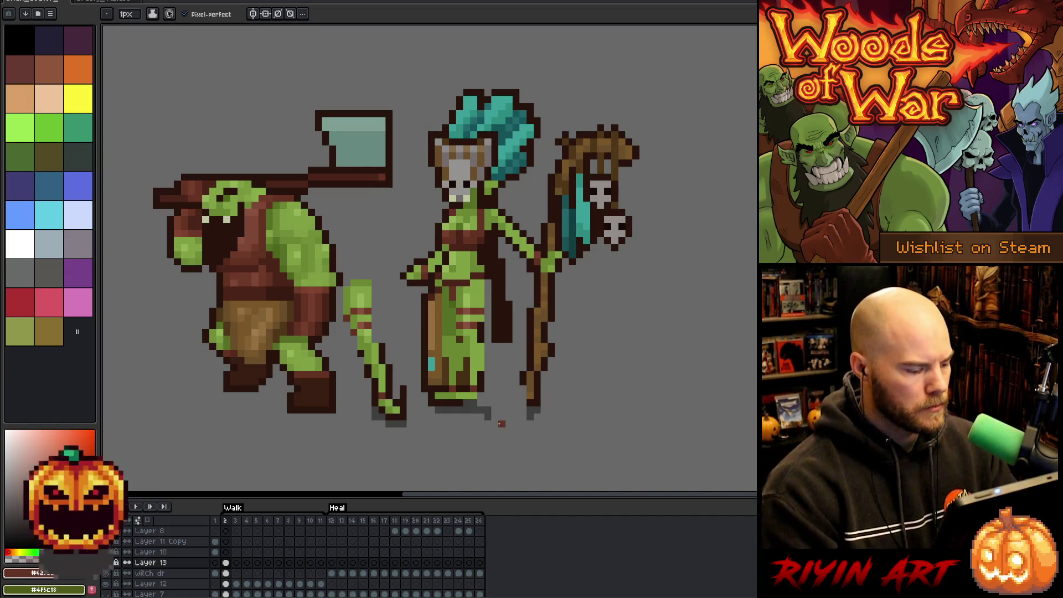
pyautogui.click(226, 563)
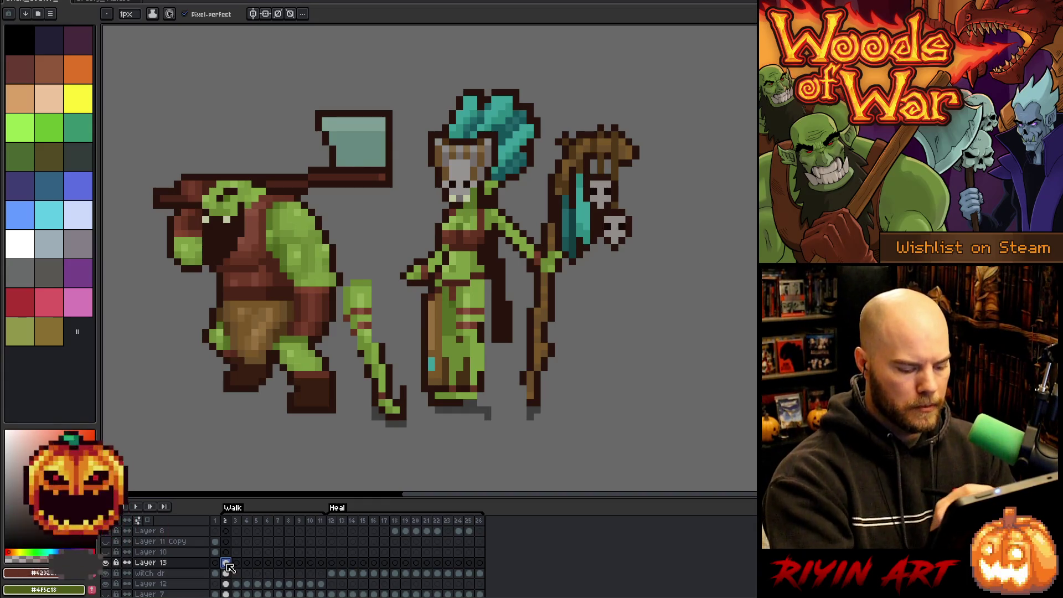
# Step: Marquee-select the loose leg piece beside the orc and move it off the canvas
pyautogui.press('m')
pyautogui.moveTo(416, 444)
pyautogui.mouseDown()
pyautogui.moveTo(387, 332)
pyautogui.moveTo(334, 271)
pyautogui.mouseUp()
pyautogui.moveTo(367, 331)
pyautogui.mouseDown()
pyautogui.moveTo(593, 382)
pyautogui.moveTo(667, 310)
pyautogui.moveTo(720, 334)
pyautogui.mouseUp()
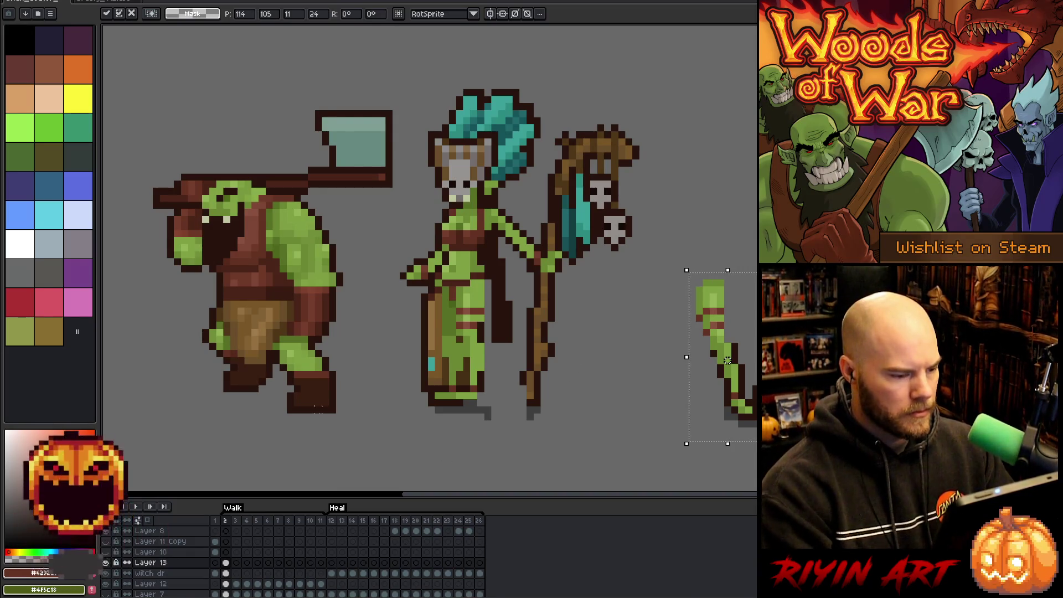
pyautogui.click(226, 574)
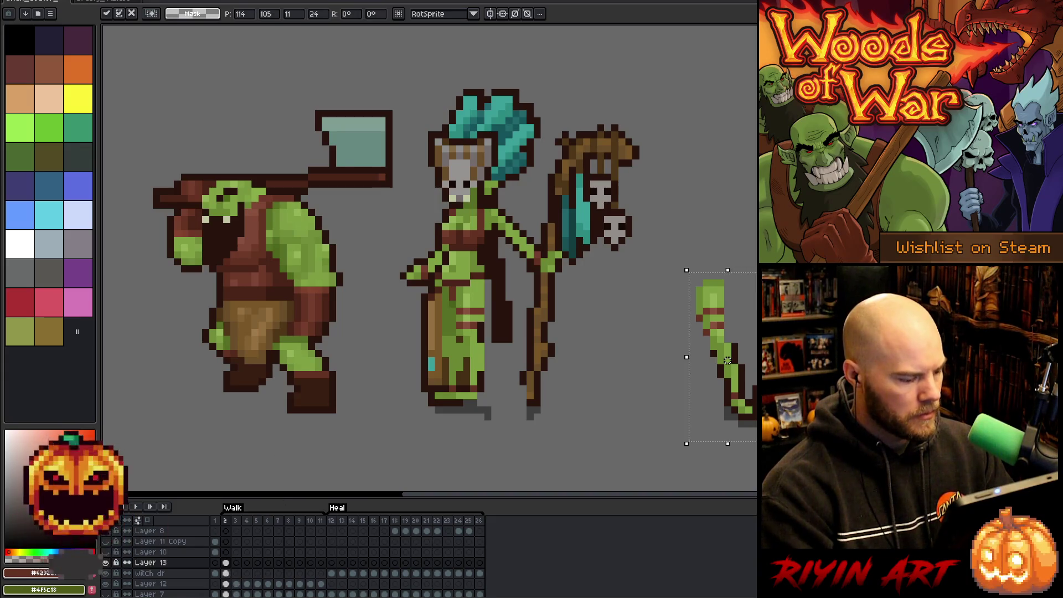
pyautogui.click(225, 563)
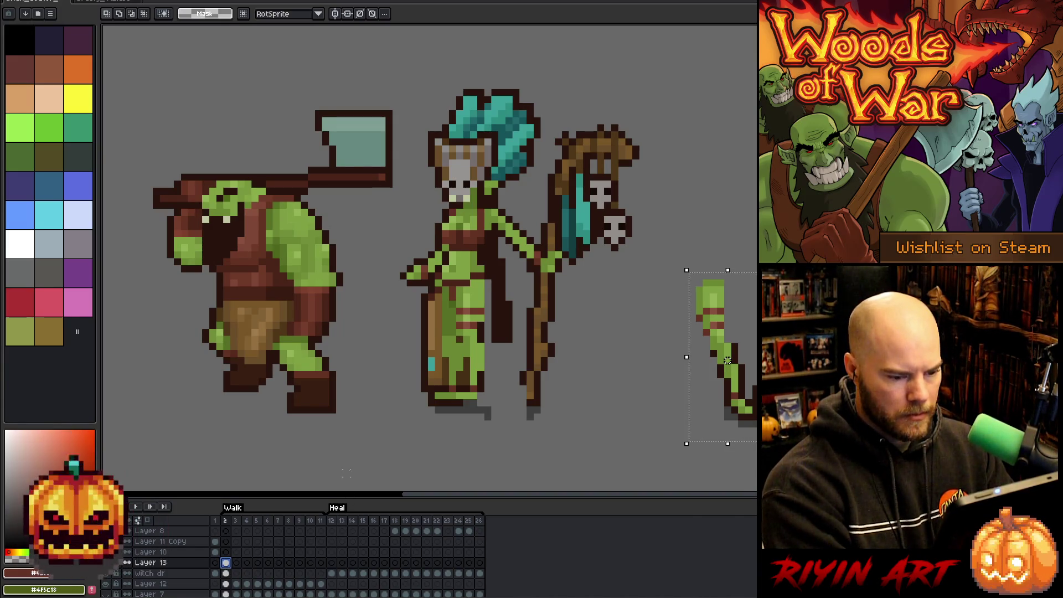
pyautogui.moveTo(728, 361); pyautogui.dragTo(803, 360)
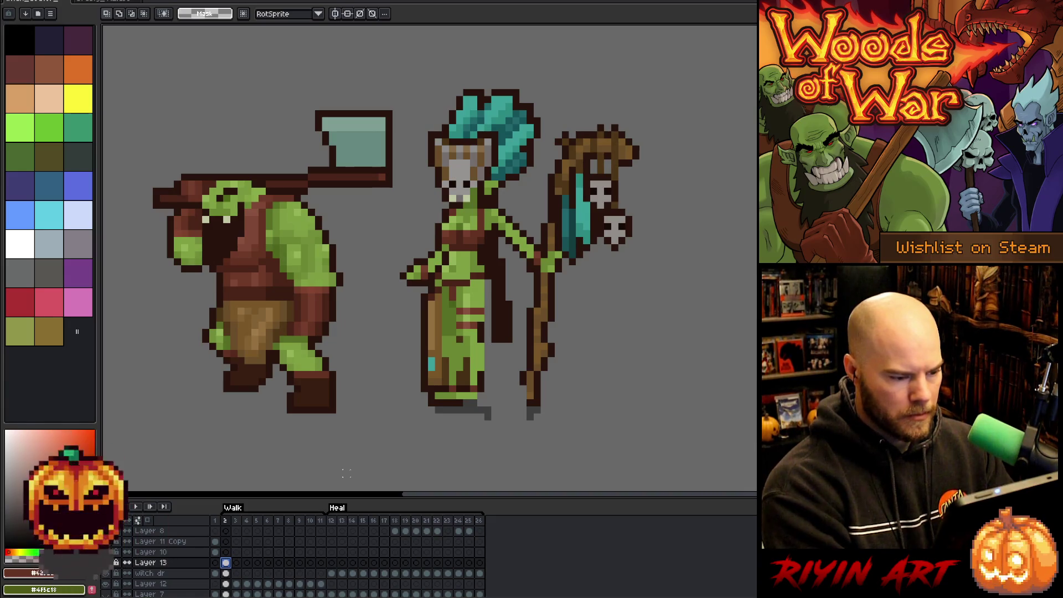
# Step: Add Layer 14 and paste the leg piece into its frame 1
pyautogui.hotkey('shift', 'n')
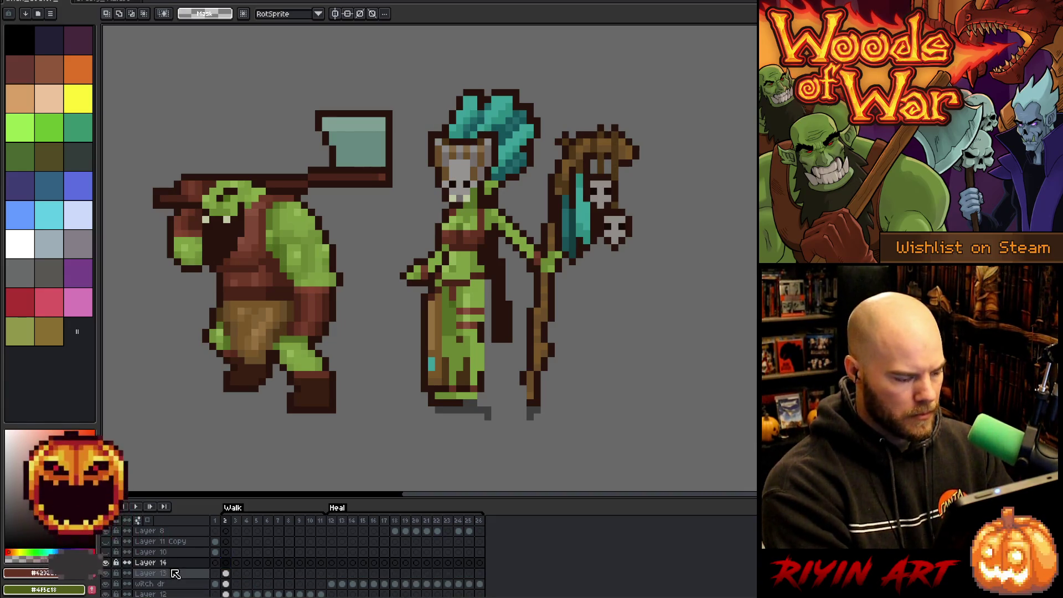
pyautogui.click(216, 563)
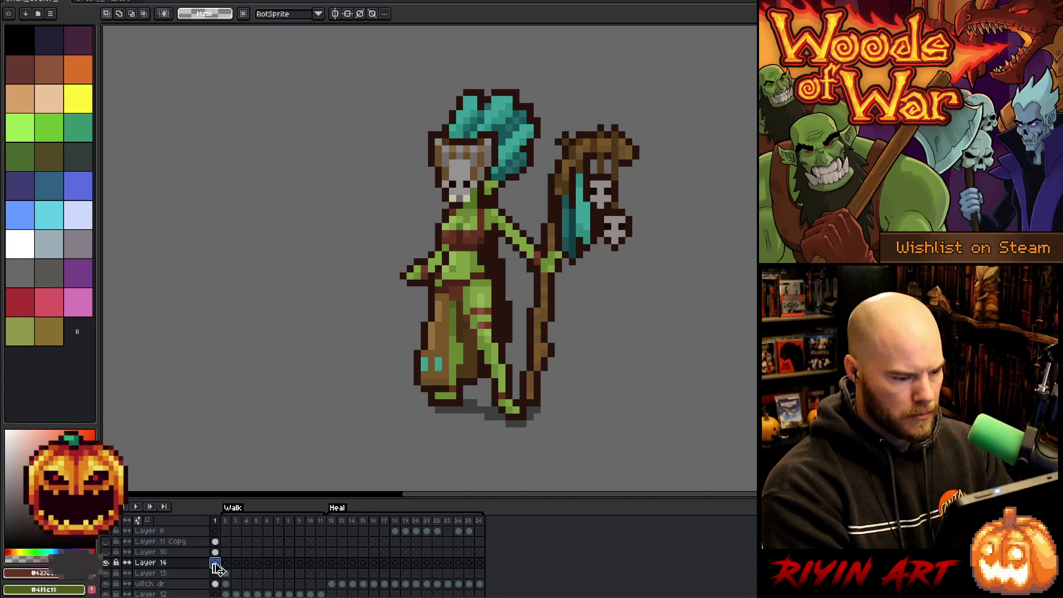
pyautogui.hotkey('ctrl', 'v')
# Step: On Layer 13 frame 2, compare robe and legs via undo/redo, keeping the green legs
pyautogui.click(225, 573)
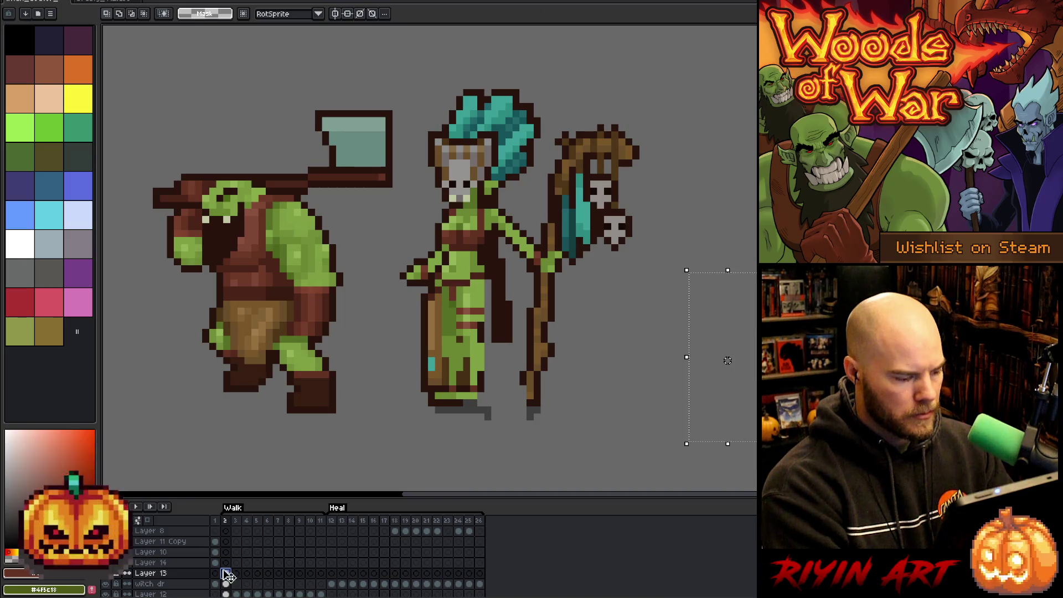
pyautogui.hotkey('ctrl', 'z')
pyautogui.hotkey('ctrl', 'y')
pyautogui.hotkey('ctrl', 'z')
pyautogui.hotkey('ctrl', 'y')
pyautogui.hotkey('ctrl', 'z')
pyautogui.hotkey('ctrl', 'y')
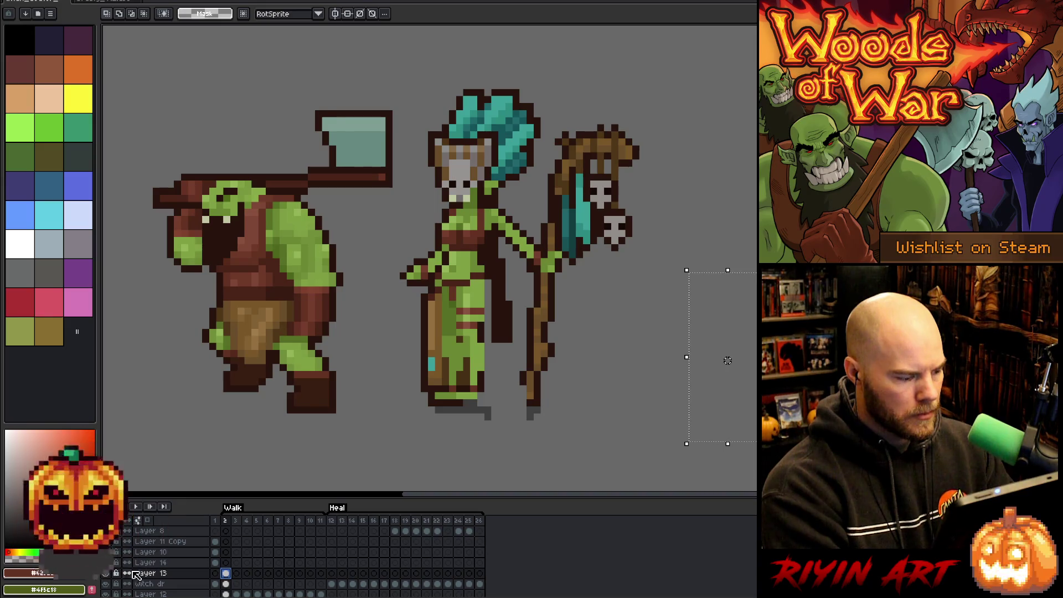
# Step: On the witch dr layer, lasso the skull staff and delete it
pyautogui.click(225, 584)
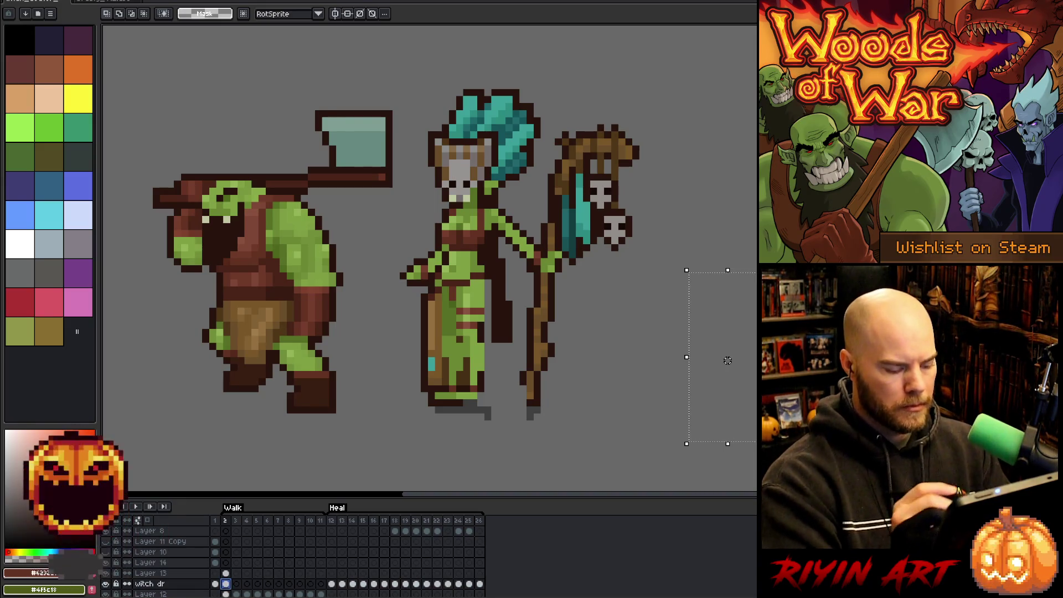
pyautogui.hotkey('ctrl', 'd')
pyautogui.press('b')
pyautogui.moveTo(699, 267)
pyautogui.mouseDown()
pyautogui.moveTo(612, 106)
pyautogui.moveTo(555, 132)
pyautogui.moveTo(535, 194)
pyautogui.moveTo(506, 206)
pyautogui.moveTo(506, 244)
pyautogui.moveTo(530, 294)
pyautogui.moveTo(524, 412)
pyautogui.moveTo(664, 357)
pyautogui.mouseUp()
pyautogui.press('Delete')
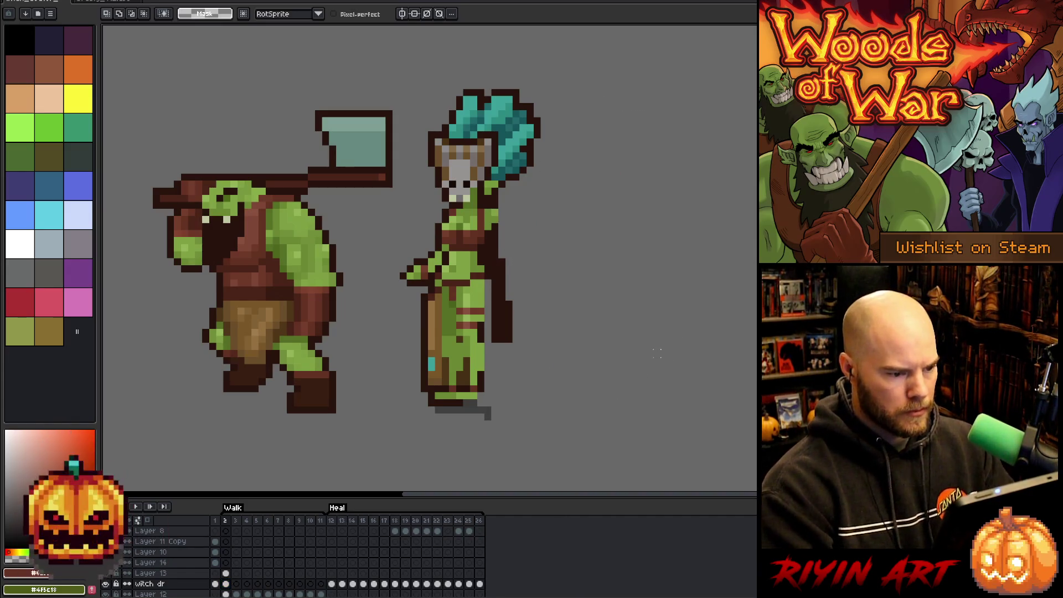
# Step: Paste the skull staff onto a new layer named 'staff'
pyautogui.click(219, 573)
pyautogui.hotkey('shift', 'n')
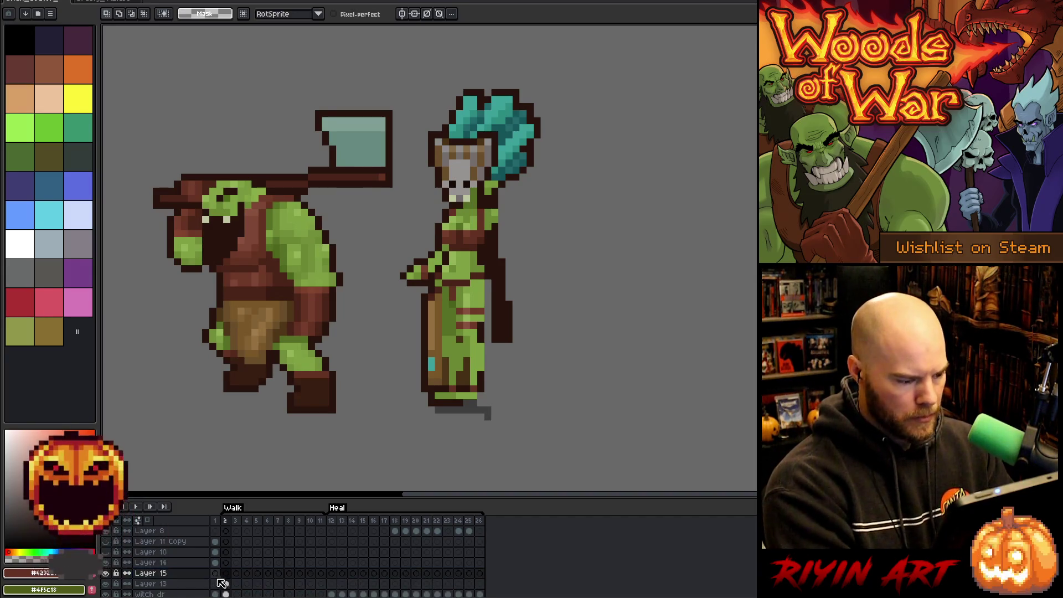
pyautogui.hotkey('ctrl', 'v')
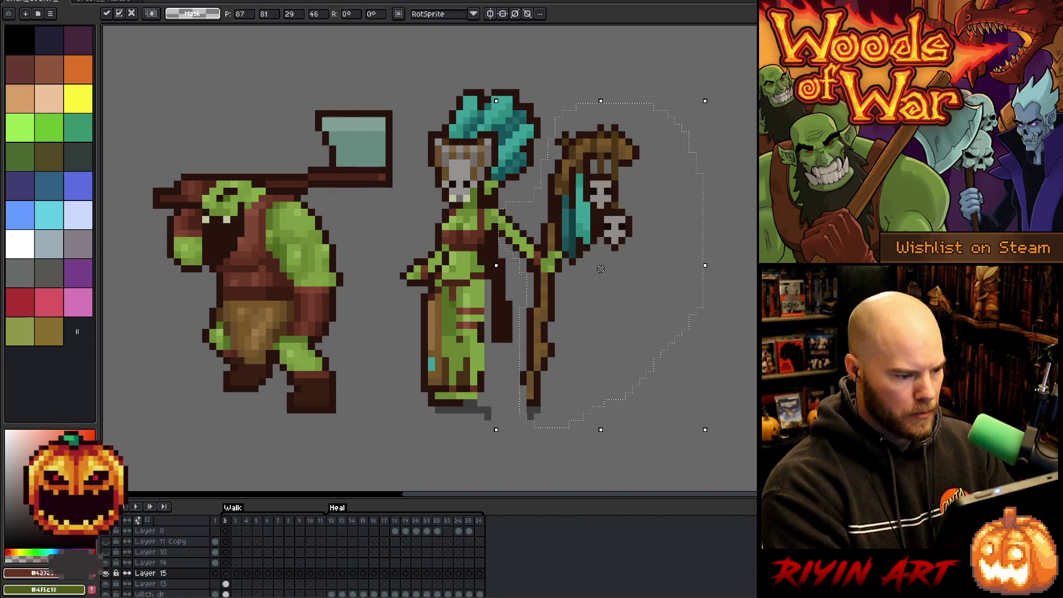
pyautogui.click(150, 574)
pyautogui.doubleClick(151, 573)
pyautogui.write('staff')
pyautogui.press('Return')
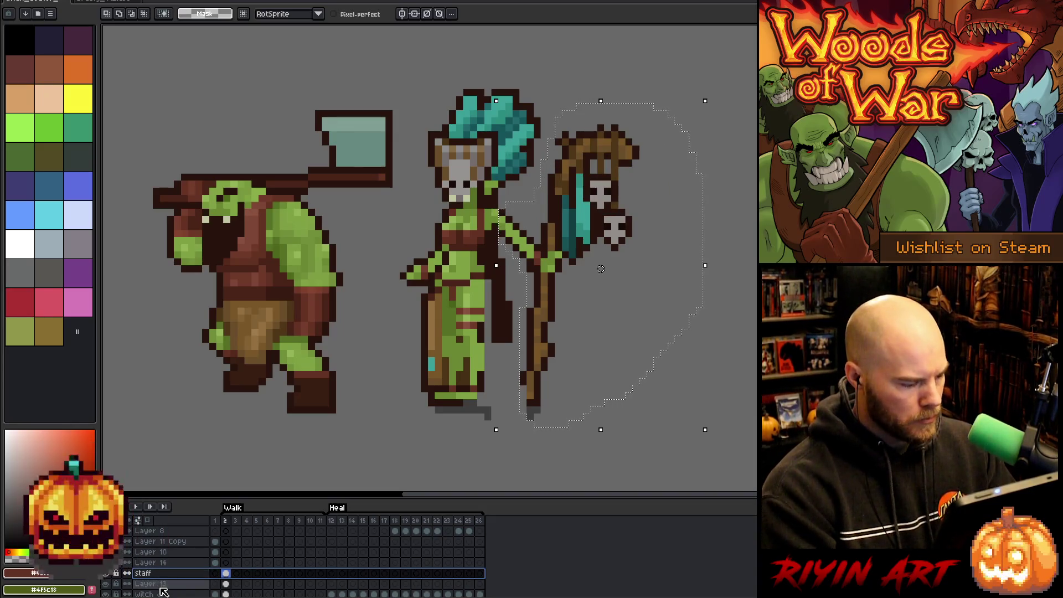
# Step: Rename Layer 13 to 'lft Leg' and hide the staff layer
pyautogui.doubleClick(152, 584)
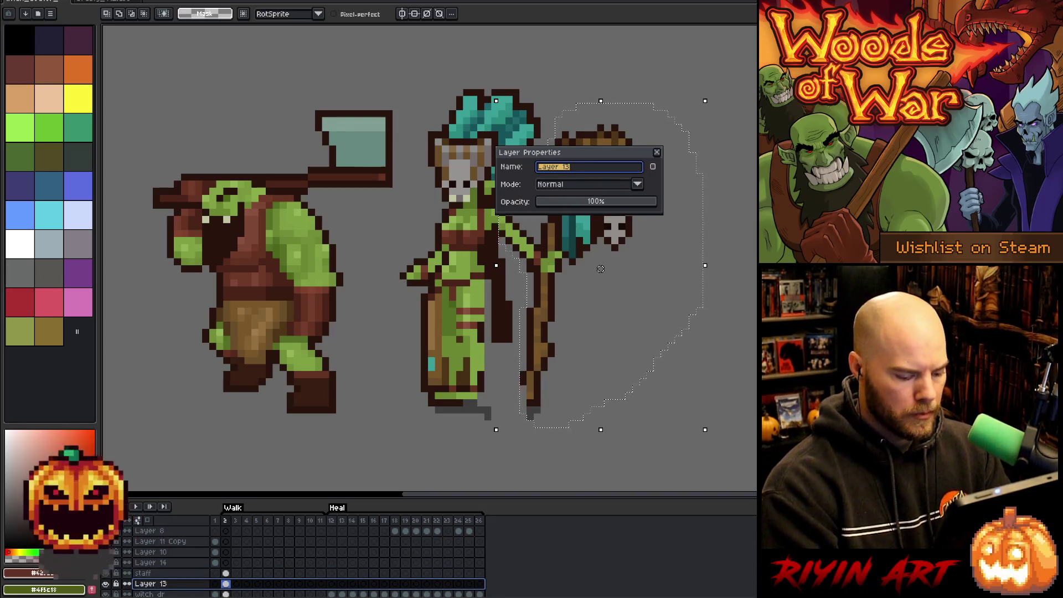
pyautogui.write('lft Lef')
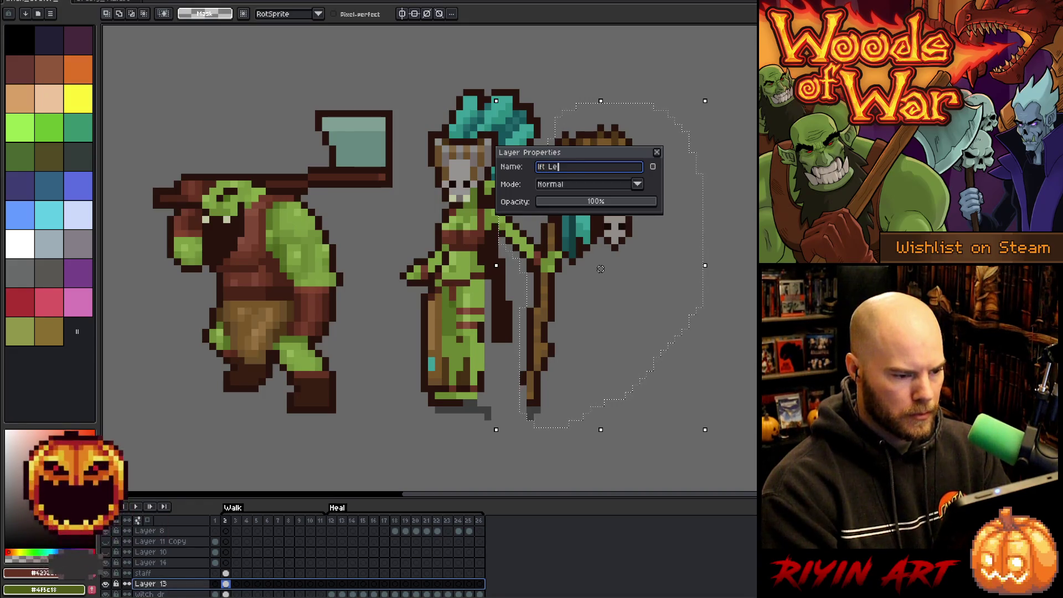
pyautogui.press('Return')
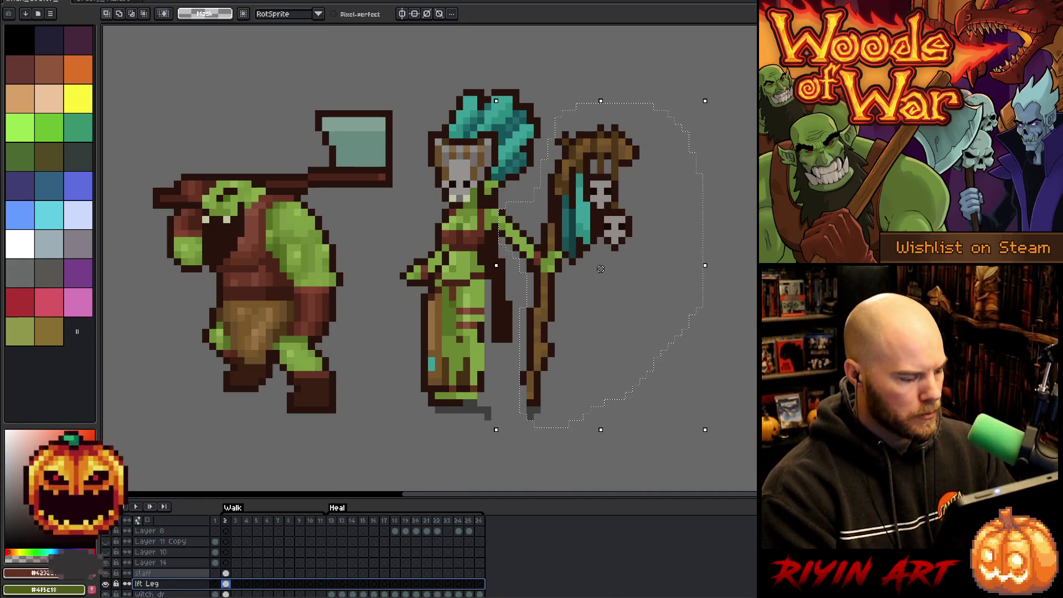
pyautogui.hotkey('ctrl', 'd')
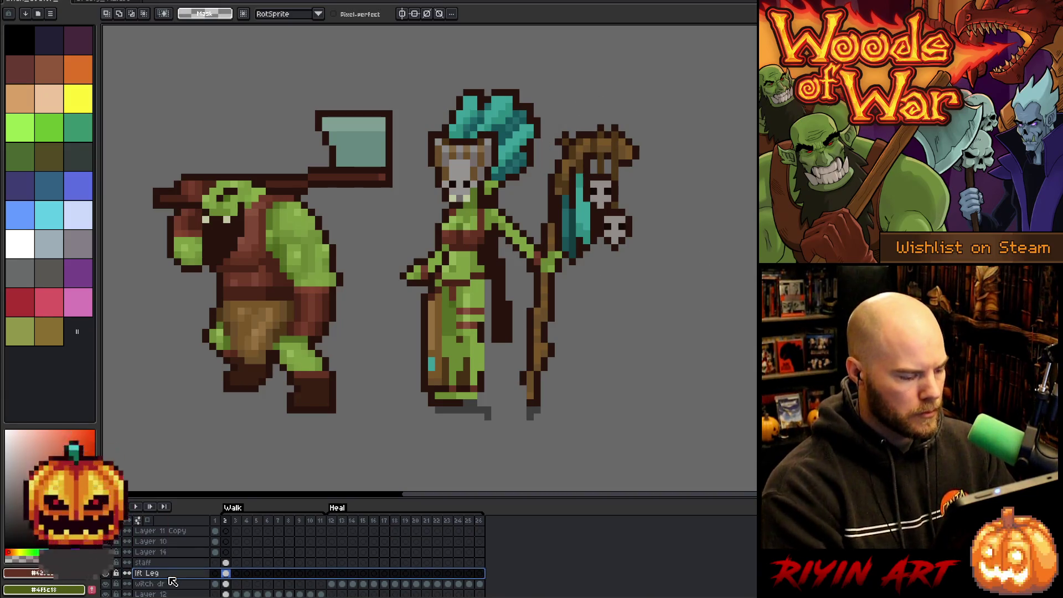
pyautogui.click(105, 563)
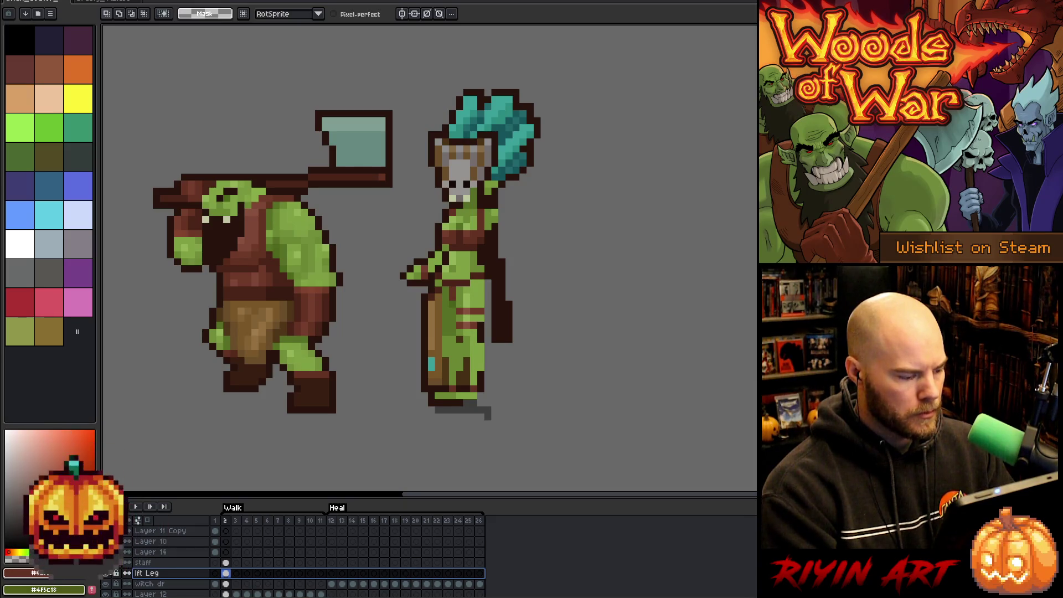
pyautogui.click(155, 563)
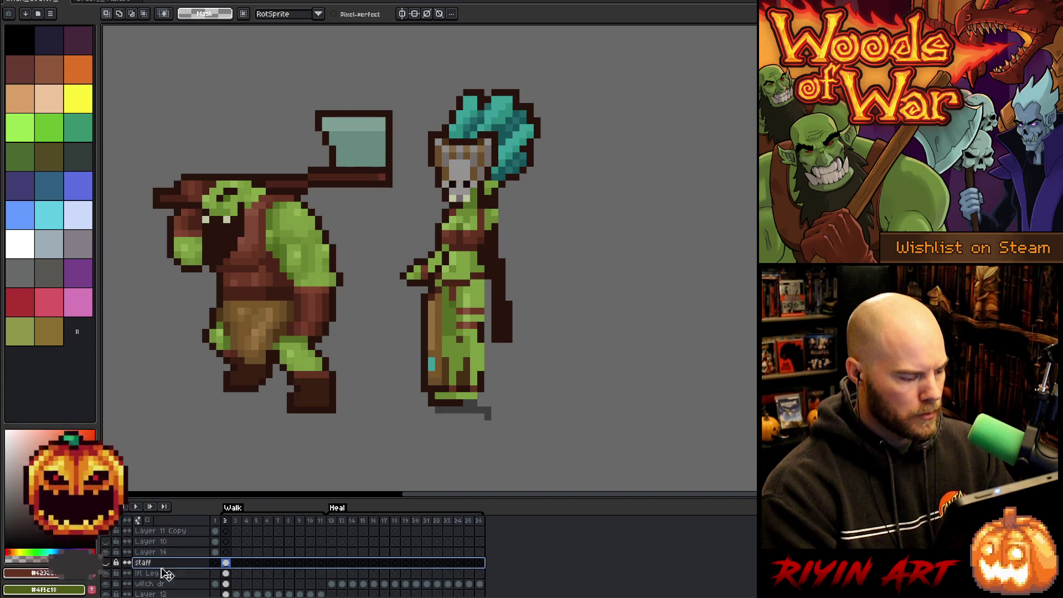
pyautogui.click(226, 584)
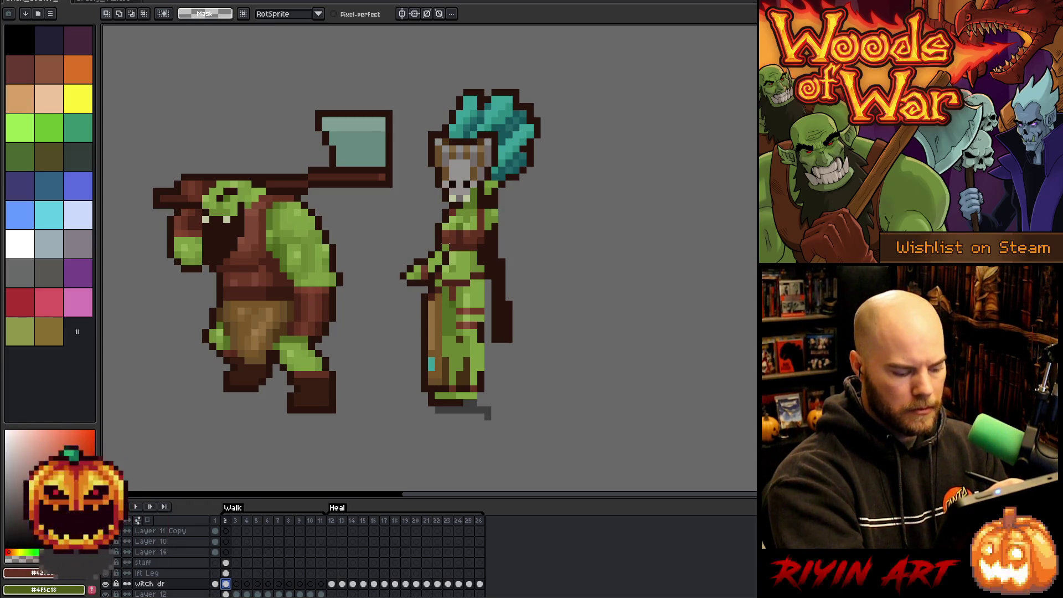
# Step: Lasso the witch doctor's arm and hand and cut them from the body
pyautogui.click(442, 249)
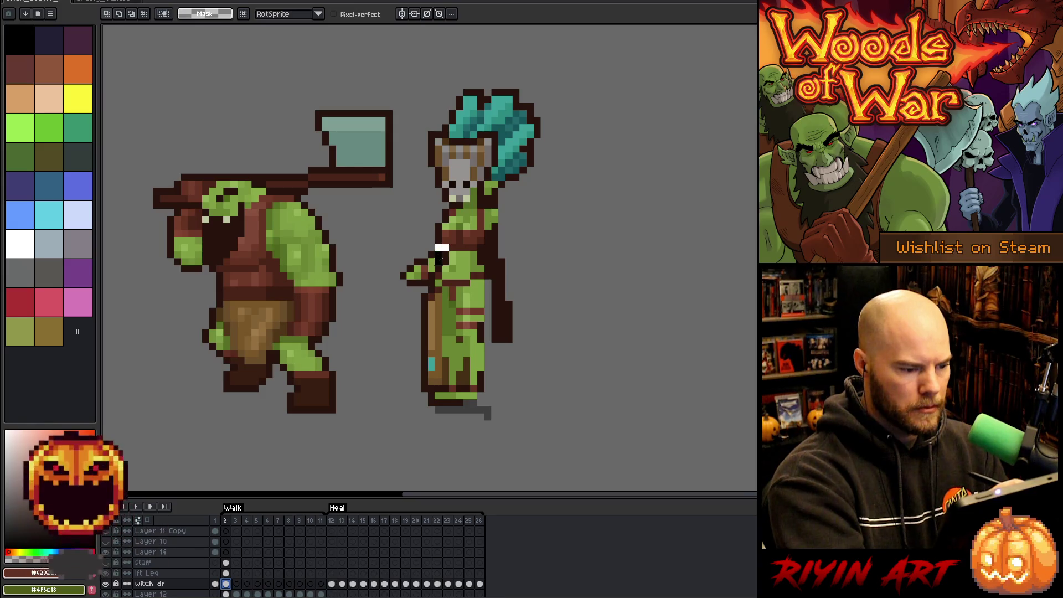
pyautogui.moveTo(435, 254)
pyautogui.mouseDown()
pyautogui.moveTo(424, 283)
pyautogui.moveTo(407, 247)
pyautogui.moveTo(415, 230)
pyautogui.moveTo(443, 238)
pyautogui.mouseUp()
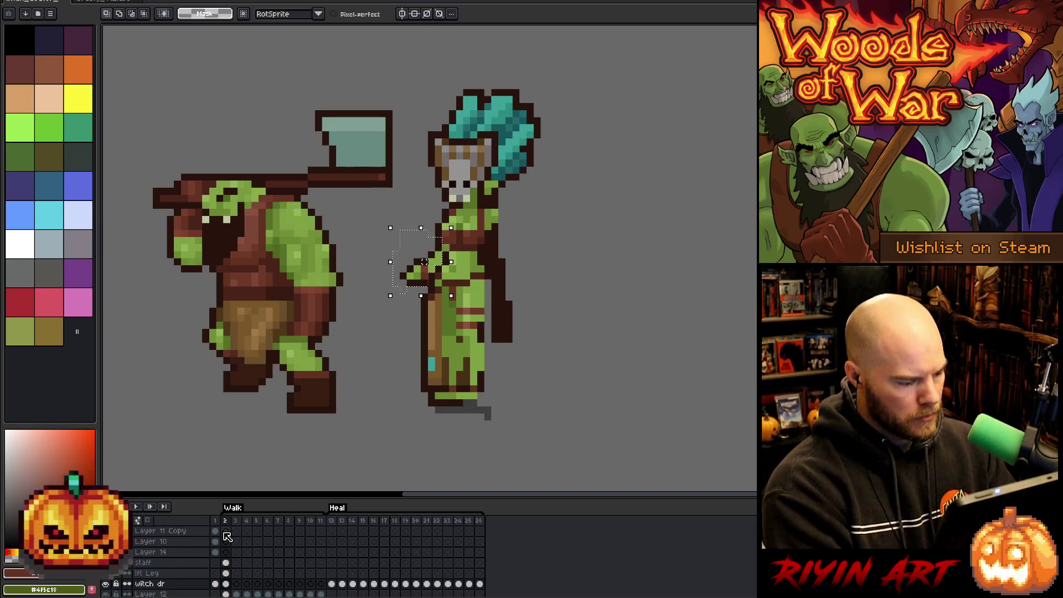
pyautogui.press('Delete')
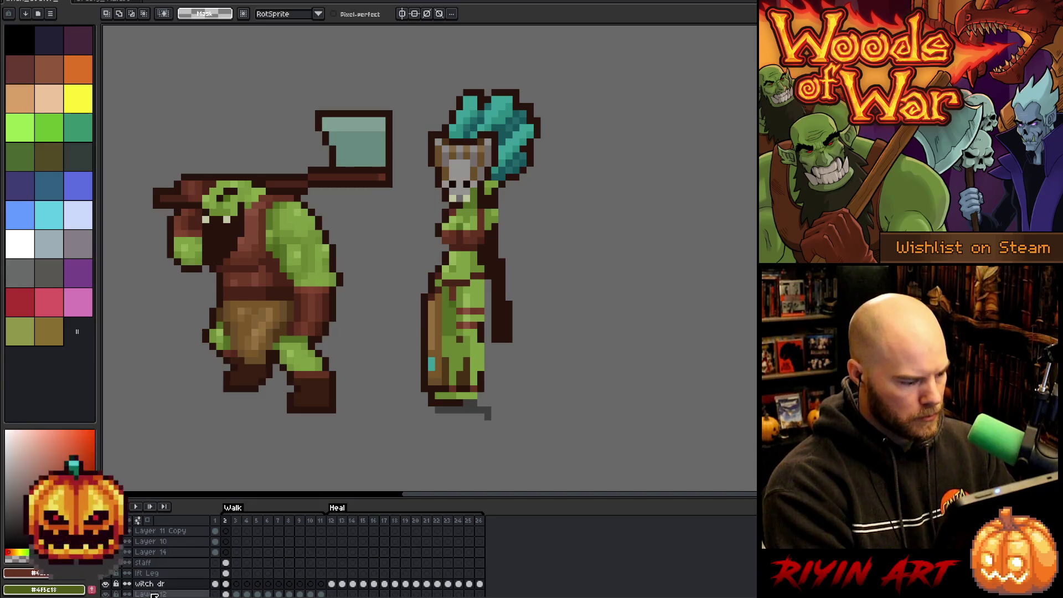
# Step: Place the arm on a new layer named 'rt Arm', then pick dark brown for the pencil
pyautogui.hotkey('shift', 'n')
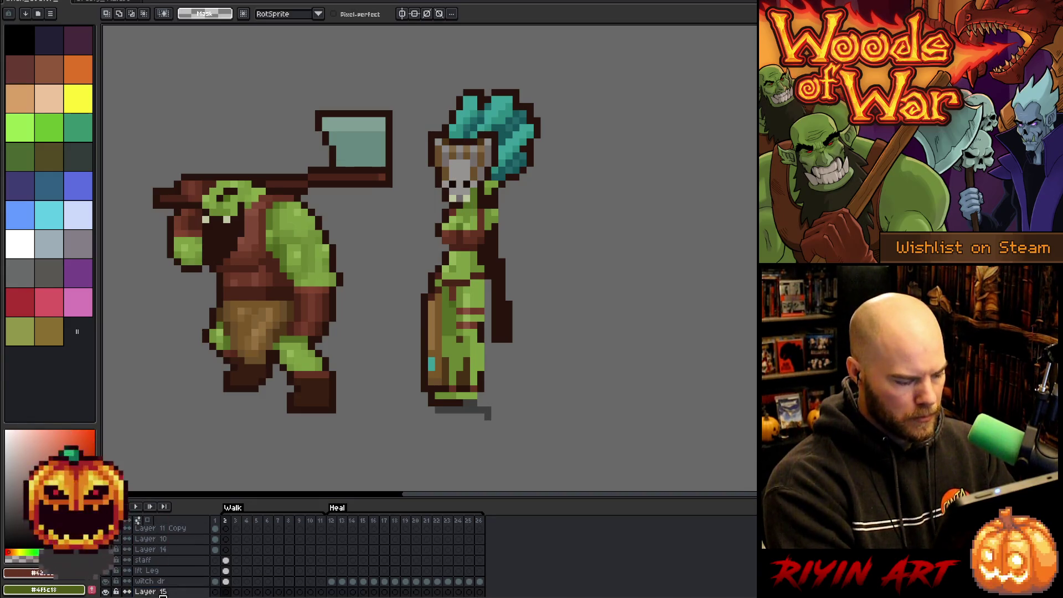
pyautogui.scroll(-1, 163, 592)
pyautogui.doubleClick(161, 572)
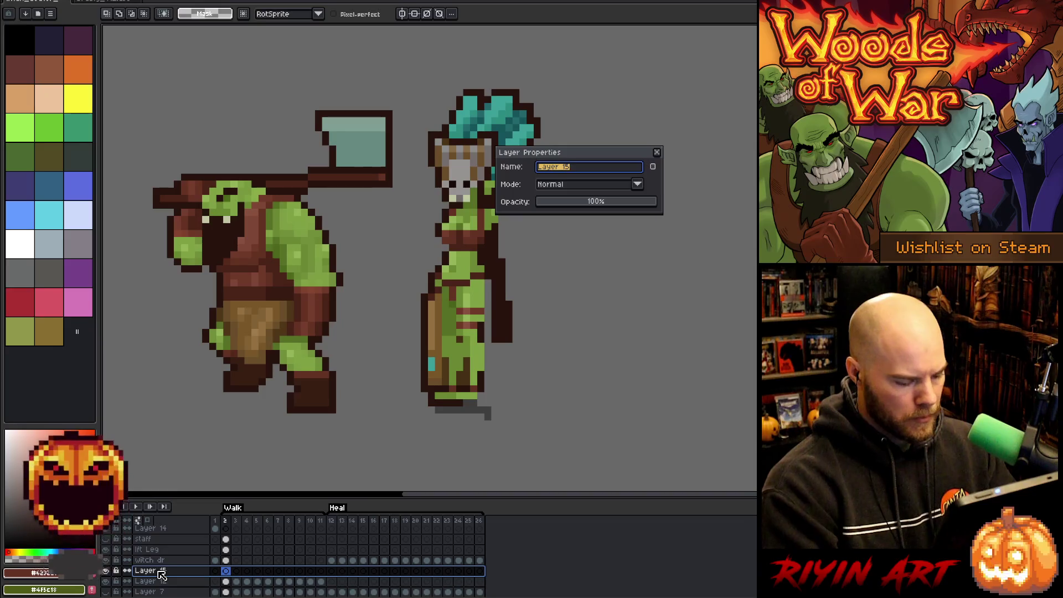
pyautogui.write('rt Arm')
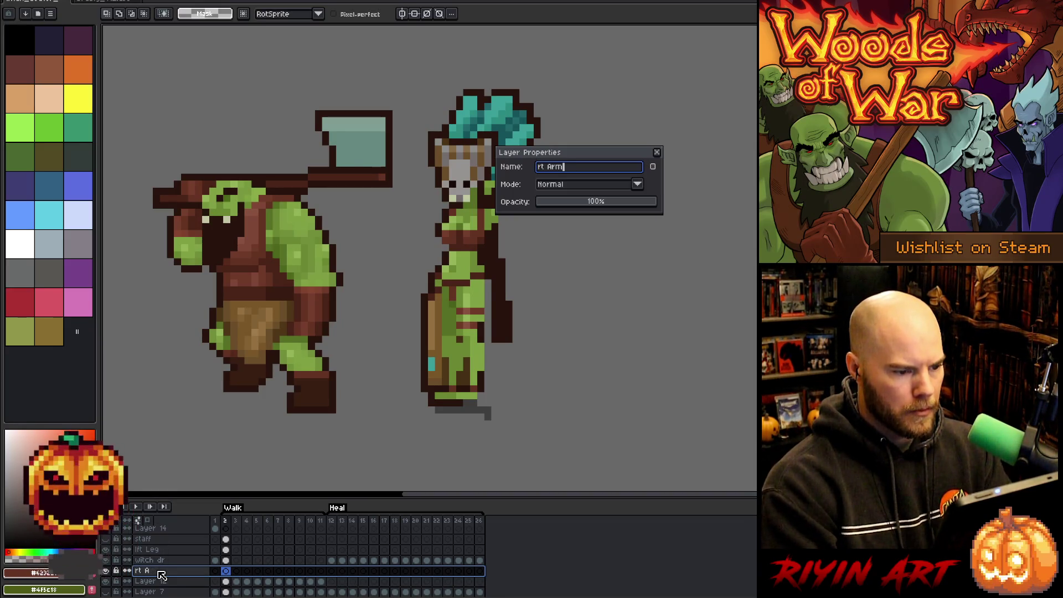
pyautogui.press('Return')
pyautogui.keyDown('ctrl'); pyautogui.click(159, 575); pyautogui.keyUp('ctrl')
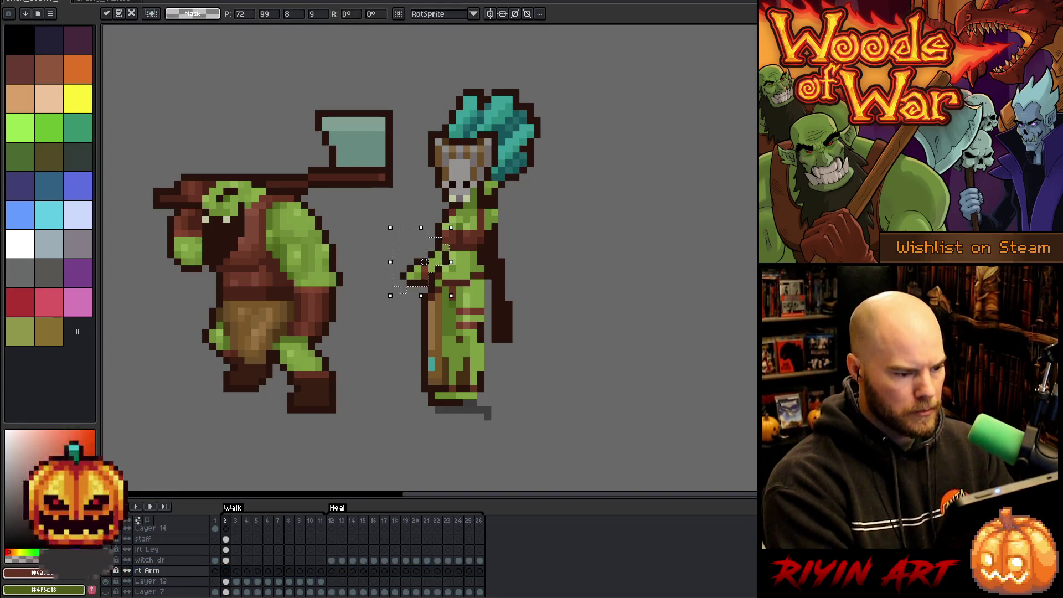
pyautogui.click(159, 581)
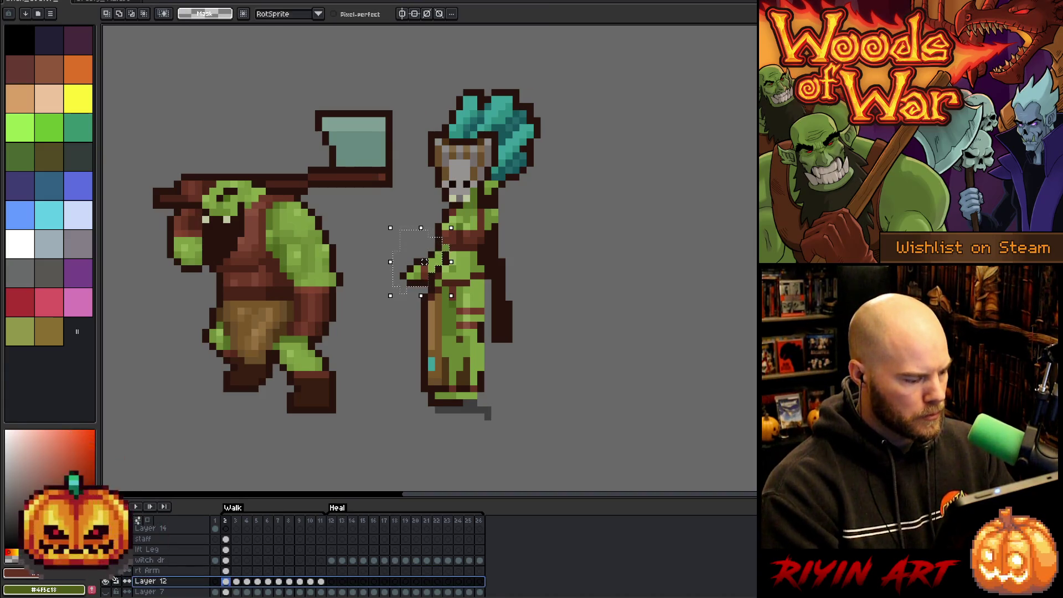
pyautogui.click(227, 561)
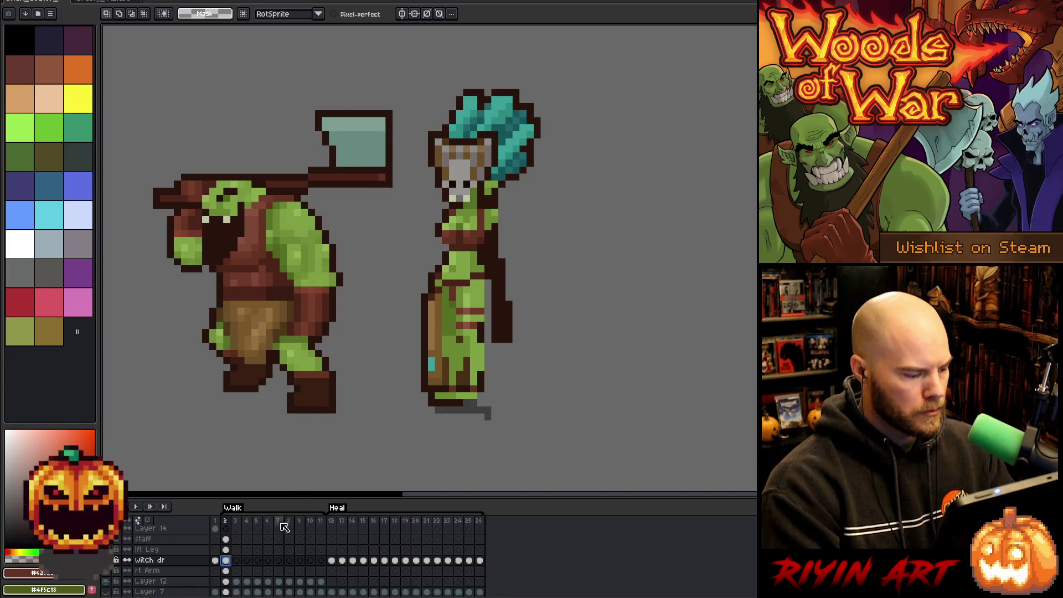
pyautogui.press('b')
pyautogui.keyDown('alt'); pyautogui.click(444, 249); pyautogui.keyUp('alt')
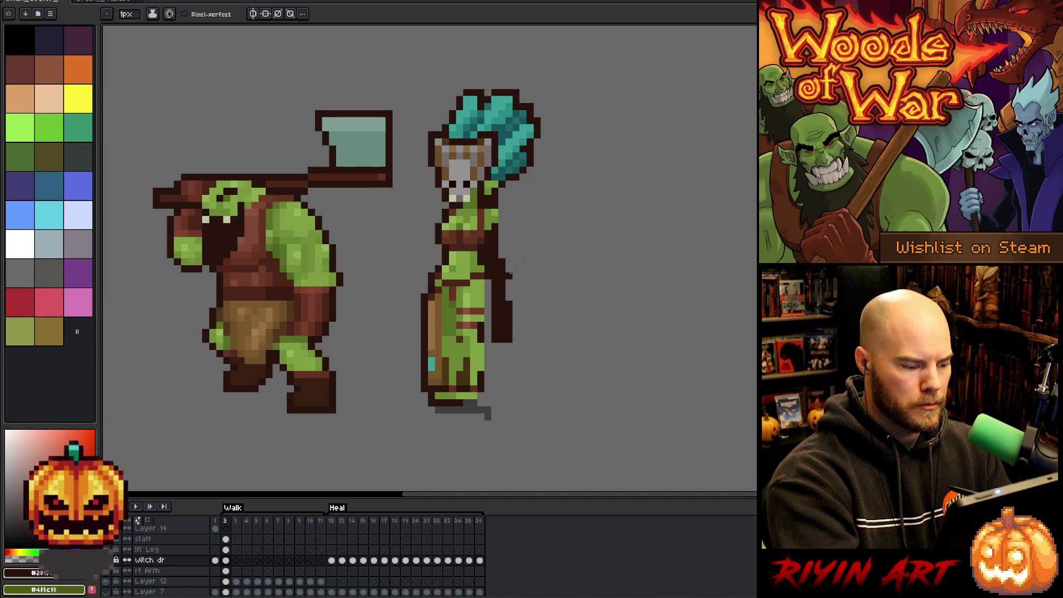
# Step: Pencil a dark brown vertical line down the witch doctor's right side at waist height
pyautogui.moveTo(490, 278); pyautogui.dragTo(490, 322)
pyautogui.click(489, 331)
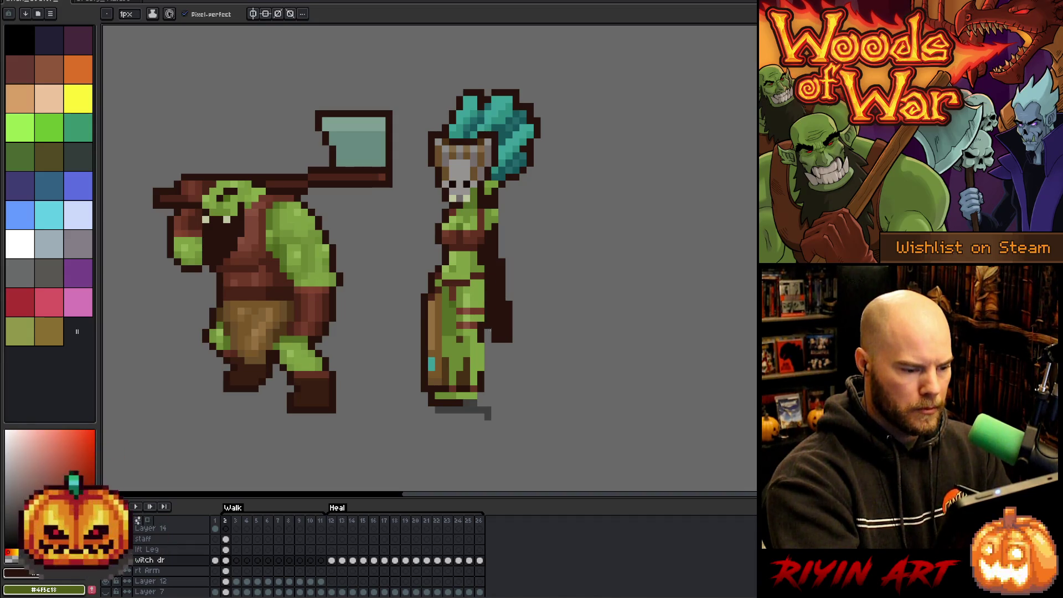
pyautogui.press('m')
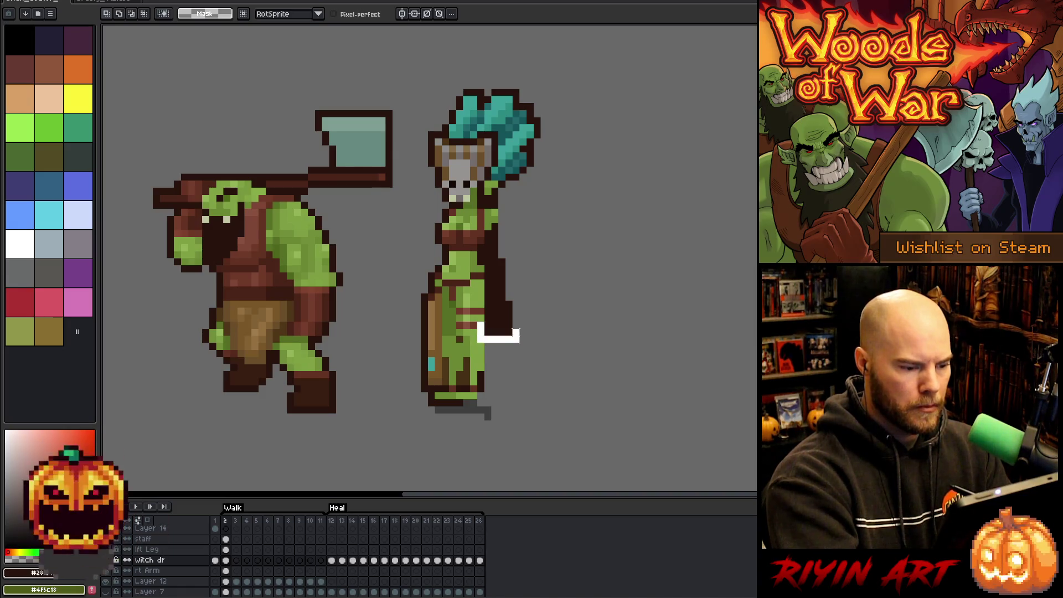
pyautogui.press('w')
pyautogui.click(501, 324)
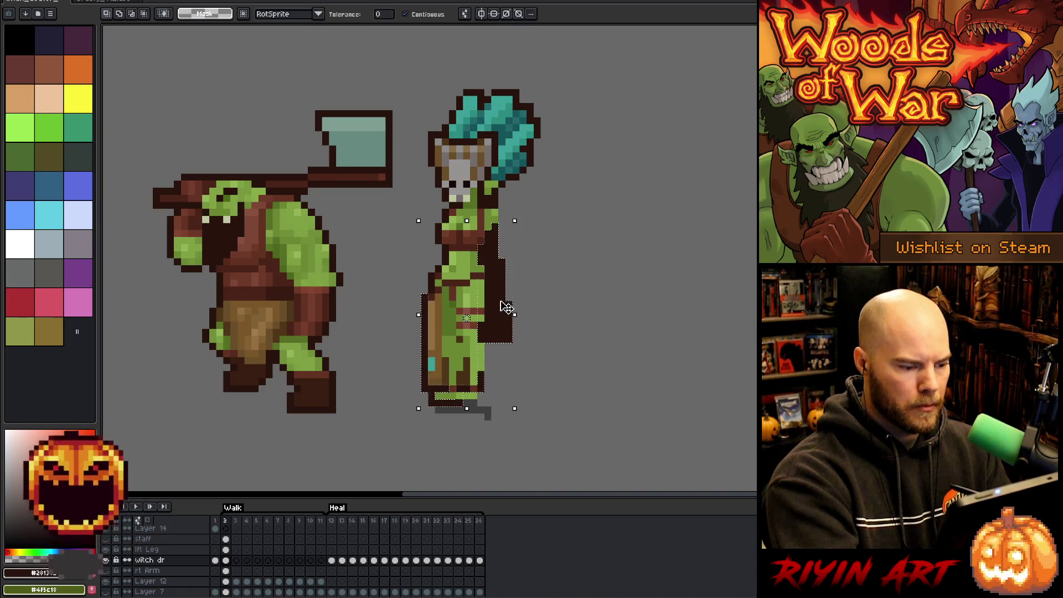
pyautogui.hotkey('ctrl', 'd')
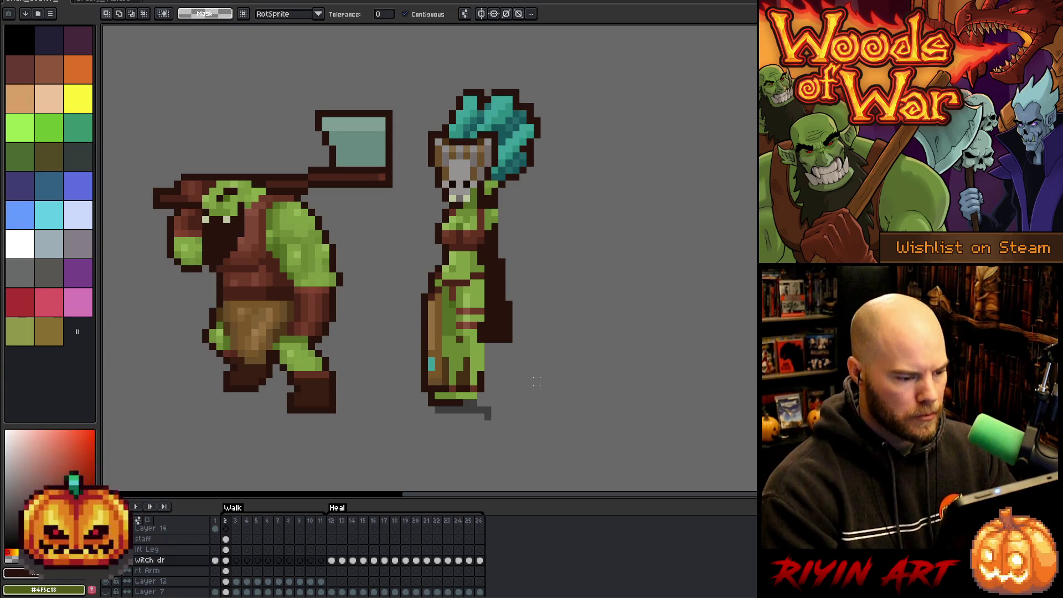
pyautogui.click(226, 550)
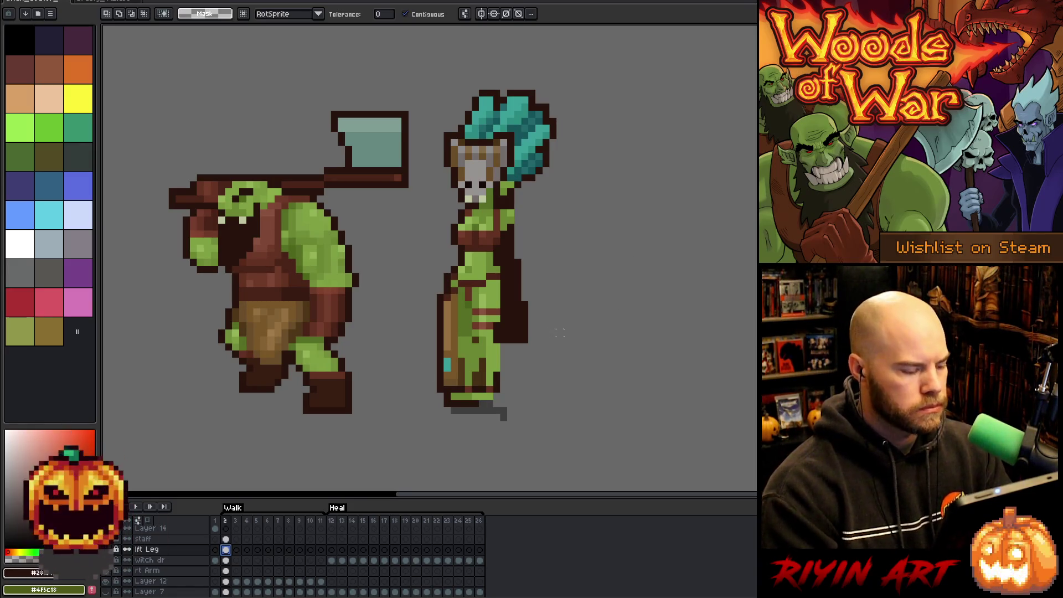
# Step: On witch dr, shift blocks of chest pixels one pixel left
pyautogui.press('Down')
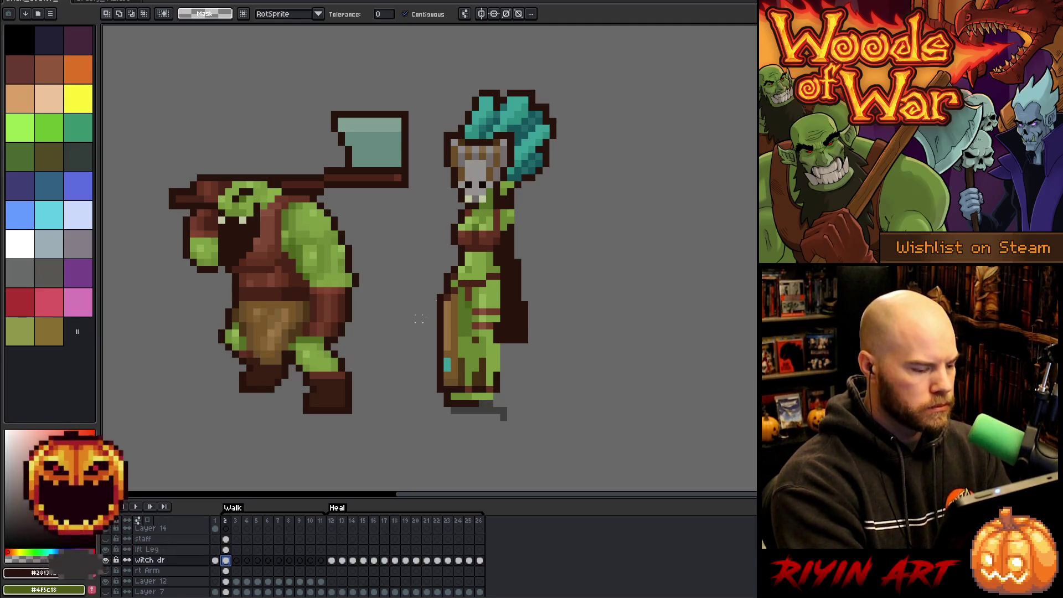
pyautogui.press('m')
pyautogui.moveTo(469, 221); pyautogui.dragTo(482, 247)
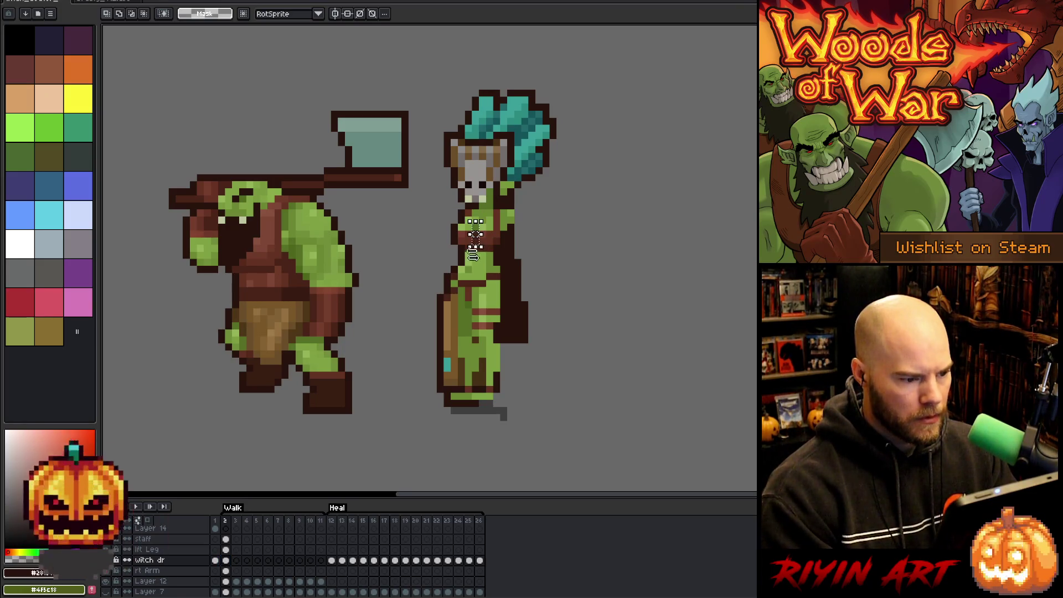
pyautogui.press('Left')
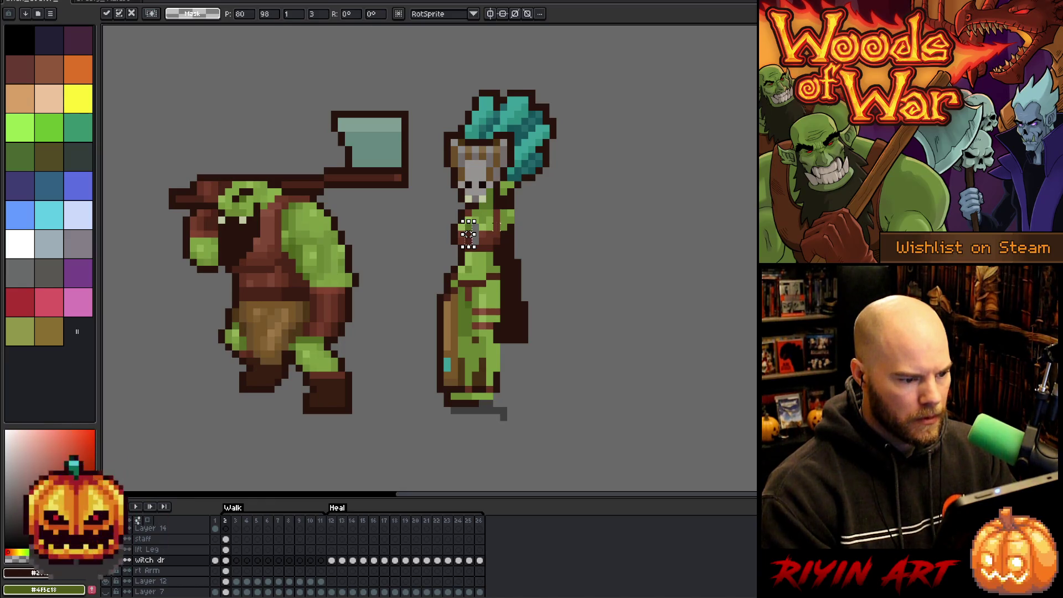
pyautogui.moveTo(477, 221); pyautogui.dragTo(502, 247)
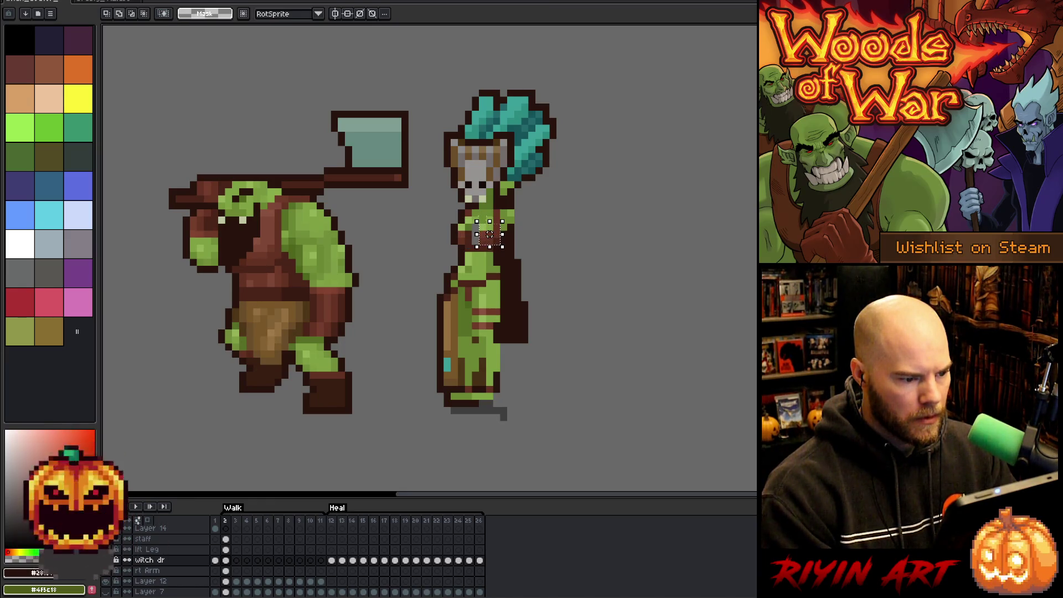
pyautogui.press('Left')
pyautogui.click(561, 235)
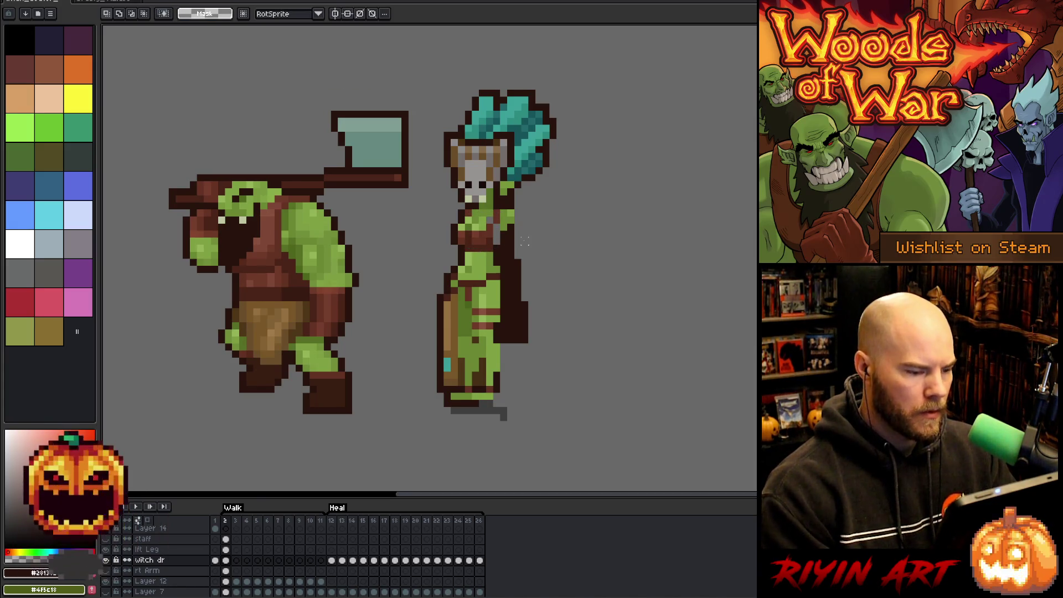
# Step: Sample the witch's green and trial a rectangular selection over the dark cloak
pyautogui.press('b')
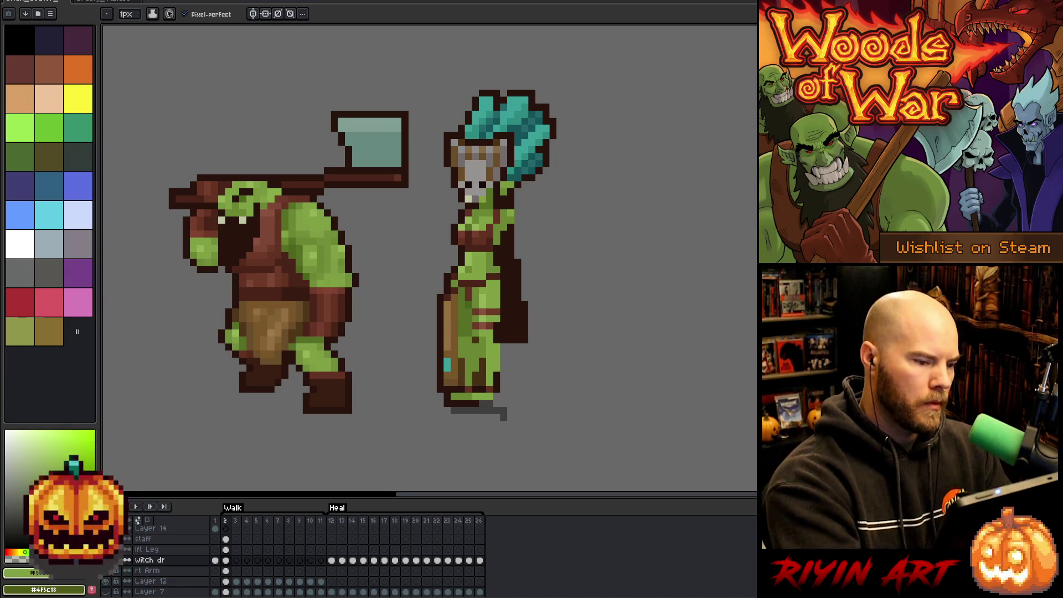
pyautogui.keyDown('alt'); pyautogui.click(483, 216); pyautogui.keyUp('alt')
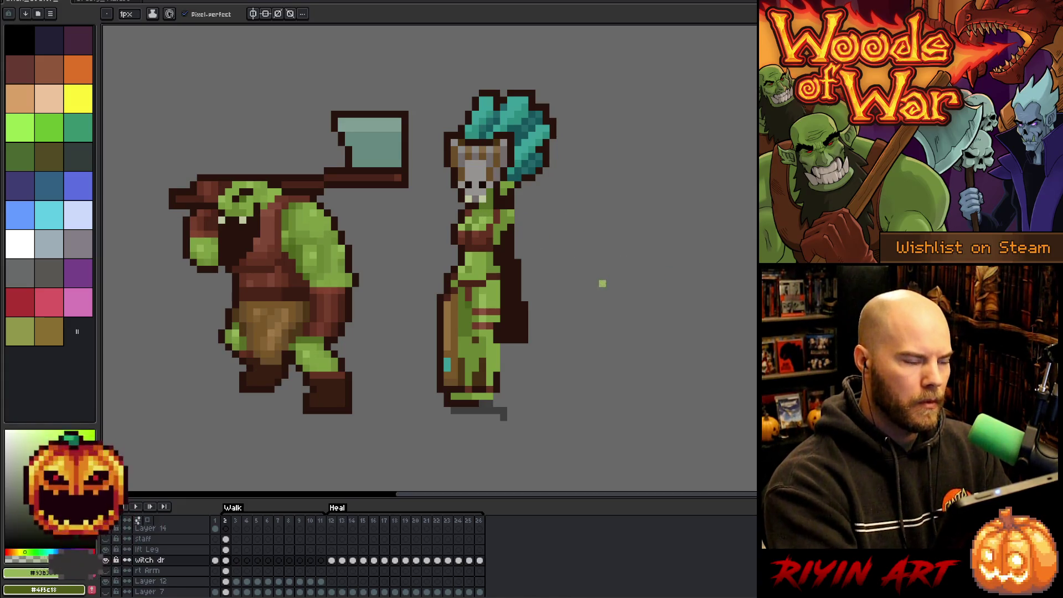
pyautogui.press('v')
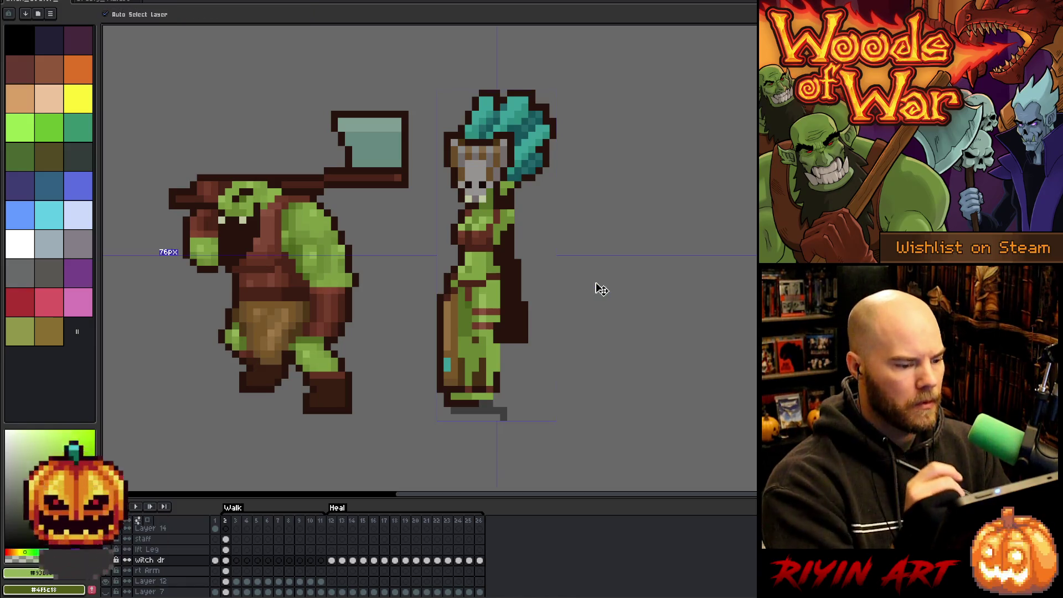
pyautogui.press('b')
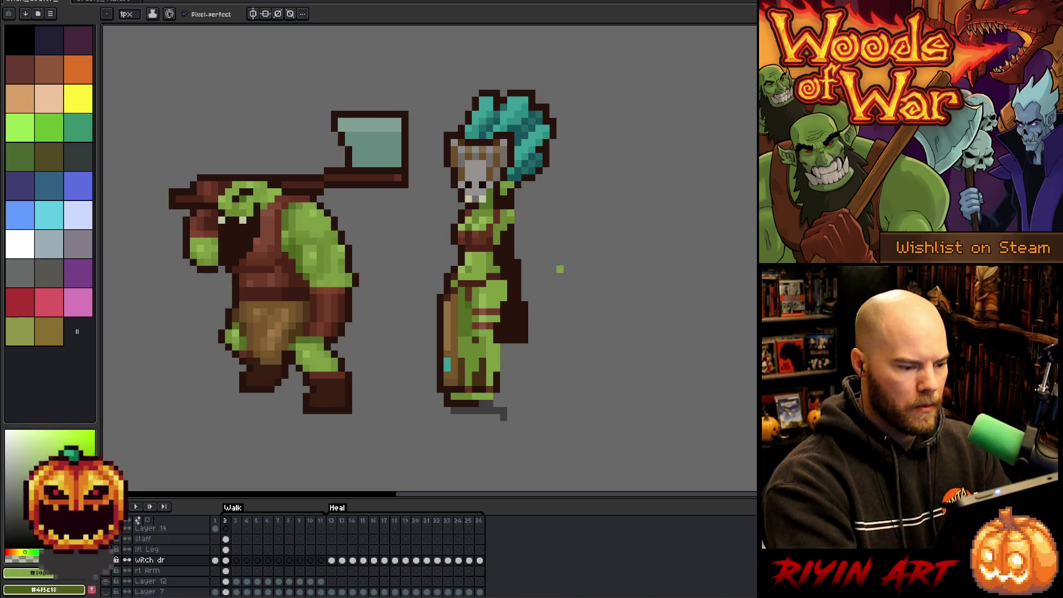
pyautogui.press('m')
pyautogui.moveTo(530, 278)
pyautogui.mouseDown()
pyautogui.moveTo(510, 285)
pyautogui.moveTo(499, 338)
pyautogui.mouseUp()
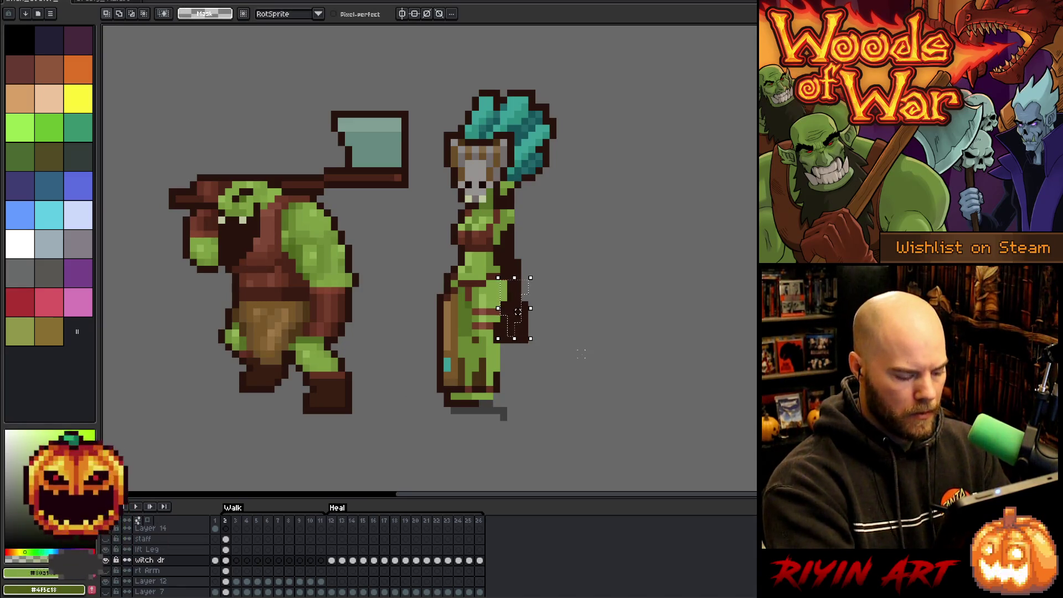
pyautogui.hotkey('ctrl', 'd')
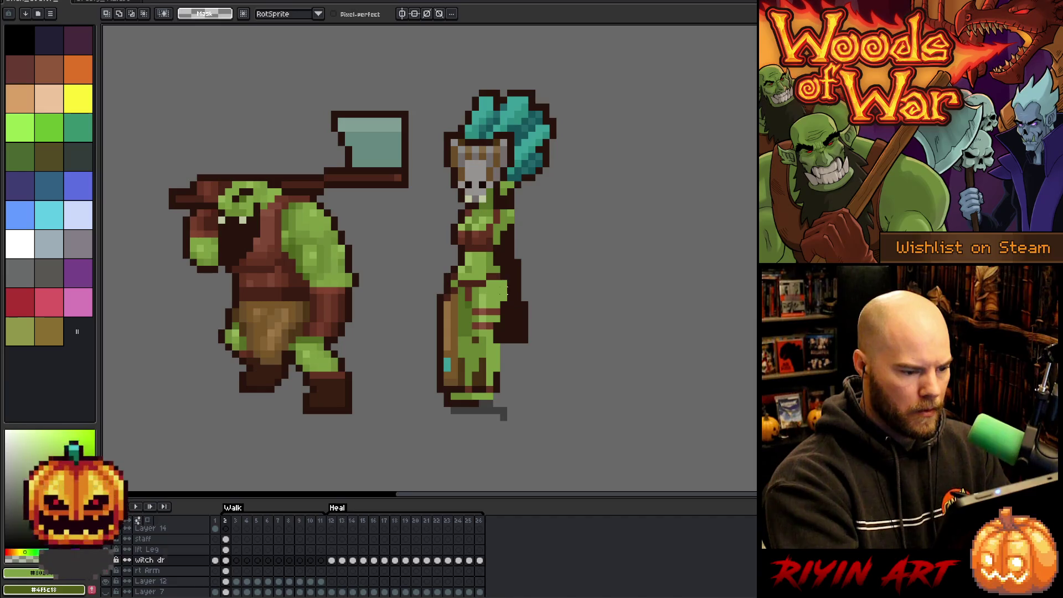
pyautogui.hotkey('ctrl', 'shift', 'd')
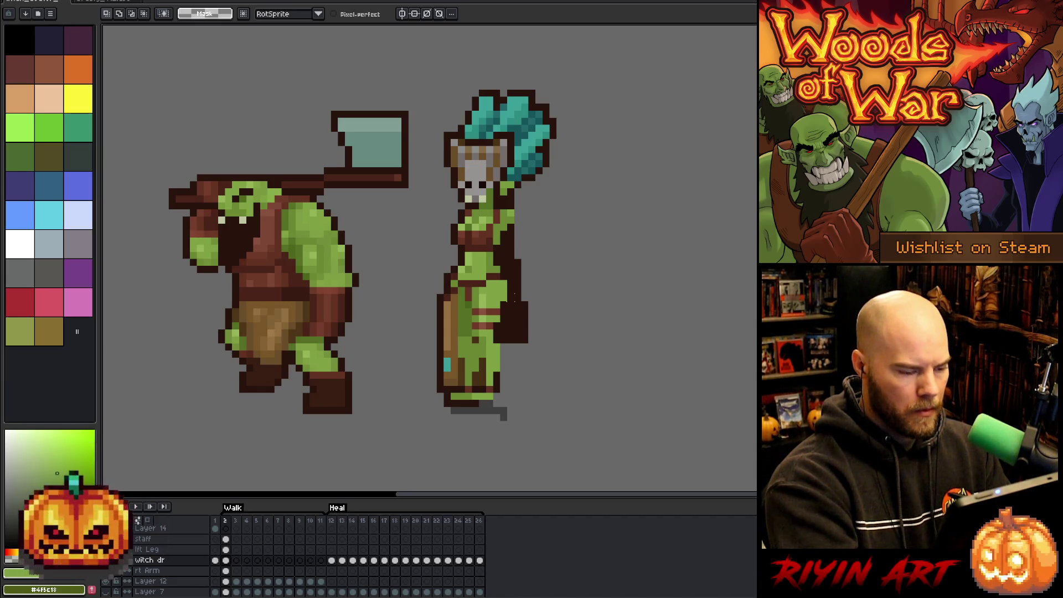
pyautogui.hotkey('ctrl', 'd')
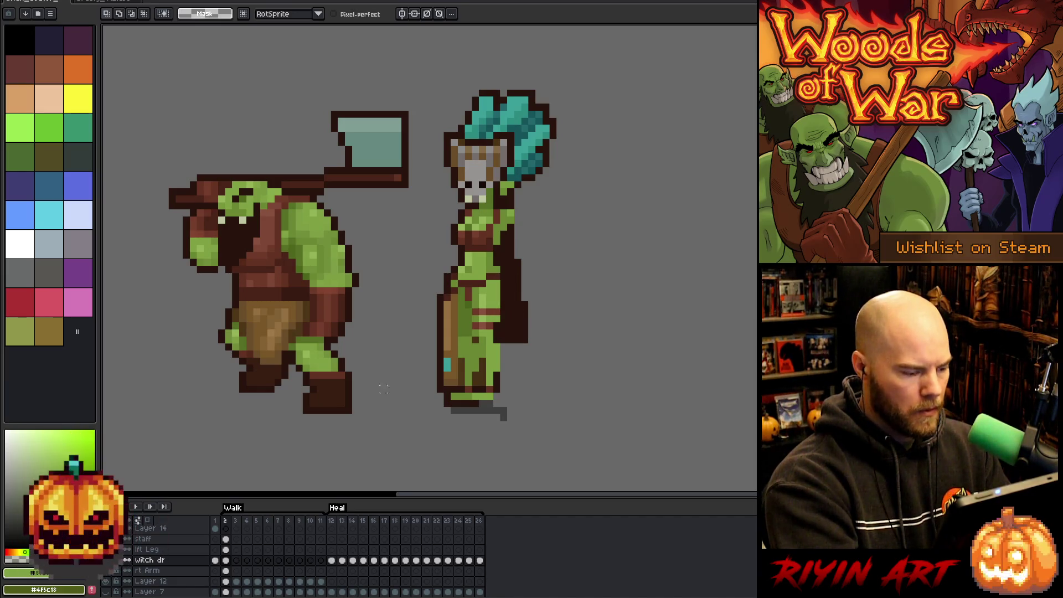
# Step: On witch dr, draw a narrow rectangular selection around the brown staff down her side
pyautogui.click(226, 549)
pyautogui.press('b')
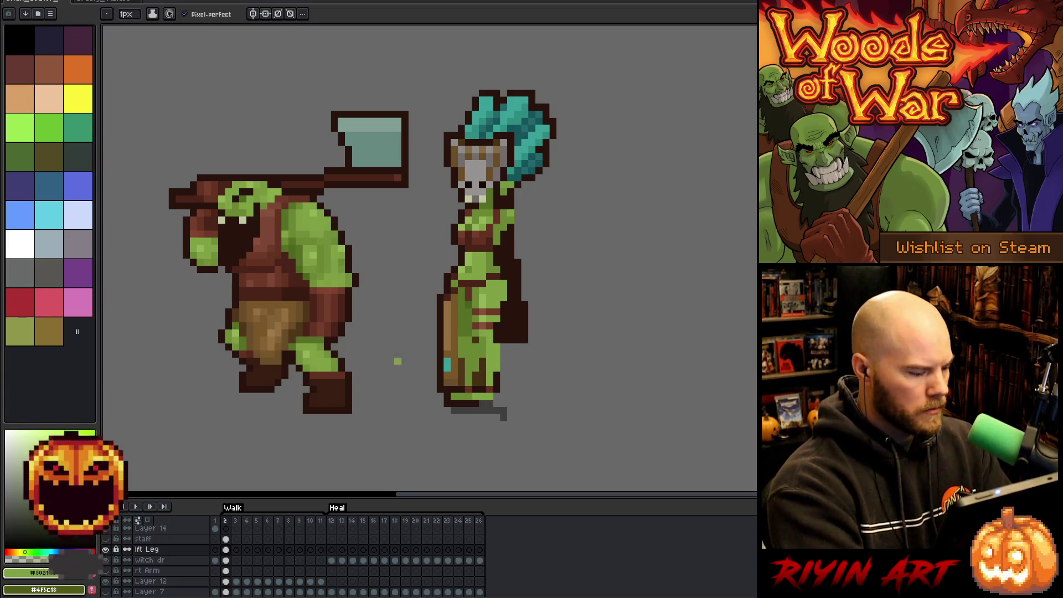
pyautogui.click(225, 560)
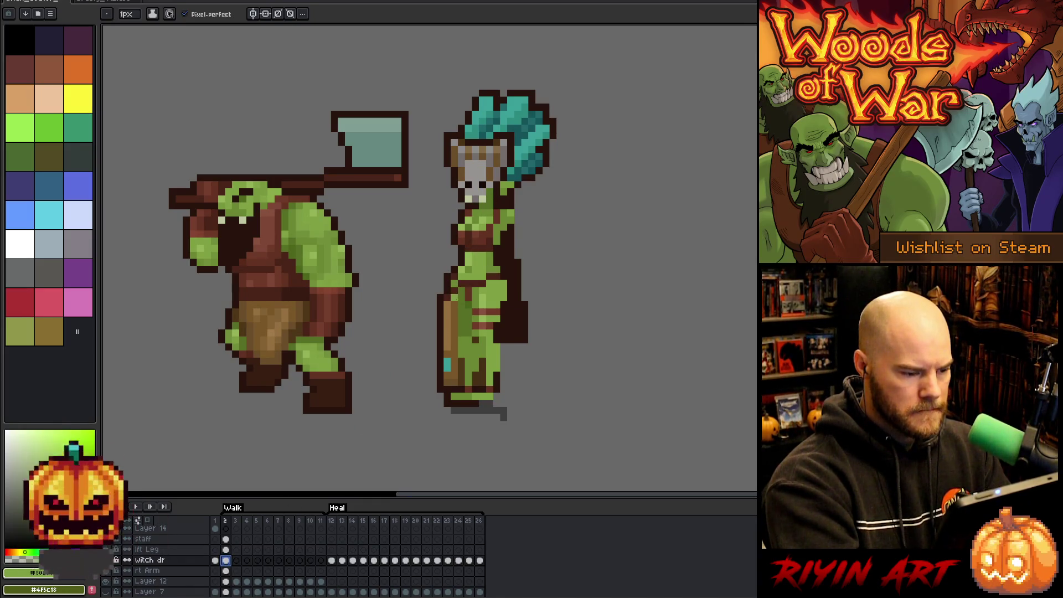
pyautogui.press('m')
pyautogui.moveTo(454, 287)
pyautogui.mouseDown()
pyautogui.moveTo(454, 378)
pyautogui.moveTo(439, 312)
pyautogui.mouseUp()
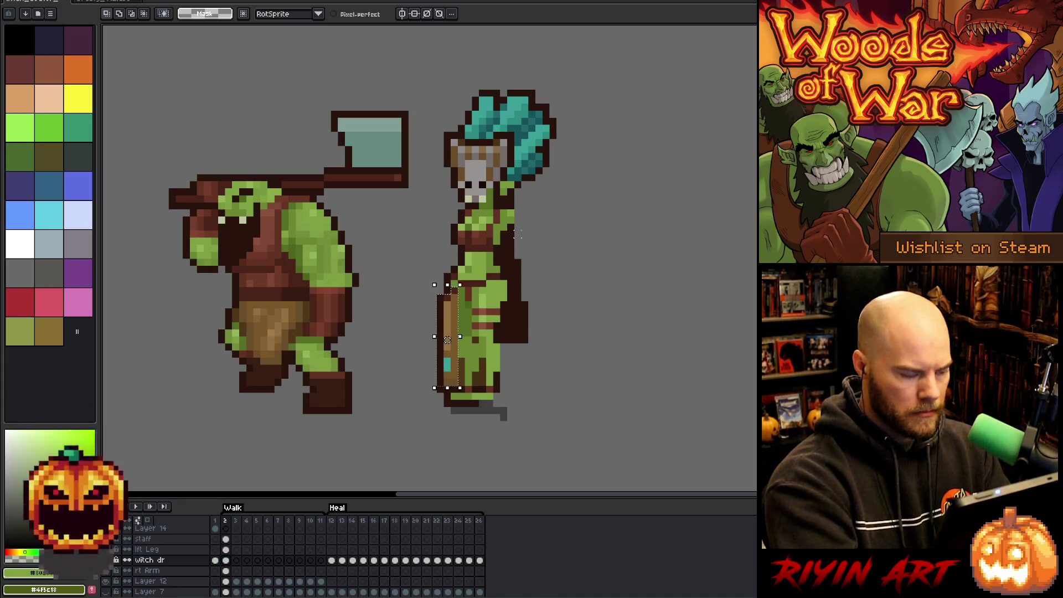
# Step: Cut the selected brown piece and paste it onto a new layer named 'skirt' above rt Arm
pyautogui.press('Delete')
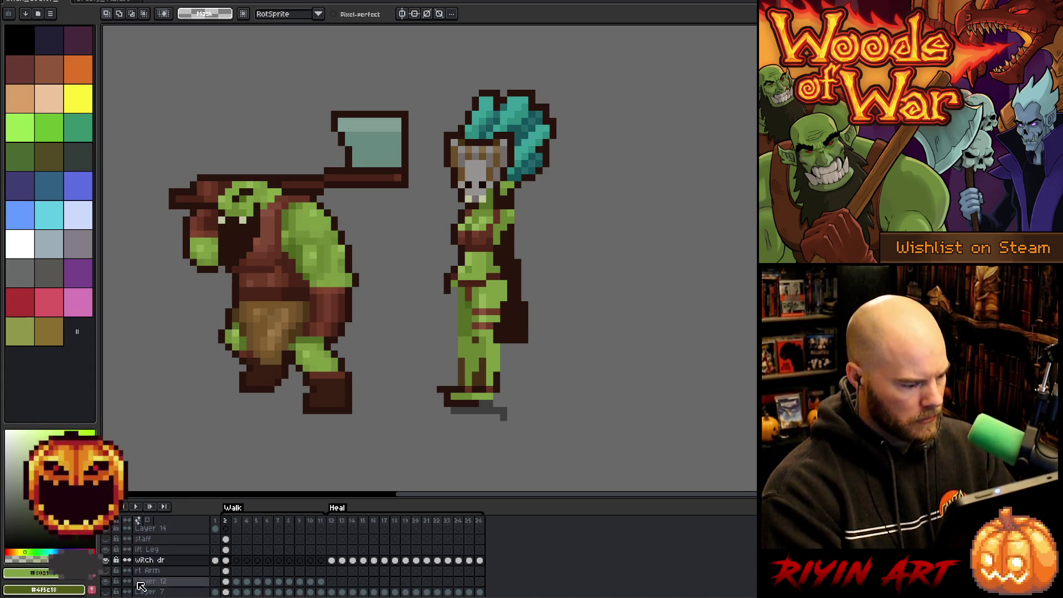
pyautogui.click(163, 571)
pyautogui.hotkey('shift', 'n')
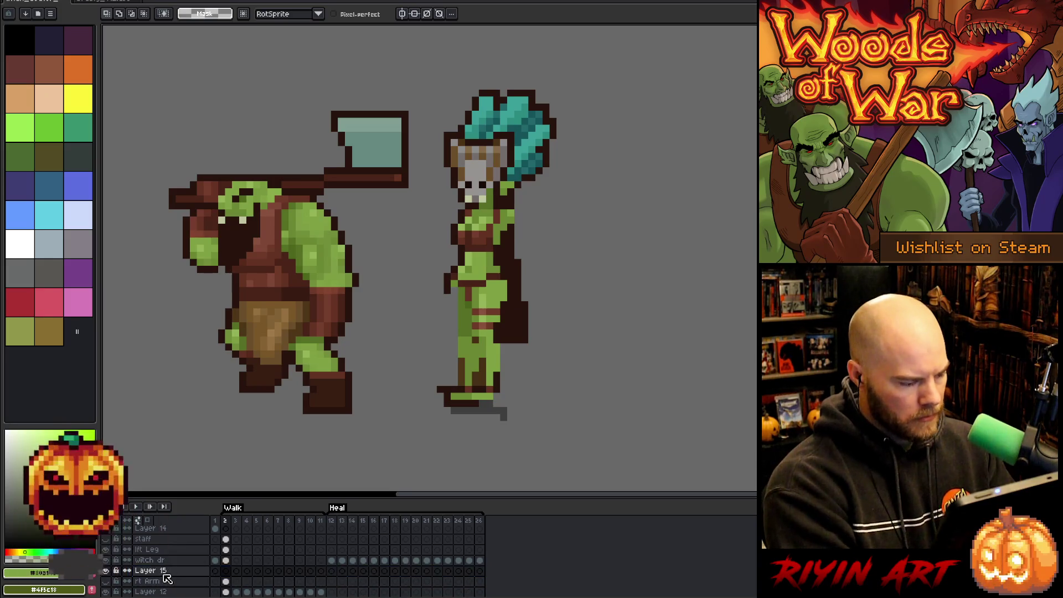
pyautogui.doubleClick(160, 575)
pyautogui.write('skirt')
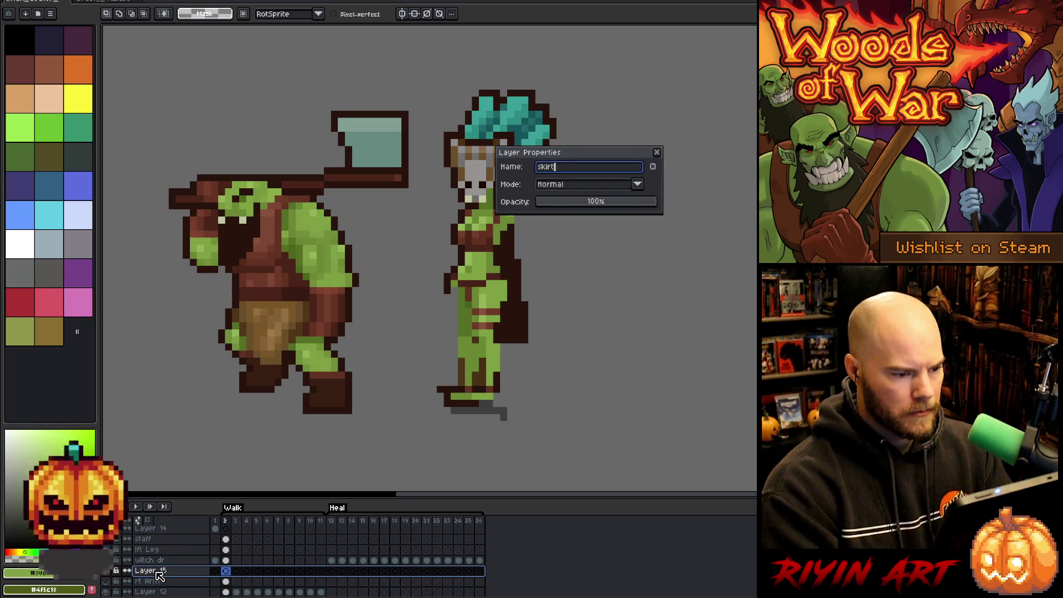
pyautogui.press('Return')
pyautogui.hotkey('ctrl', 'v')
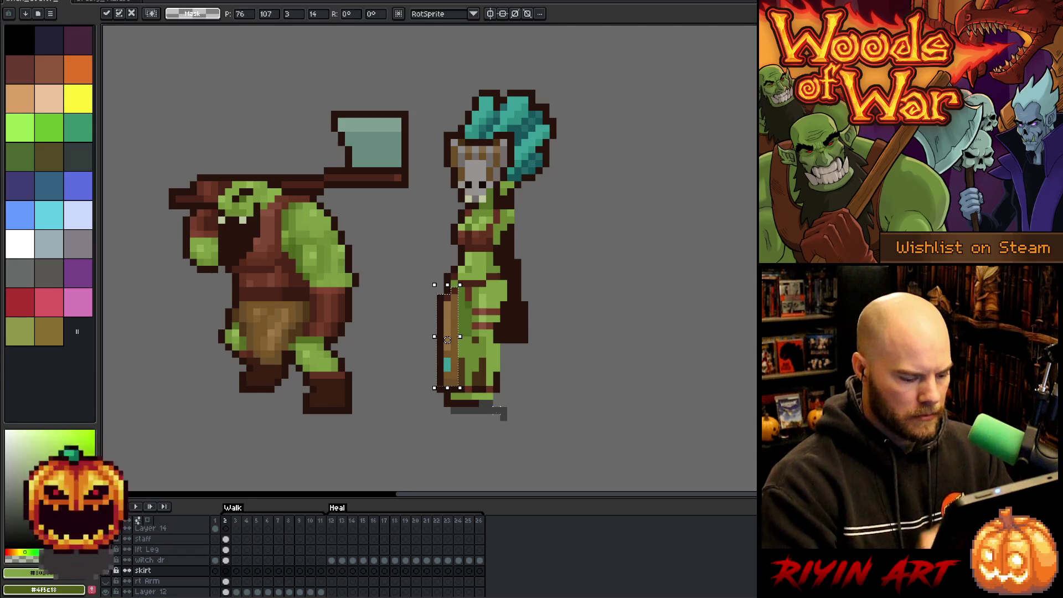
# Step: Magic-wand the green leg and lower-body region on witch dr, then deselect
pyautogui.click(225, 582)
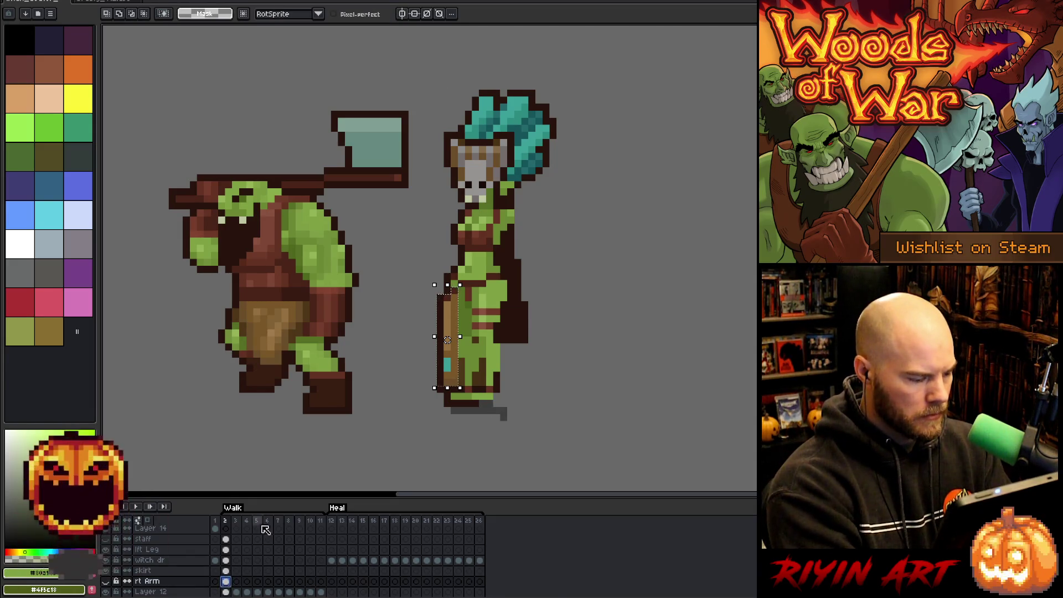
pyautogui.click(225, 560)
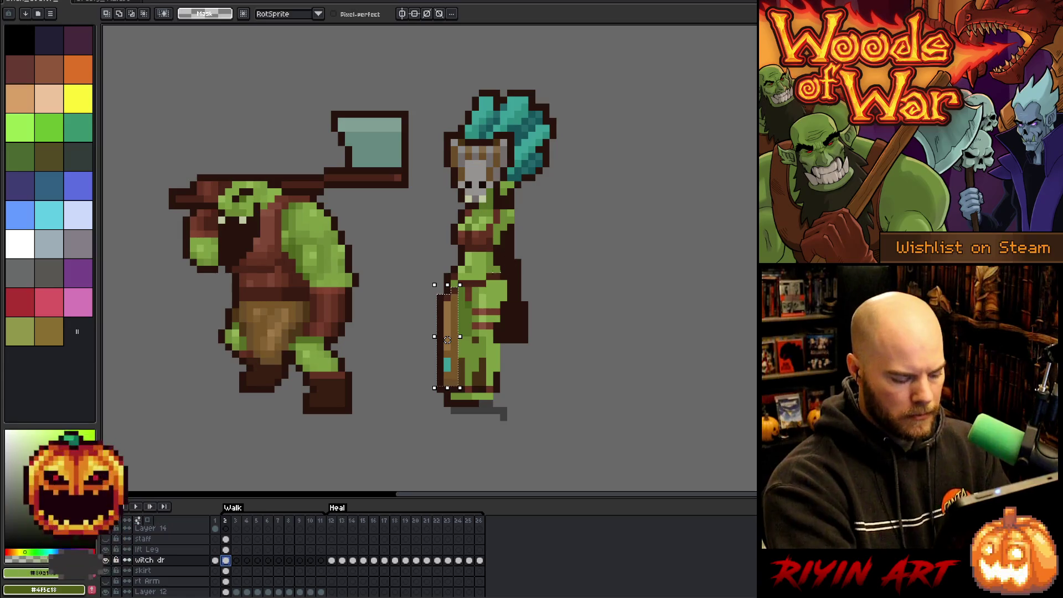
pyautogui.press('w')
pyautogui.click(482, 333)
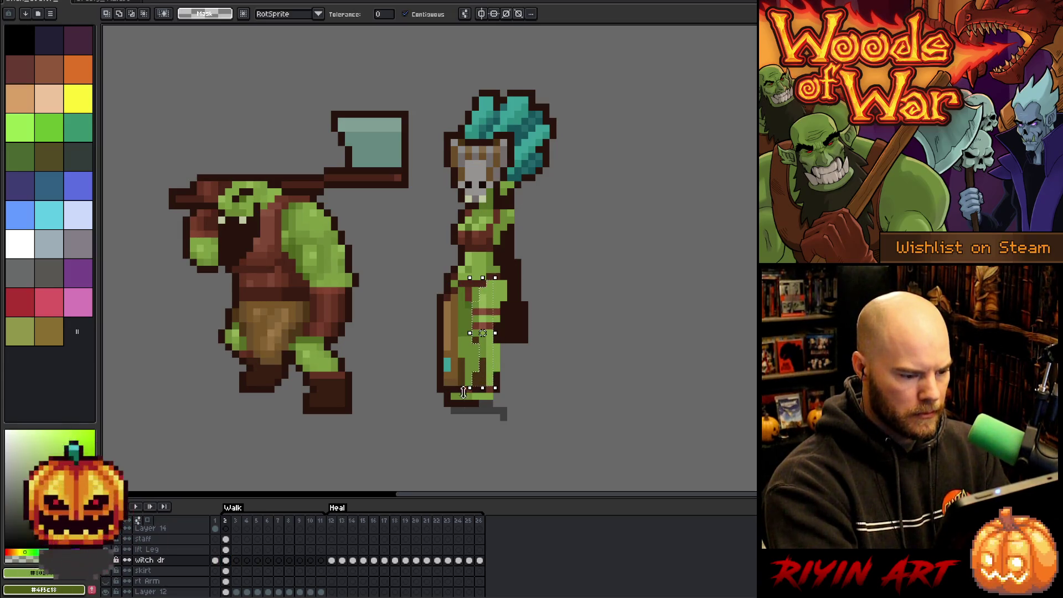
pyautogui.keyDown('shift'); pyautogui.click(475, 333); pyautogui.keyUp('shift')
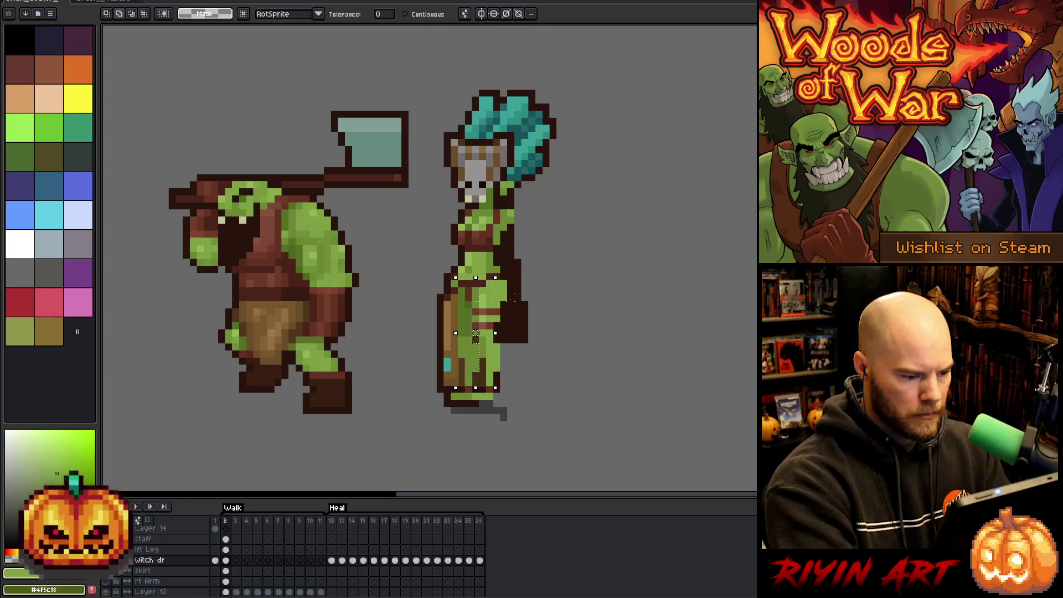
pyautogui.hotkey('ctrl', 'd')
# Step: Hide the skirt layer and return to the witch dr layer
pyautogui.click(226, 571)
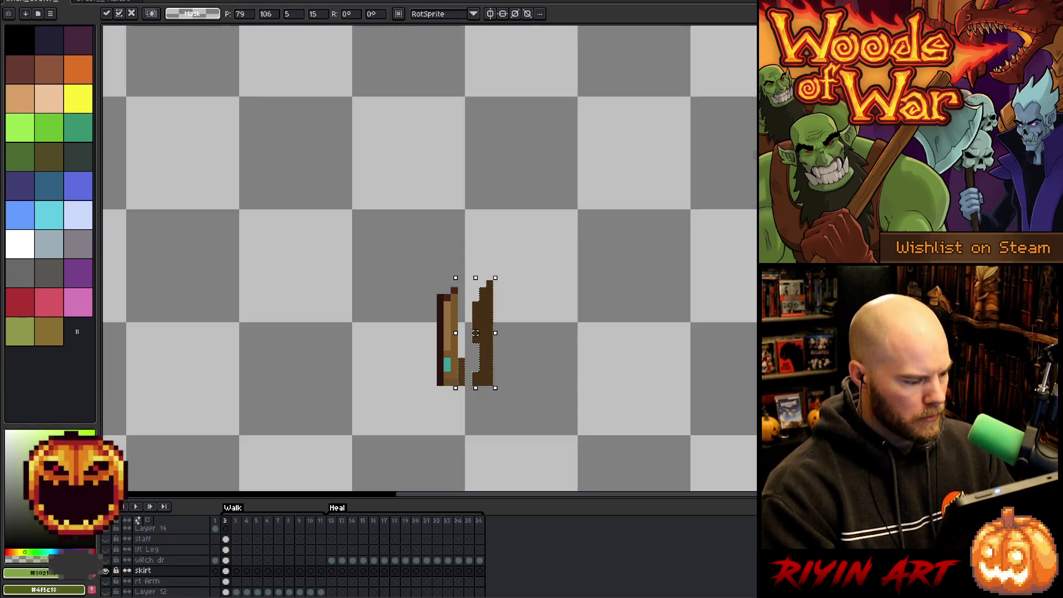
pyautogui.hotkey('ctrl', 'shift', 'd')
pyautogui.keyDown('alt'); pyautogui.click(106, 571); pyautogui.keyUp('alt')
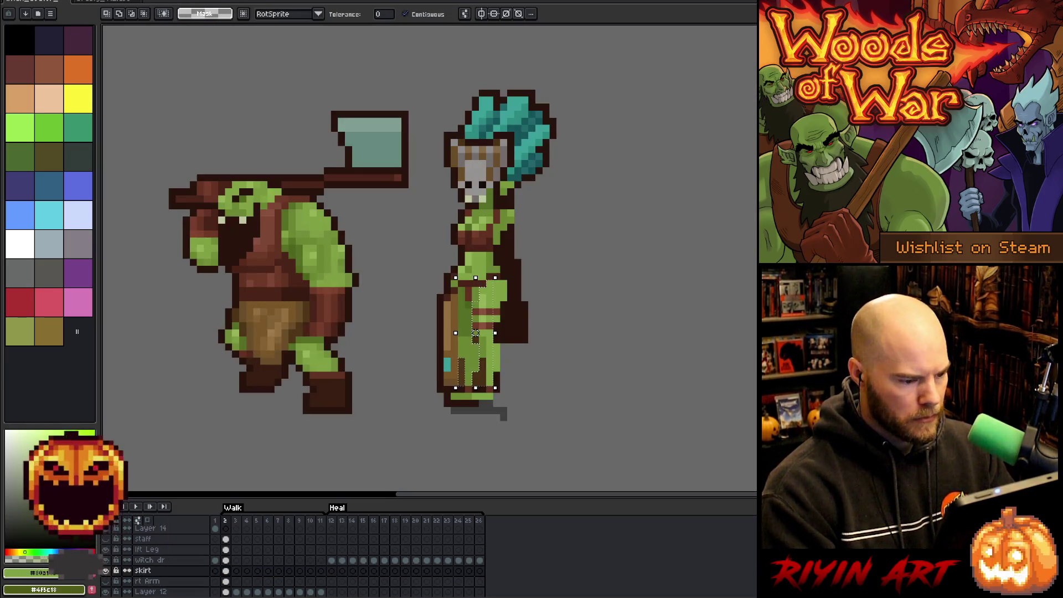
pyautogui.click(107, 571)
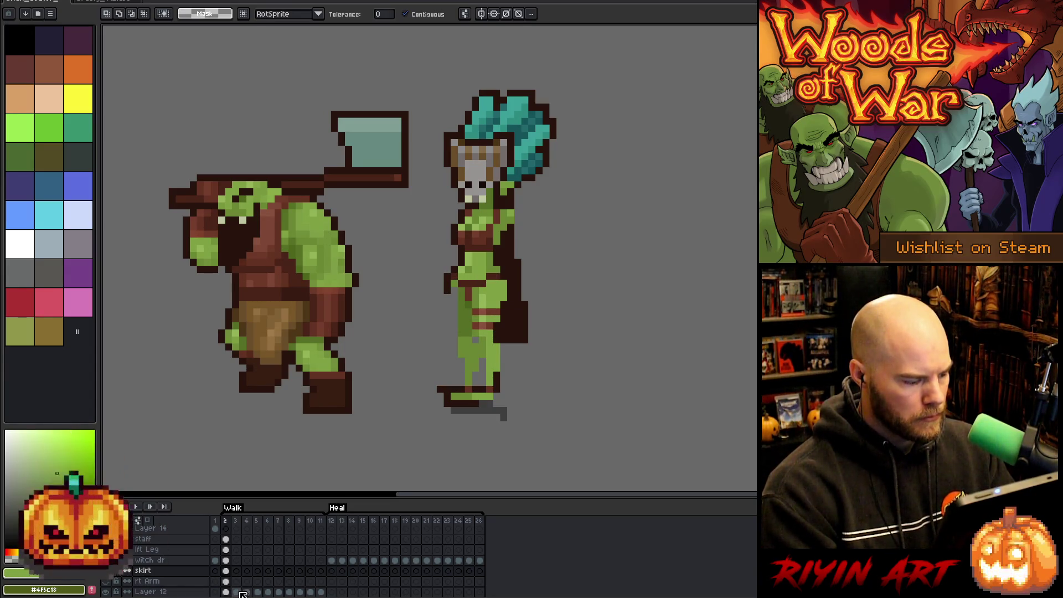
pyautogui.click(227, 560)
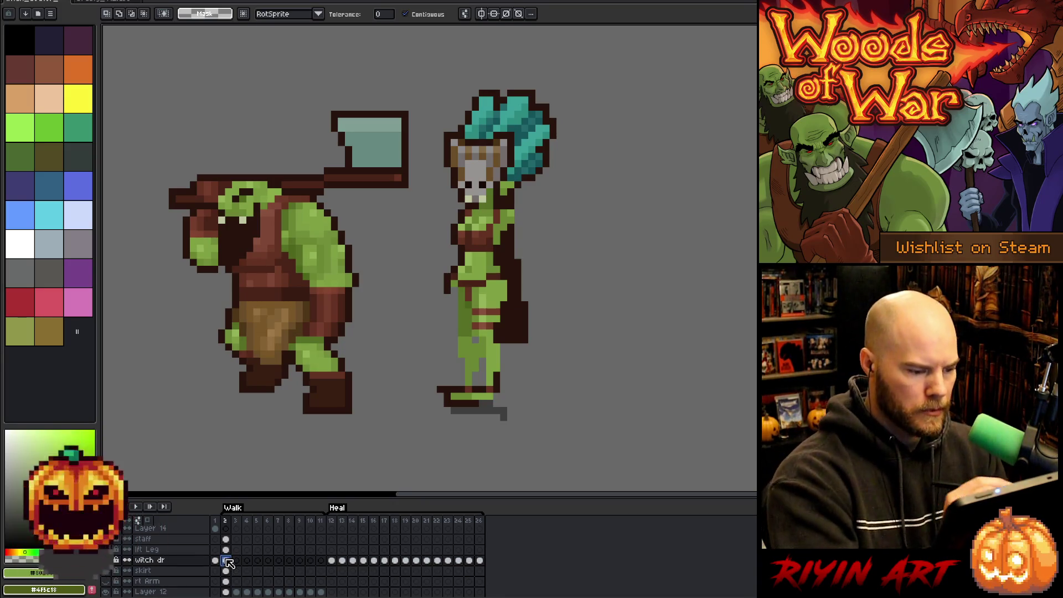
# Step: Add a shadow pixel under the right foot and sample greens and dark colours from the sprite
pyautogui.press('b')
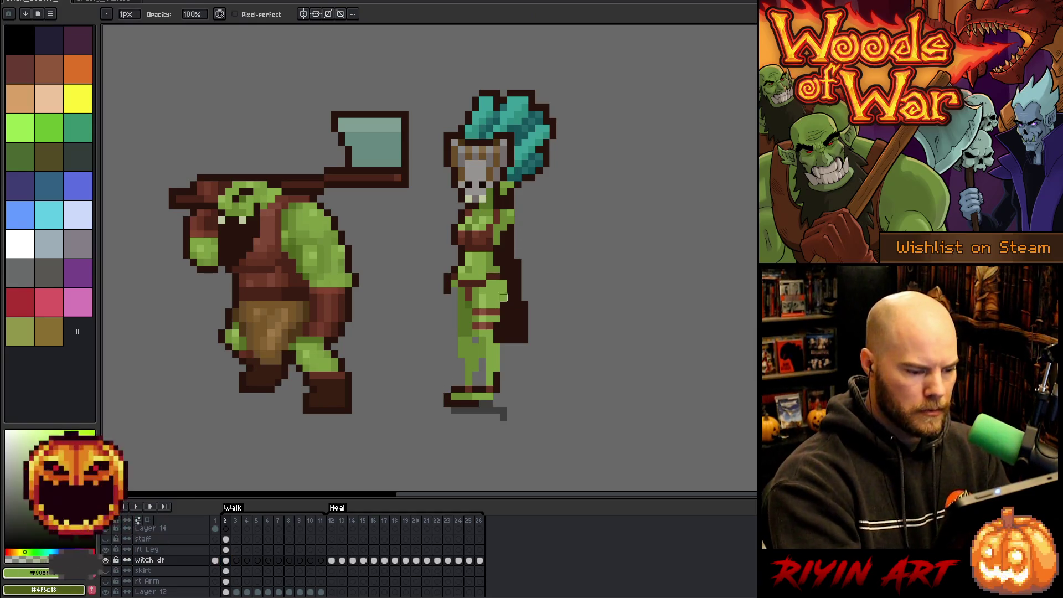
pyautogui.click(497, 417)
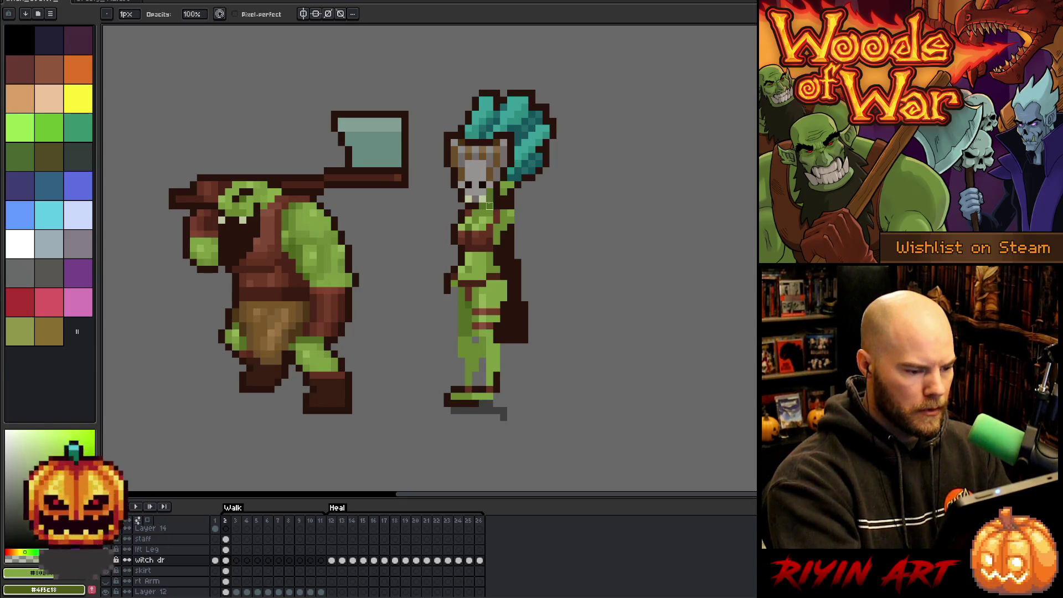
pyautogui.click(226, 550)
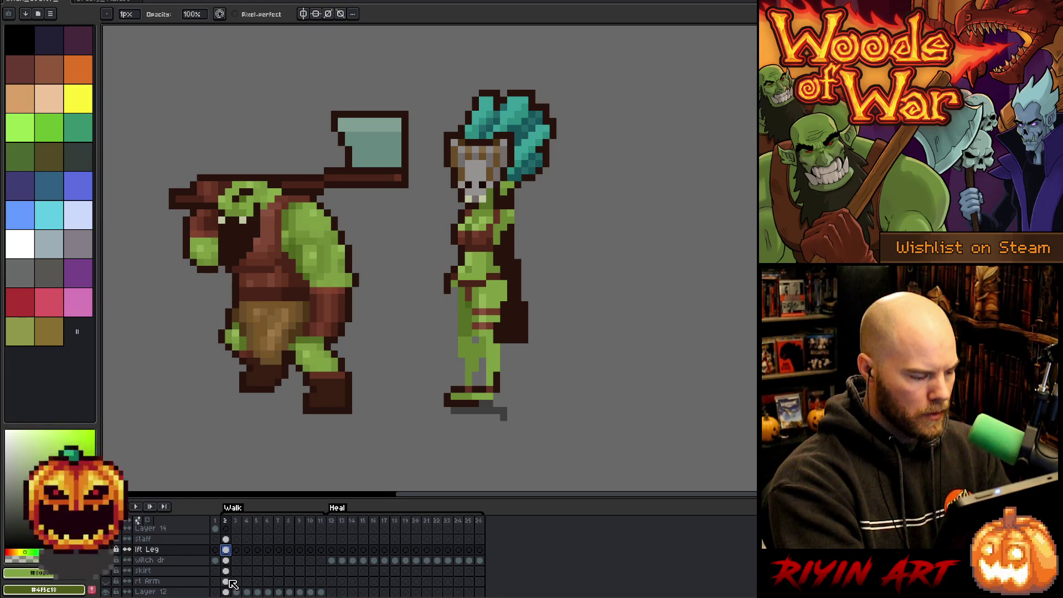
pyautogui.click(226, 560)
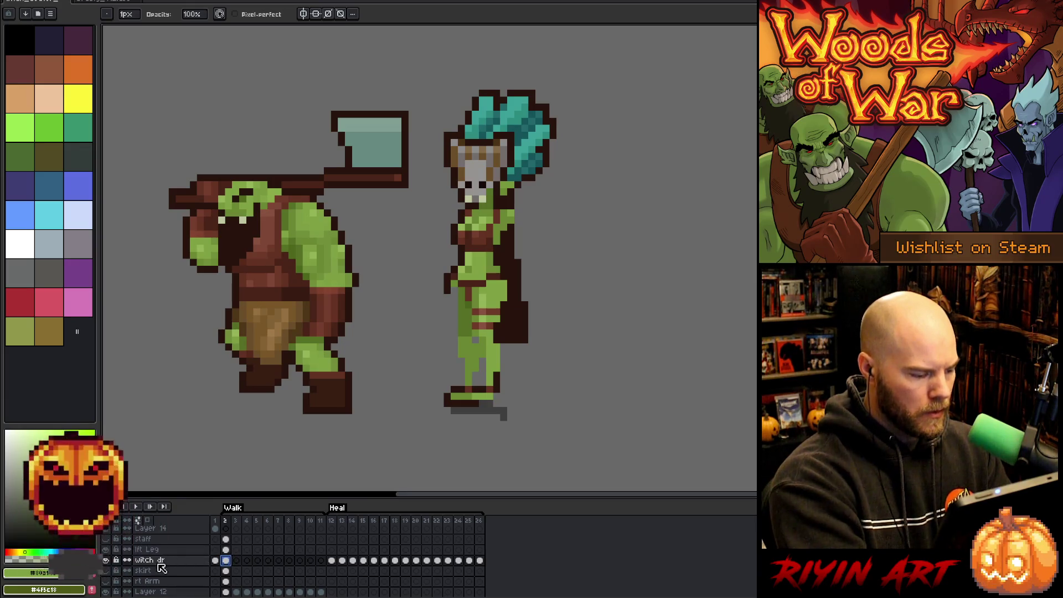
pyautogui.keyDown('alt'); pyautogui.click(466, 310); pyautogui.keyUp('alt')
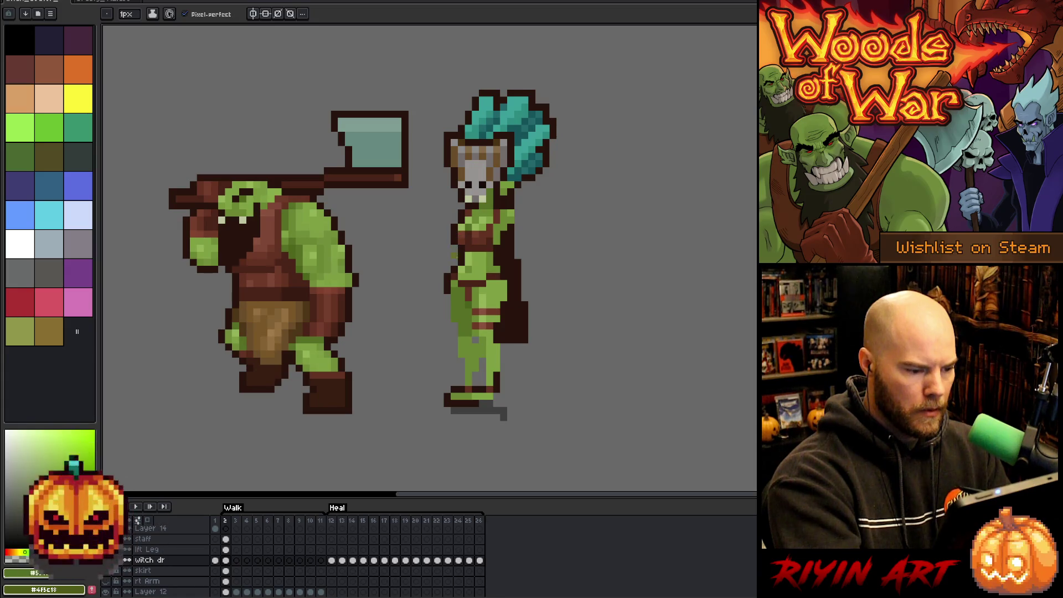
pyautogui.keyDown('alt'); pyautogui.click(448, 288); pyautogui.keyUp('alt')
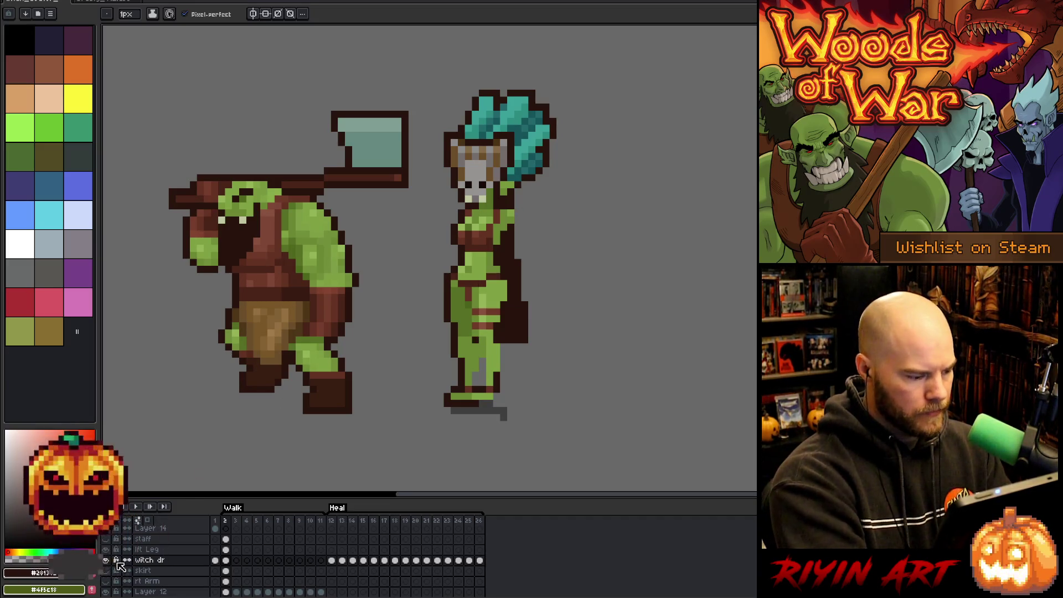
pyautogui.hotkey('ctrl', 'z')
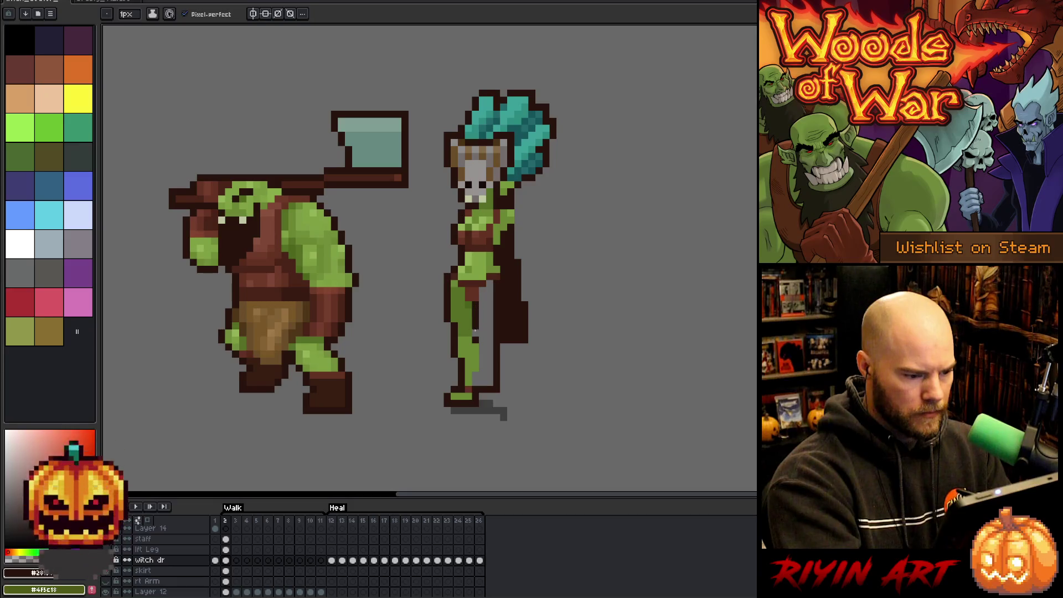
pyautogui.keyDown('alt'); pyautogui.click(475, 303); pyautogui.keyUp('alt')
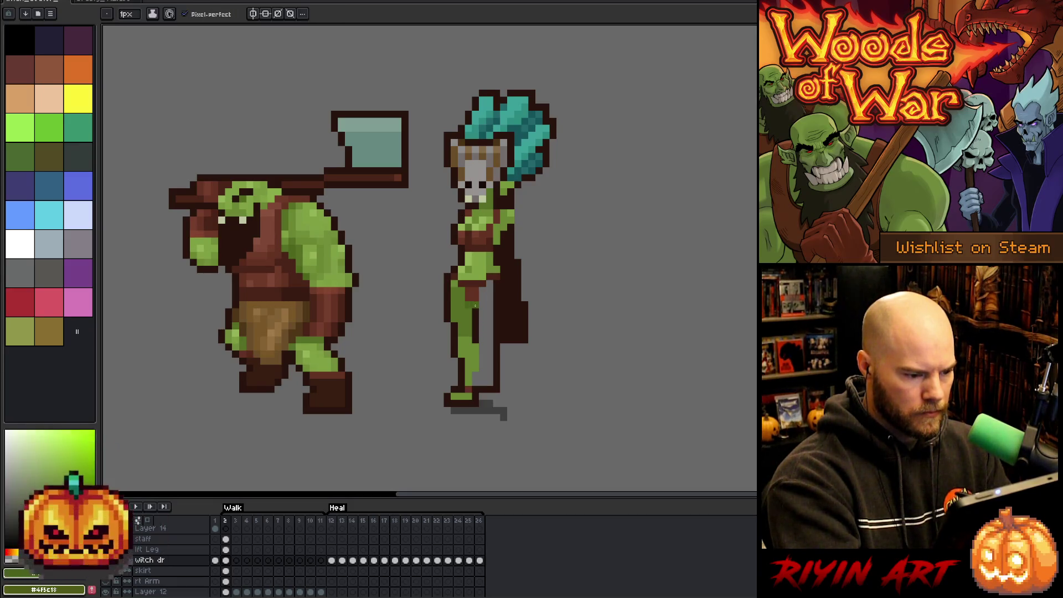
pyautogui.keyDown('alt'); pyautogui.click(482, 304); pyautogui.keyUp('alt')
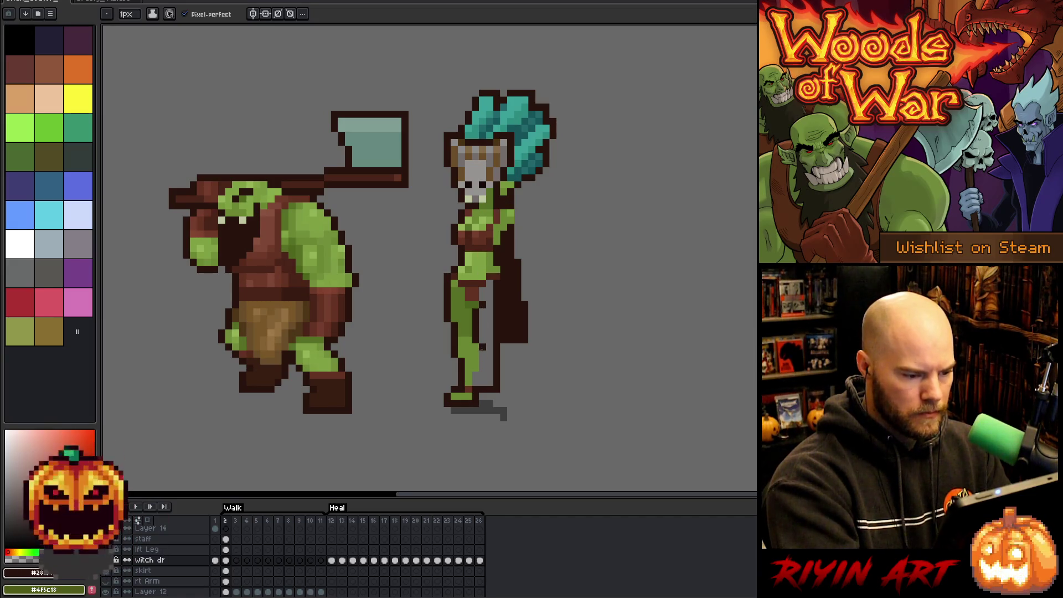
# Step: Erase the thin dark strip beside the witch's lower leg
pyautogui.press('e')
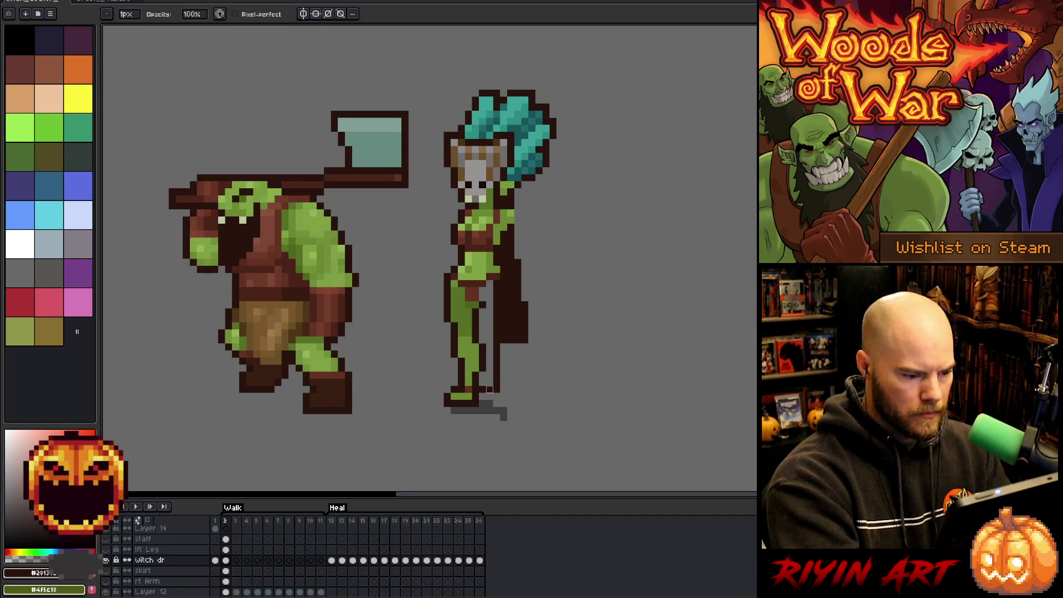
pyautogui.moveTo(496, 368); pyautogui.dragTo(496, 390)
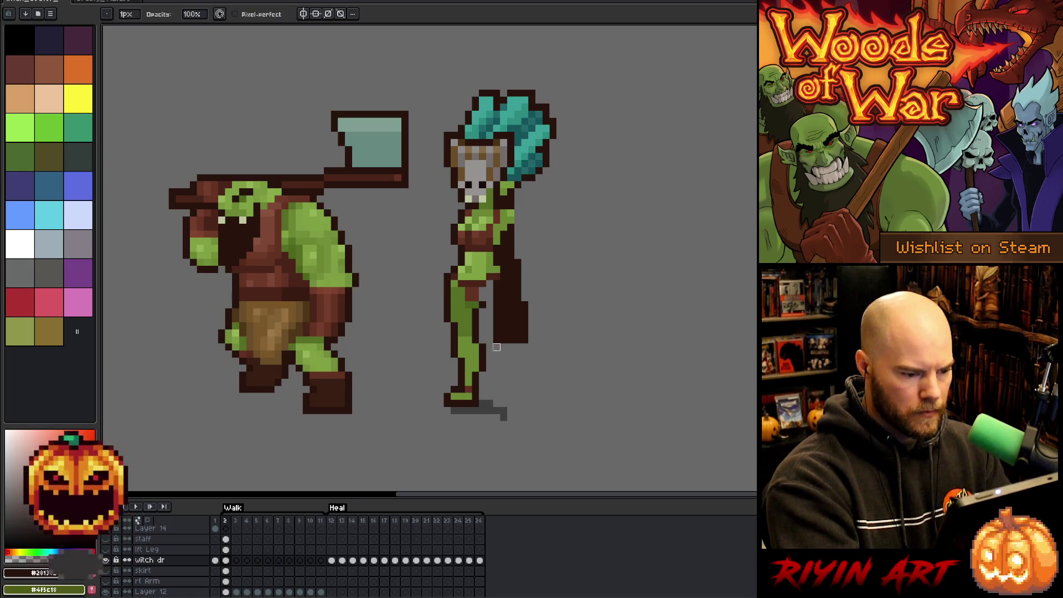
pyautogui.press('m')
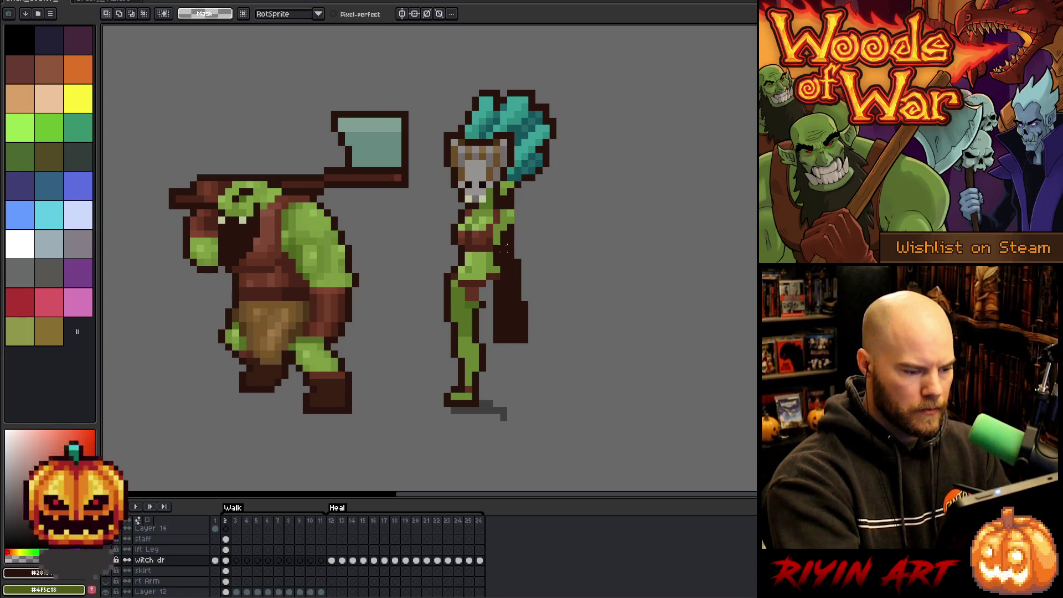
# Step: Magic-wand the dark cloak, move it onto Layer 15 renamed 'hair', and hide that layer
pyautogui.press('w')
pyautogui.click(513, 266)
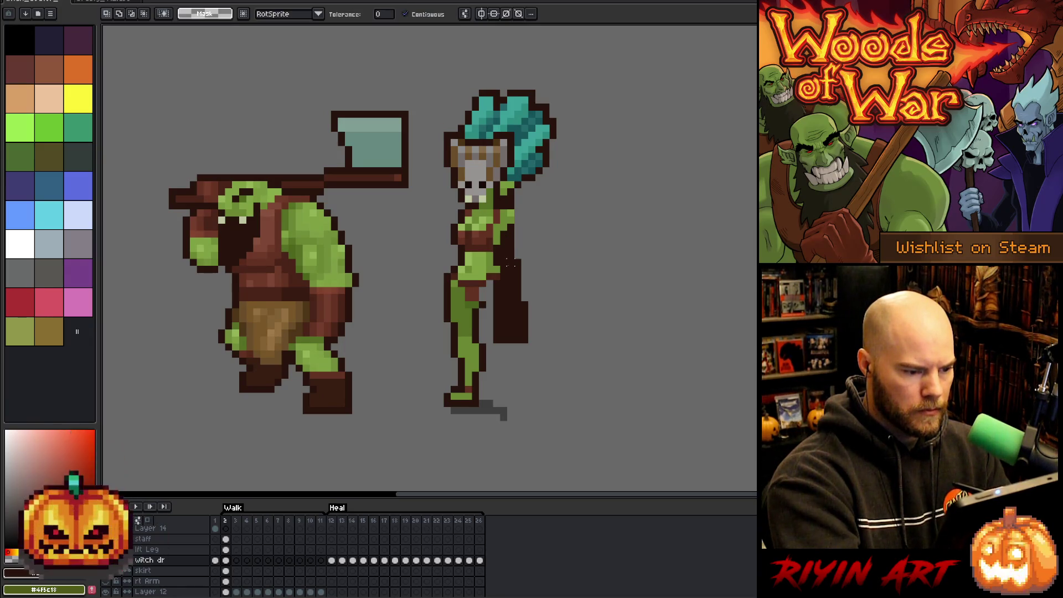
pyautogui.press('Delete')
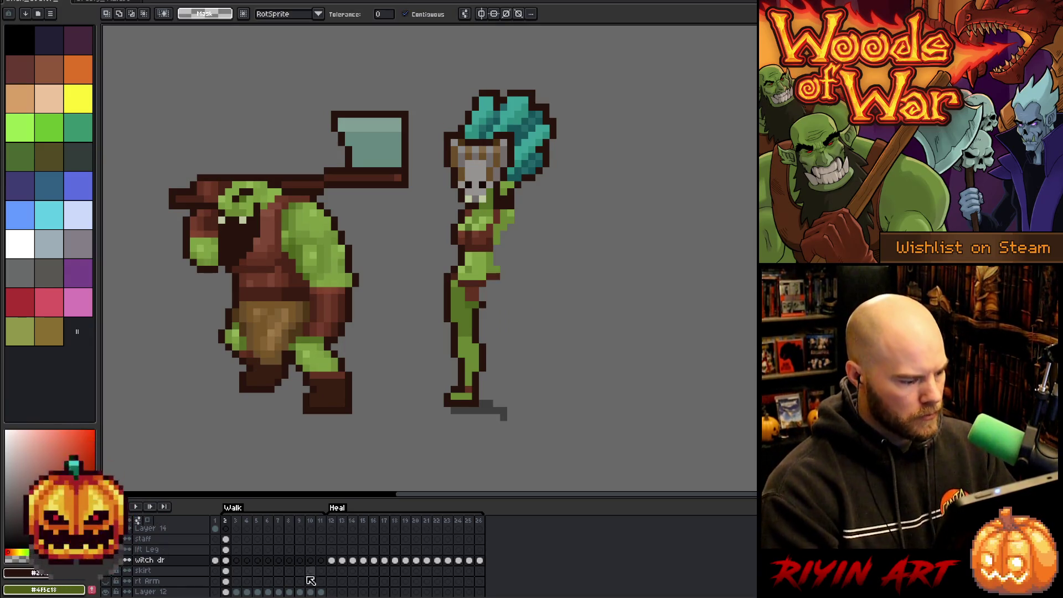
pyautogui.scroll(-1, 165, 586)
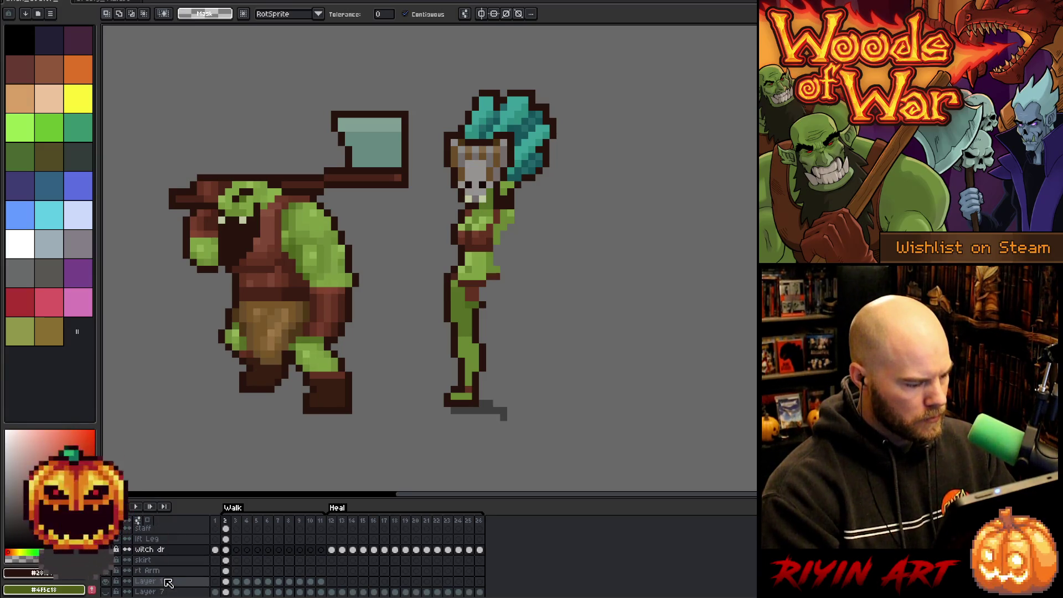
pyautogui.doubleClick(161, 582)
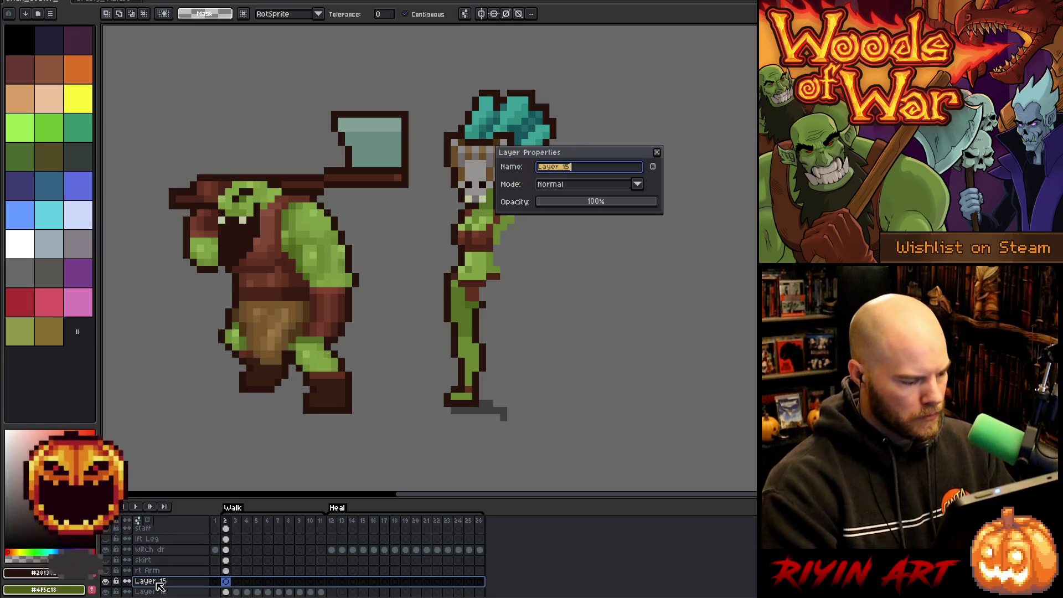
pyautogui.write('hair')
pyautogui.press('Return')
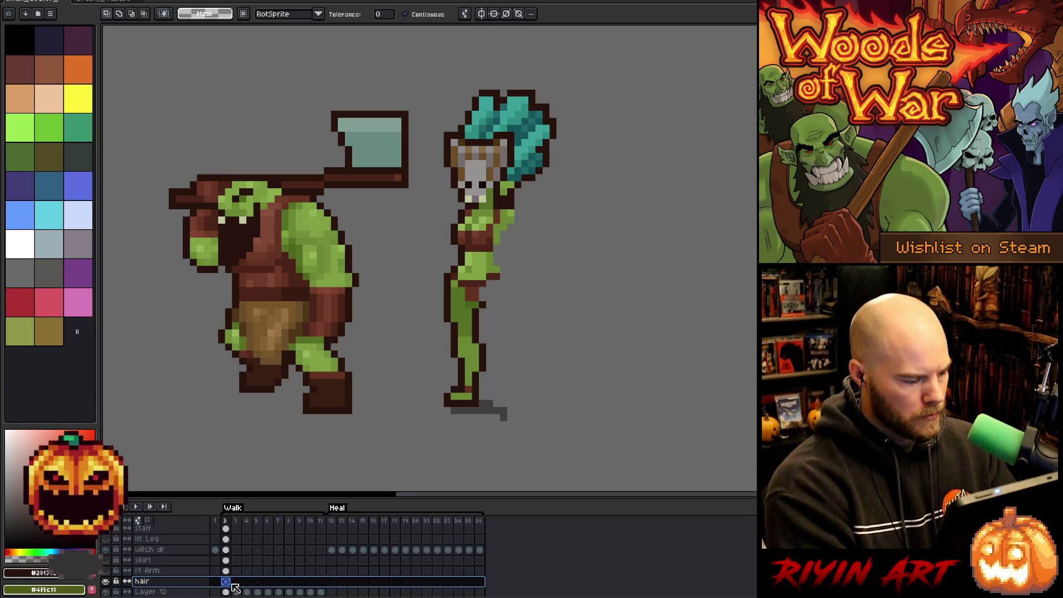
pyautogui.hotkey('ctrl', 'v')
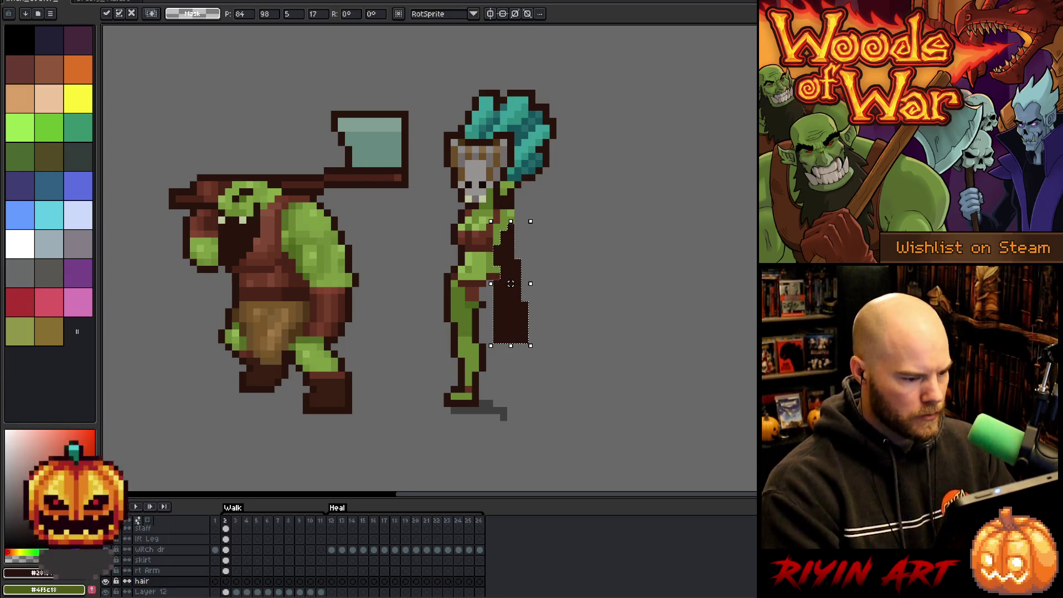
pyautogui.press('Return')
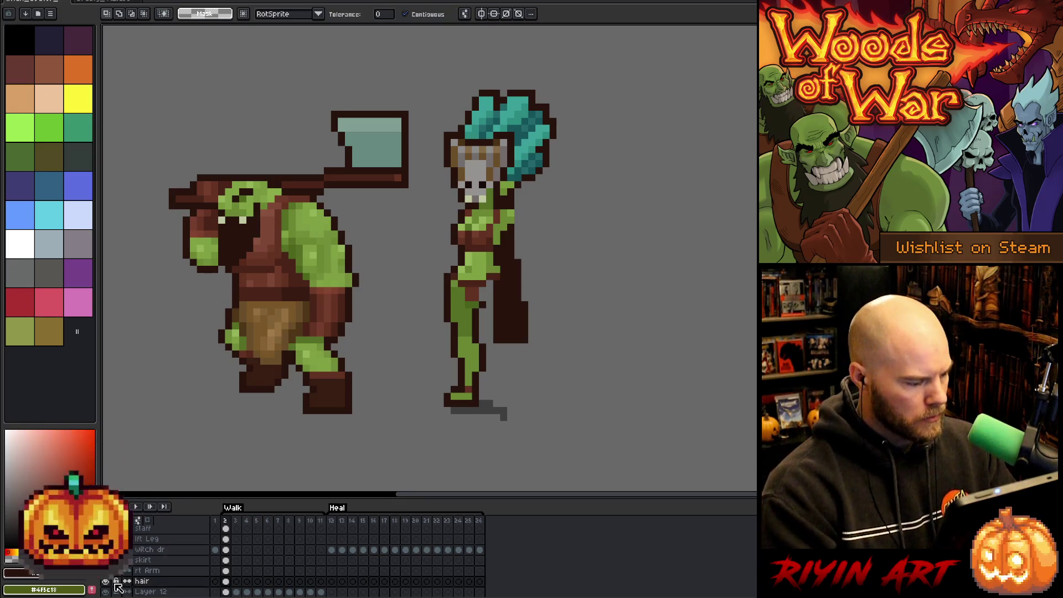
pyautogui.click(106, 582)
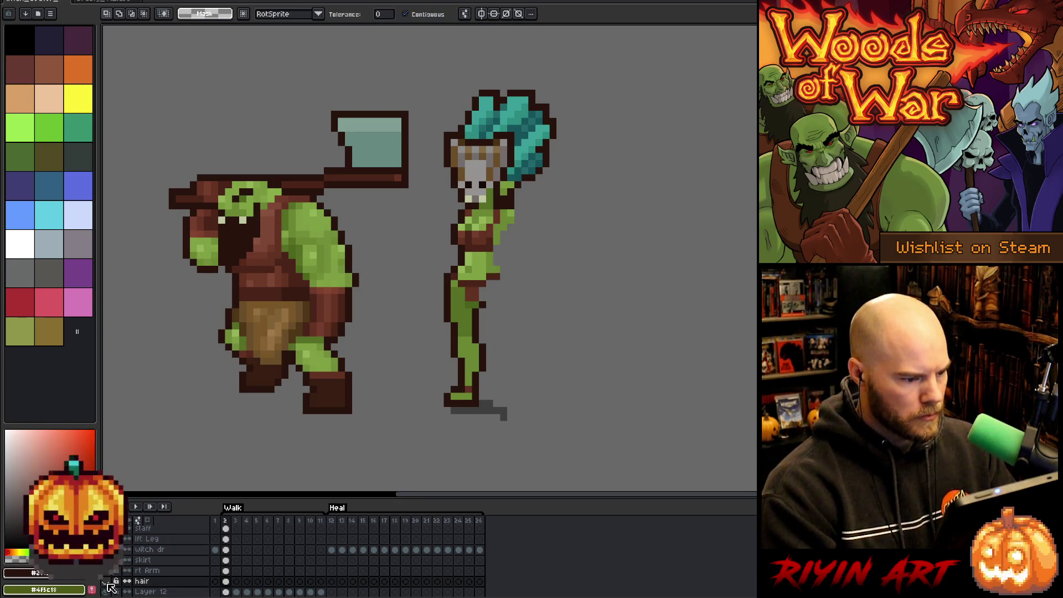
pyautogui.click(114, 549)
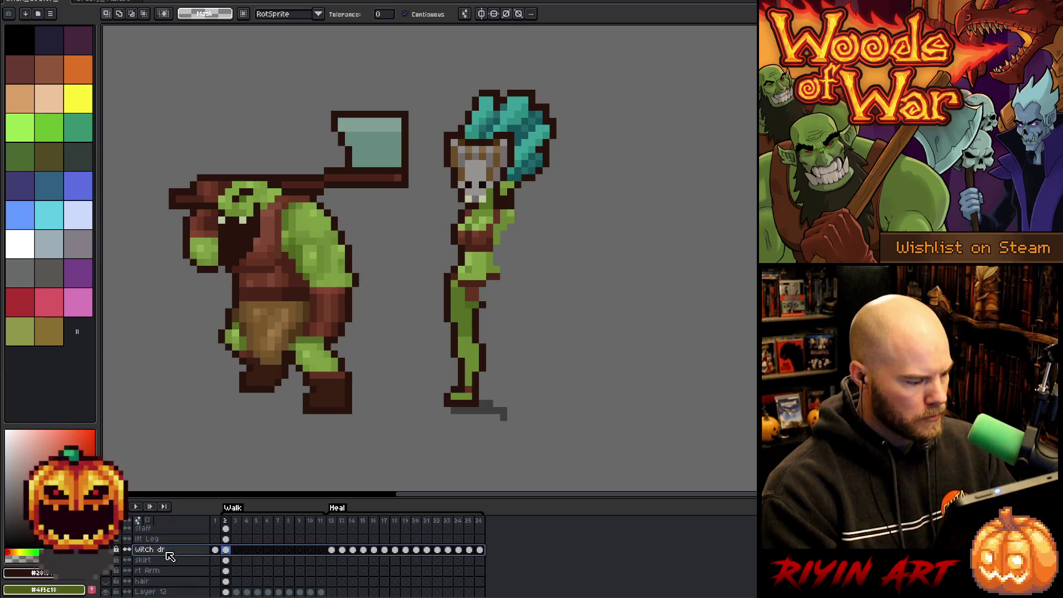
# Step: Show the lft Leg layer, zoom in, and sample the green skin colour from the leg
pyautogui.click(115, 550)
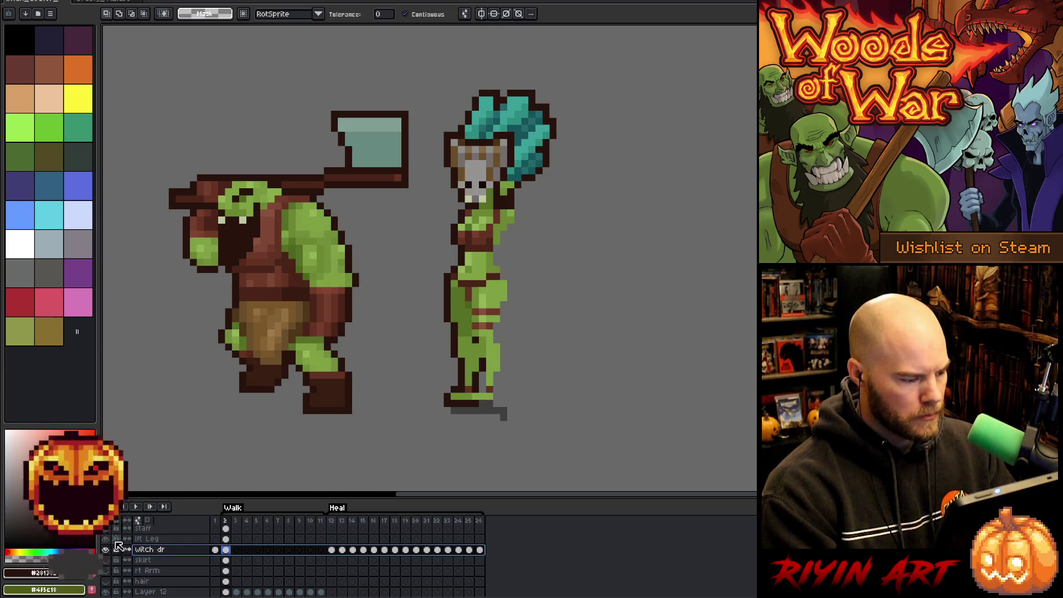
pyautogui.click(226, 539)
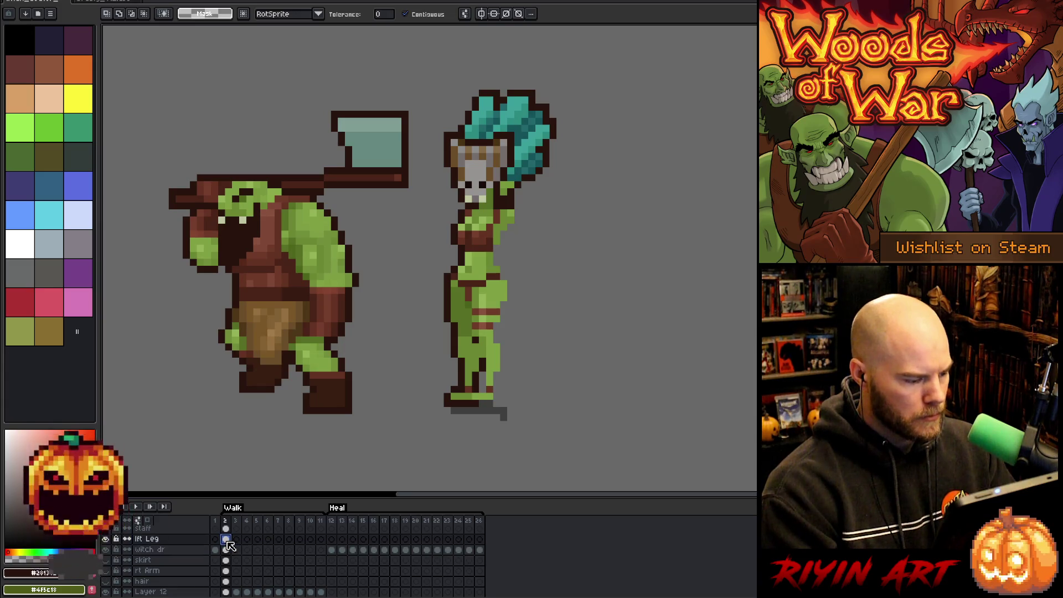
pyautogui.scroll(1, 499, 376)
pyautogui.scroll(-1, 499, 376)
pyautogui.scroll(1, 498, 377)
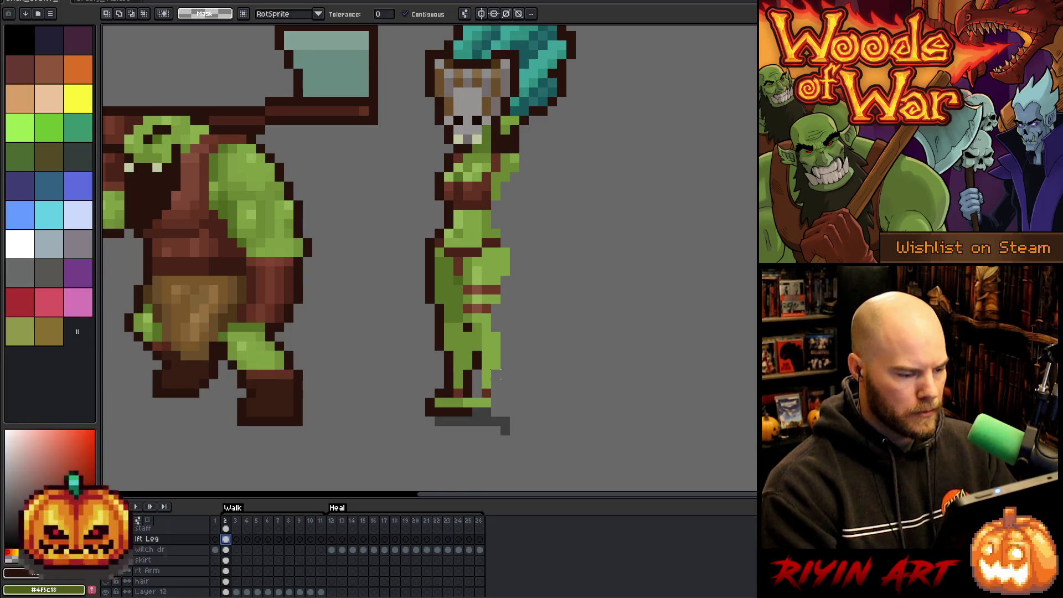
pyautogui.scroll(-1, 500, 377)
pyautogui.scroll(1, 500, 377)
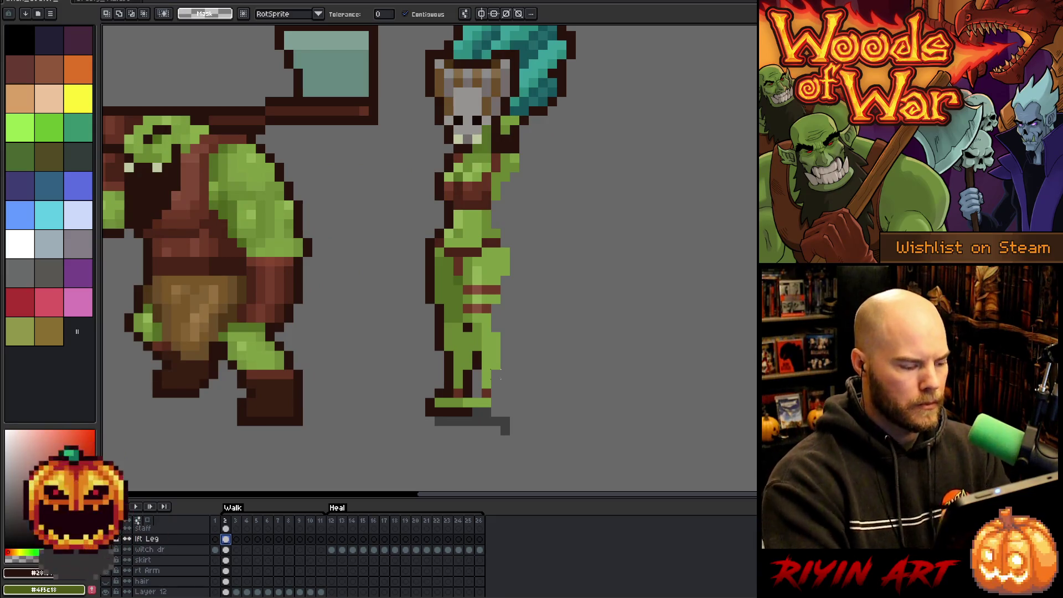
pyautogui.press('i')
pyautogui.press('b')
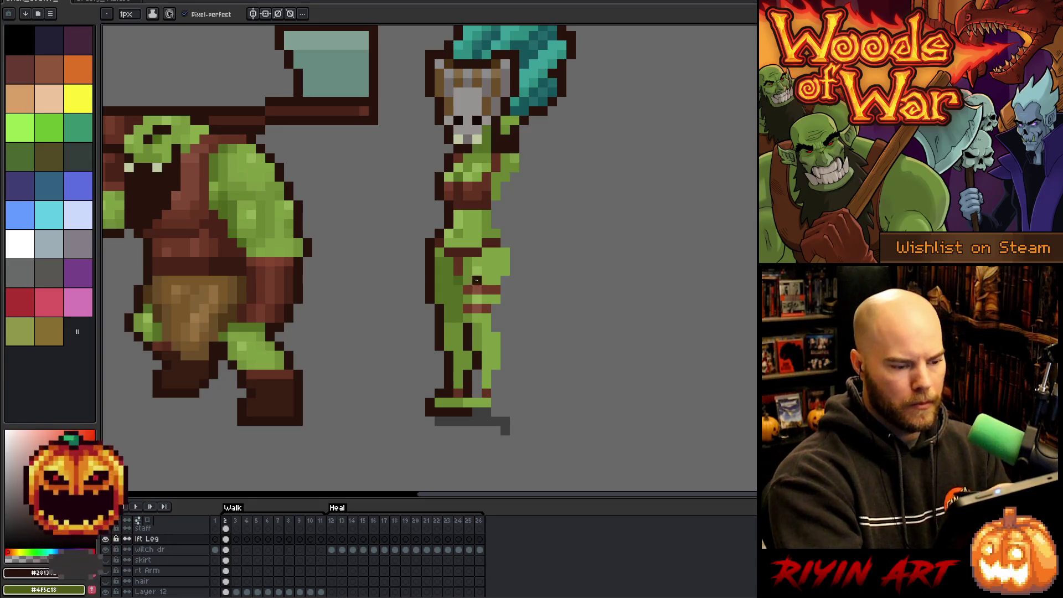
pyautogui.keyDown('alt'); pyautogui.click(471, 268); pyautogui.keyUp('alt')
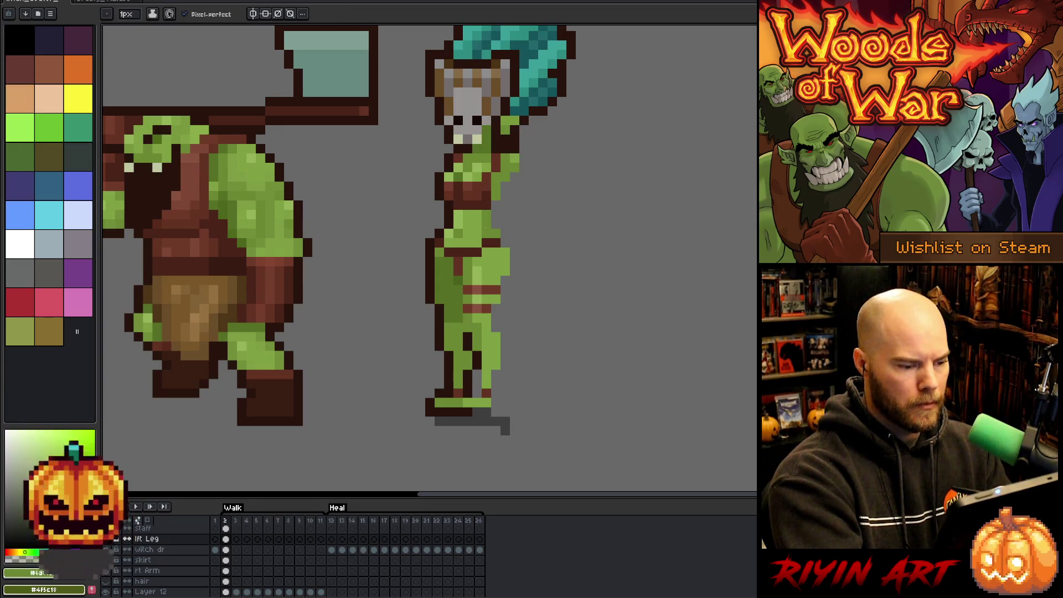
pyautogui.press('b')
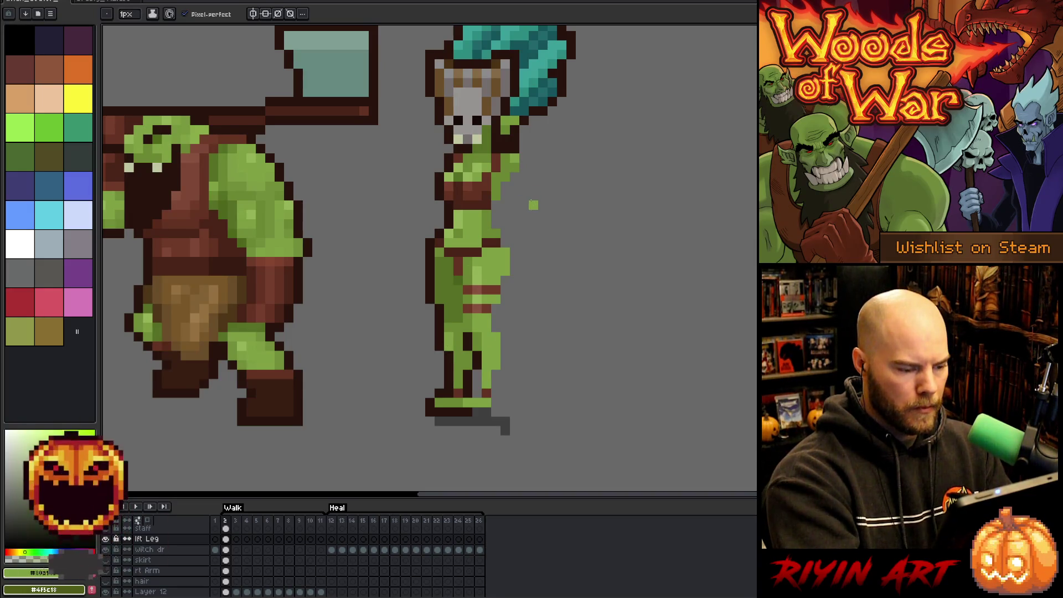
# Step: Pencil dark outline pixels along the witch's shoulder, right hip and lower leg edge
pyautogui.click(226, 550)
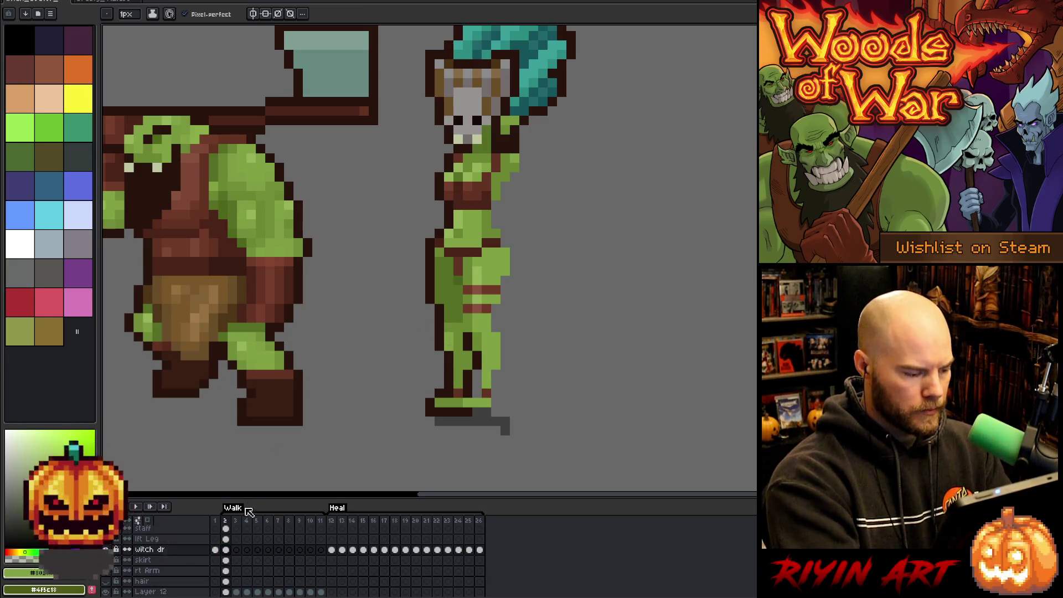
pyautogui.click(226, 539)
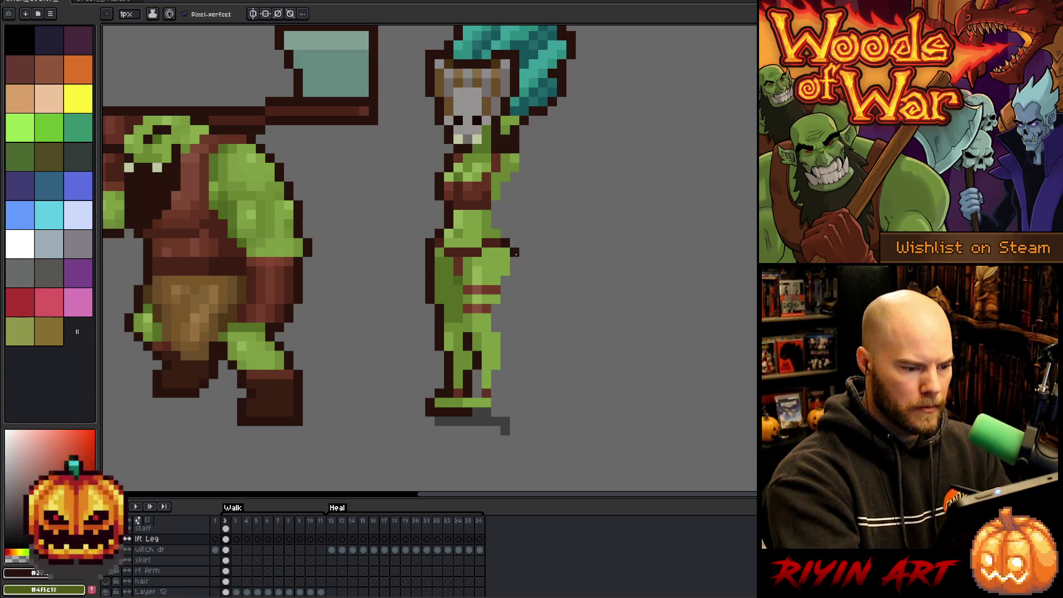
pyautogui.click(225, 550)
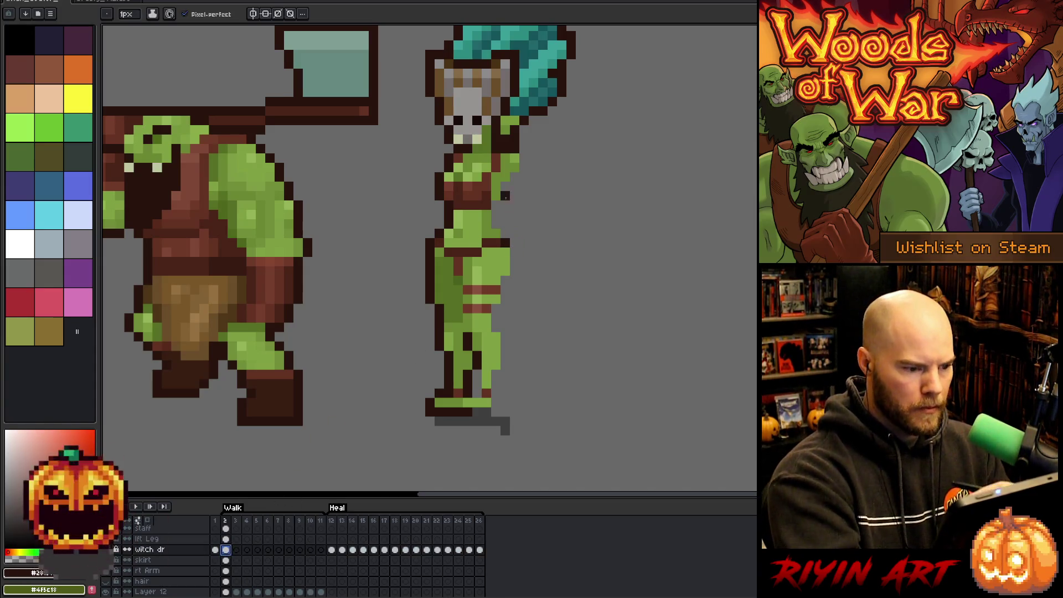
pyautogui.click(502, 215)
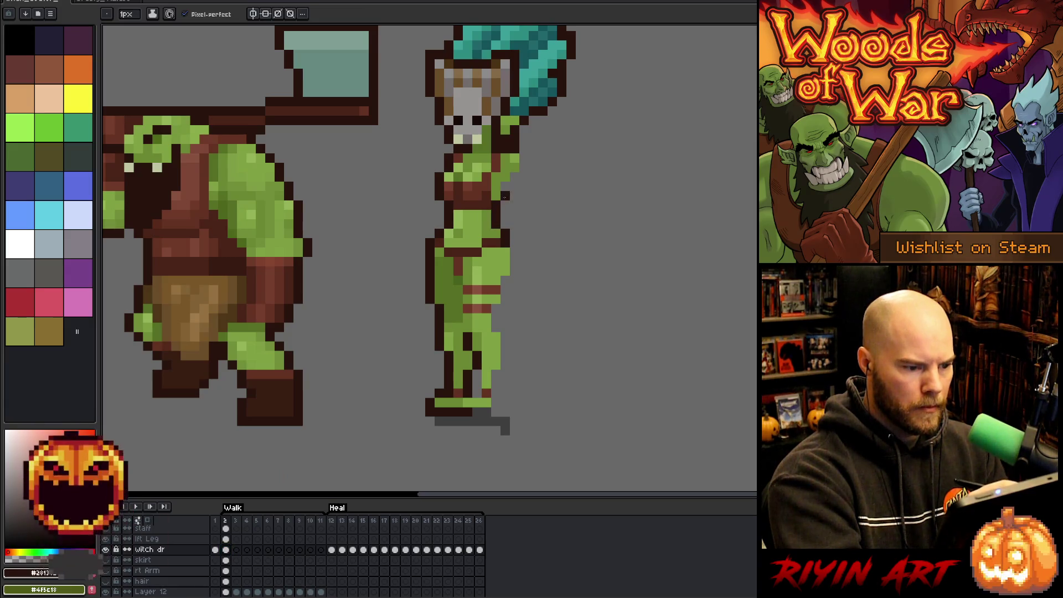
pyautogui.moveTo(523, 167); pyautogui.dragTo(523, 158)
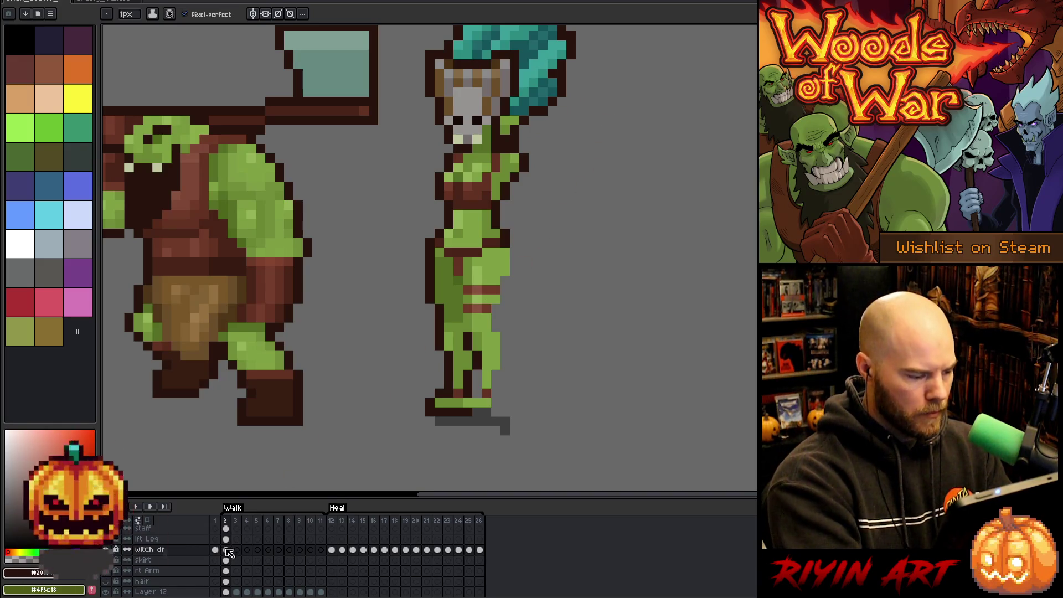
pyautogui.click(225, 539)
pyautogui.moveTo(513, 252); pyautogui.dragTo(504, 285)
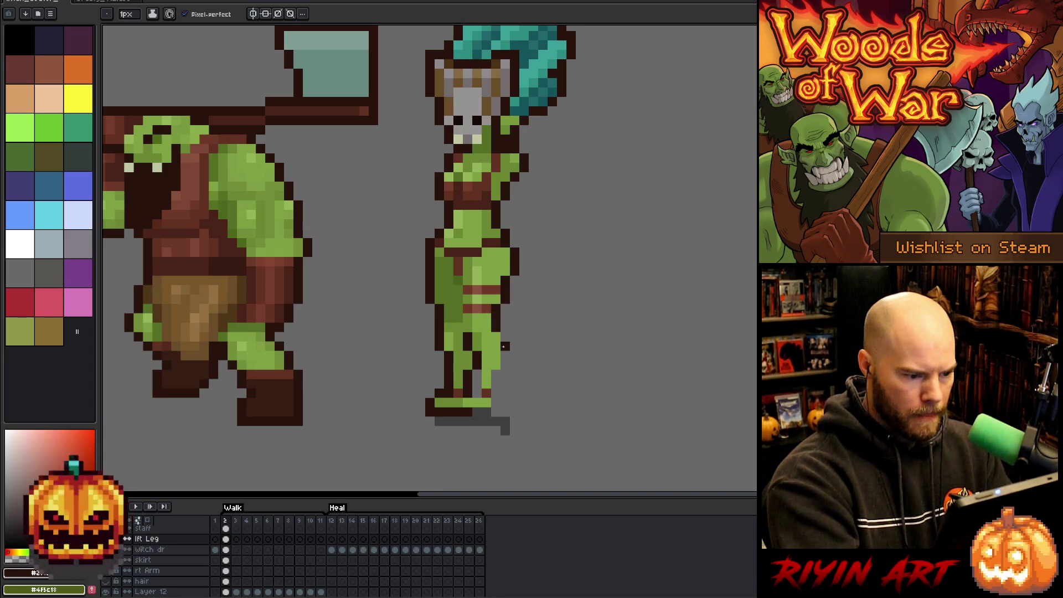
pyautogui.moveTo(504, 338)
pyautogui.mouseDown()
pyautogui.moveTo(494, 407)
pyautogui.moveTo(474, 413)
pyautogui.moveTo(471, 388)
pyautogui.mouseUp()
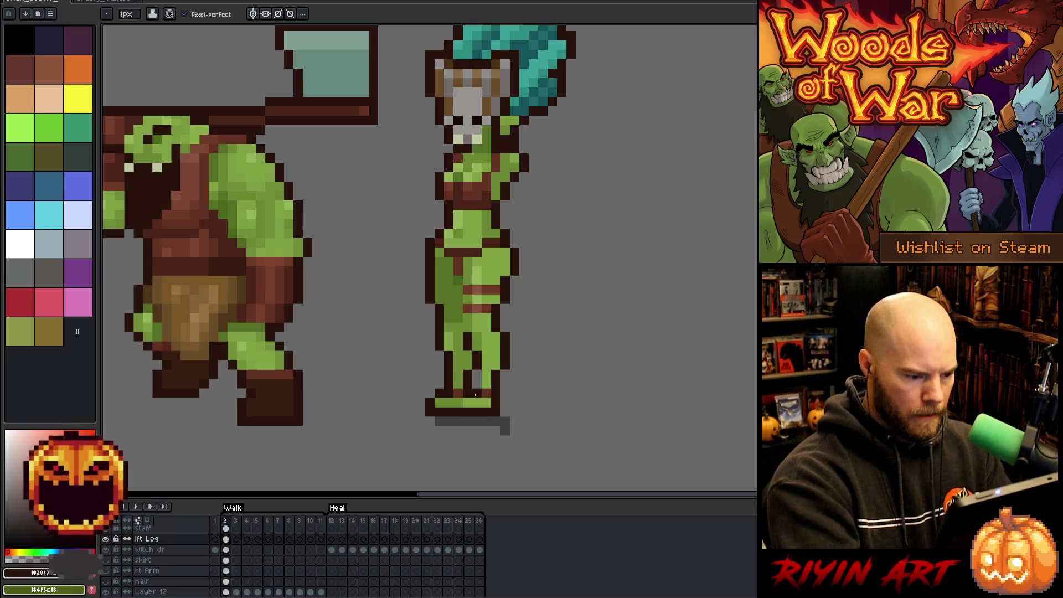
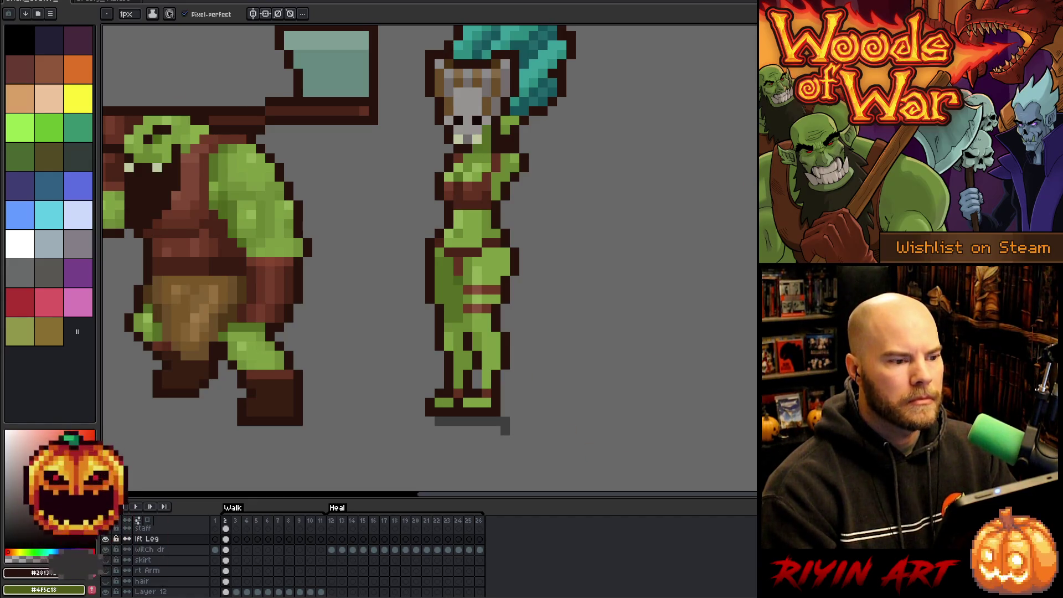
# Step: Marquee-select the witch doctor's lower body on frame 2 and test a one-pixel nudge
pyautogui.scroll(-1, 571, 64)
pyautogui.scroll(1, 572, 63)
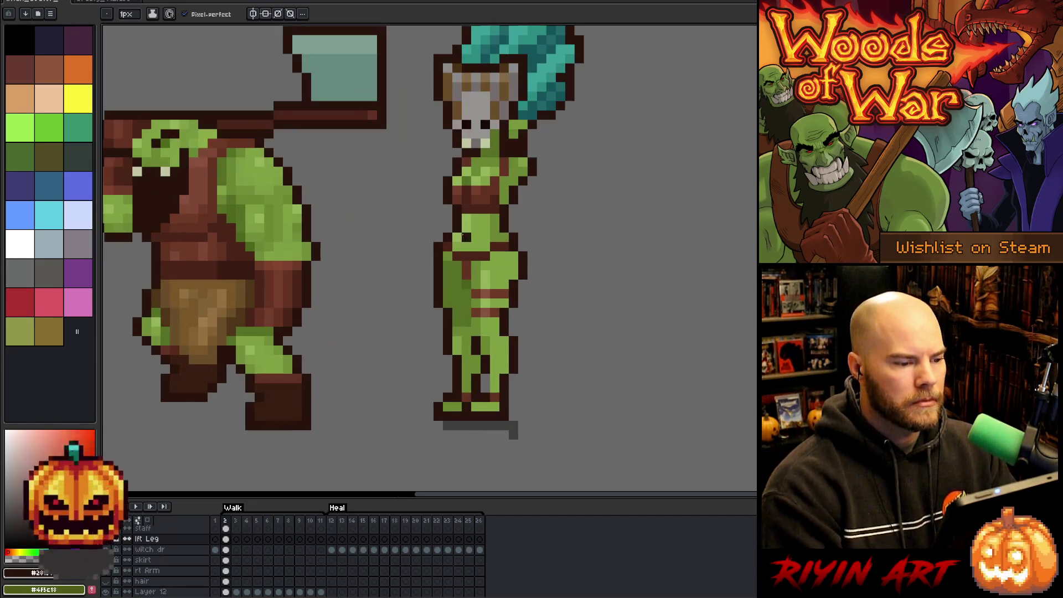
pyautogui.moveTo(510, 304); pyautogui.dragTo(497, 313)
pyautogui.scroll(-1, 498, 313)
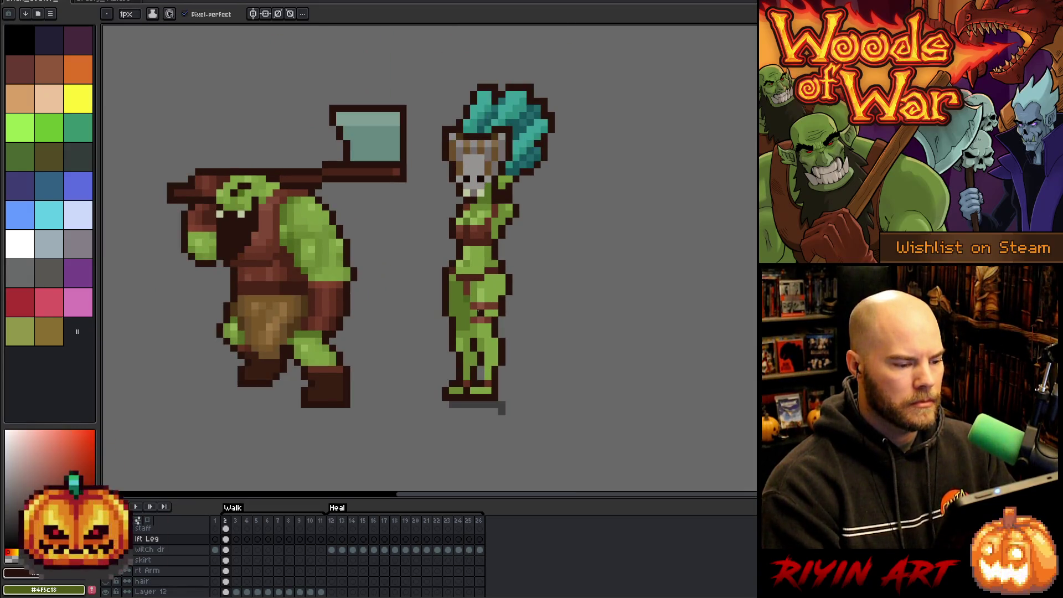
pyautogui.scroll(1, 478, 312)
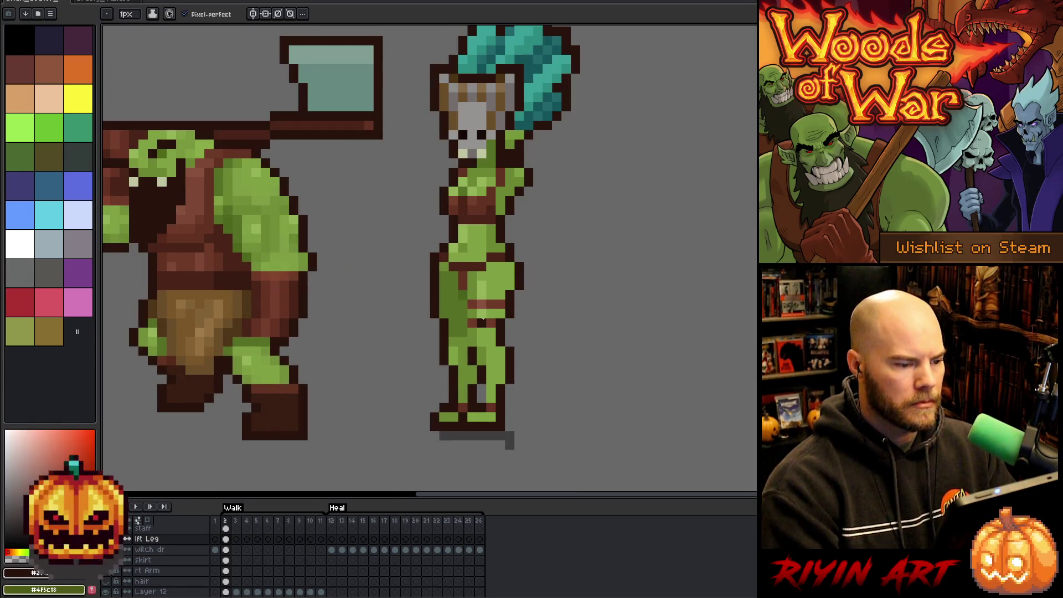
pyautogui.scroll(-1, 493, 303)
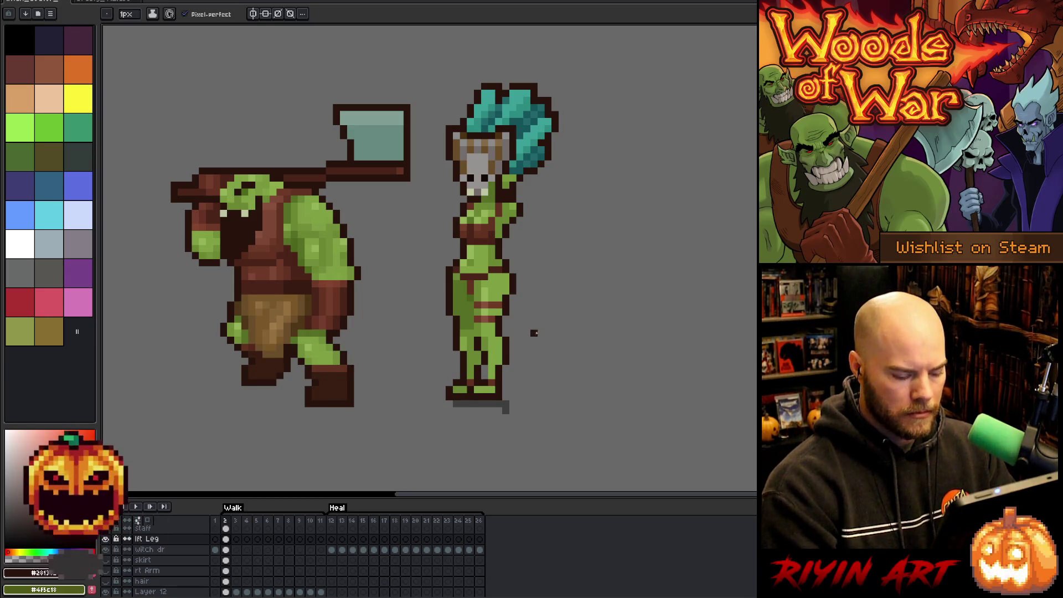
pyautogui.press('m')
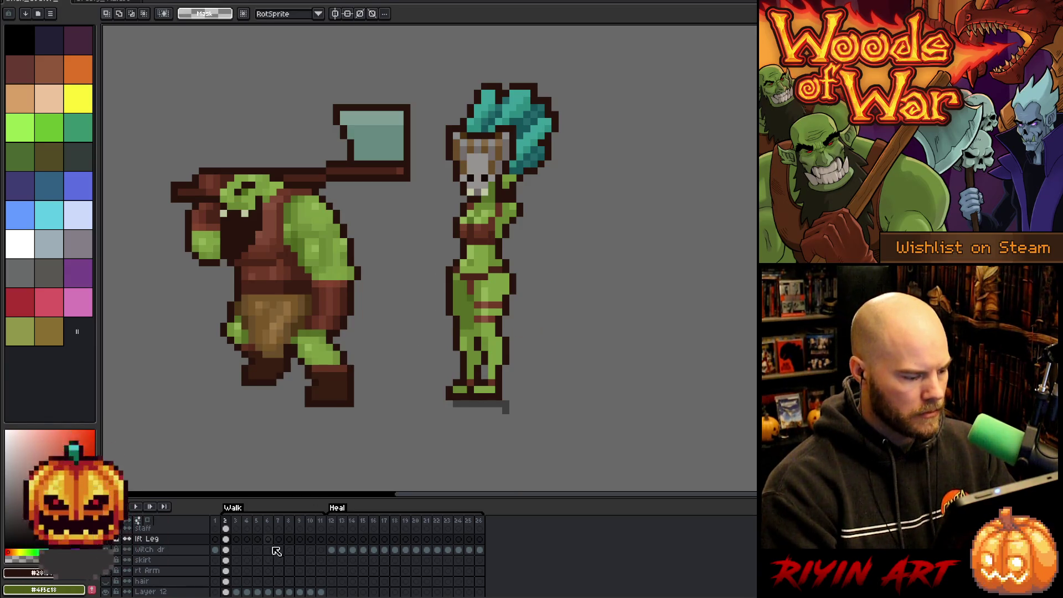
pyautogui.moveTo(225, 549); pyautogui.dragTo(225, 539)
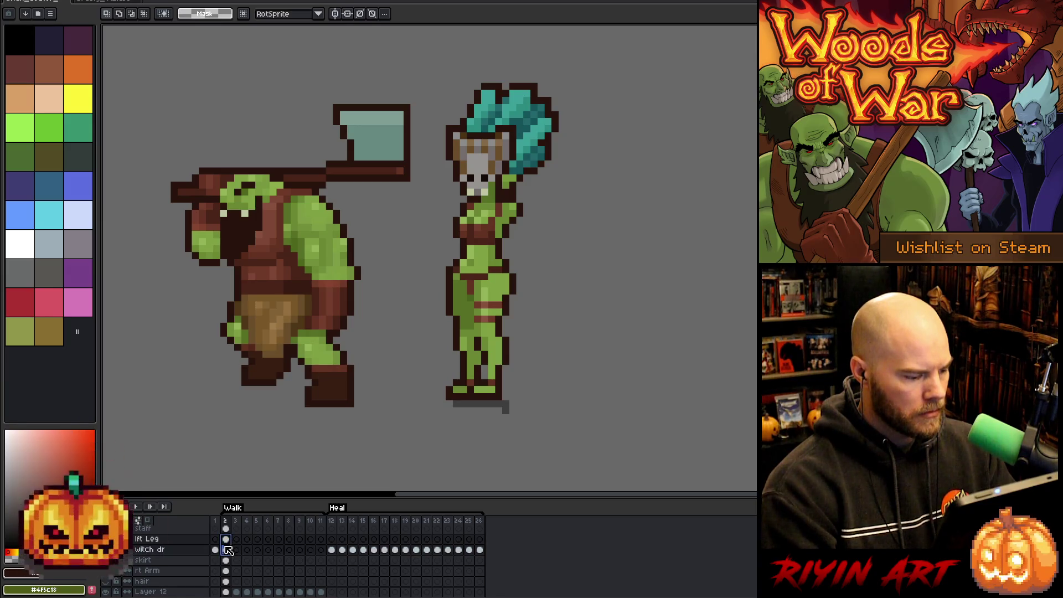
pyautogui.moveTo(588, 472)
pyautogui.mouseDown()
pyautogui.moveTo(475, 387)
pyautogui.moveTo(416, 264)
pyautogui.mouseUp()
pyautogui.press('Right')
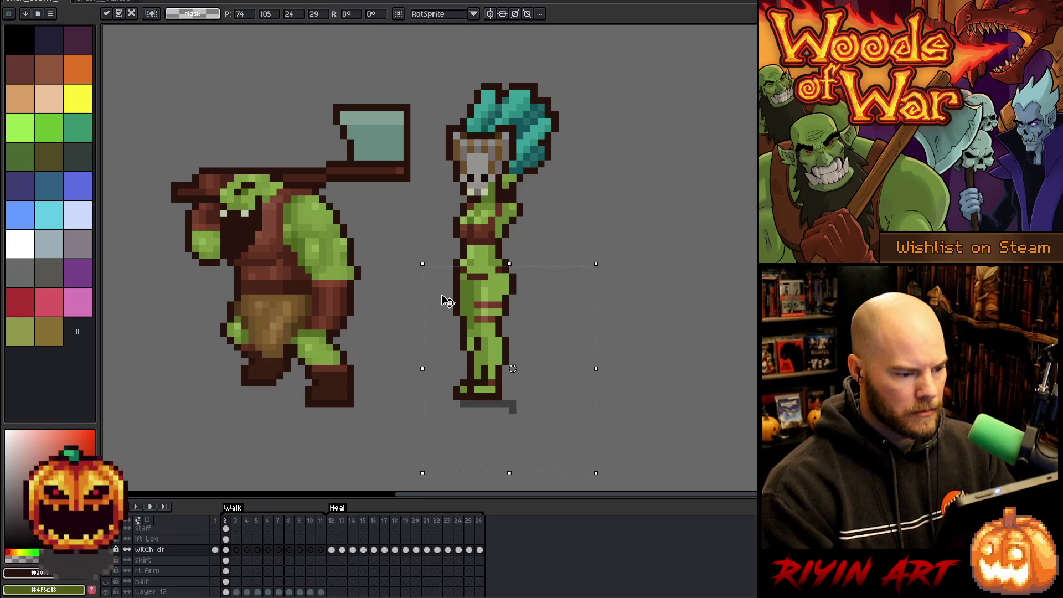
pyautogui.press('Left')
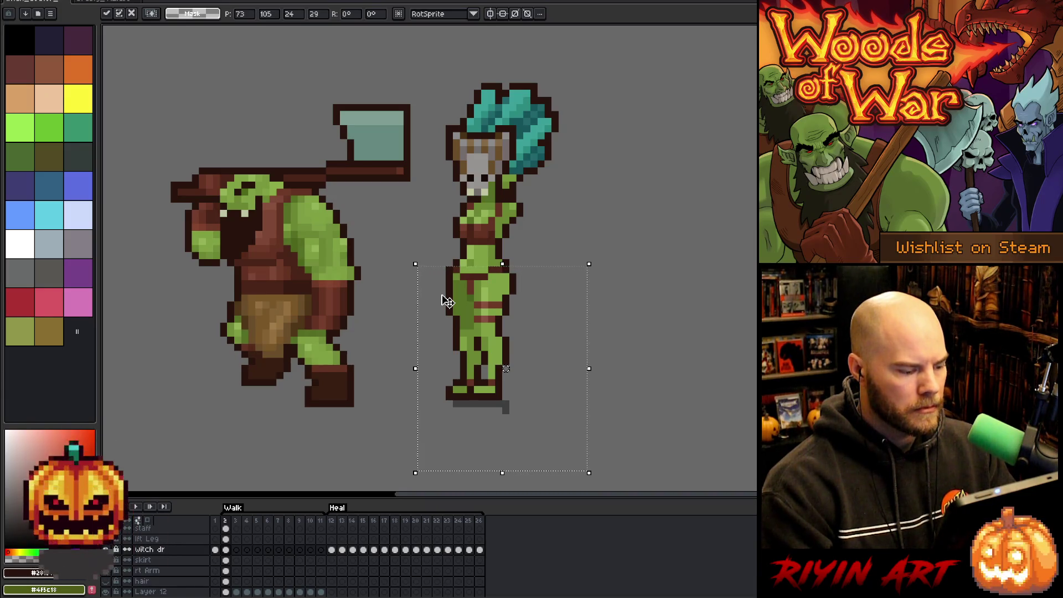
# Step: Shift the lower leg one pixel right on the lft Leg layer, then hide the skirt layer
pyautogui.click(226, 539)
pyautogui.moveTo(505, 369); pyautogui.dragTo(513, 368)
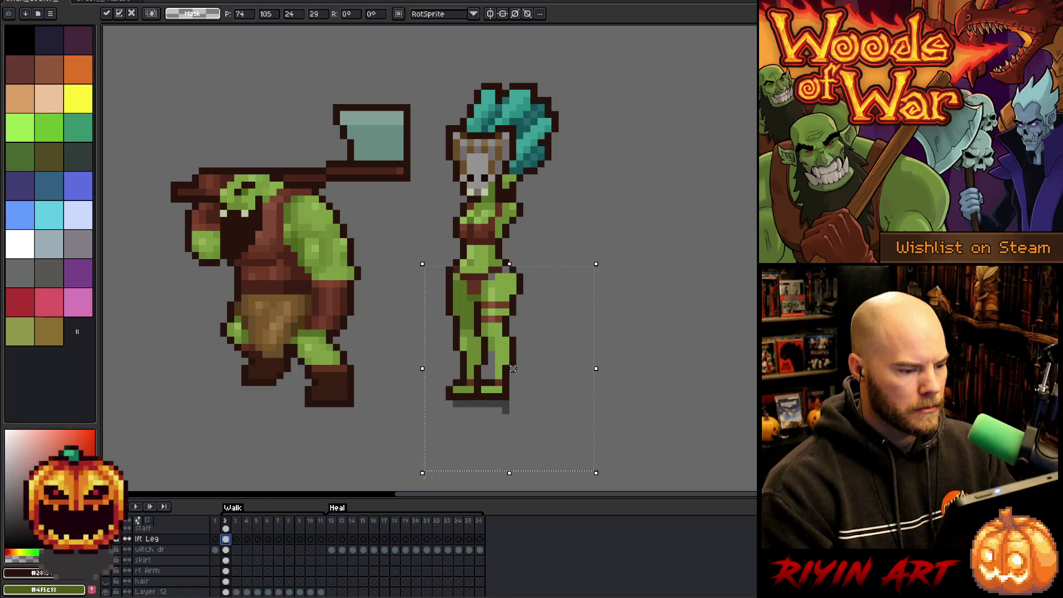
pyautogui.moveTo(513, 368); pyautogui.dragTo(505, 369)
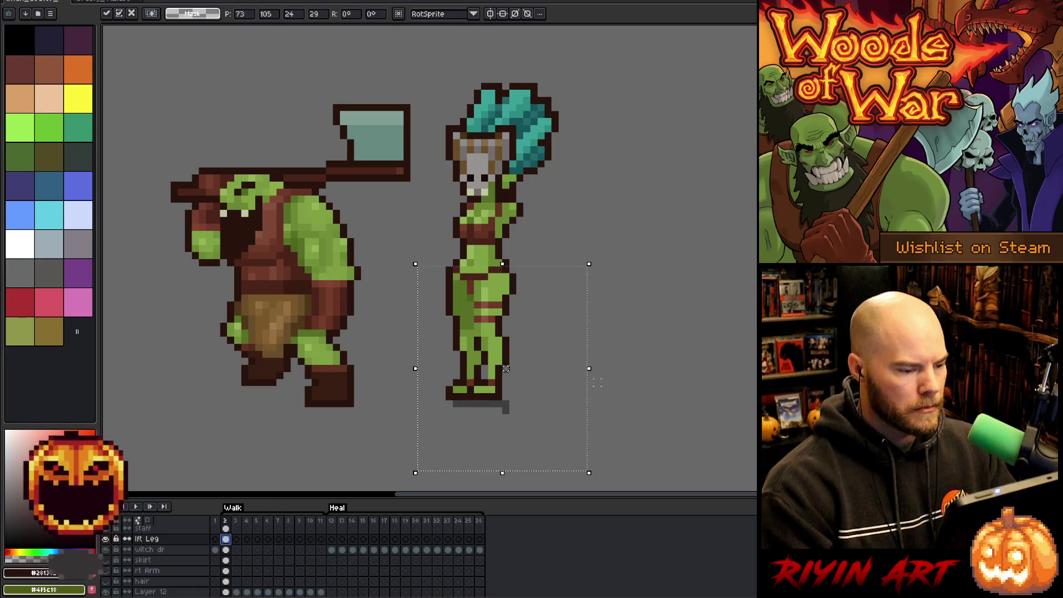
pyautogui.press('Down')
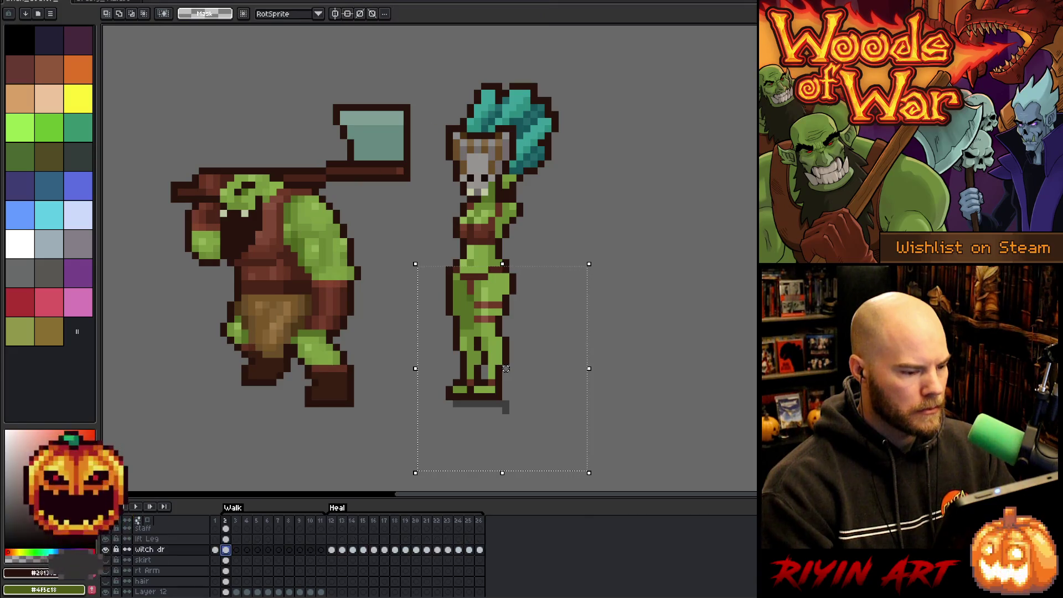
pyautogui.moveTo(505, 368); pyautogui.dragTo(513, 368)
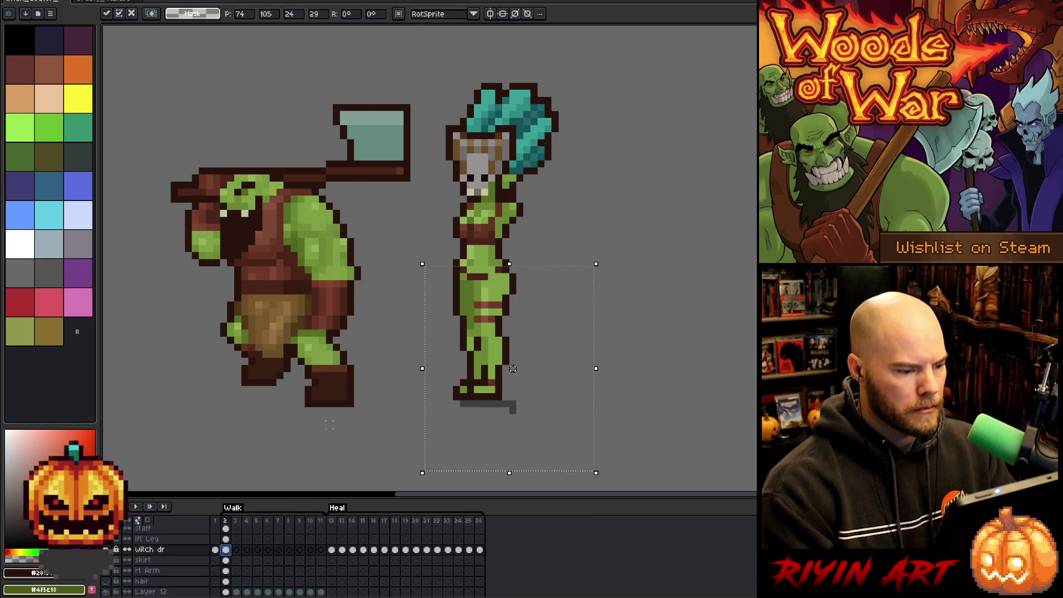
pyautogui.click(637, 276)
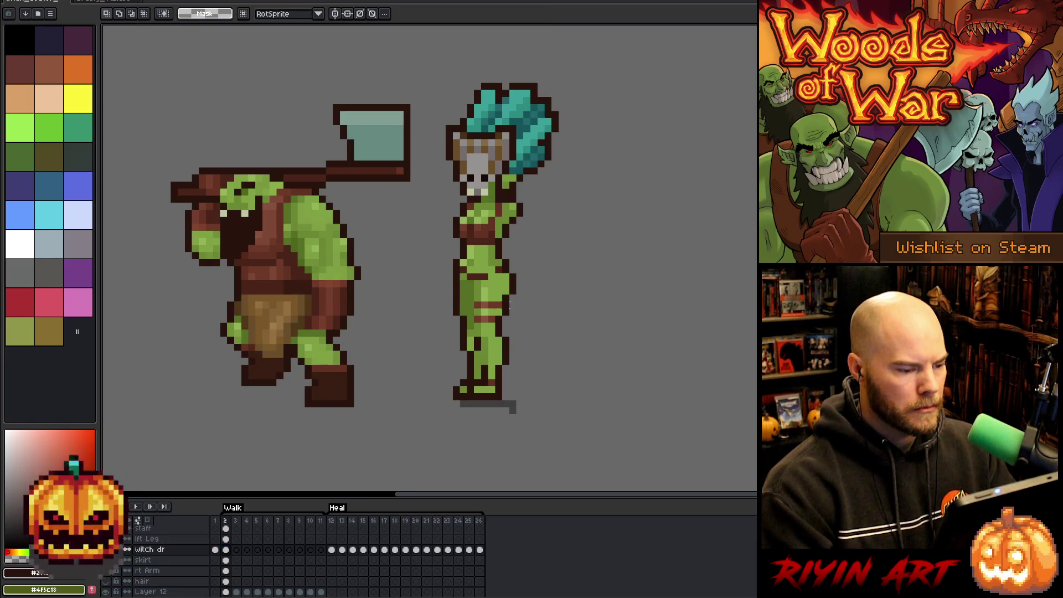
pyautogui.click(105, 560)
# Step: Retouch the witch's hip and leg pixels on walk frame 2 using her green skin colour
pyautogui.press('b')
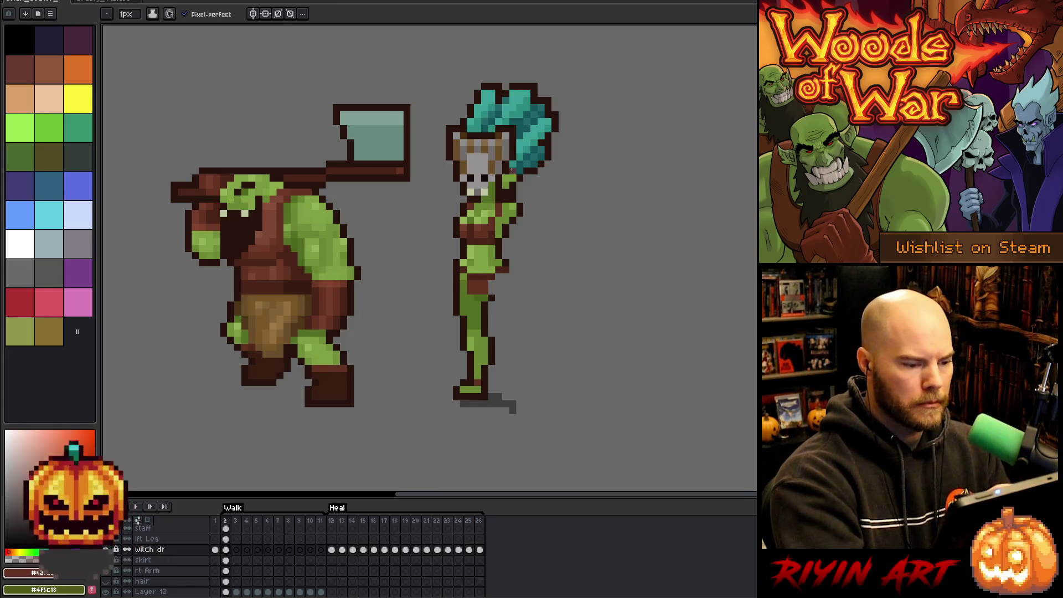
pyautogui.keyDown('alt'); pyautogui.click(501, 260); pyautogui.keyUp('alt')
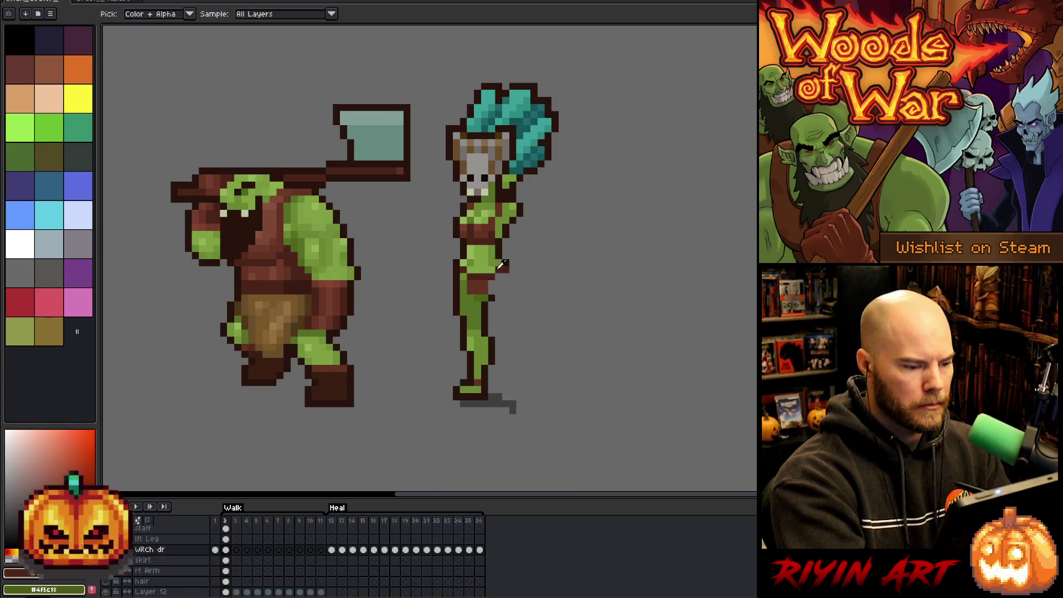
pyautogui.press('e')
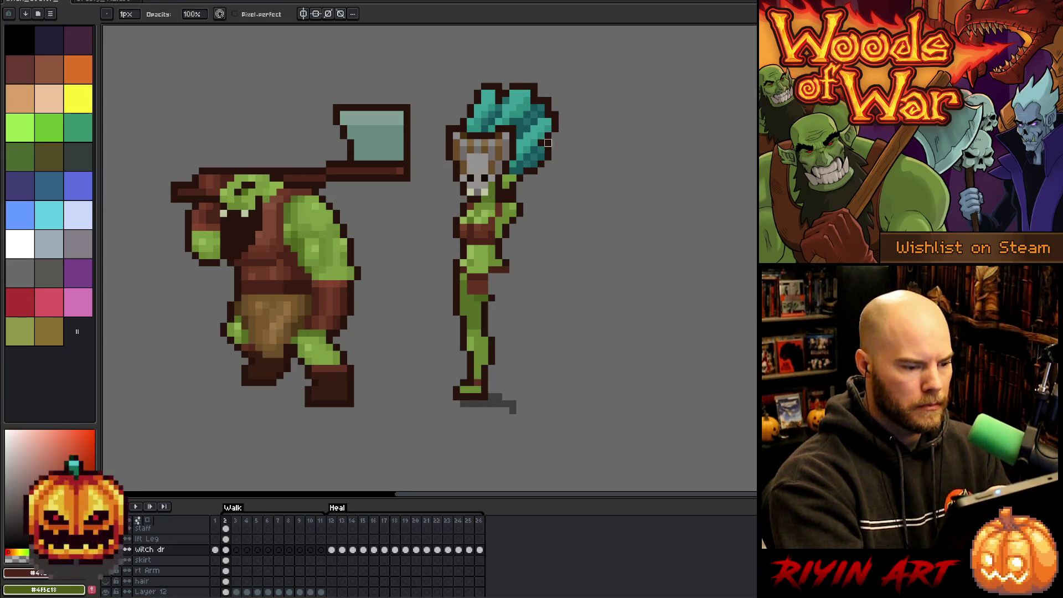
pyautogui.press('b')
pyautogui.keyDown('alt'); pyautogui.click(463, 262); pyautogui.keyUp('alt')
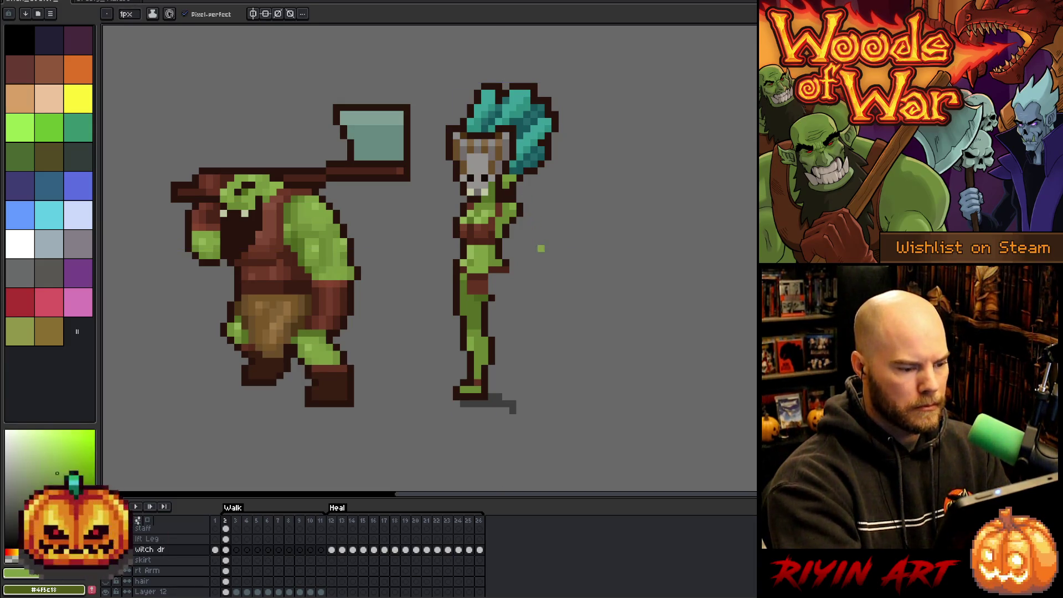
# Step: On walk frame 3, fix the leg pixels with the green skin and dark reddish-brown outline colours
pyautogui.press('v')
pyautogui.press('Right')
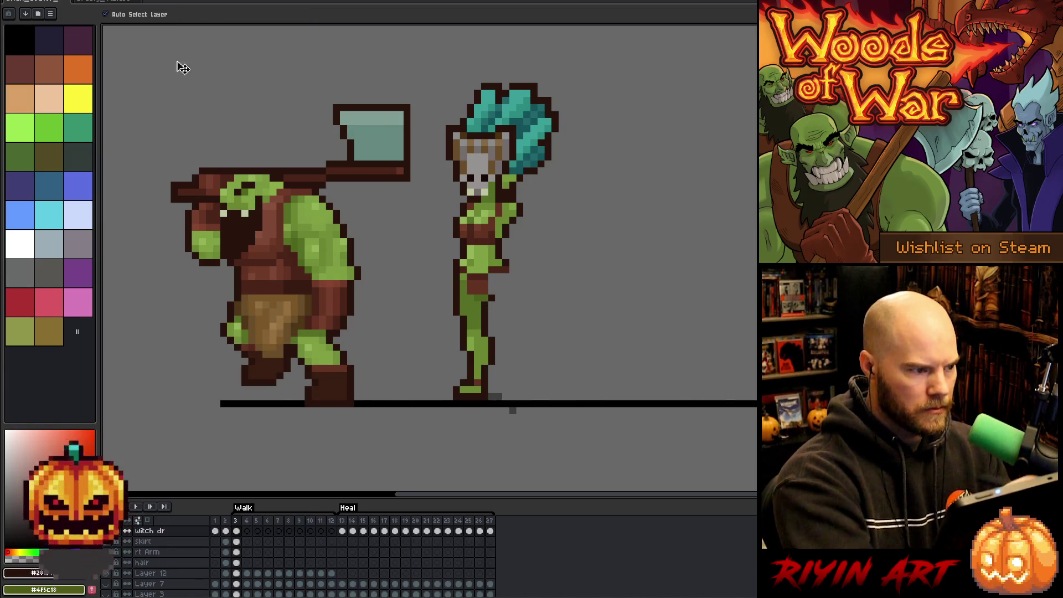
pyautogui.press('ctrl')
pyautogui.press('b')
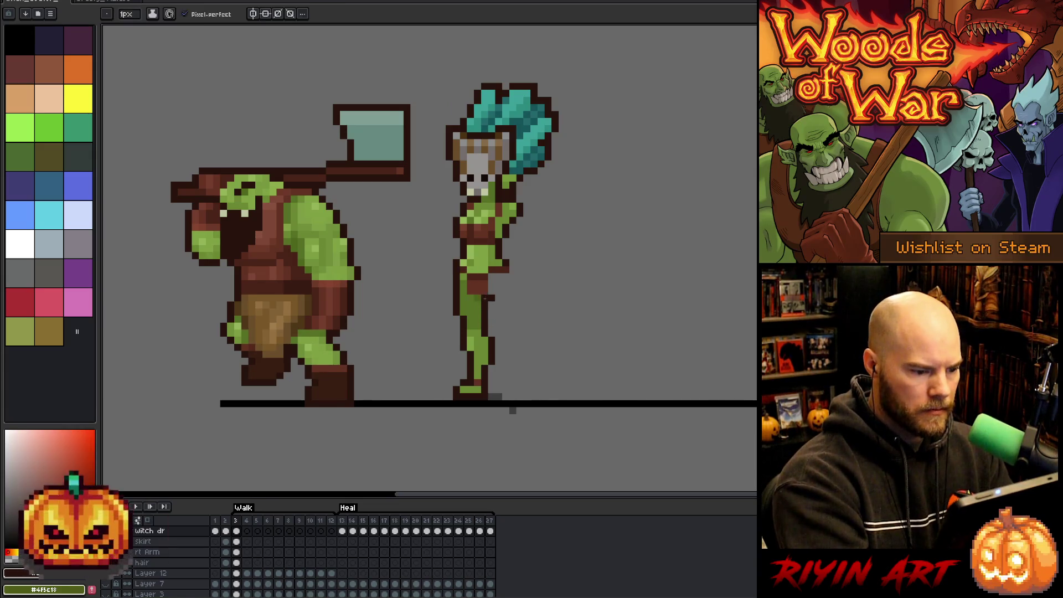
pyautogui.press('e')
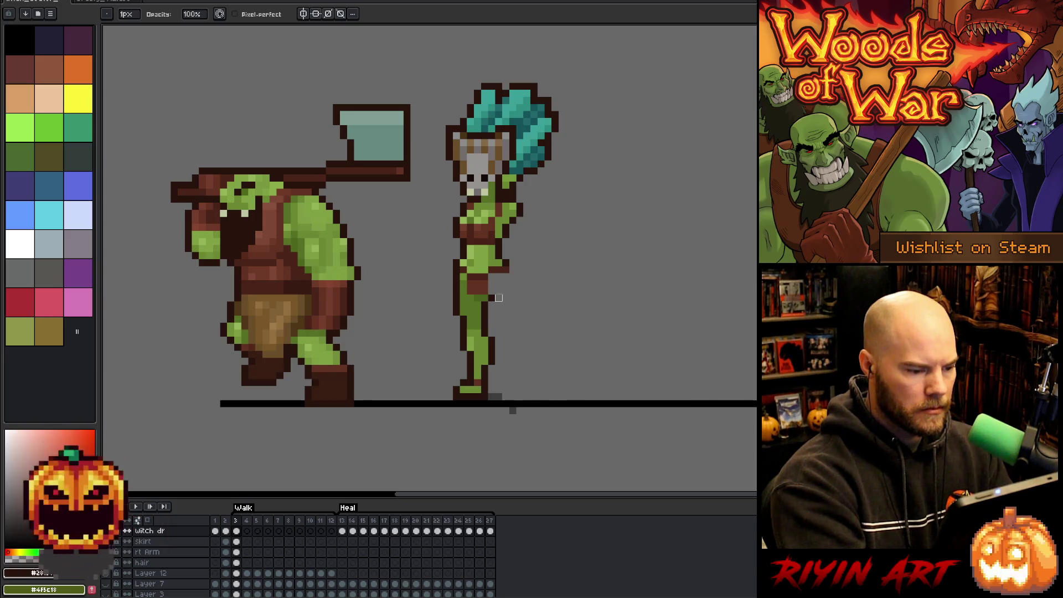
pyautogui.press('b')
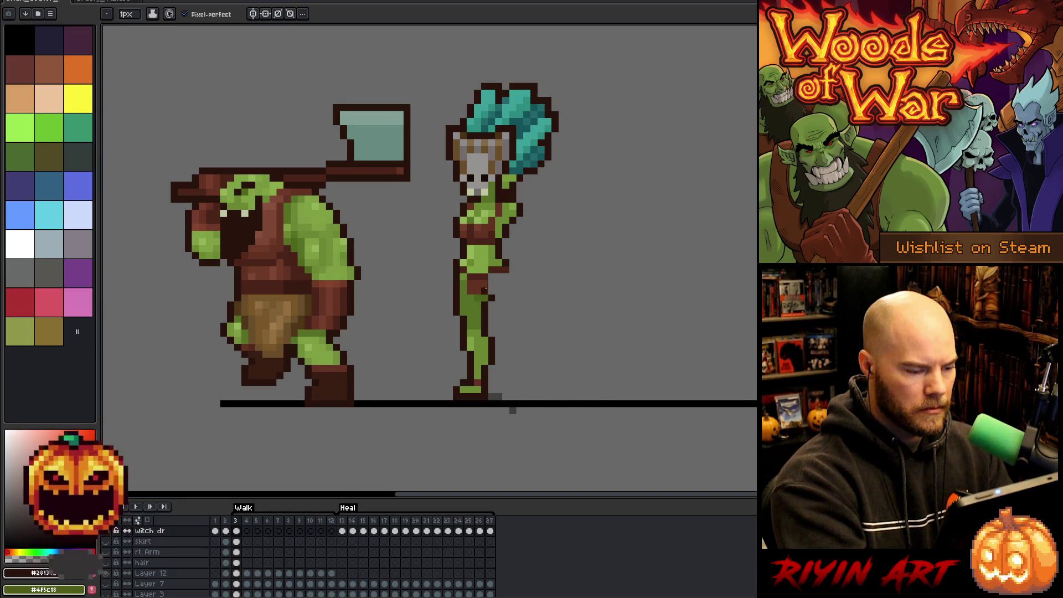
pyautogui.keyDown('alt'); pyautogui.click(485, 285); pyautogui.keyUp('alt')
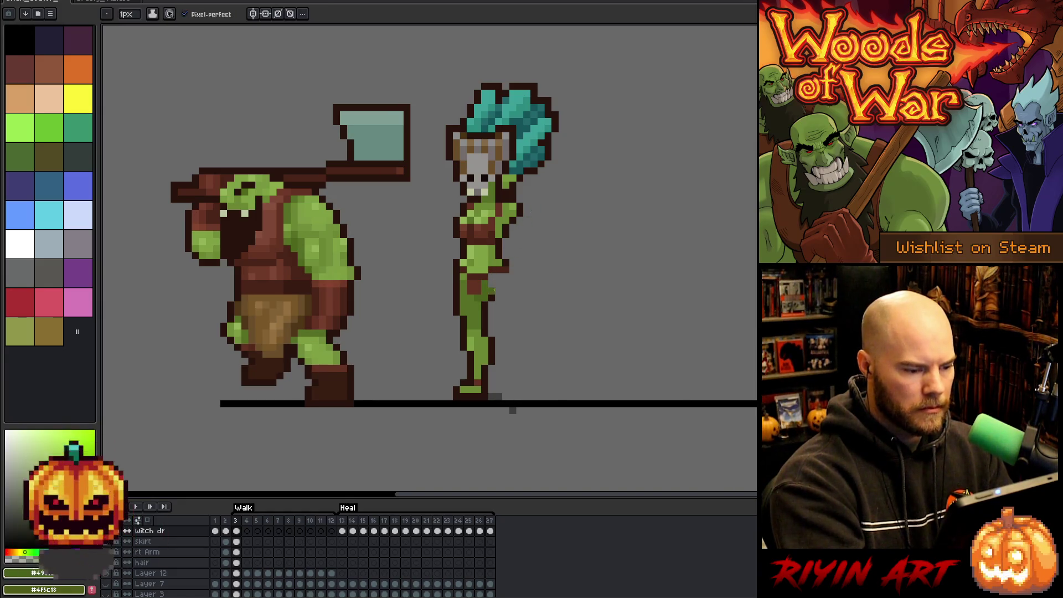
pyautogui.keyDown('alt'); pyautogui.click(499, 284); pyautogui.keyUp('alt')
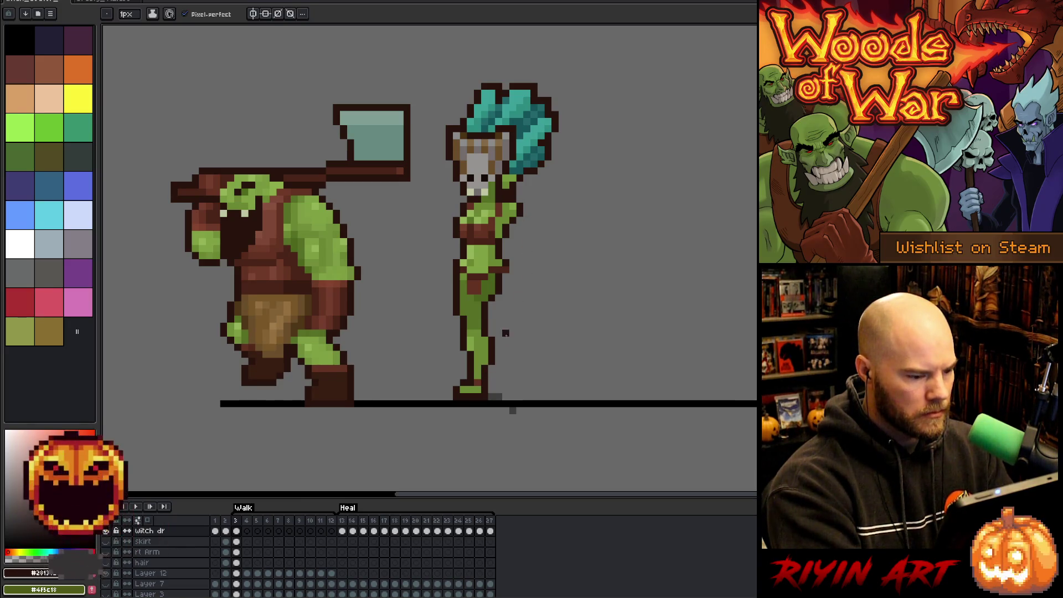
# Step: Paste the witch doctor into walk frame 6, then return to frame 3
pyautogui.click(237, 531)
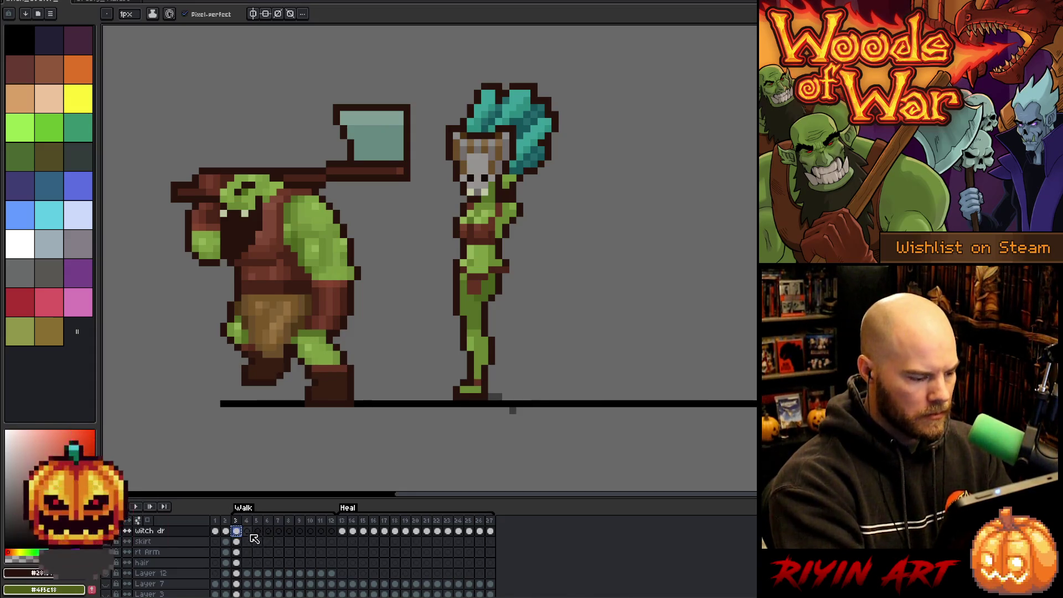
pyautogui.click(247, 531)
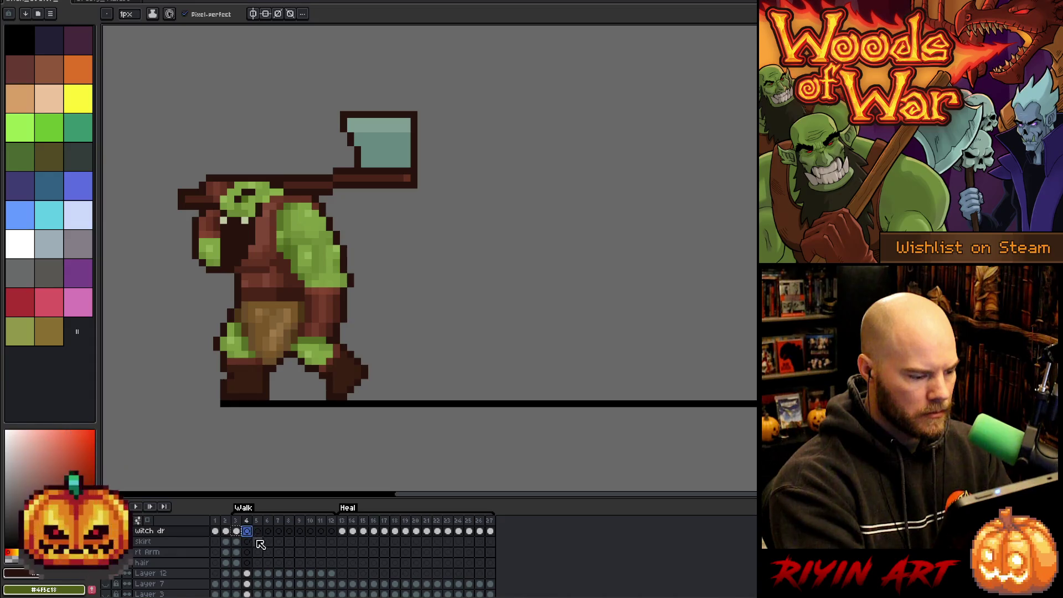
pyautogui.click(257, 531)
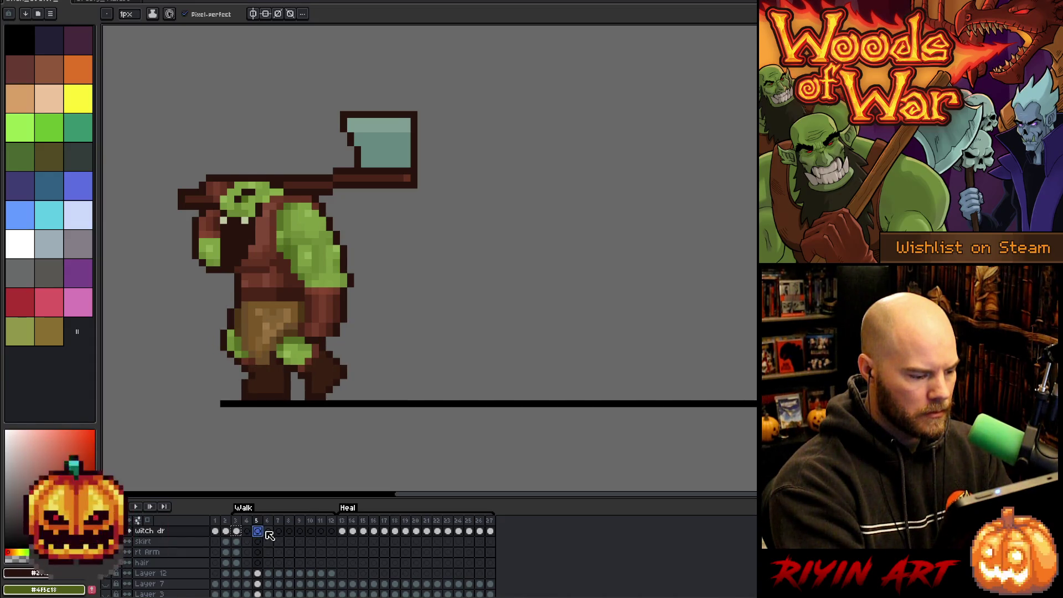
pyautogui.click(268, 532)
pyautogui.hotkey('ctrl', 'v')
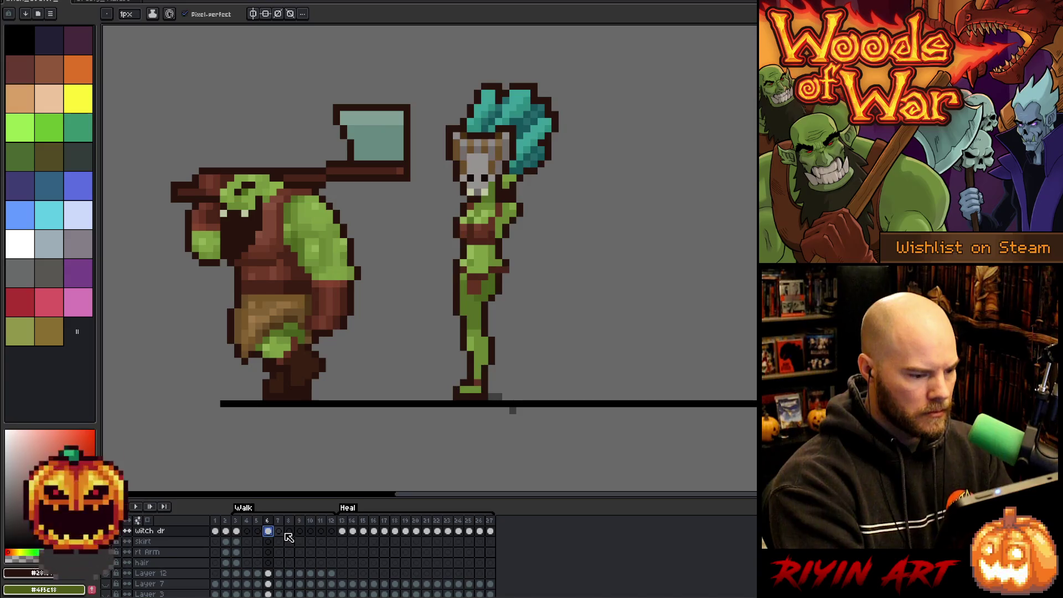
pyautogui.click(235, 531)
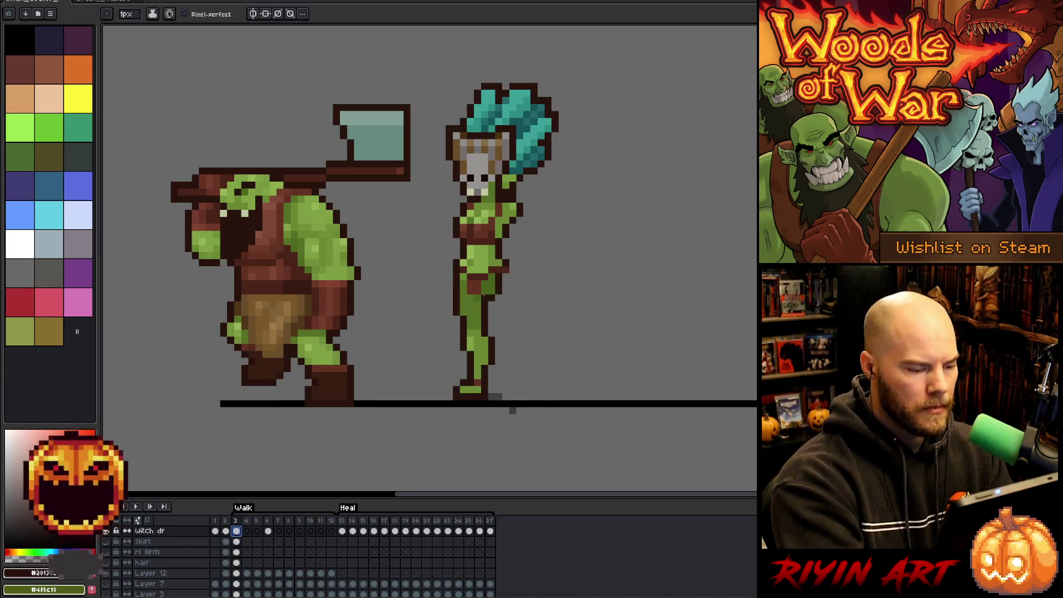
# Step: Play the walk animation and flip between frames 3 and 4, ending on frame 3
pyautogui.press('Return')
pyautogui.press('Return')
pyautogui.press('Return')
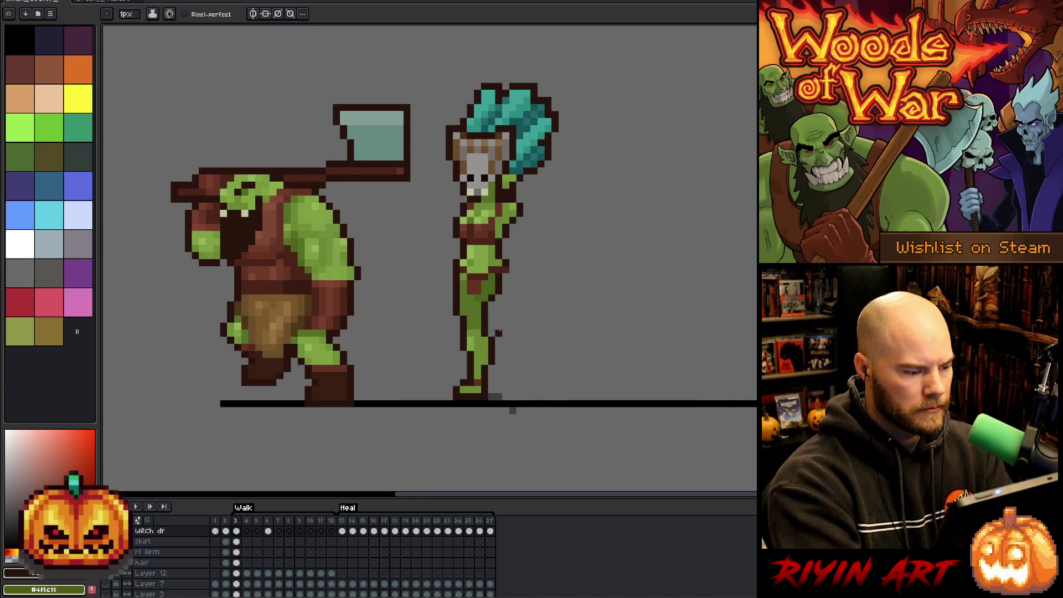
pyautogui.press('Return')
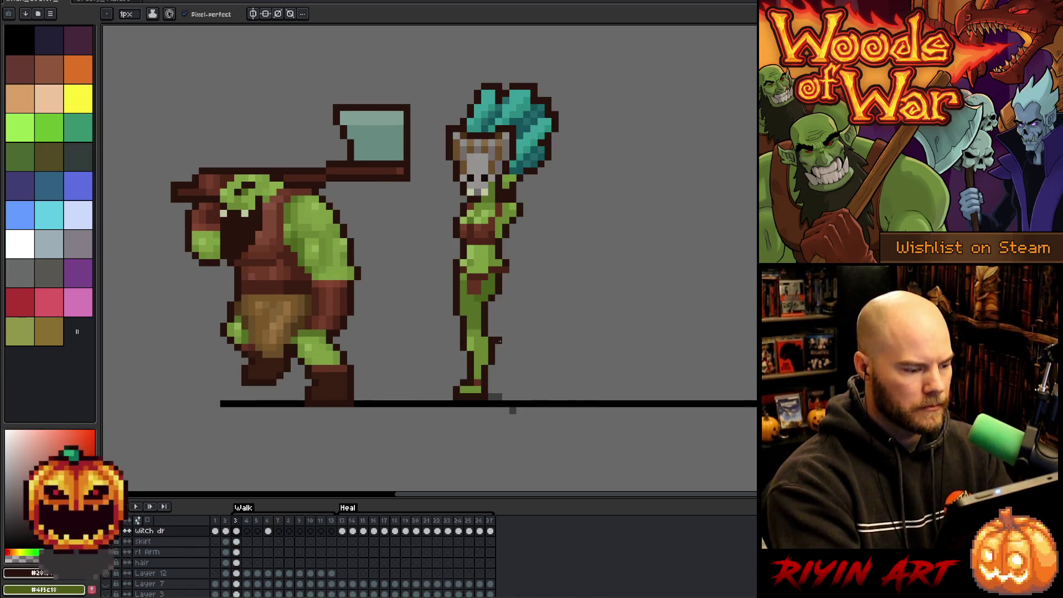
pyautogui.press('Right')
pyautogui.press('Left')
pyautogui.press('Right')
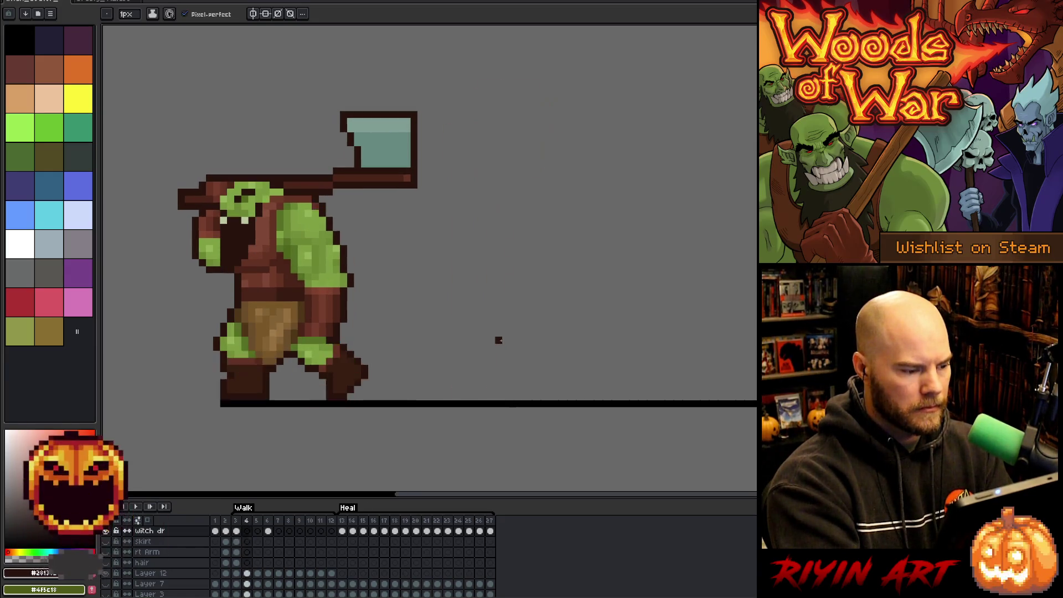
pyautogui.press('Left')
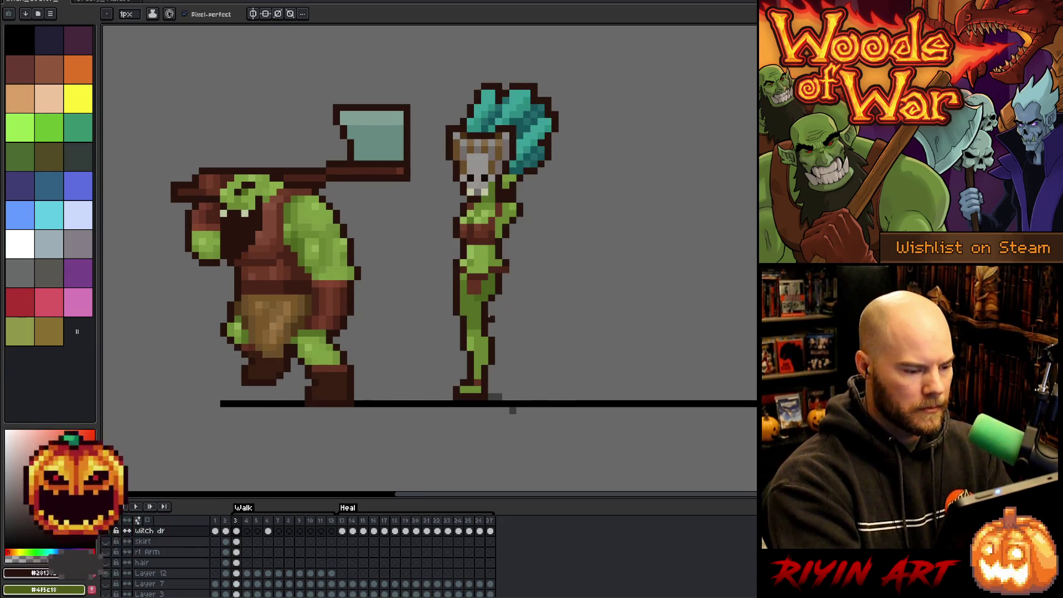
# Step: Erase and redraw the witch's lower leg on frame 3 so it bends back, then view frames 5 and 6
pyautogui.click(236, 530)
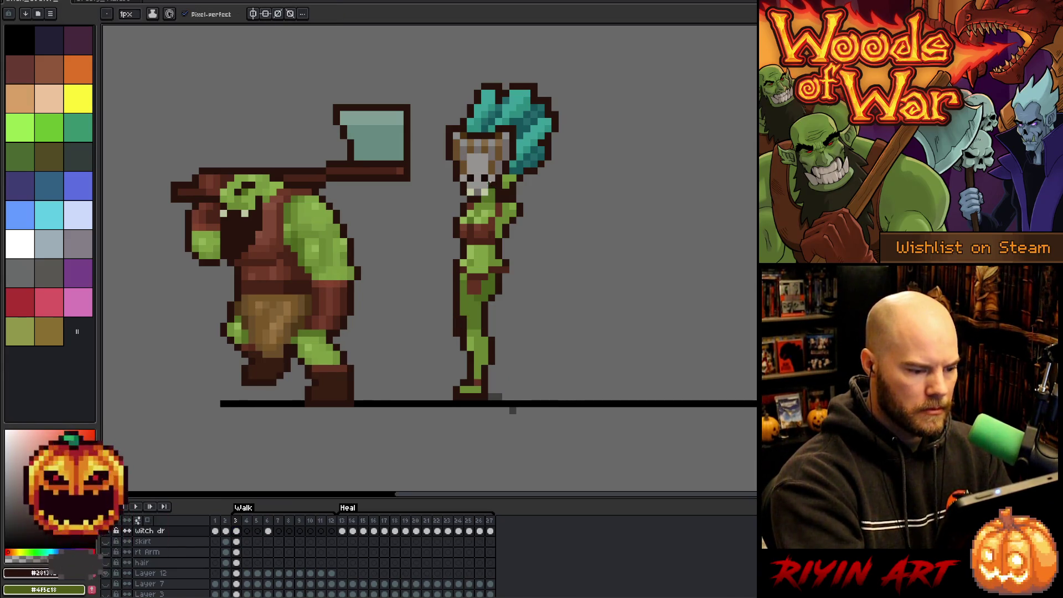
pyautogui.keyDown('alt'); pyautogui.click(468, 320); pyautogui.keyUp('alt')
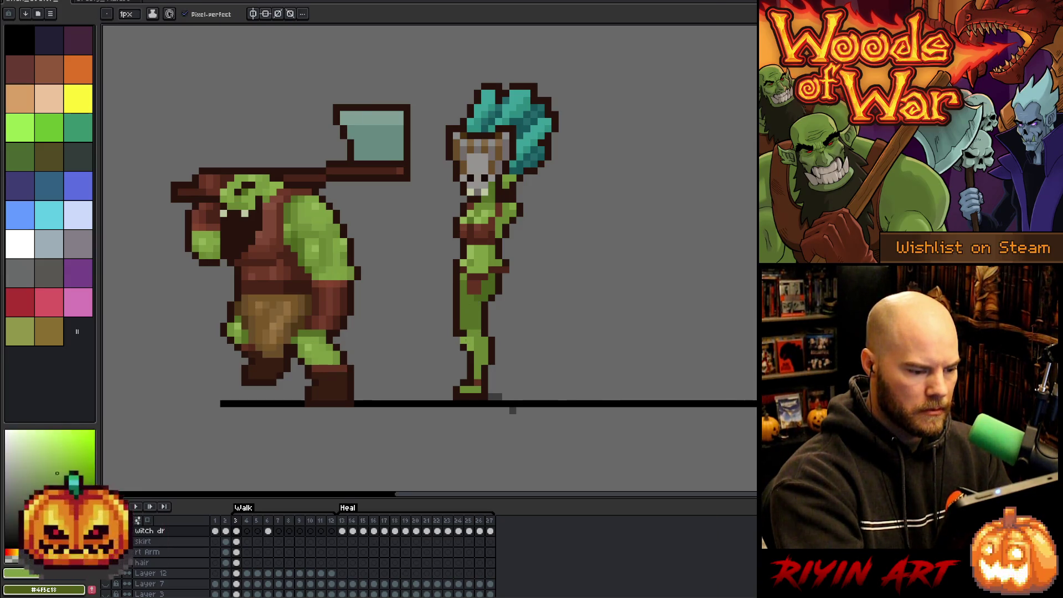
pyautogui.keyDown('alt'); pyautogui.click(464, 296); pyautogui.keyUp('alt')
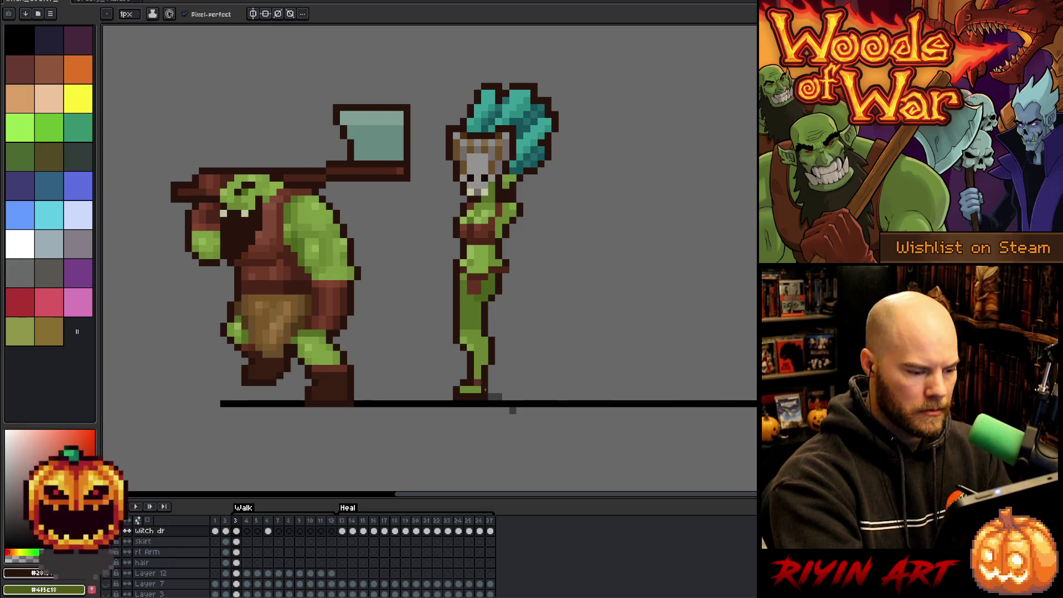
pyautogui.press('e')
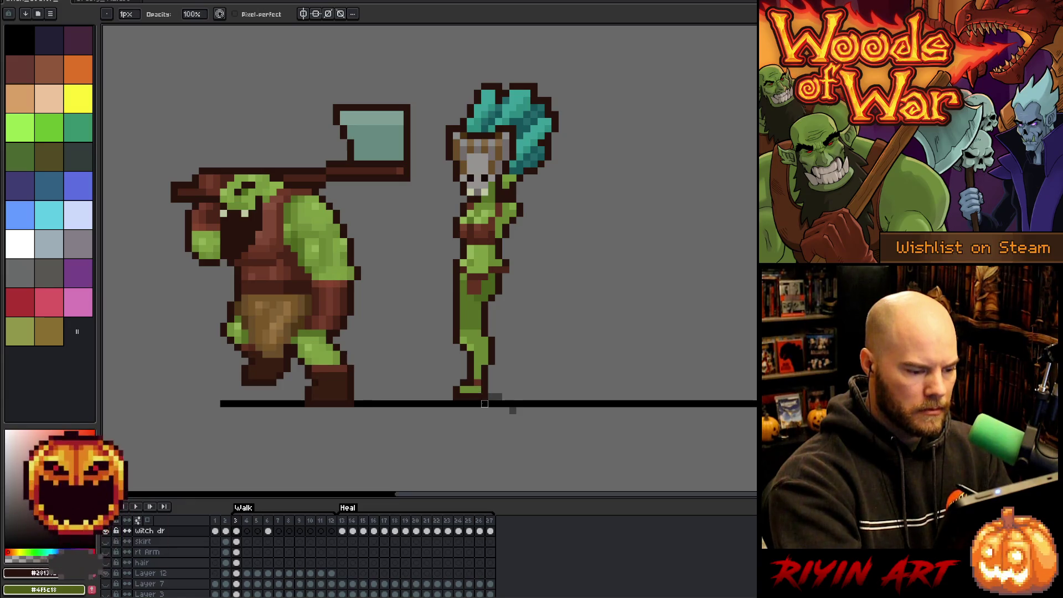
pyautogui.moveTo(470, 368)
pyautogui.mouseDown()
pyautogui.moveTo(484, 404)
pyautogui.moveTo(485, 361)
pyautogui.moveTo(498, 346)
pyautogui.mouseUp()
pyautogui.press('b')
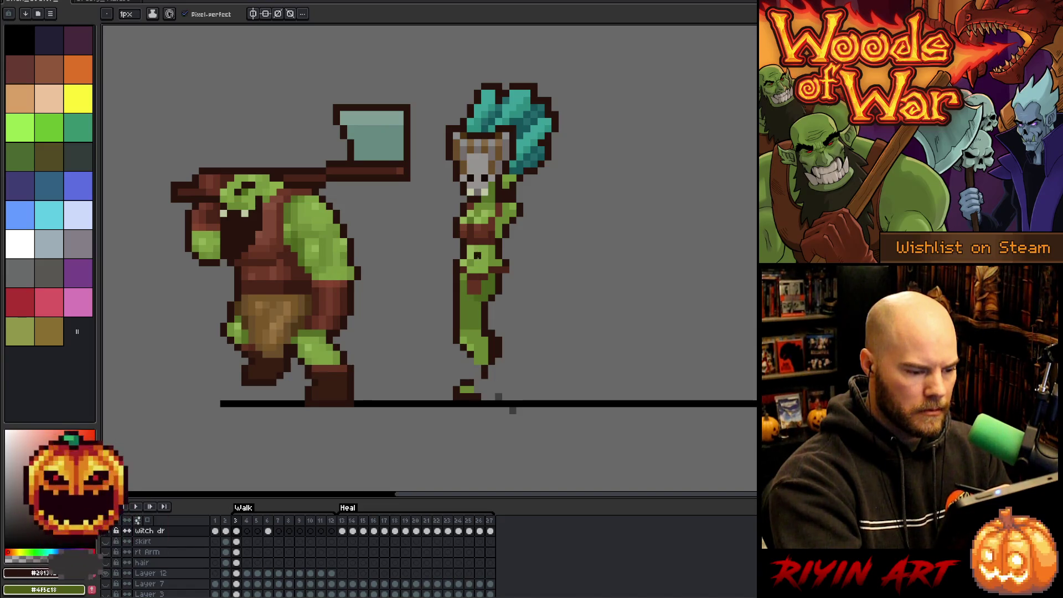
pyautogui.click(257, 521)
pyautogui.click(268, 531)
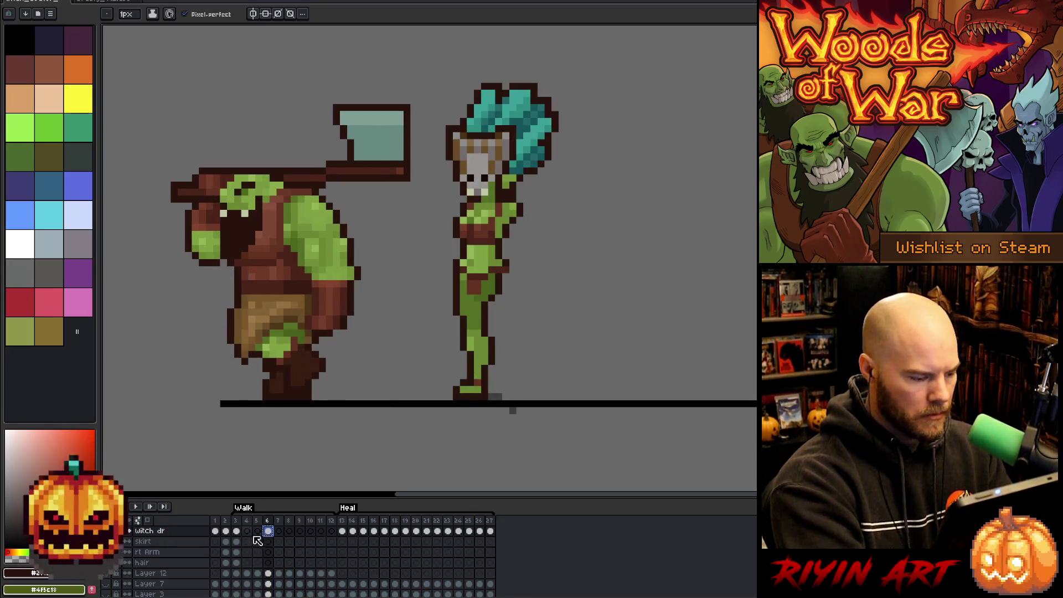
# Step: Flip between walk frames 3 and 4 to compare the leg poses, ending on frame 3
pyautogui.click(257, 532)
pyautogui.click(247, 531)
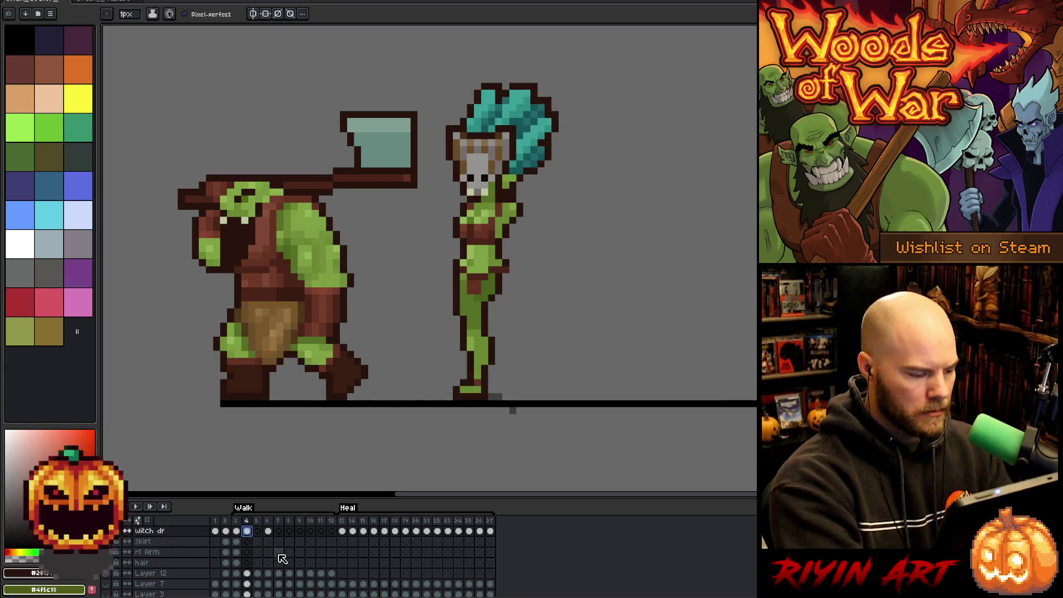
pyautogui.scroll(2, 268, 563)
pyautogui.press('Left')
pyautogui.press('Right')
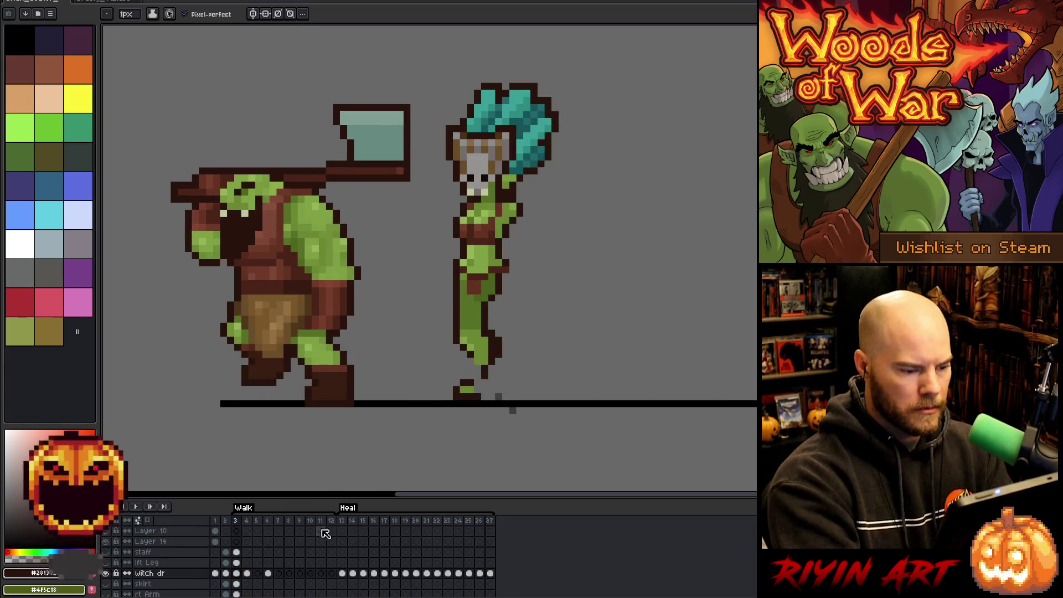
pyautogui.press('Left')
pyautogui.press('Right')
pyautogui.press('Left')
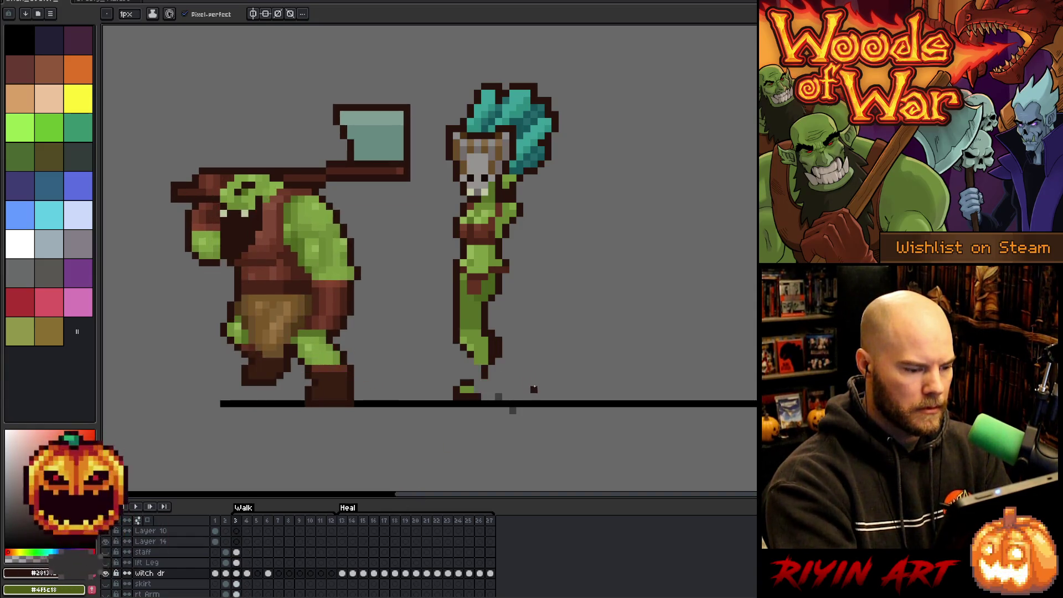
pyautogui.press('Right')
pyautogui.press('Left')
pyautogui.press('Right')
pyautogui.press('Left')
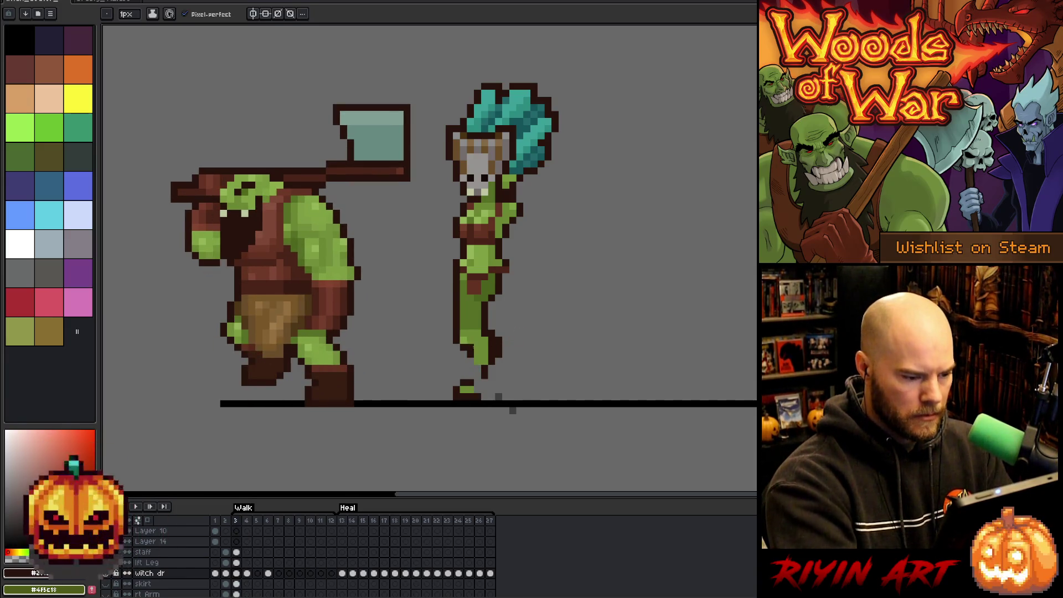
# Step: Rework the trailing leg pixels on frame 3 with the green skin and dark outline colours
pyautogui.keyDown('alt'); pyautogui.click(470, 354); pyautogui.keyUp('alt')
pyautogui.press('e')
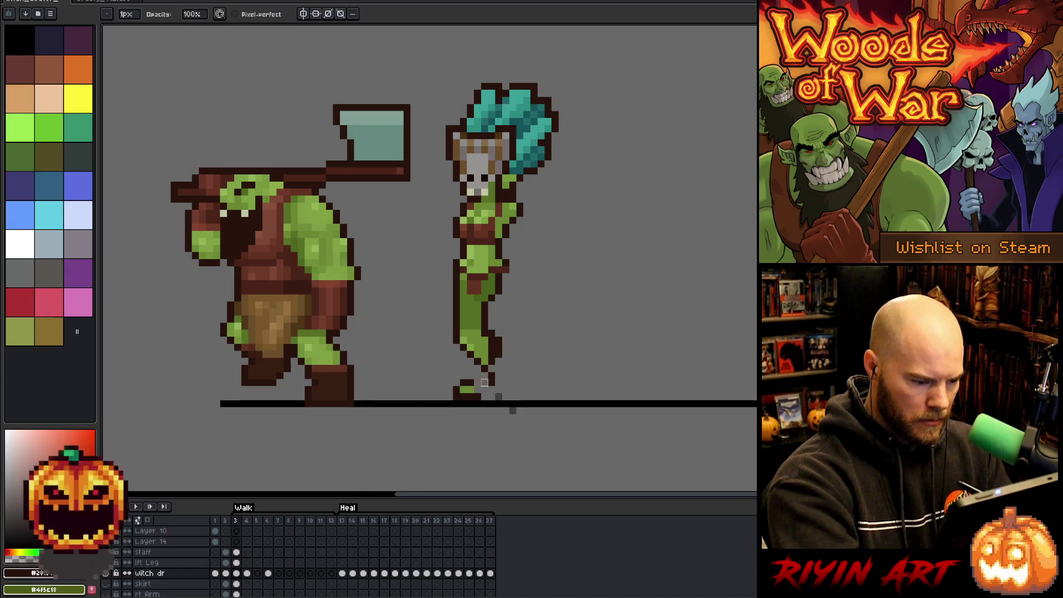
pyautogui.press('b')
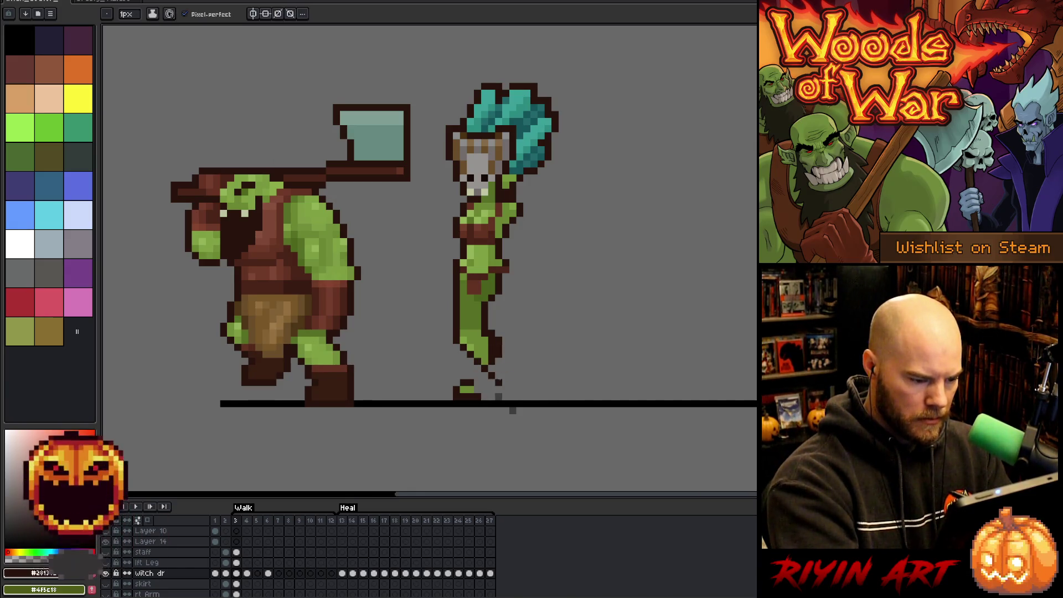
pyautogui.keyDown('alt'); pyautogui.click(492, 347); pyautogui.keyUp('alt')
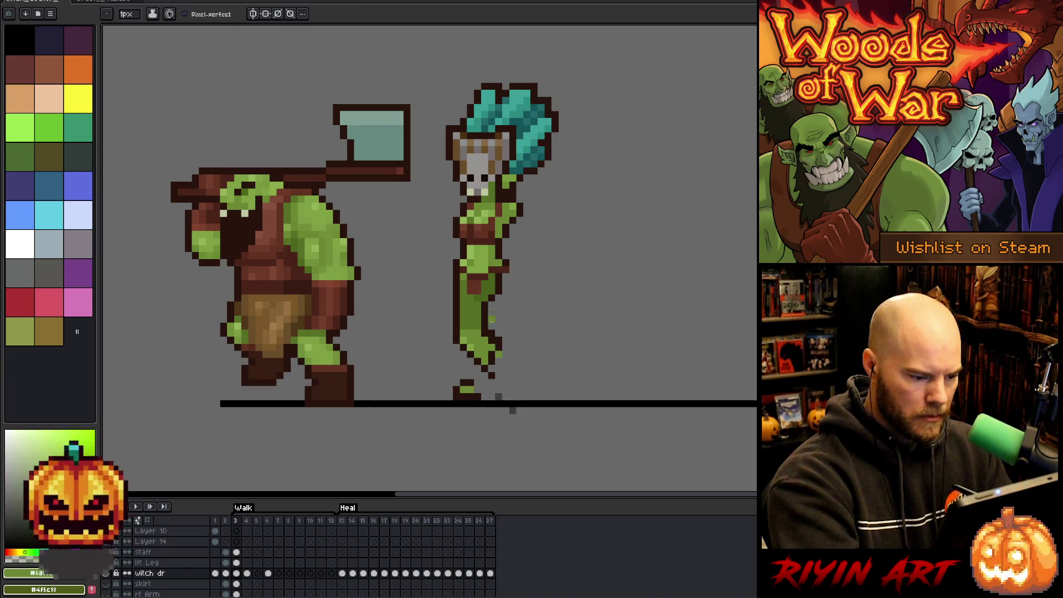
pyautogui.press('e')
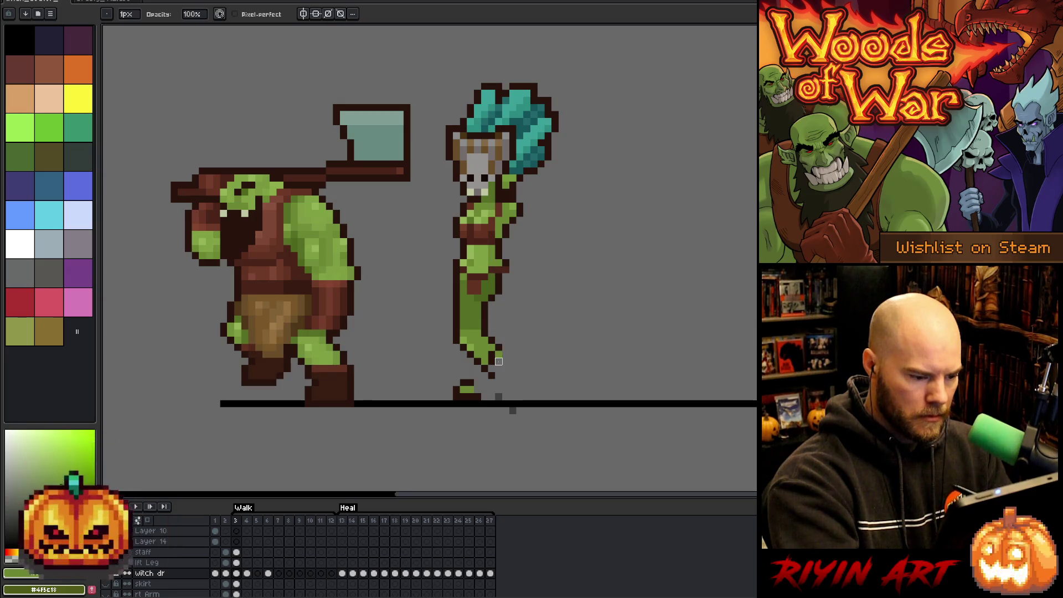
pyautogui.press('alt')
pyautogui.keyDown('alt'); pyautogui.click(499, 349); pyautogui.keyUp('alt')
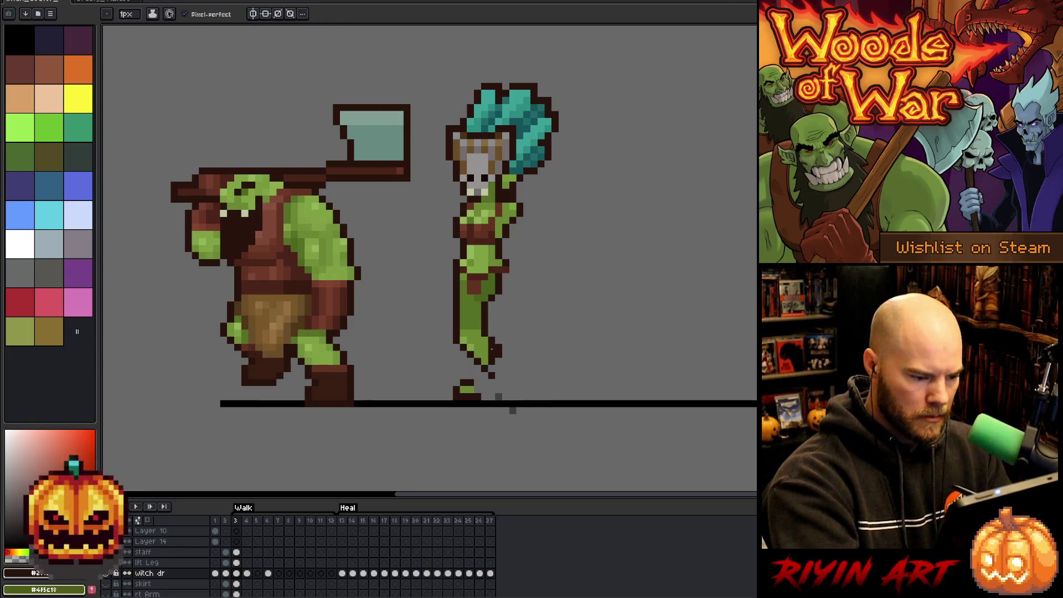
pyautogui.keyDown('alt'); pyautogui.click(498, 355); pyautogui.keyUp('alt')
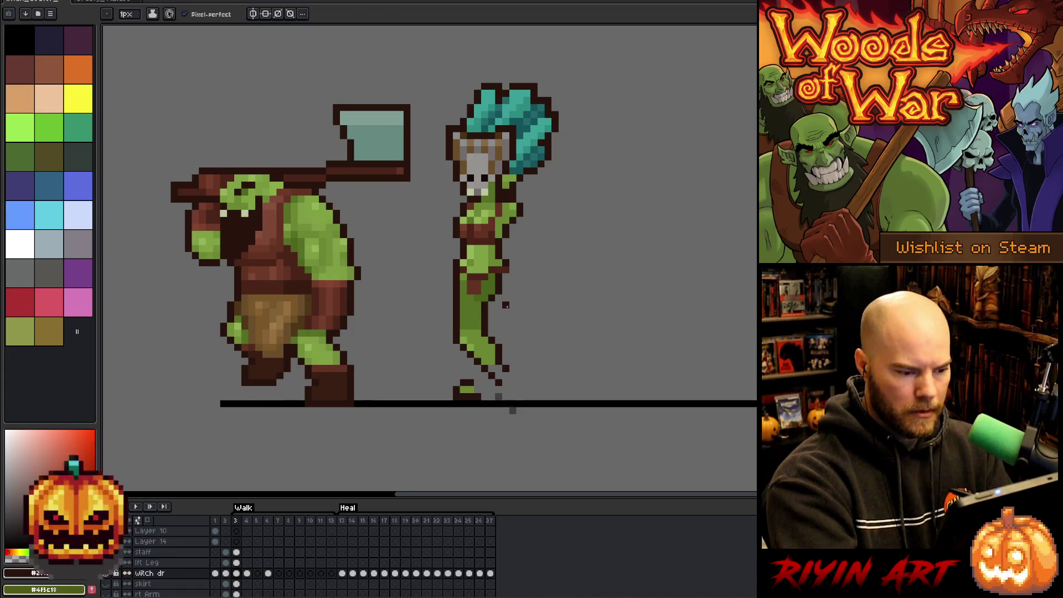
# Step: Move the witch's lower leg on frame 3 up one pixel and left one pixel
pyautogui.press('m')
pyautogui.moveTo(438, 315); pyautogui.dragTo(530, 378)
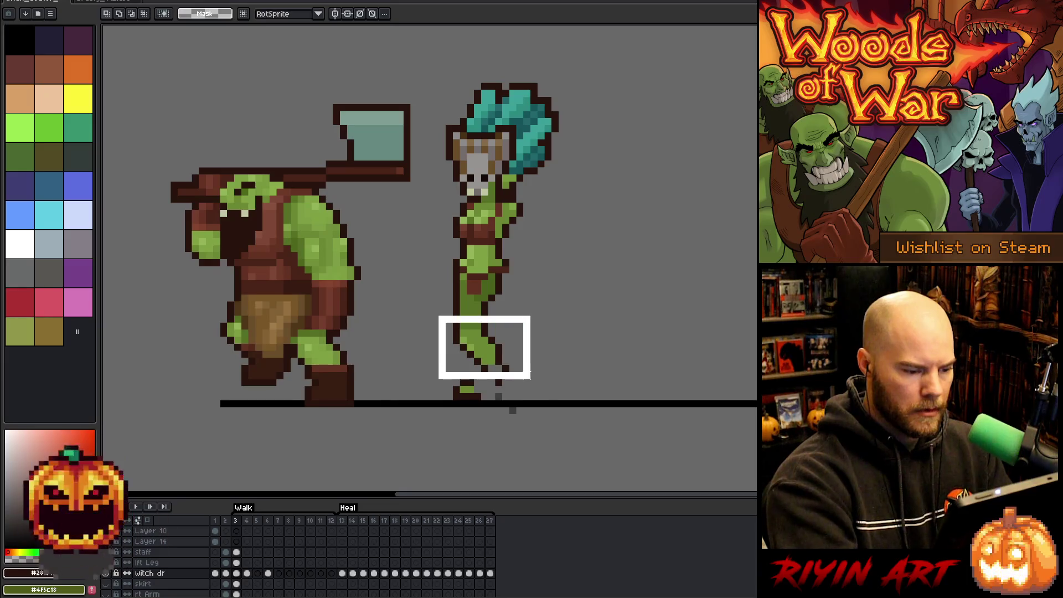
pyautogui.moveTo(441, 379); pyautogui.dragTo(491, 432)
pyautogui.moveTo(484, 354); pyautogui.dragTo(485, 347)
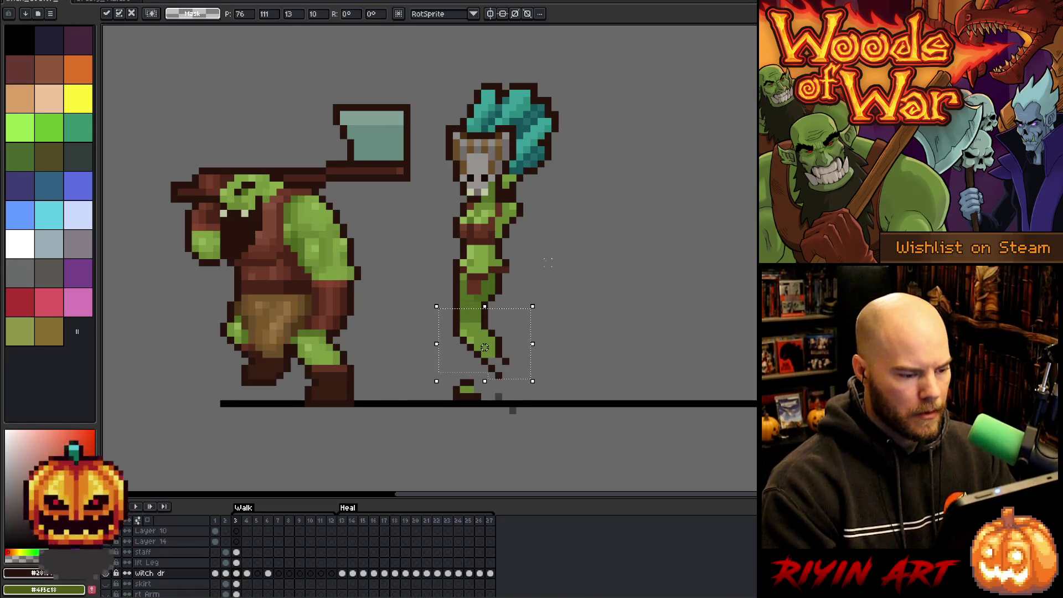
pyautogui.press('Return')
pyautogui.moveTo(484, 347); pyautogui.dragTo(478, 347)
pyautogui.click(569, 319)
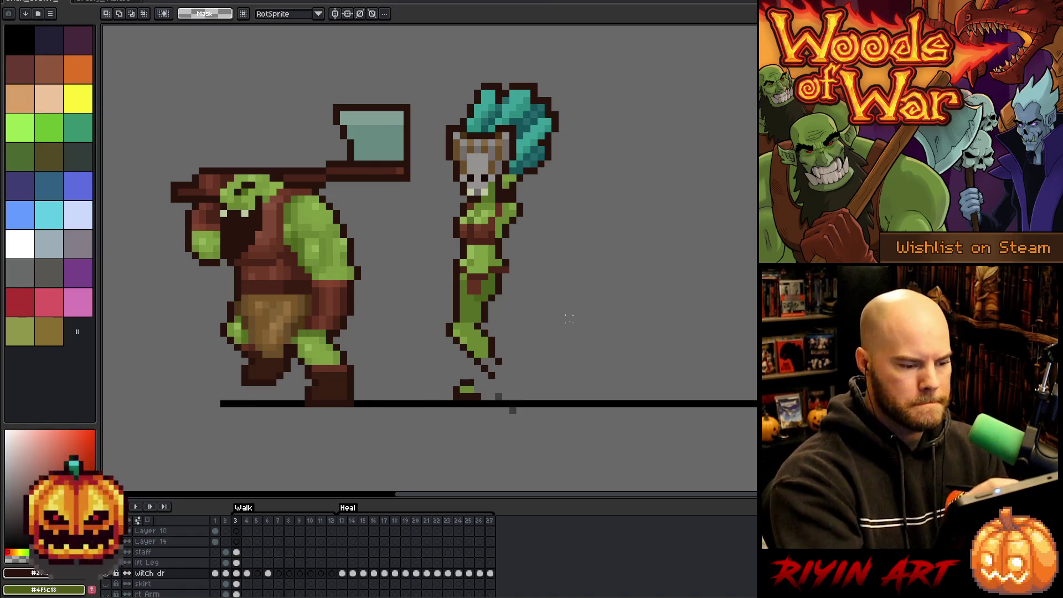
# Step: Draw a dark outline down the leg tip to form the downward-pointing foot
pyautogui.press('b')
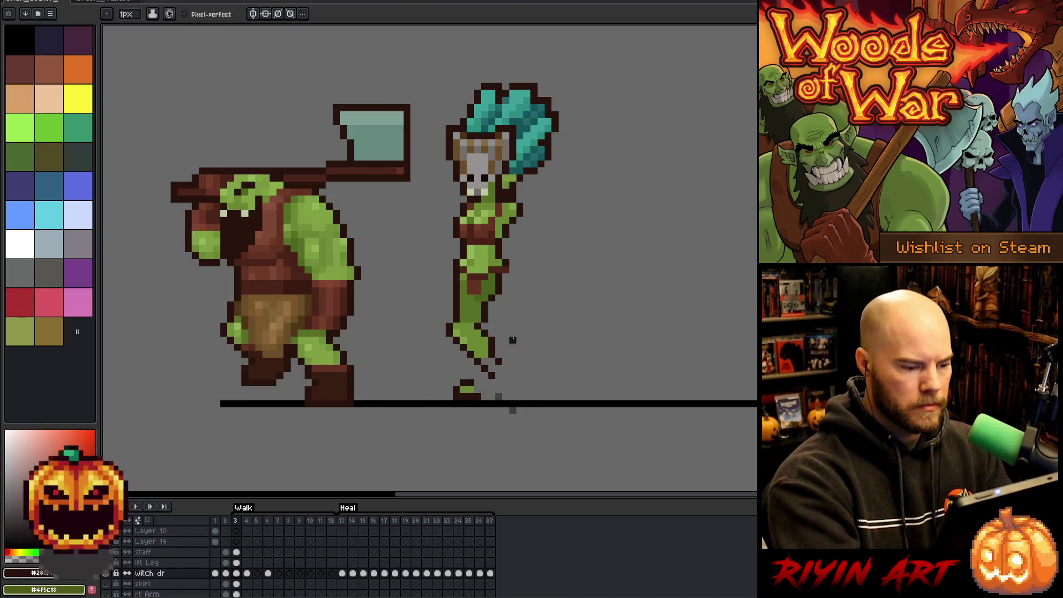
pyautogui.keyDown('alt'); pyautogui.click(456, 321); pyautogui.keyUp('alt')
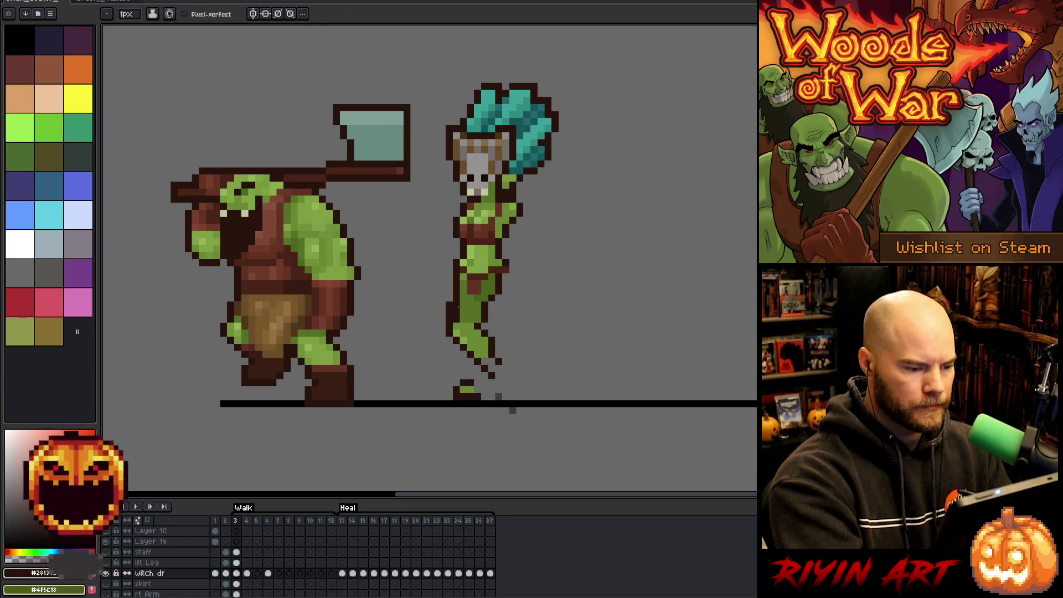
pyautogui.keyDown('alt'); pyautogui.click(481, 315); pyautogui.keyUp('alt')
pyautogui.press('e')
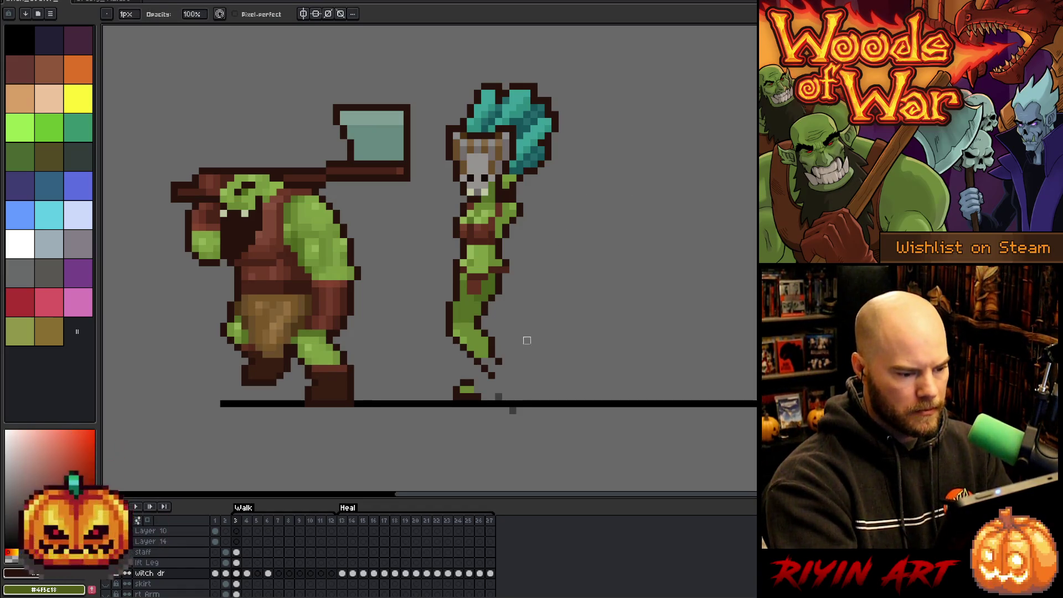
pyautogui.press('alt')
pyautogui.click(505, 363)
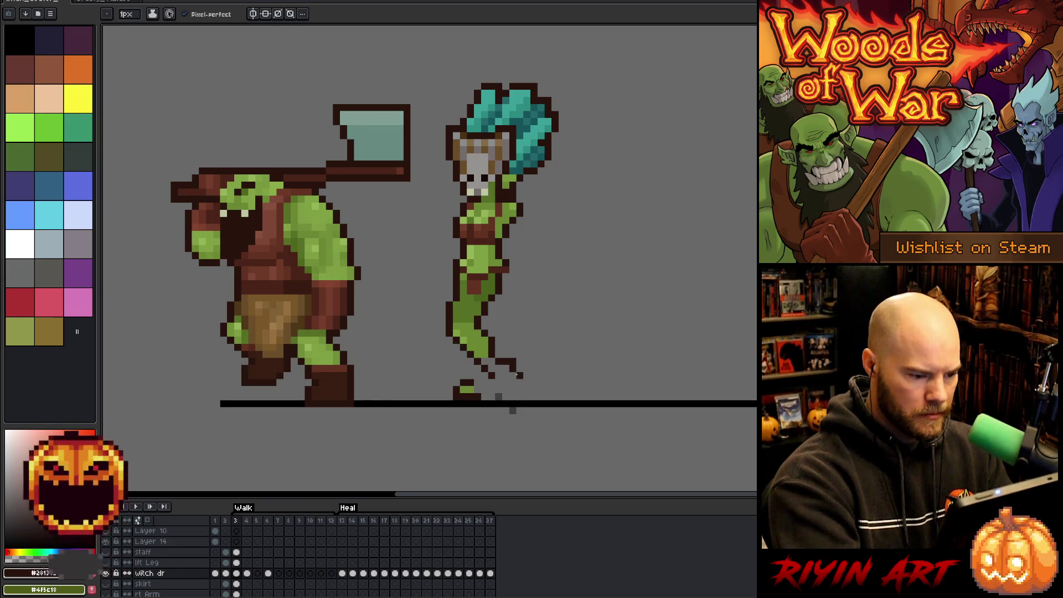
pyautogui.moveTo(514, 393); pyautogui.dragTo(512, 361)
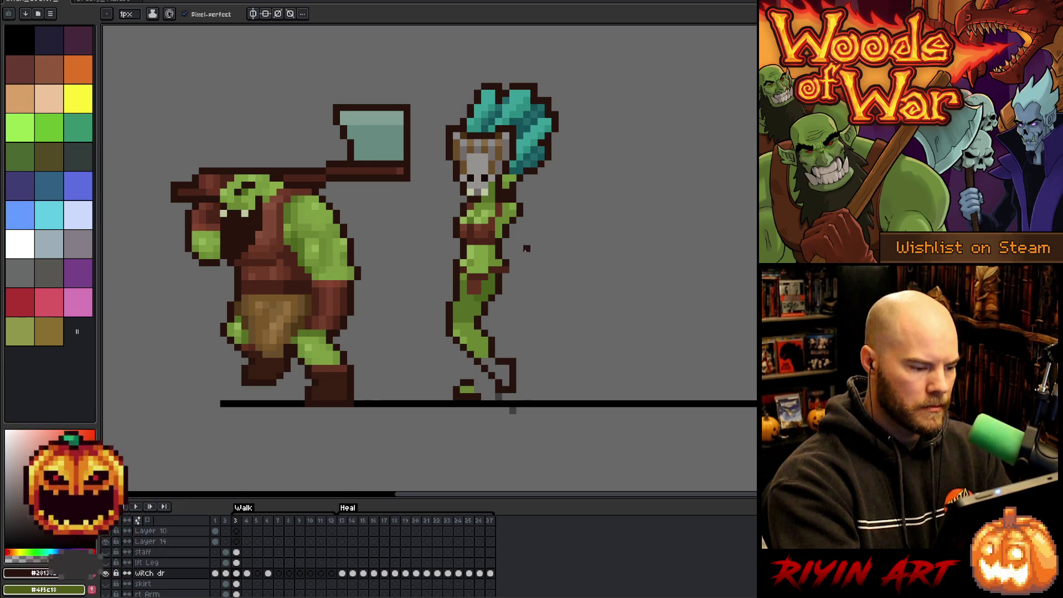
pyautogui.press('Right')
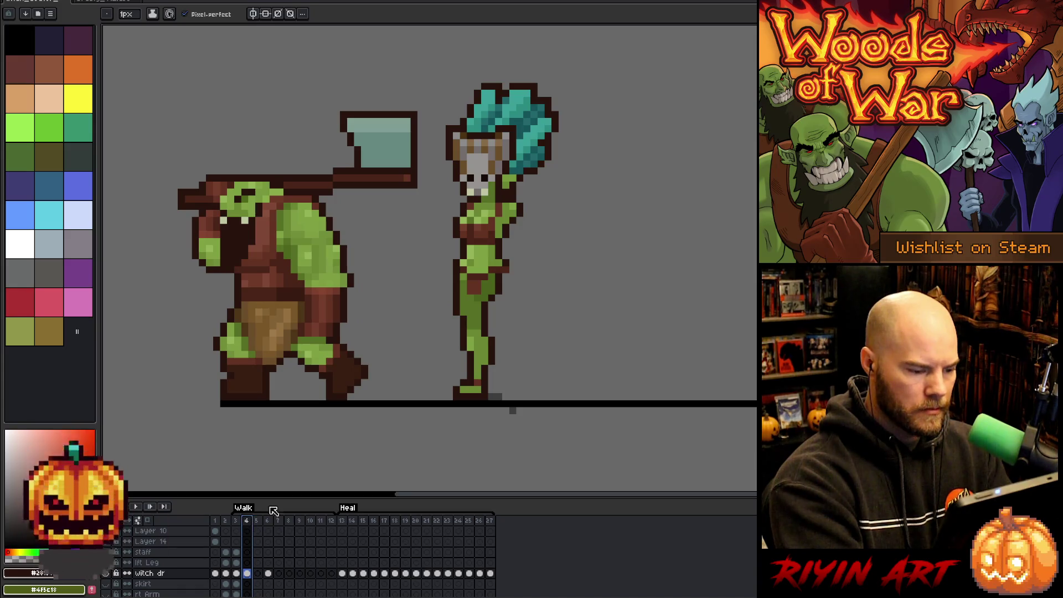
pyautogui.press('Left')
pyautogui.press('e')
pyautogui.click(471, 383)
pyautogui.click(456, 393)
pyautogui.press('g')
pyautogui.click(507, 379)
pyautogui.press('b')
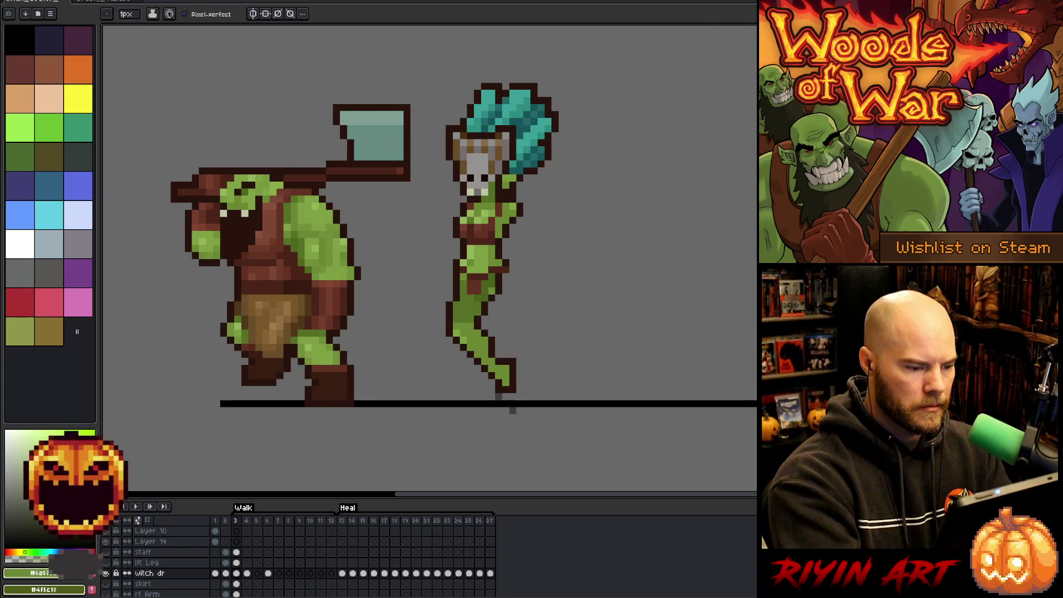
pyautogui.keyDown('alt'); pyautogui.click(497, 266); pyautogui.keyUp('alt')
pyautogui.press('Right')
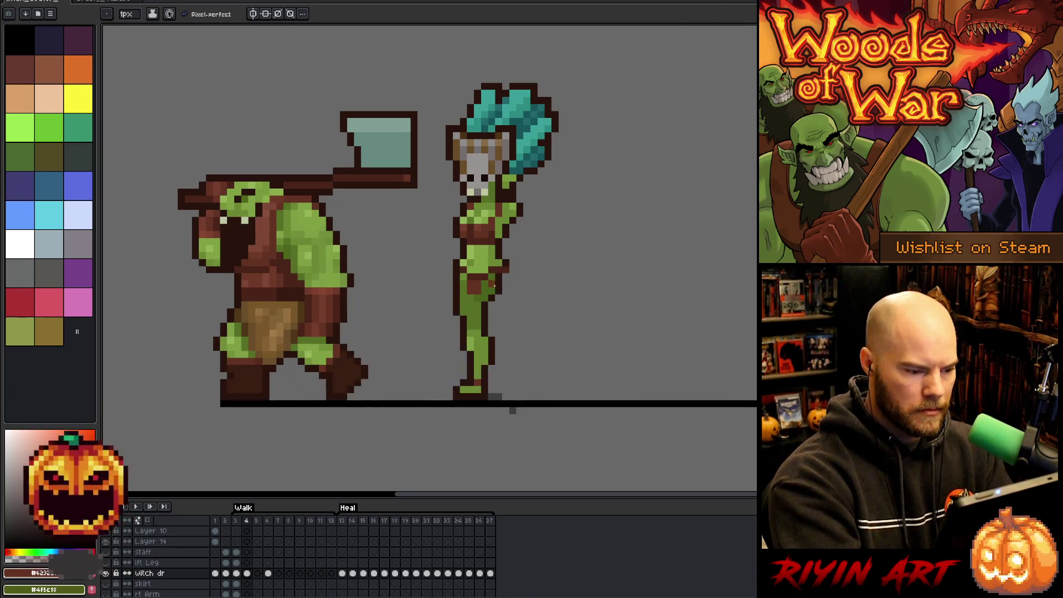
pyautogui.press('Right')
pyautogui.press('Left')
pyautogui.press('Left')
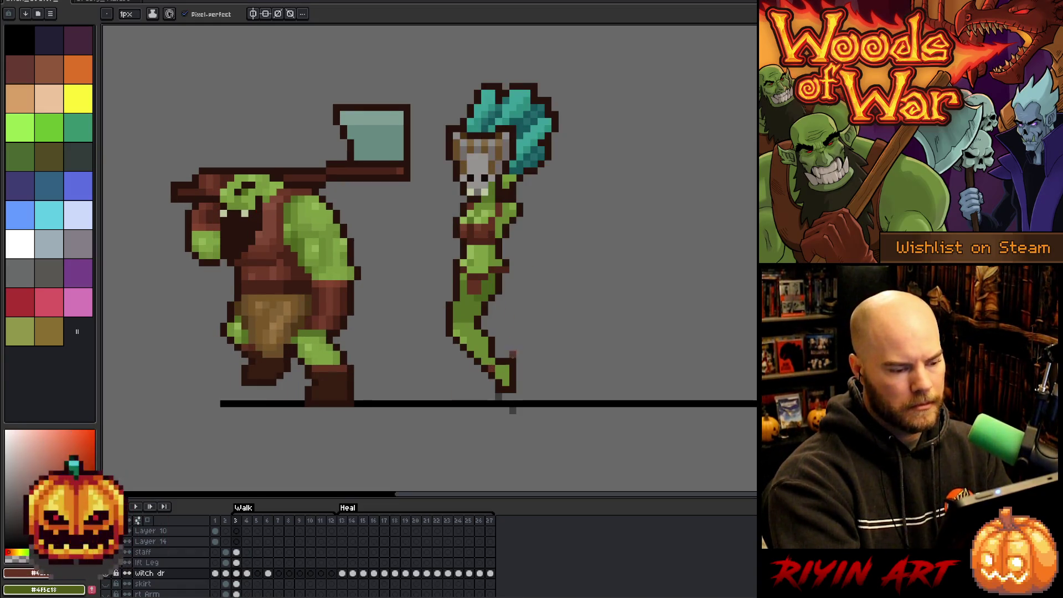
pyautogui.keyDown('alt'); pyautogui.click(491, 375); pyautogui.keyUp('alt')
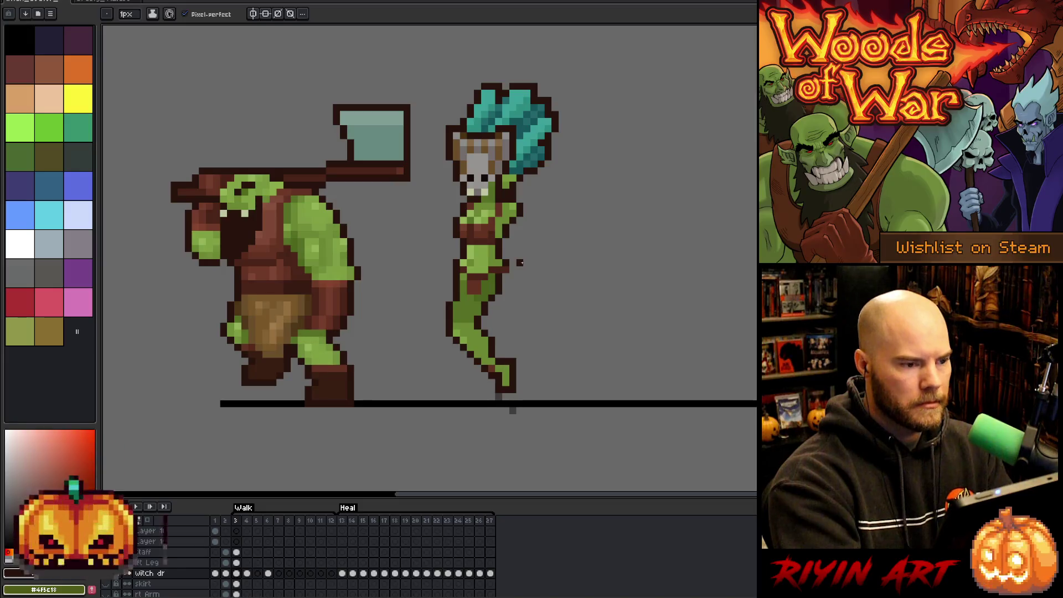
pyautogui.keyDown('alt'); pyautogui.click(464, 277); pyautogui.keyUp('alt')
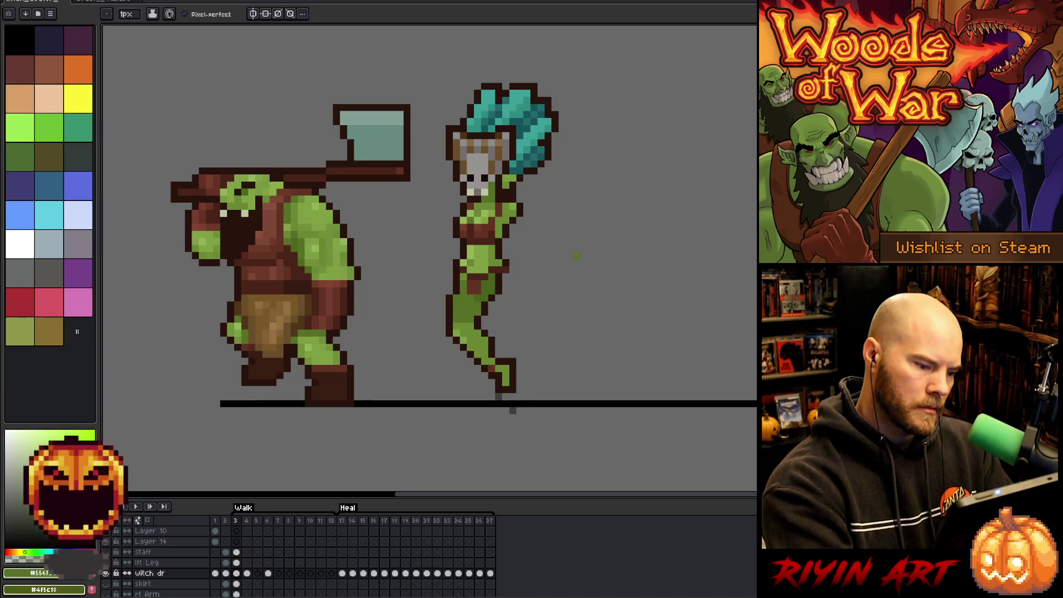
pyautogui.keyDown('alt'); pyautogui.click(511, 407); pyautogui.keyUp('alt')
pyautogui.press('e')
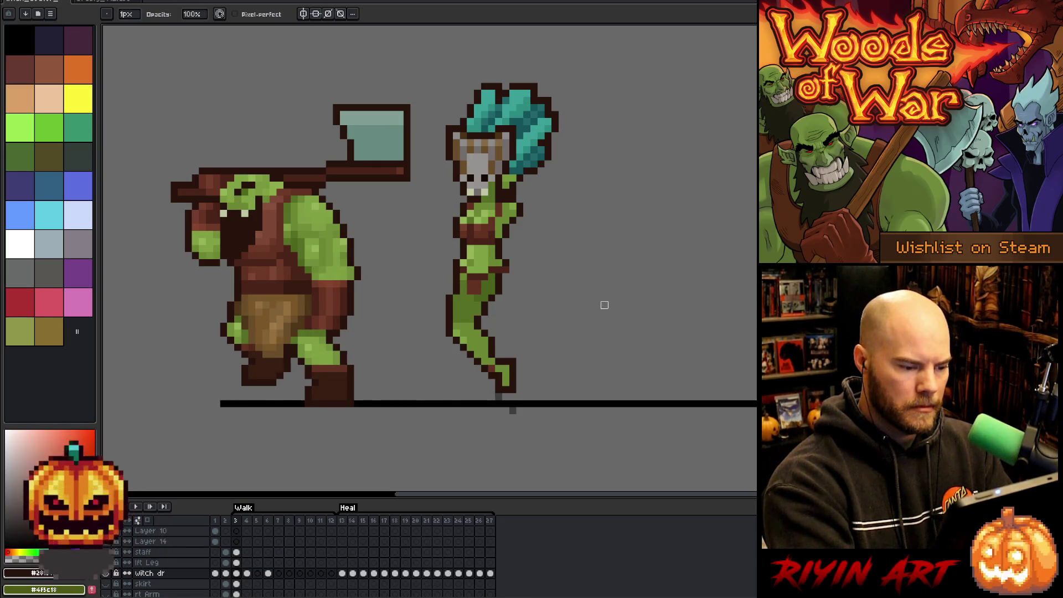
pyautogui.press('b')
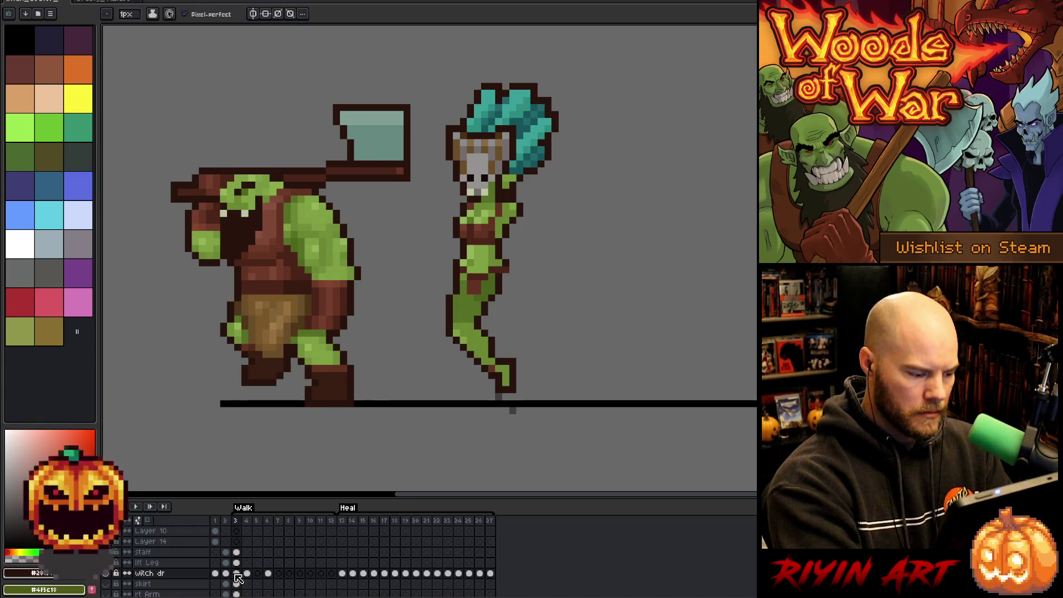
pyautogui.click(247, 574)
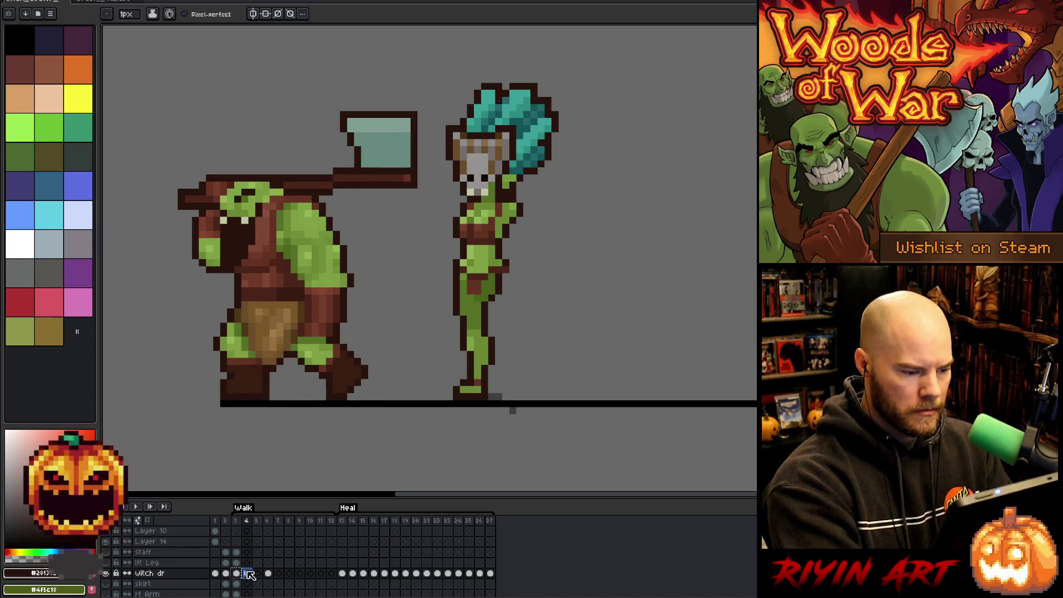
pyautogui.press('Right')
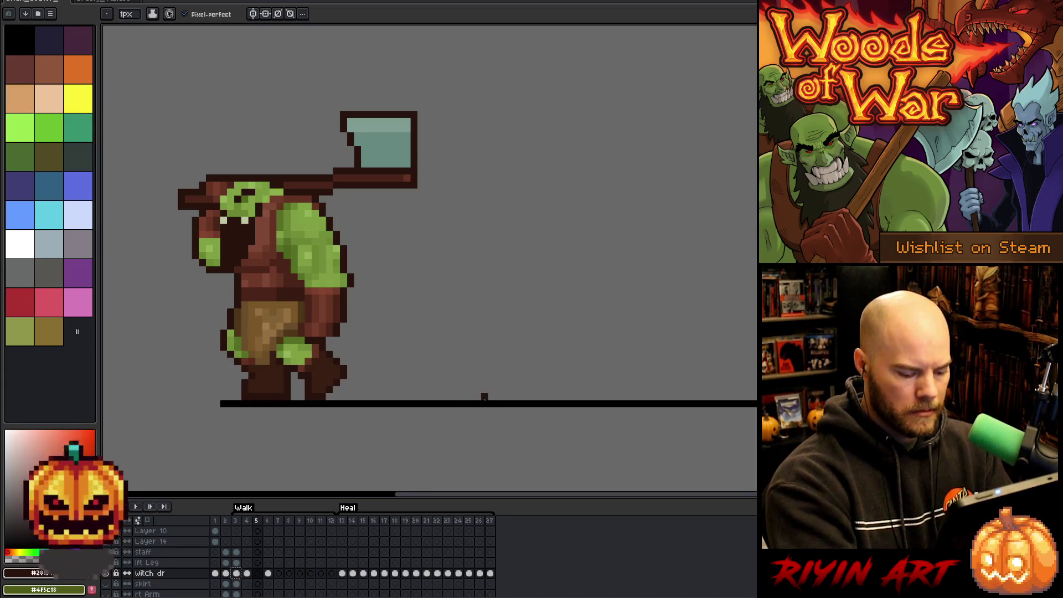
pyautogui.press('Left')
pyautogui.press('Left')
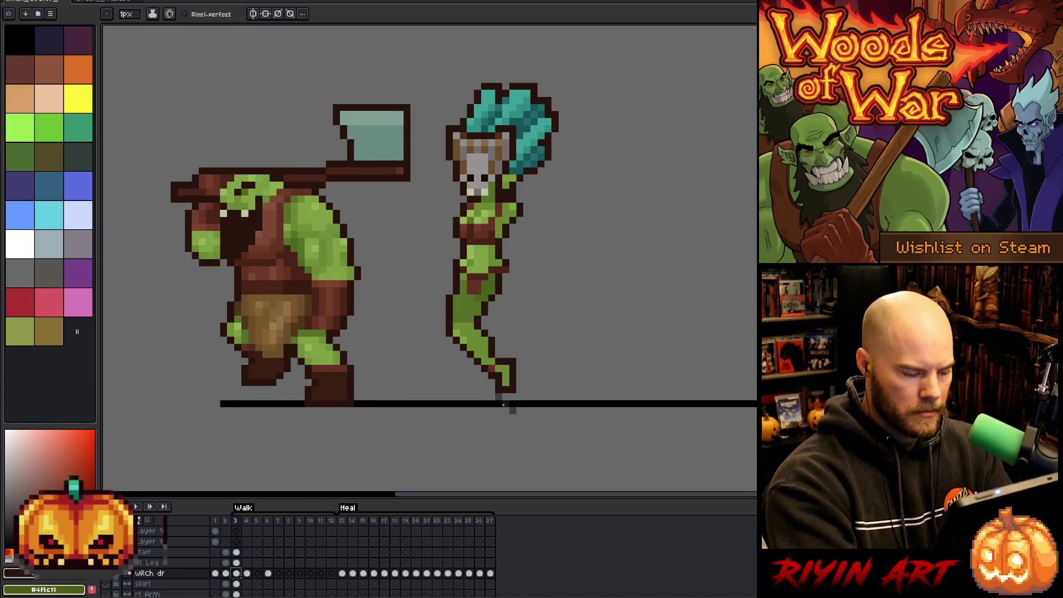
pyautogui.press('m')
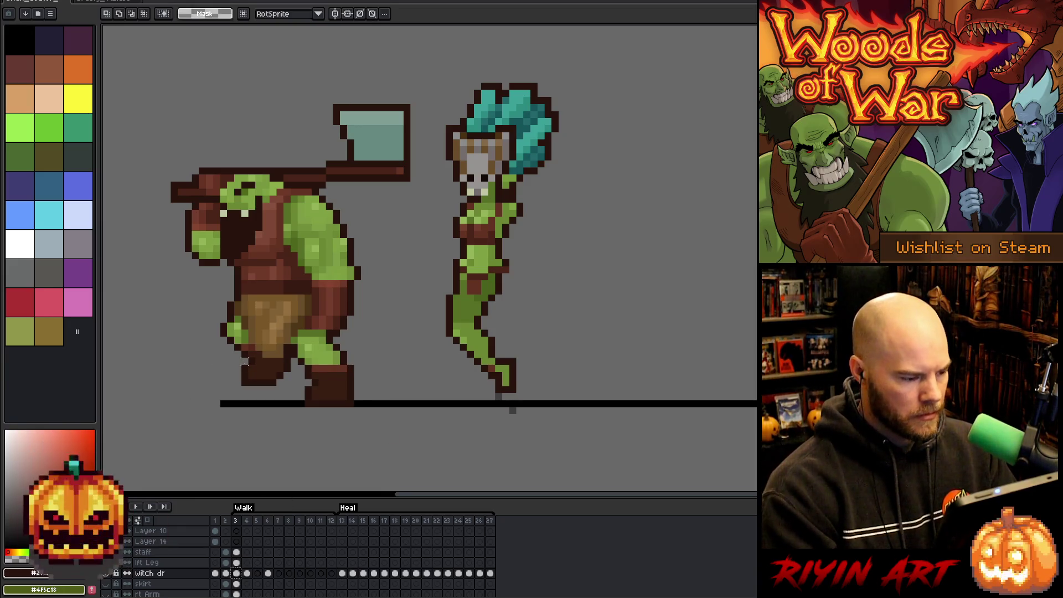
pyautogui.moveTo(243, 363); pyautogui.dragTo(218, 410)
pyautogui.press('Right')
pyautogui.press('Left')
pyautogui.press('Right')
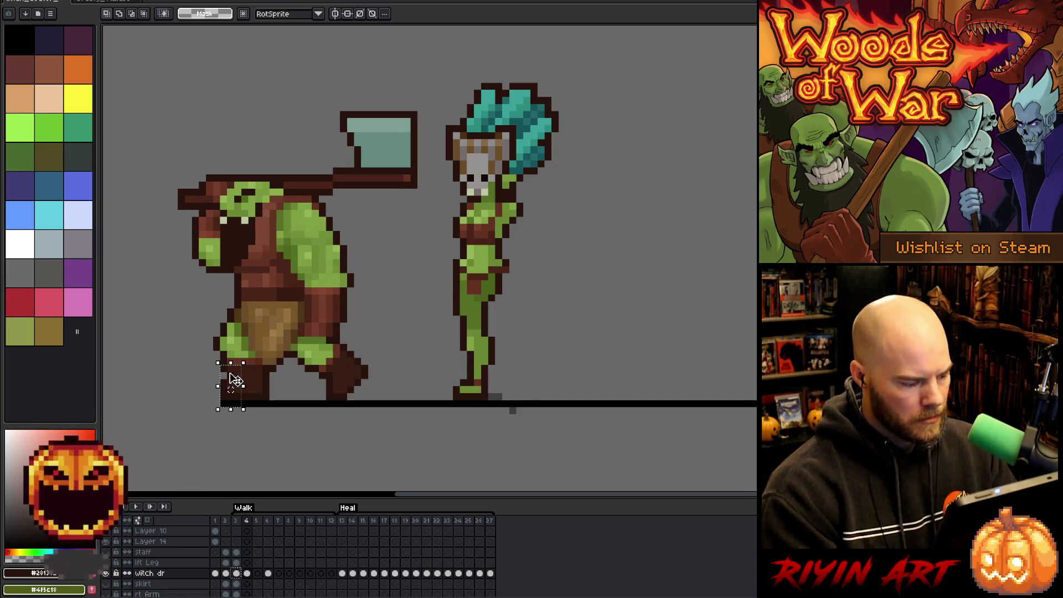
pyautogui.press('Left')
pyautogui.press('Right')
pyautogui.press('Left')
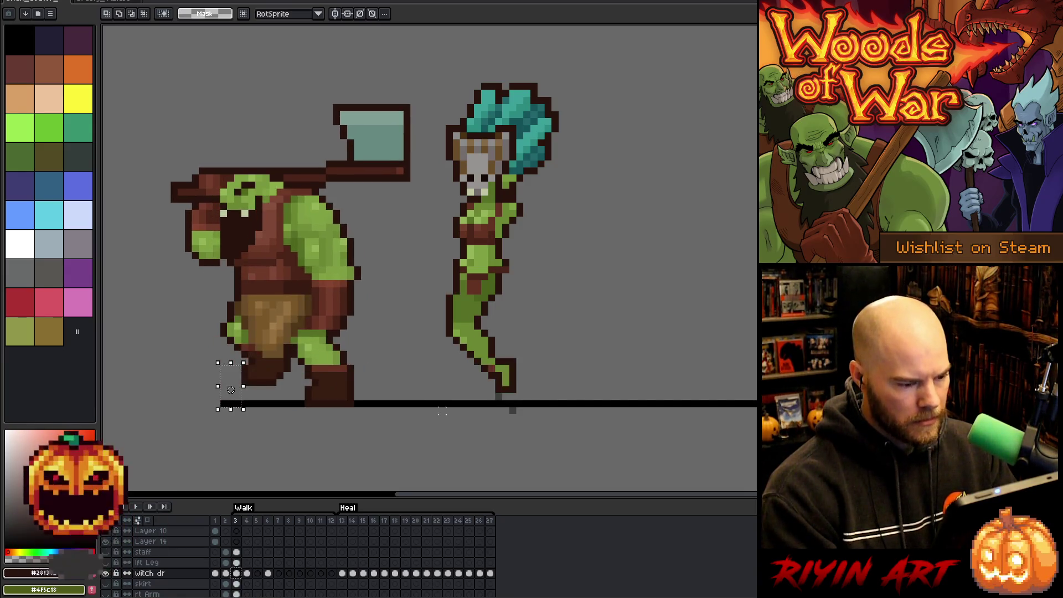
pyautogui.press('Right')
pyautogui.press('Left')
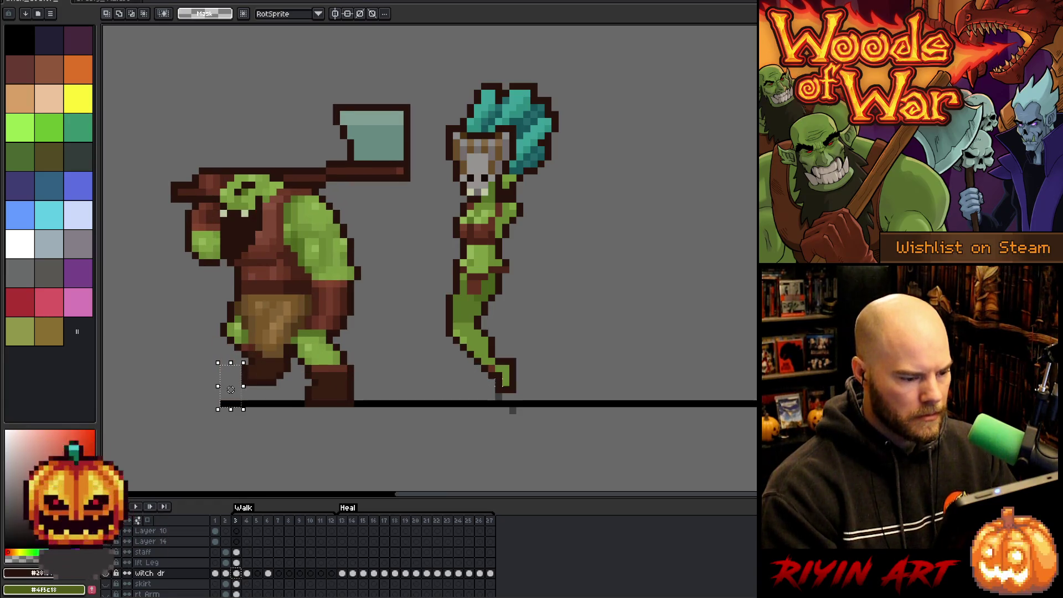
pyautogui.press('Right')
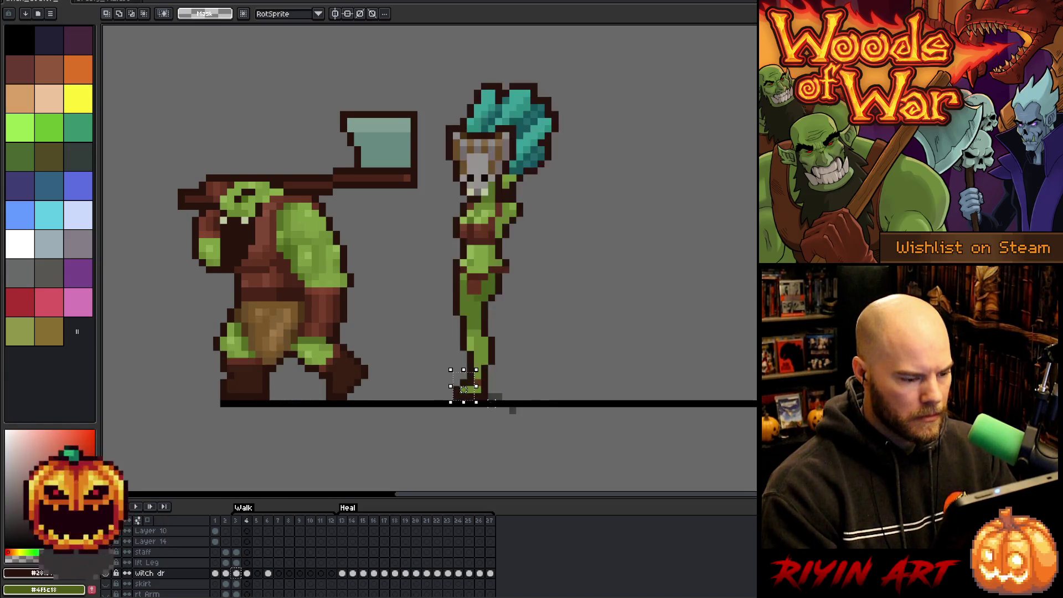
pyautogui.press('Left')
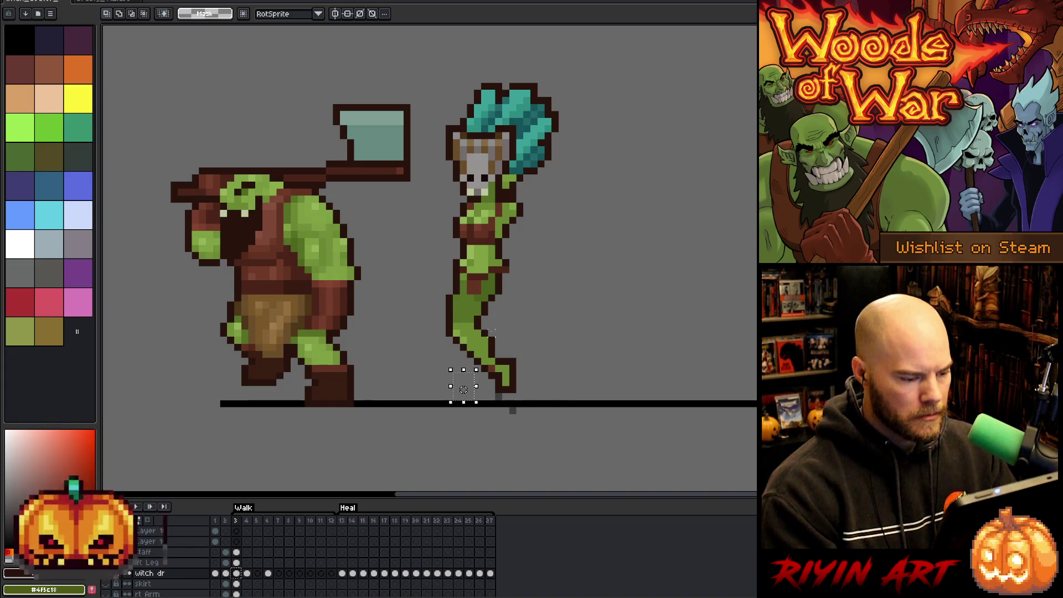
pyautogui.press('Right')
pyautogui.press('Left')
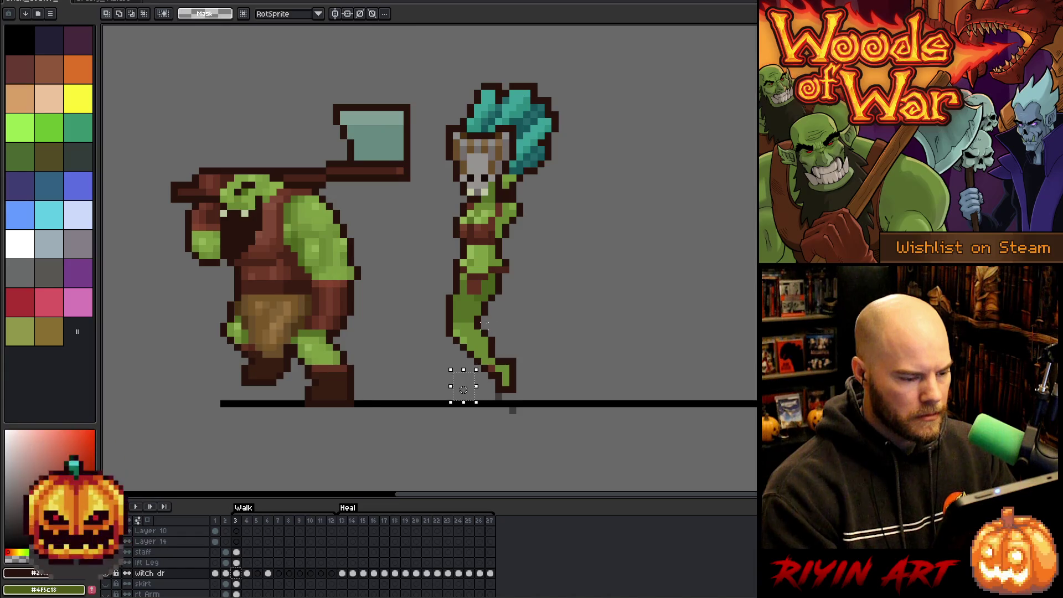
pyautogui.press('Right')
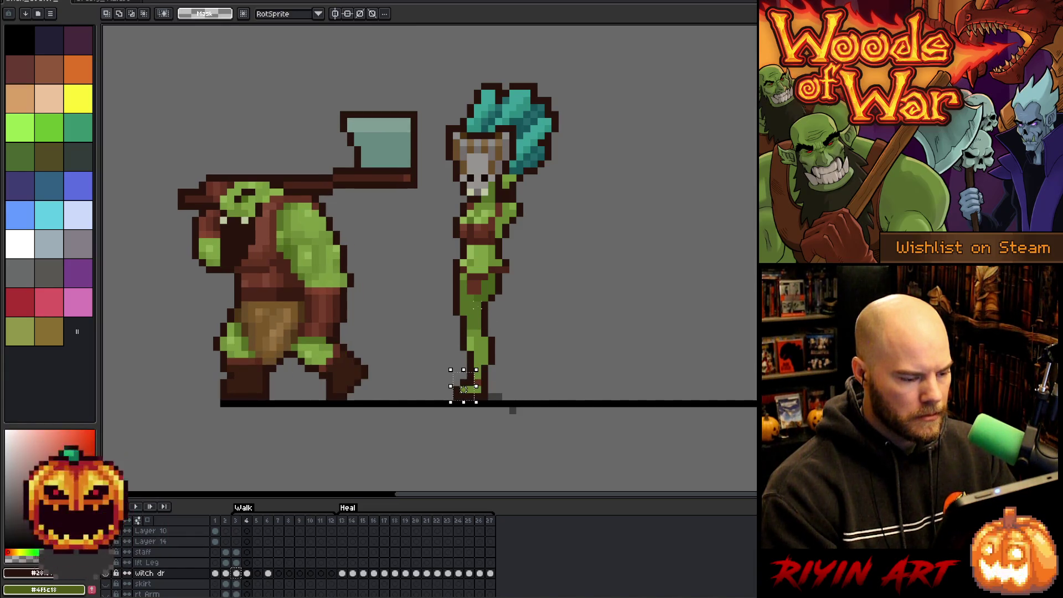
pyautogui.press('Left')
pyautogui.press('Right')
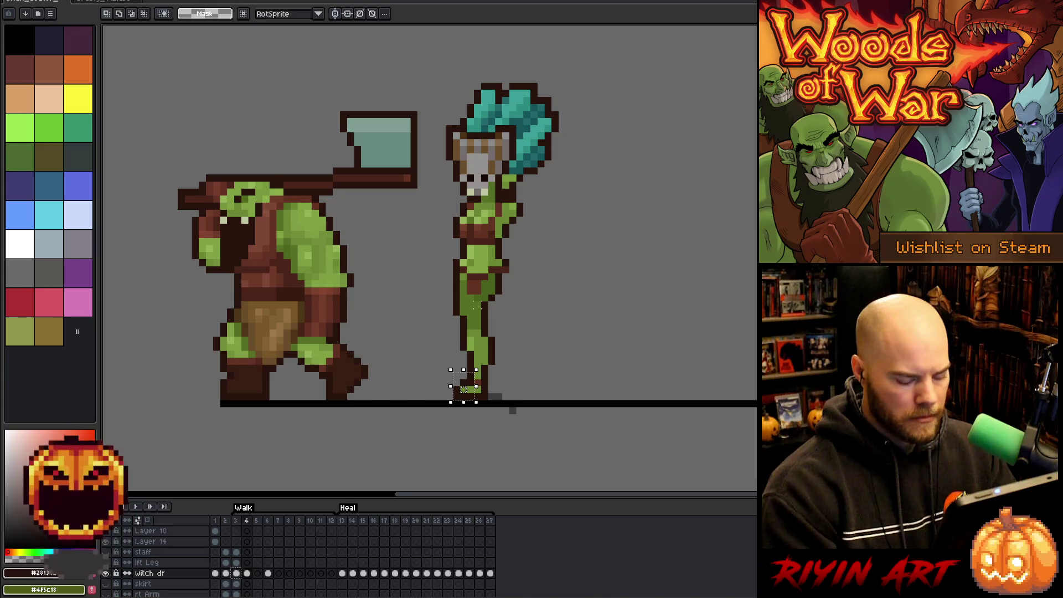
pyautogui.press('Right')
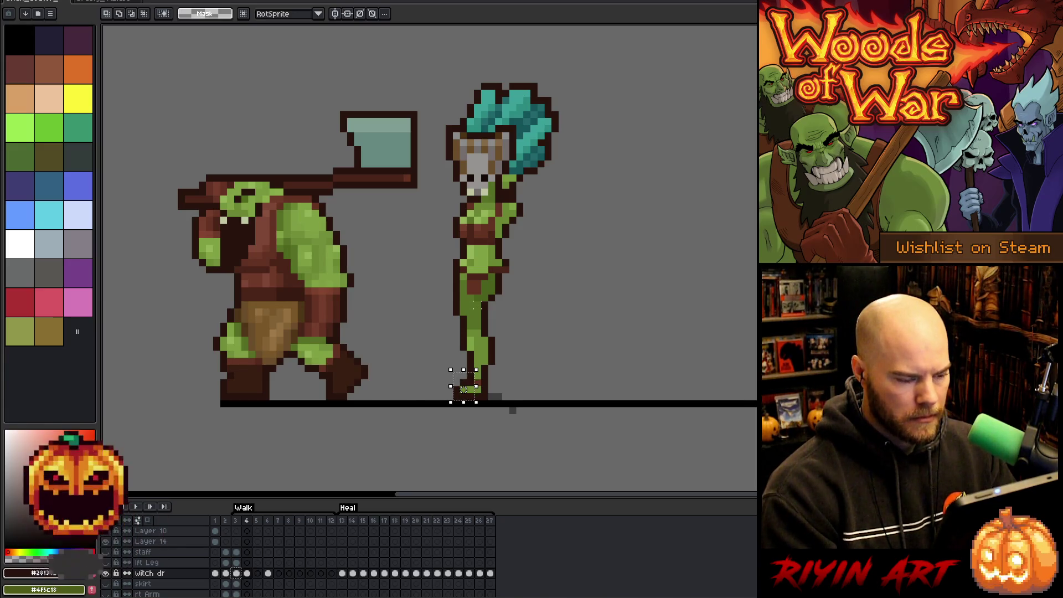
pyautogui.press('Left')
pyautogui.press('Left')
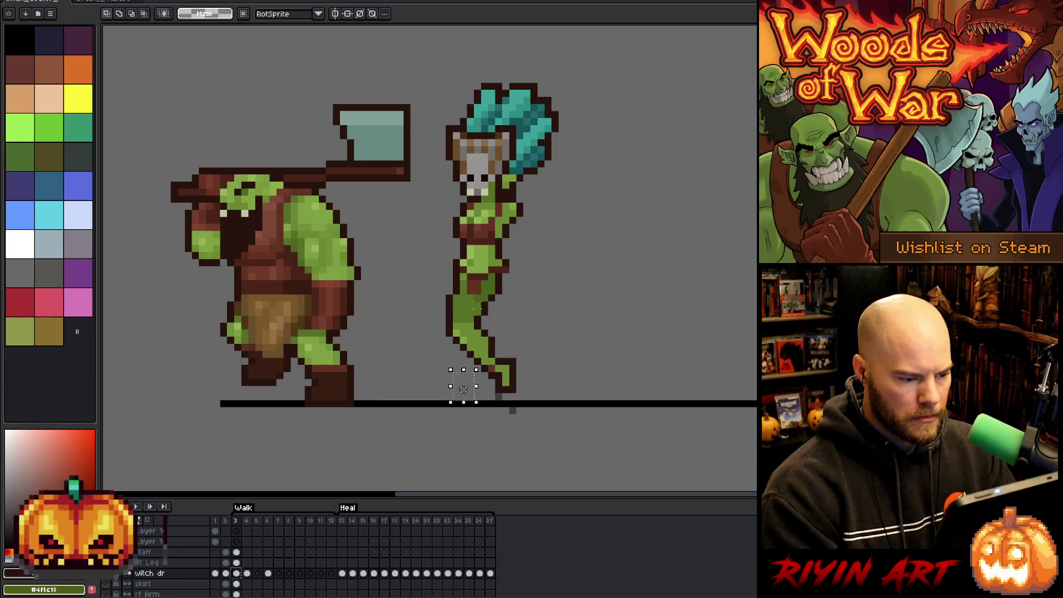
pyautogui.press('Right')
pyautogui.press('Right')
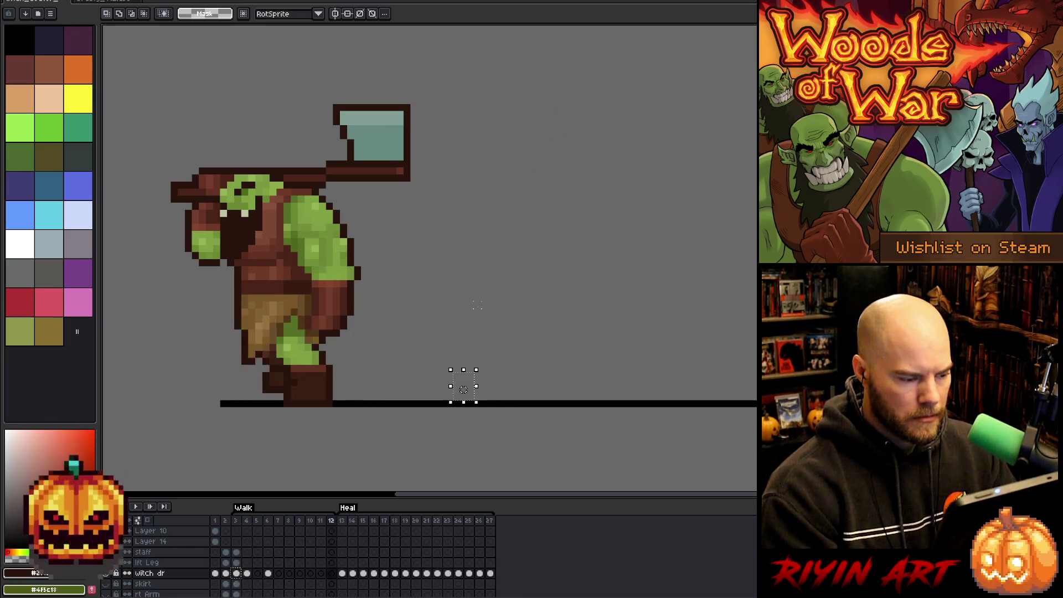
pyautogui.press('Left')
pyautogui.press('Left')
pyautogui.press('Left')
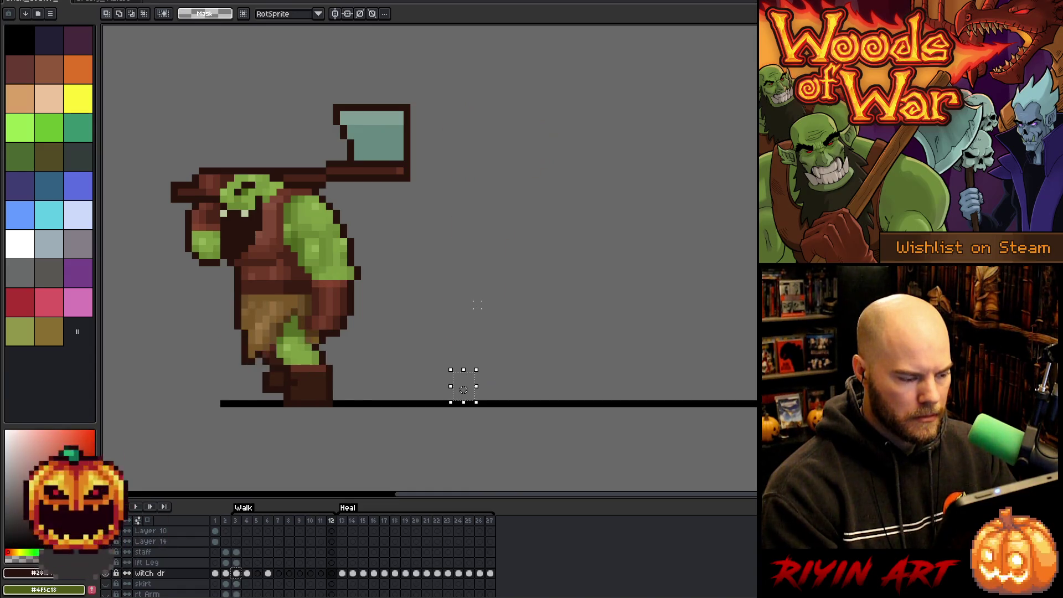
pyautogui.press('Right')
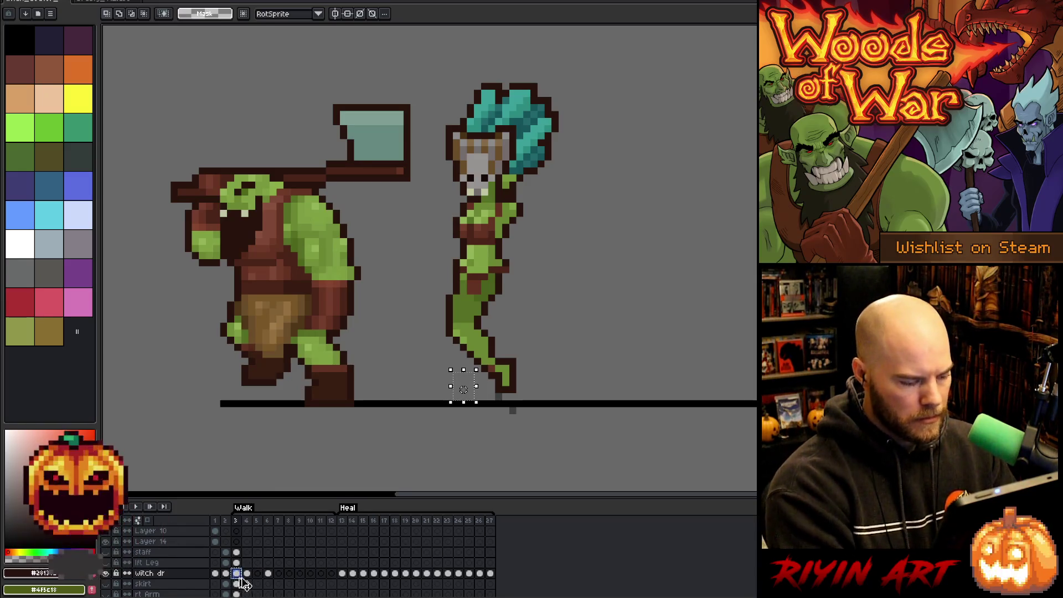
pyautogui.click(332, 575)
# Step: Paste the witch pose into frame 12 and select her lower body and legs
pyautogui.hotkey('ctrl', 'v')
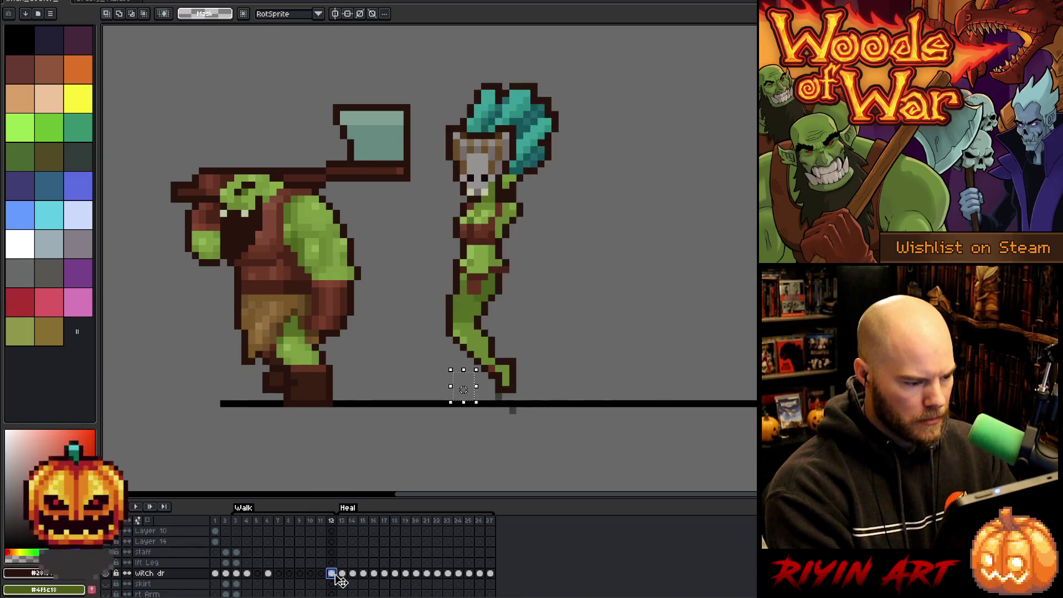
pyautogui.click(238, 574)
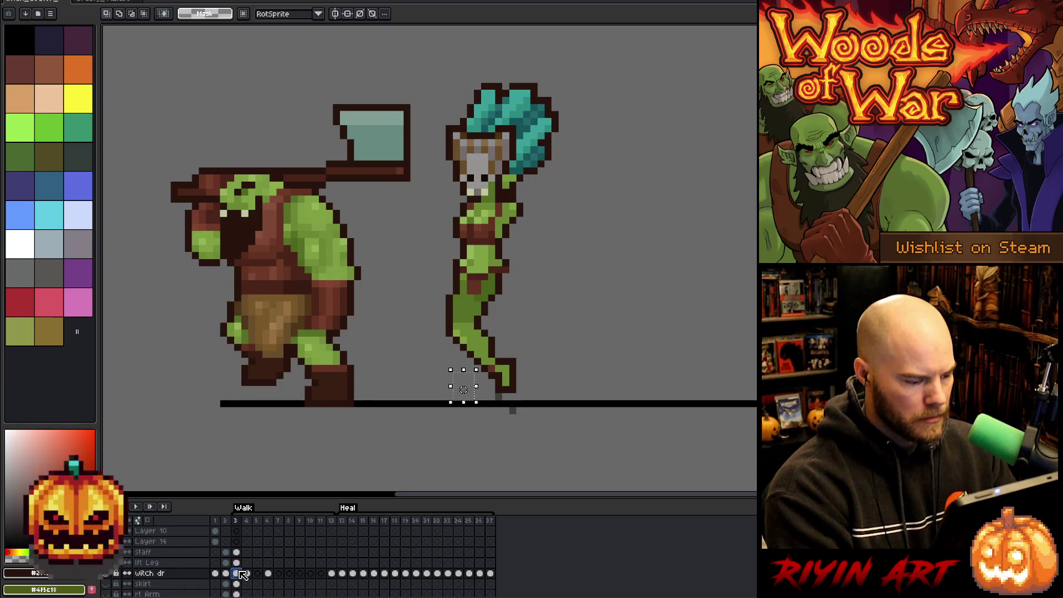
pyautogui.click(332, 574)
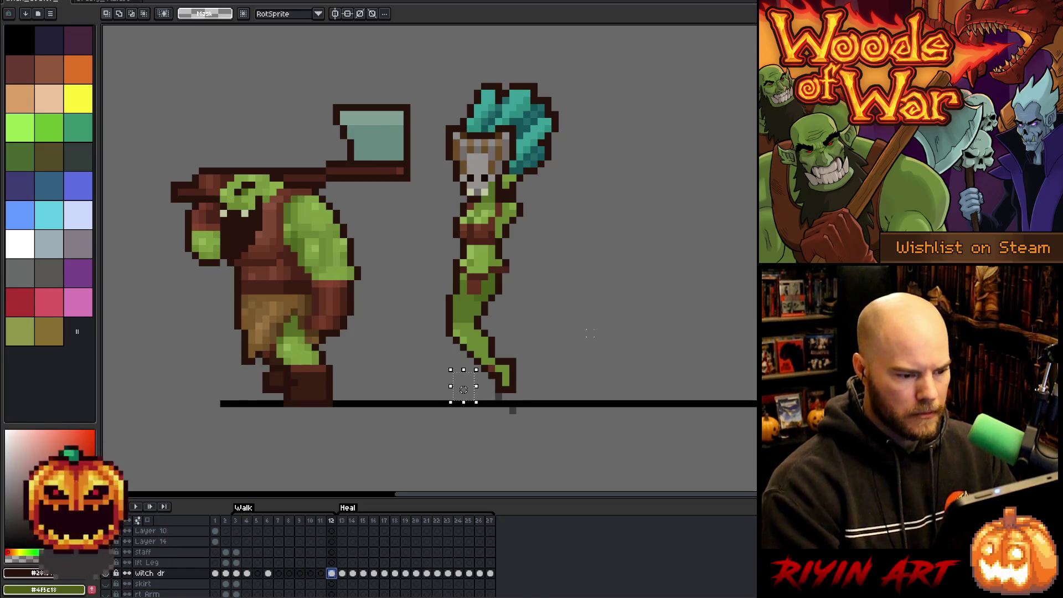
pyautogui.moveTo(575, 430)
pyautogui.mouseDown()
pyautogui.moveTo(396, 316)
pyautogui.moveTo(388, 291)
pyautogui.mouseUp()
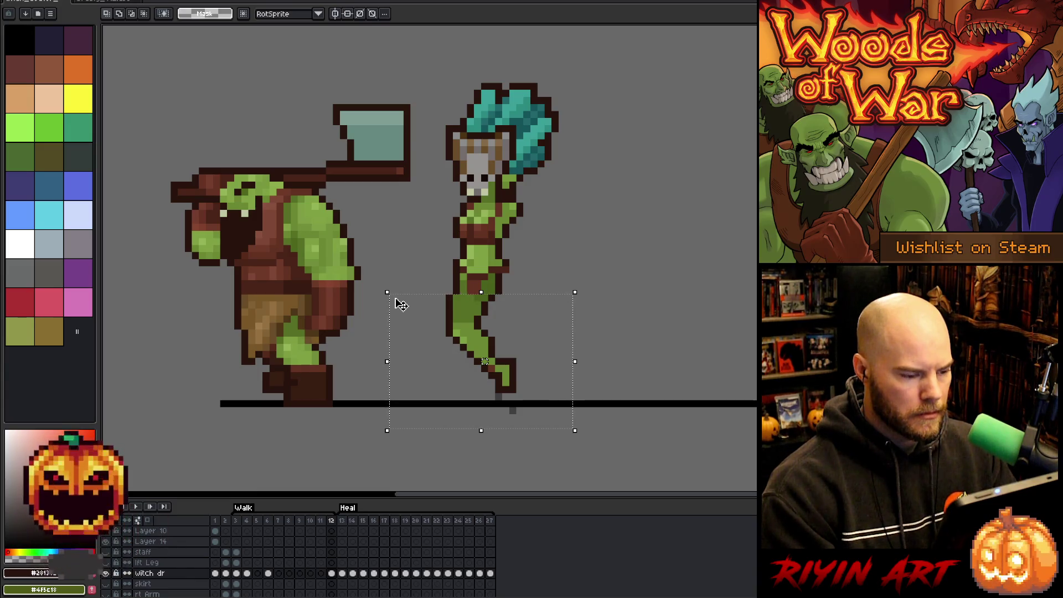
pyautogui.moveTo(593, 274); pyautogui.dragTo(468, 301)
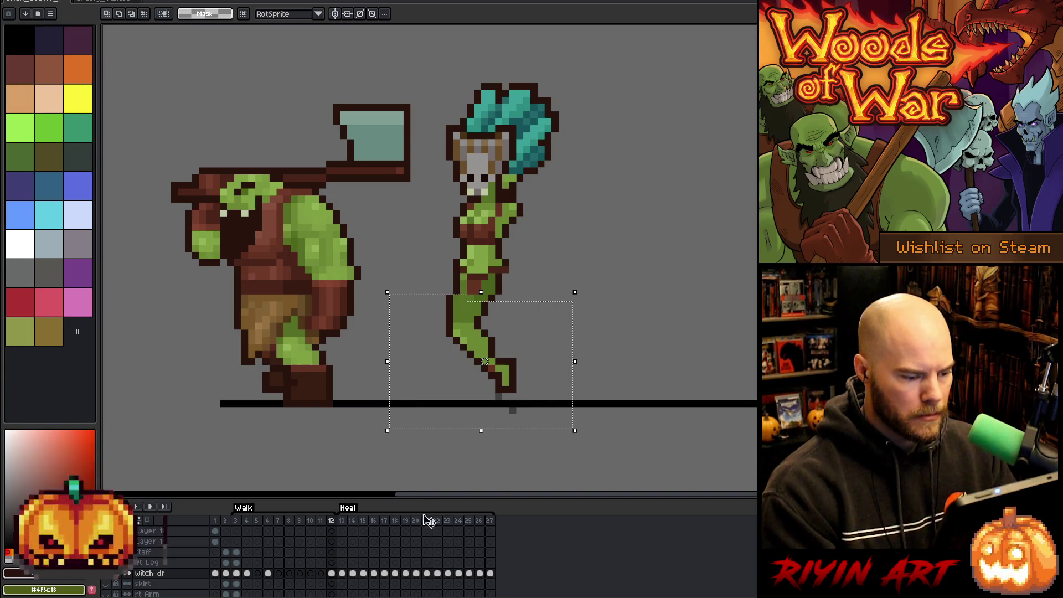
pyautogui.click(332, 573)
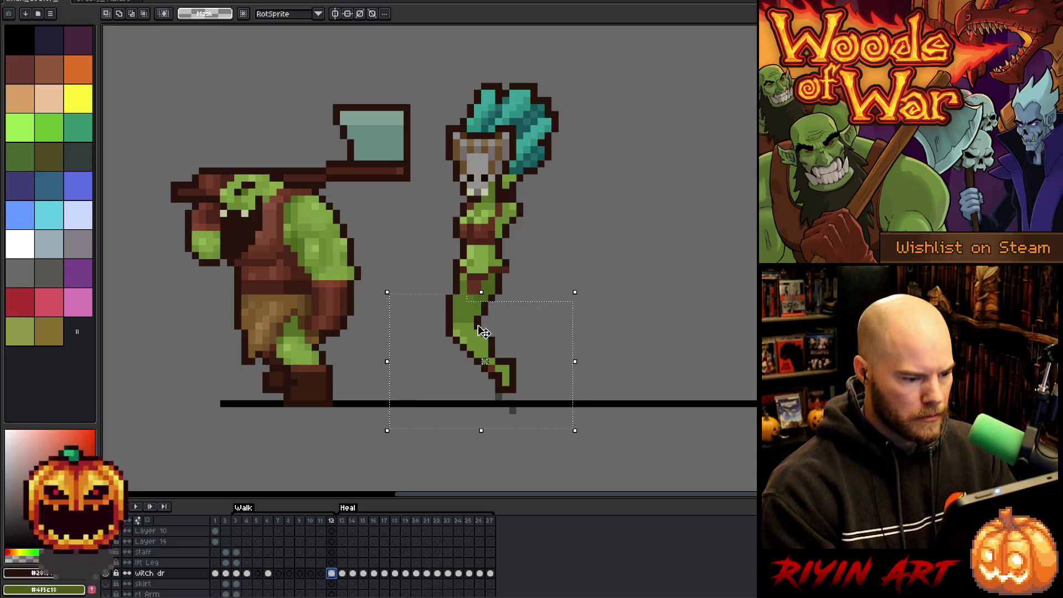
pyautogui.press('v')
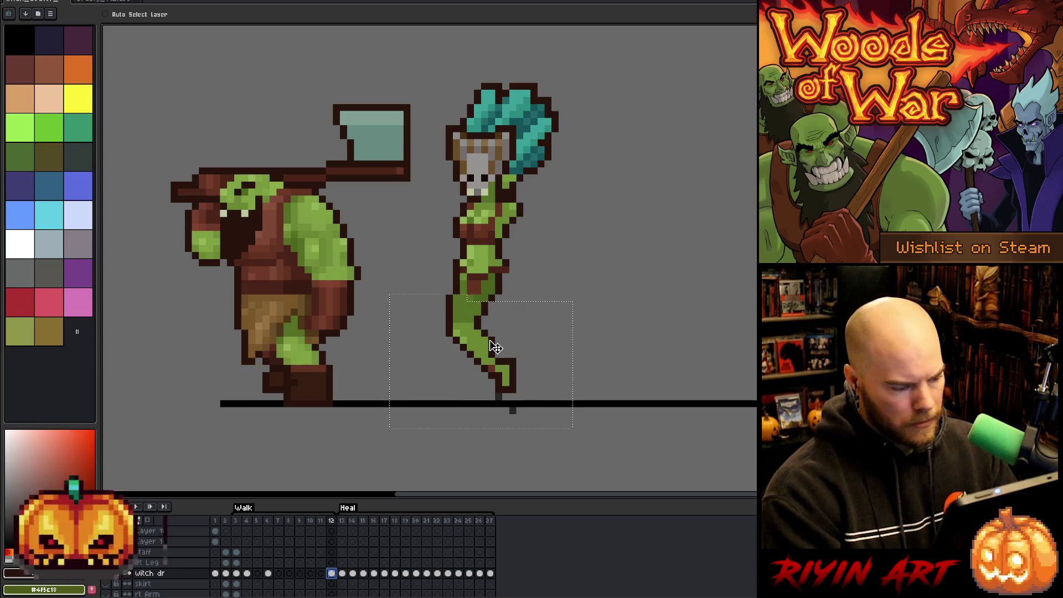
# Step: Enable Auto Select Layer and compare frame 12 with frame 13, toggling the witch layer's visibility
pyautogui.click(108, 574)
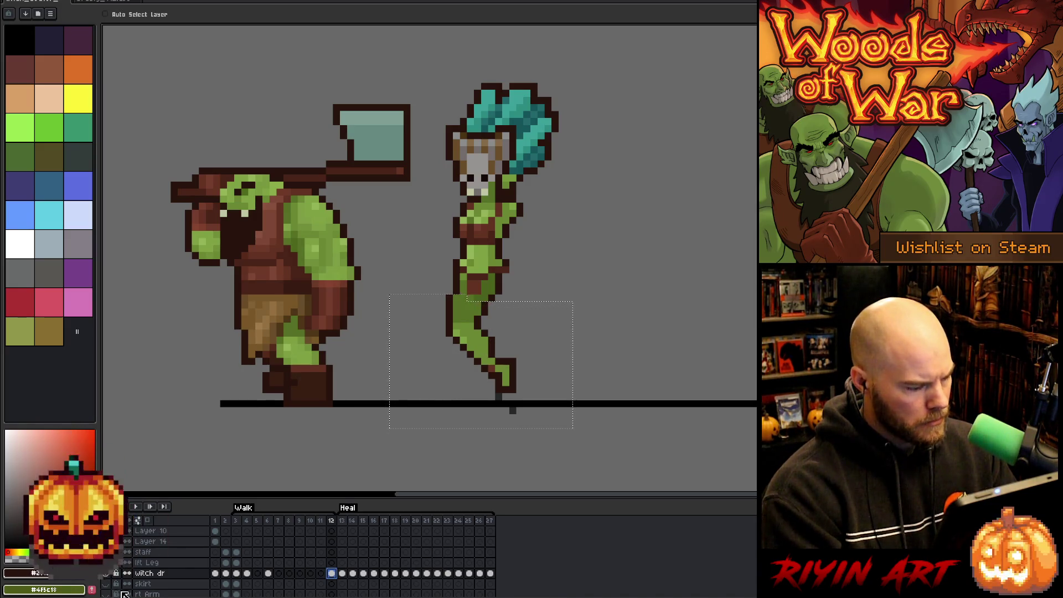
pyautogui.click(109, 578)
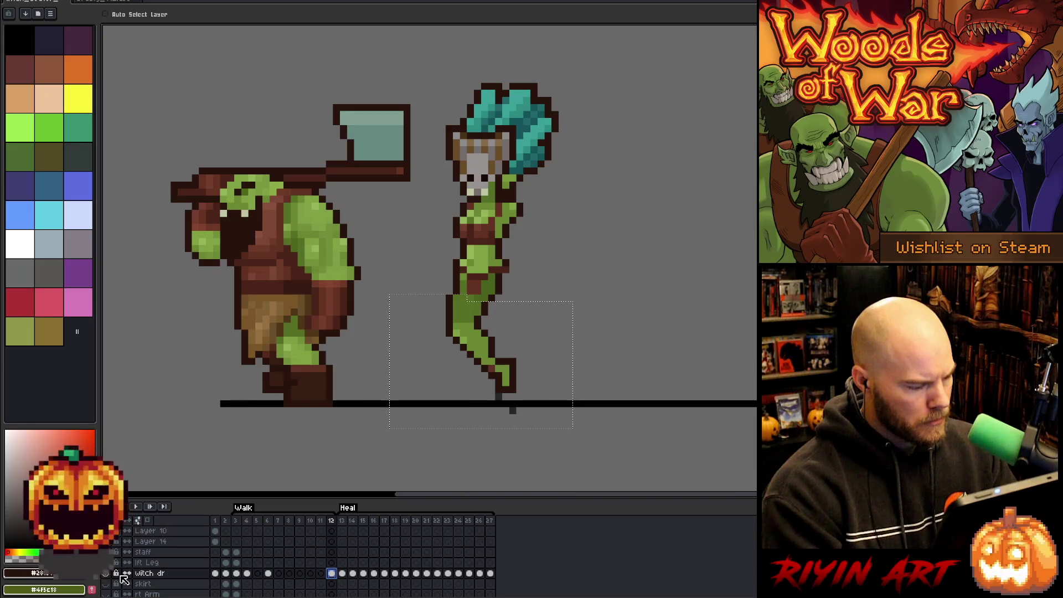
pyautogui.press('Up')
pyautogui.click(341, 573)
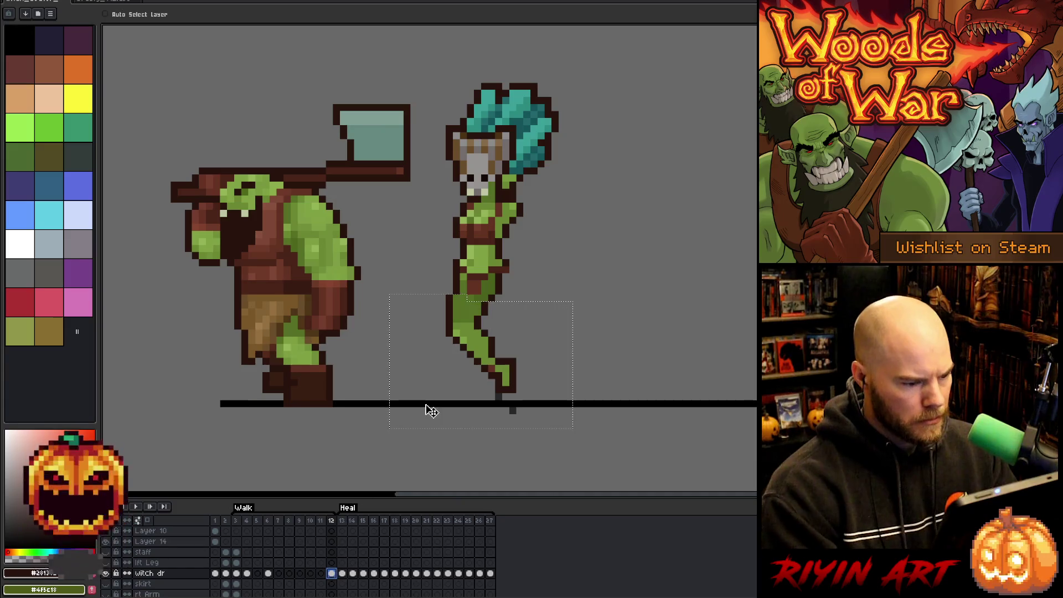
pyautogui.press('Left')
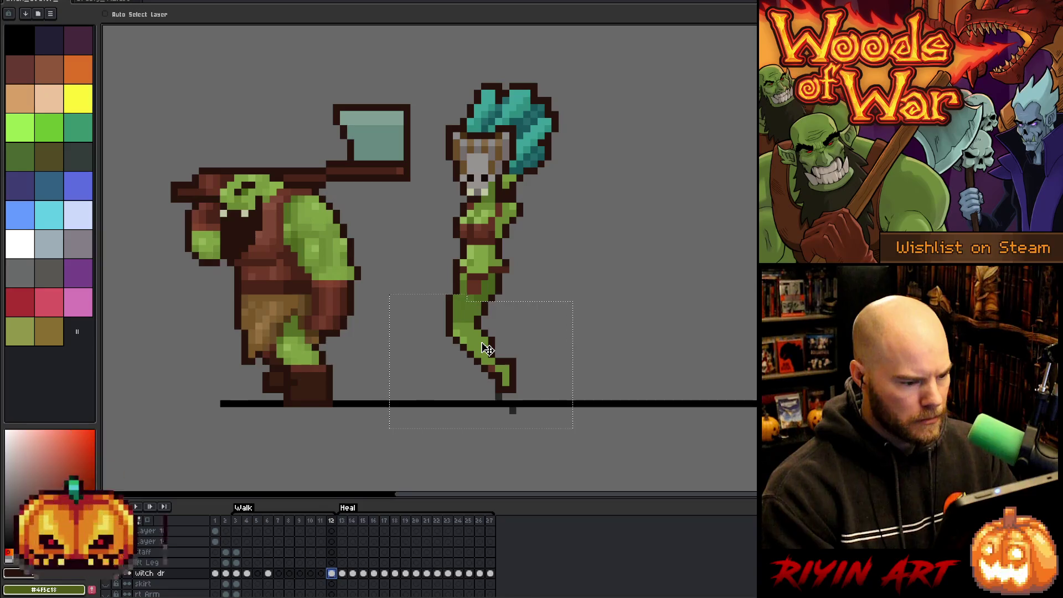
pyautogui.click(161, 16)
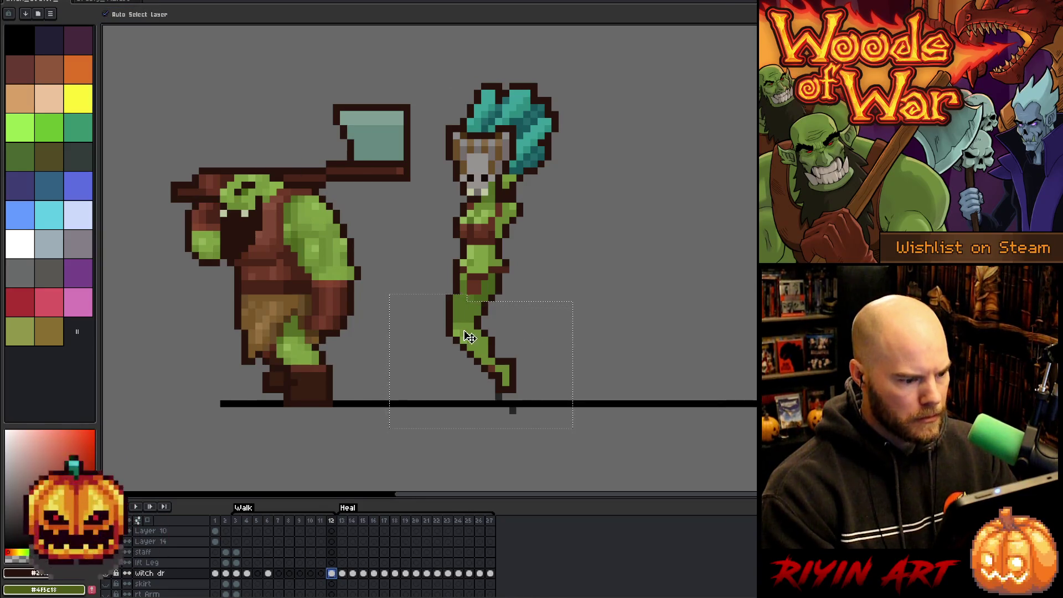
pyautogui.press('Right')
pyautogui.press('Left')
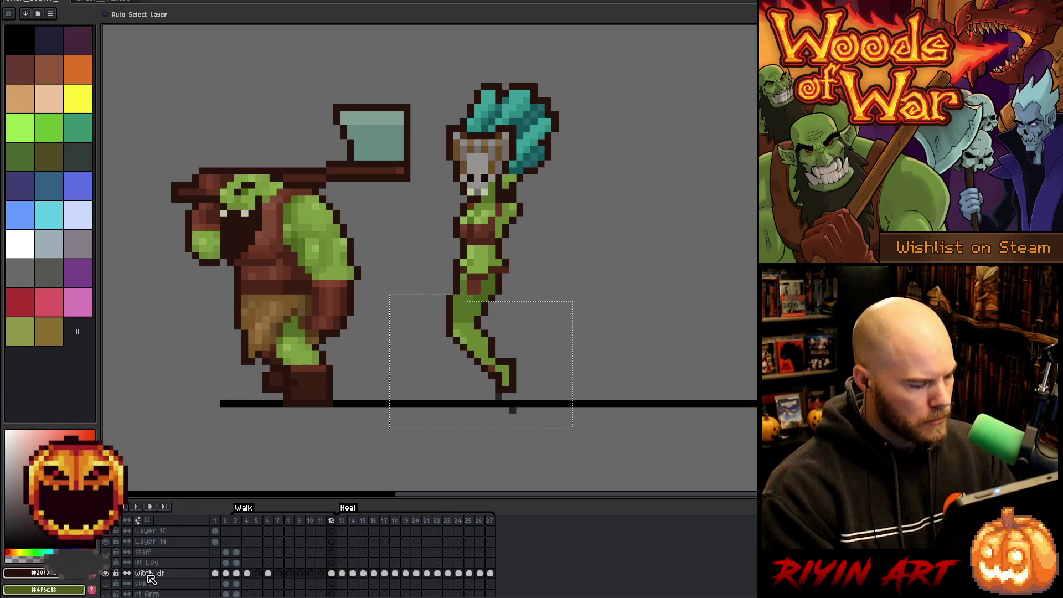
pyautogui.keyDown('alt'); pyautogui.click(110, 574); pyautogui.keyUp('alt')
pyautogui.keyDown('alt'); pyautogui.click(111, 574); pyautogui.keyUp('alt')
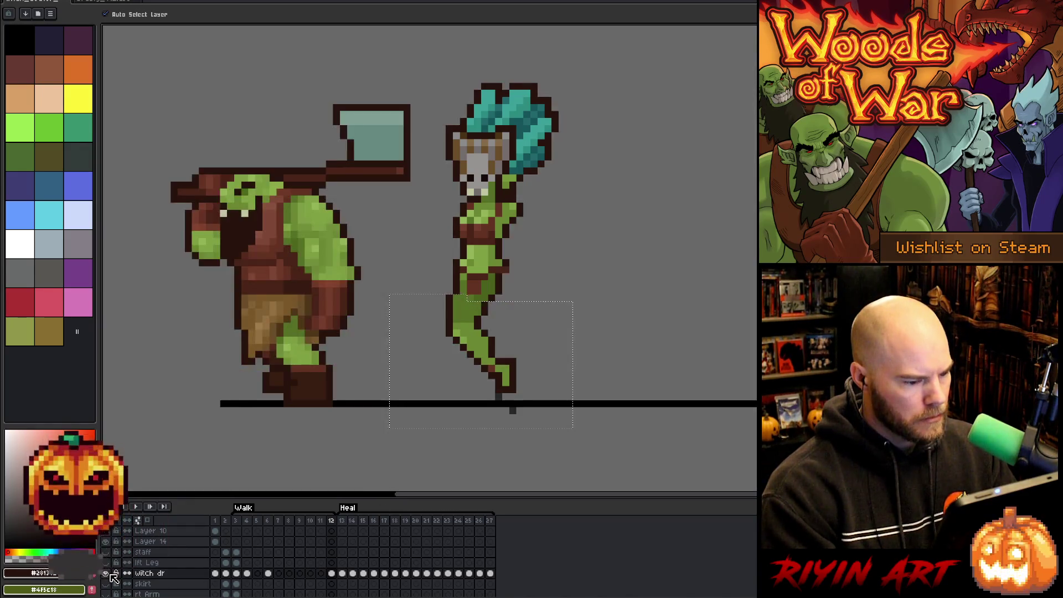
pyautogui.scroll(-1, 470, 404)
pyautogui.scroll(1, 474, 401)
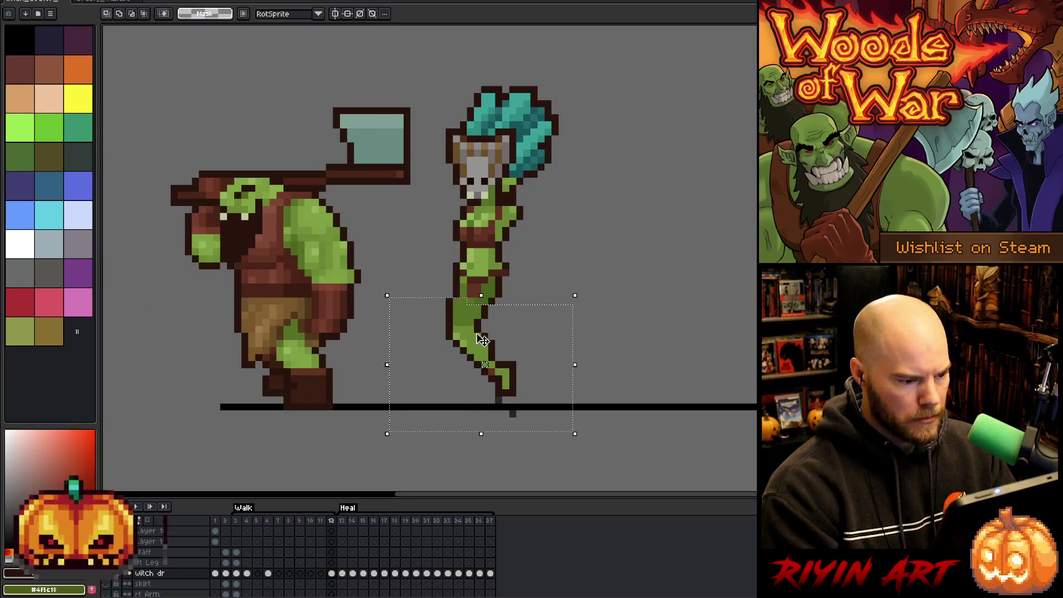
# Step: Nudge the witch's lower leg on frame 12 one pixel right, apply it, then view frame 3
pyautogui.press('Right')
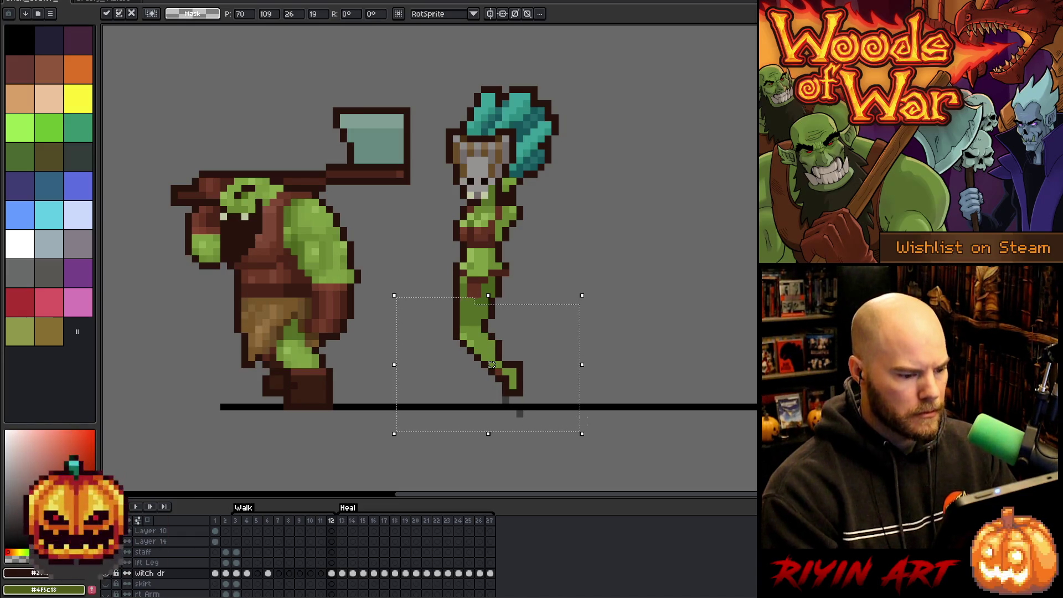
pyautogui.hotkey('ctrl', 'd')
pyautogui.press('b')
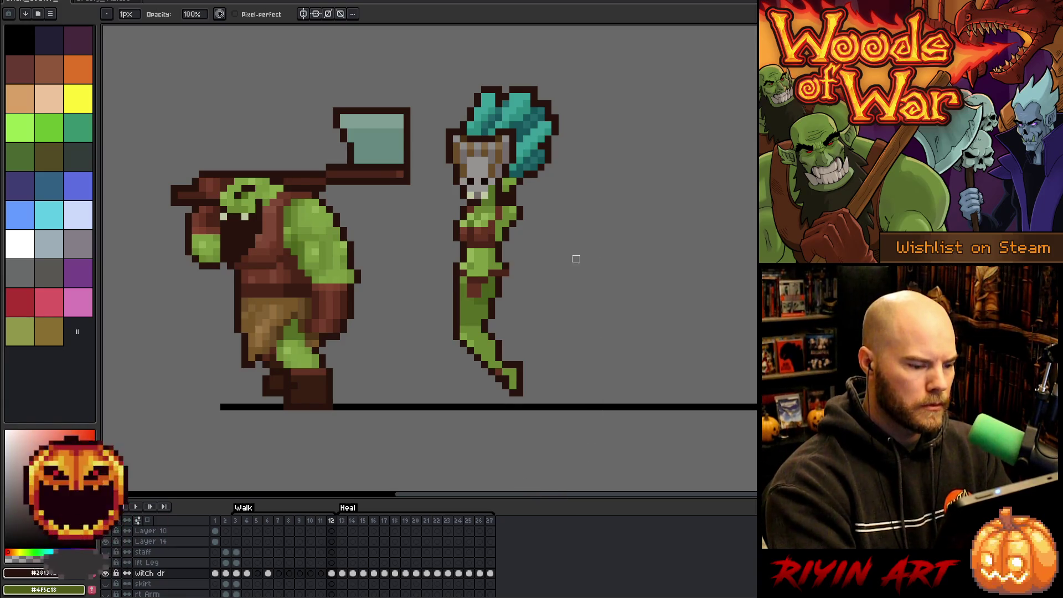
pyautogui.press('e')
pyautogui.keyDown('alt'); pyautogui.click(511, 377); pyautogui.keyUp('alt')
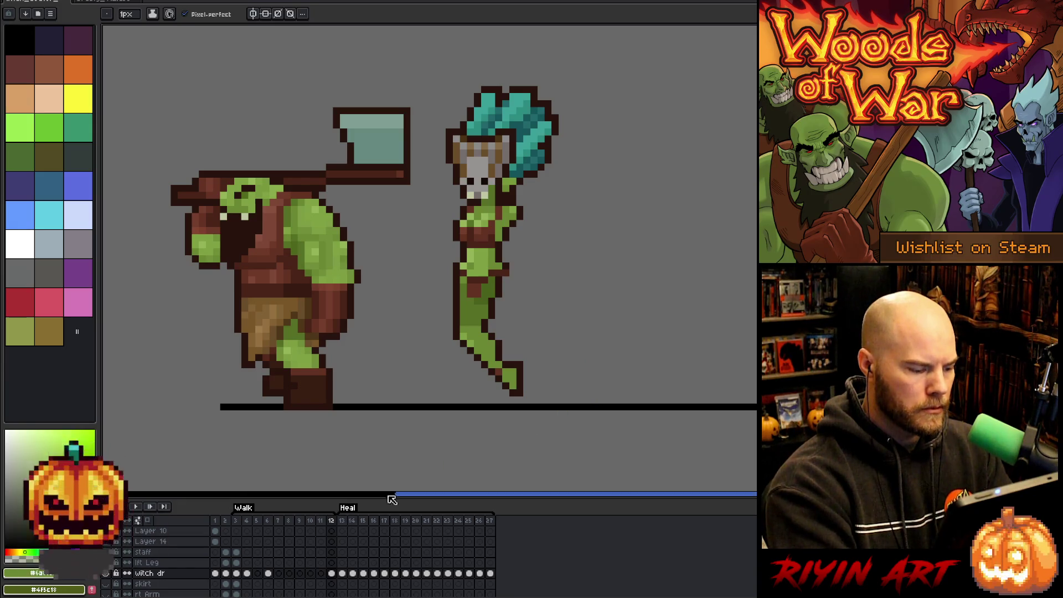
pyautogui.click(236, 520)
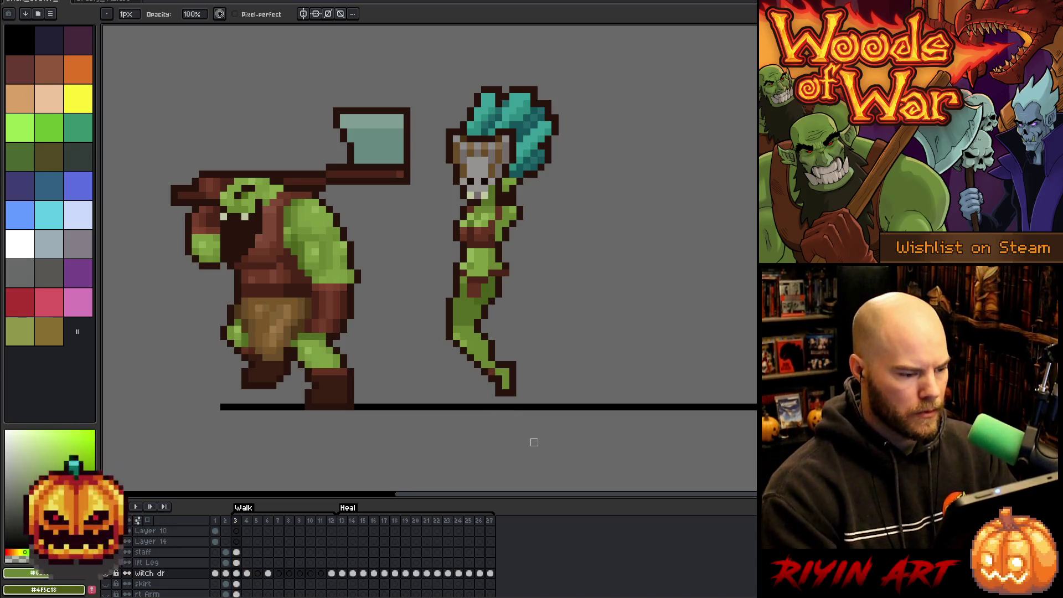
pyautogui.hotkey('ctrl', 'z')
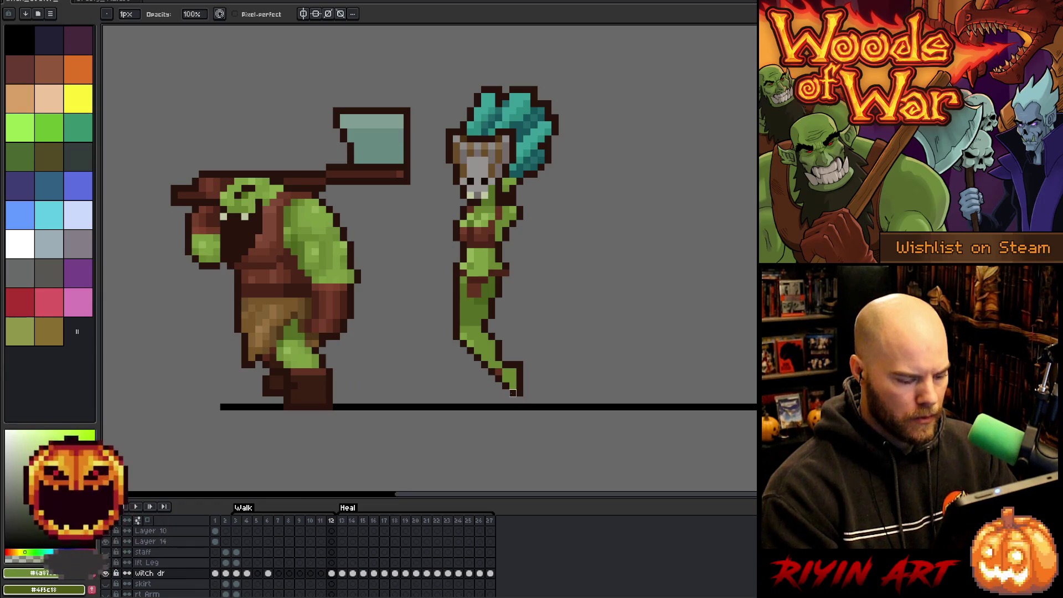
pyautogui.press('m')
pyautogui.moveTo(510, 391); pyautogui.dragTo(492, 399)
pyautogui.press('Left')
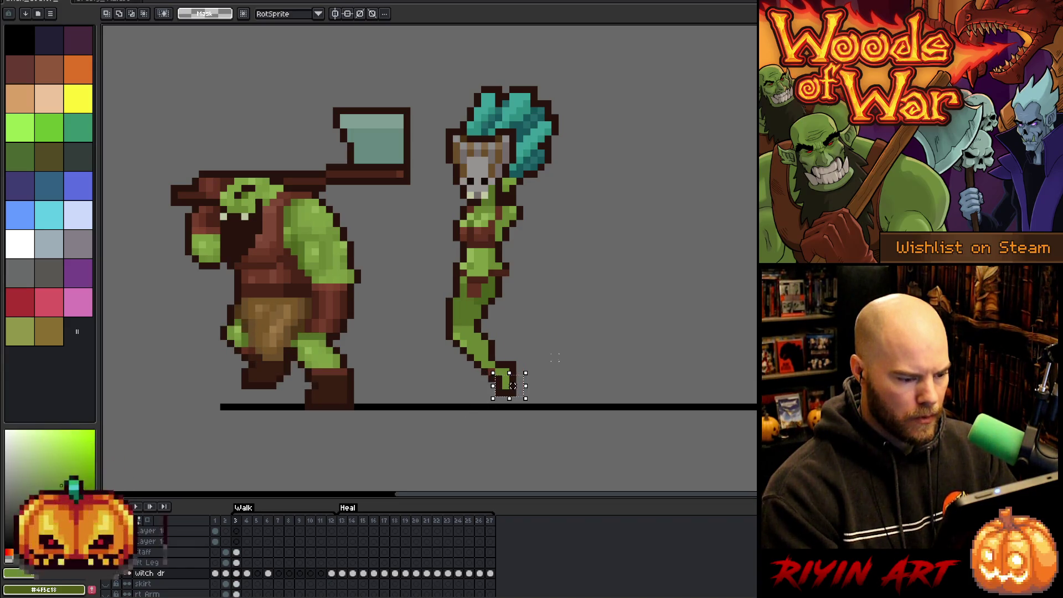
pyautogui.hotkey('ctrl', 'd')
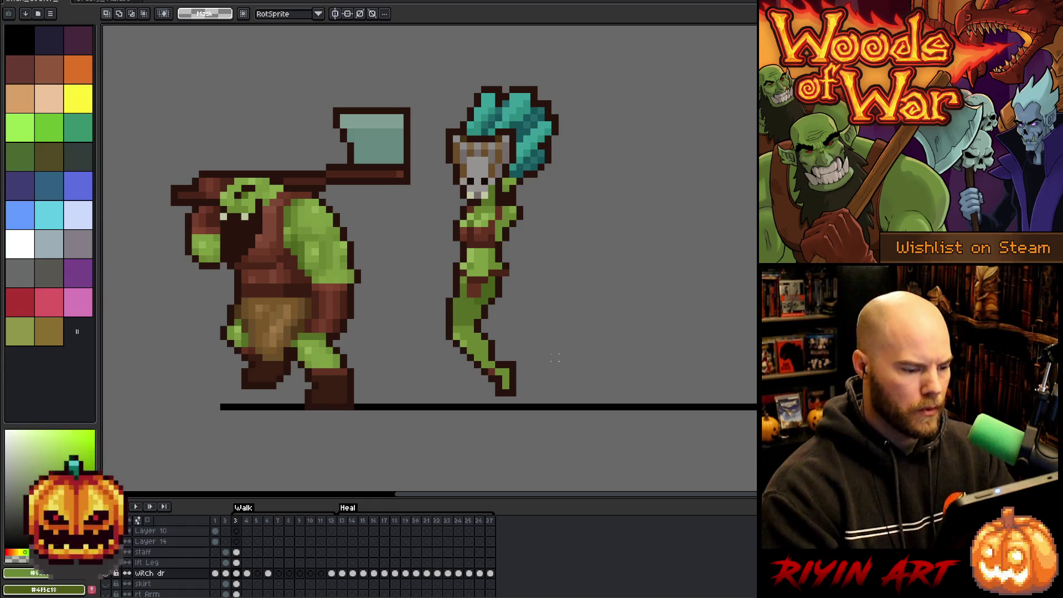
pyautogui.press('b')
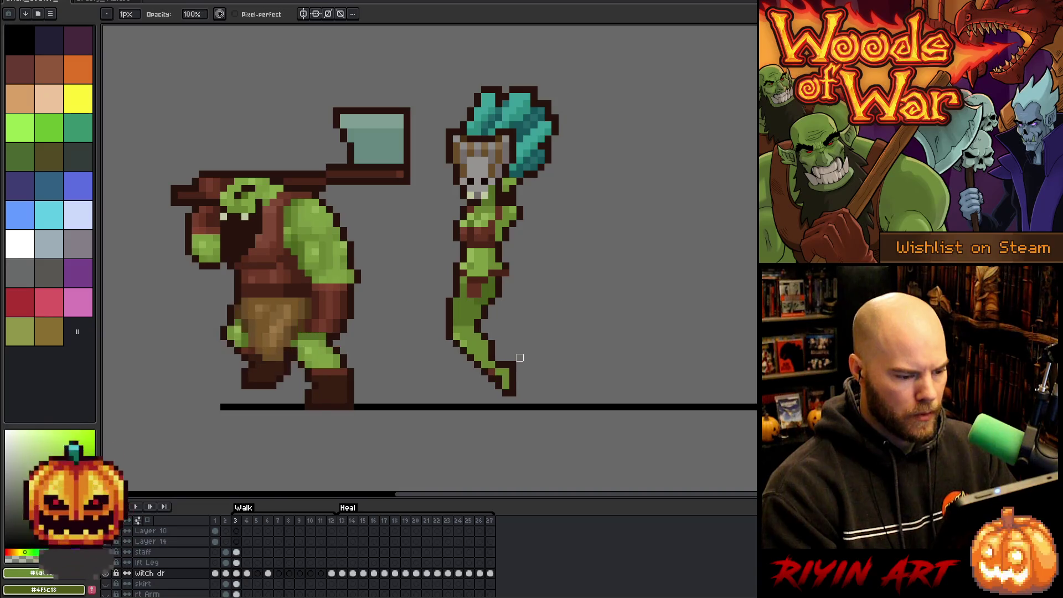
pyautogui.press('e')
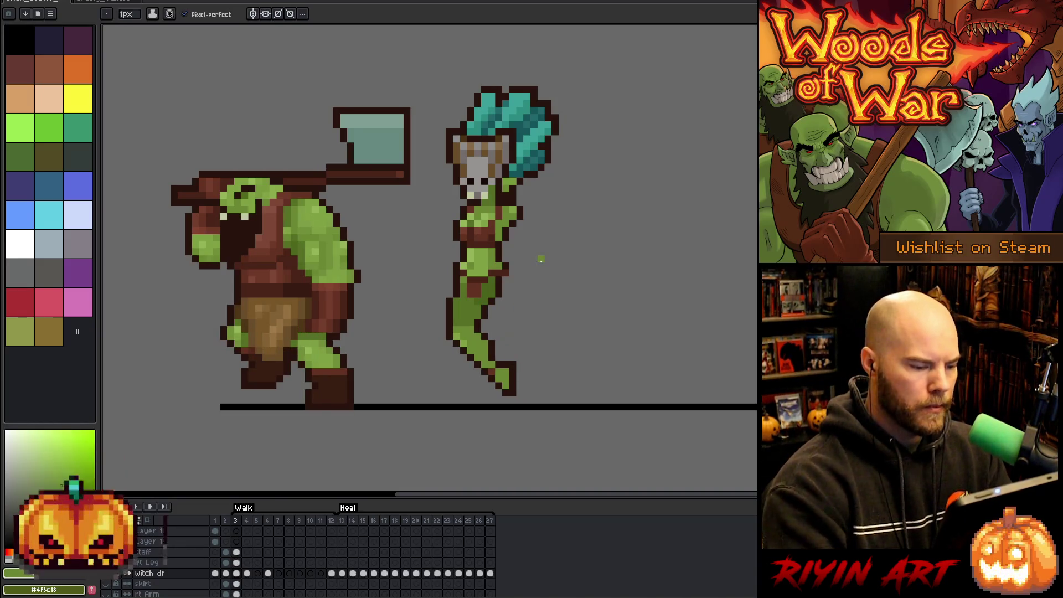
pyautogui.press('Return')
pyautogui.press('Return')
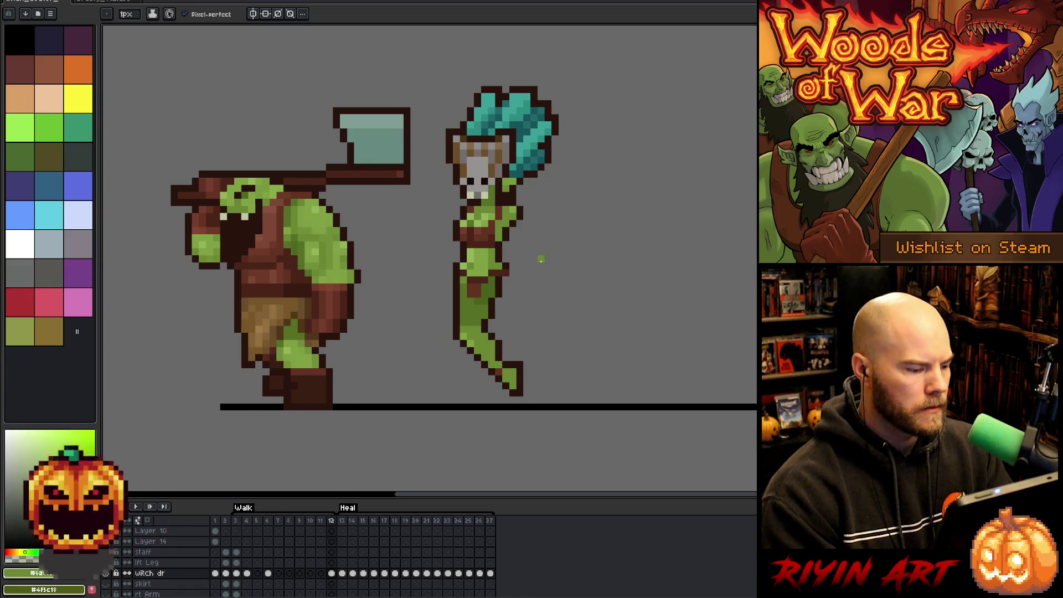
pyautogui.press('Return')
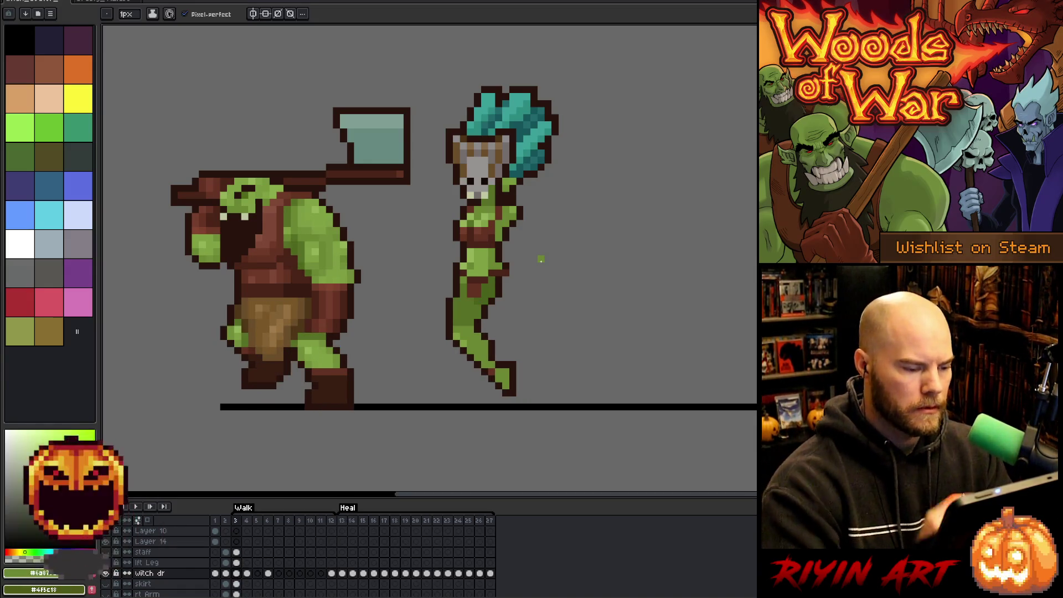
pyautogui.press('m')
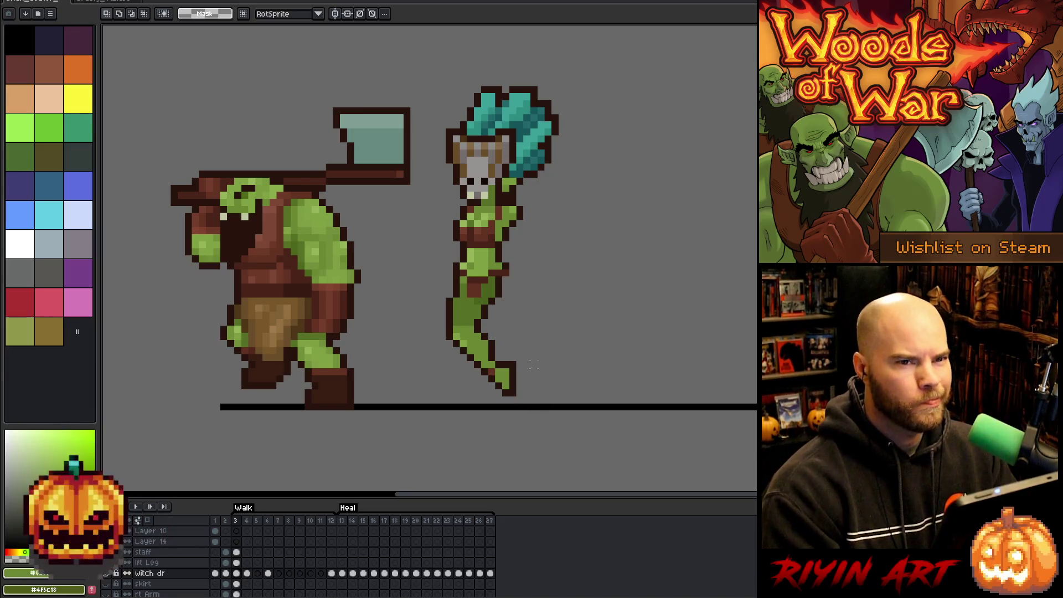
# Step: Shift the witch's leg two pixels left into a forward stride on frame 3
pyautogui.moveTo(553, 418)
pyautogui.mouseDown()
pyautogui.moveTo(427, 360)
pyautogui.moveTo(413, 319)
pyautogui.moveTo(401, 323)
pyautogui.mouseUp()
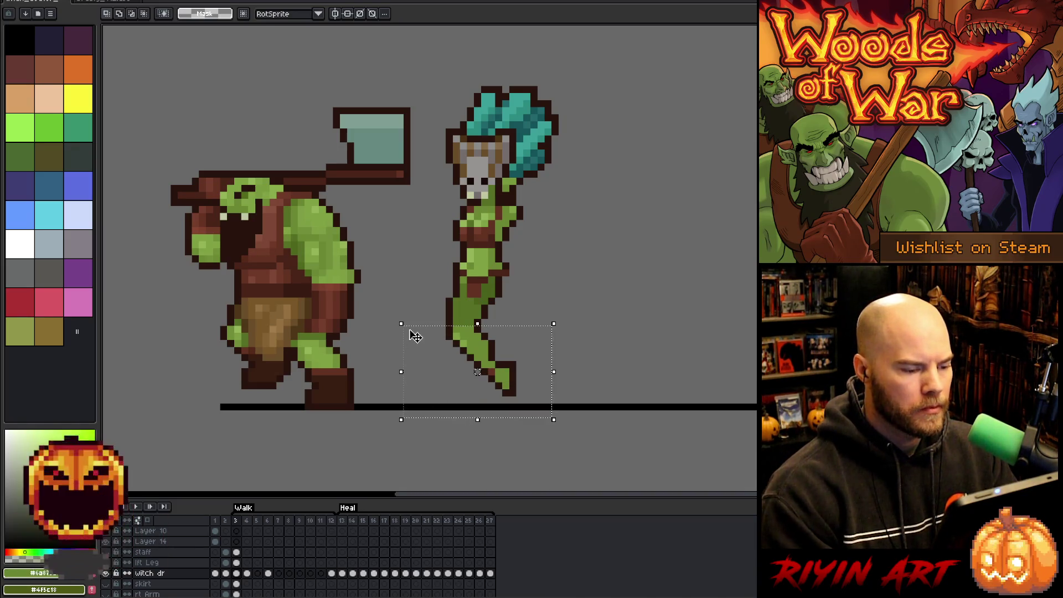
pyautogui.press('Left')
pyautogui.click(597, 386)
pyautogui.moveTo(579, 431)
pyautogui.mouseDown()
pyautogui.moveTo(420, 380)
pyautogui.moveTo(368, 310)
pyautogui.mouseUp()
pyautogui.press('Left')
pyautogui.click(618, 343)
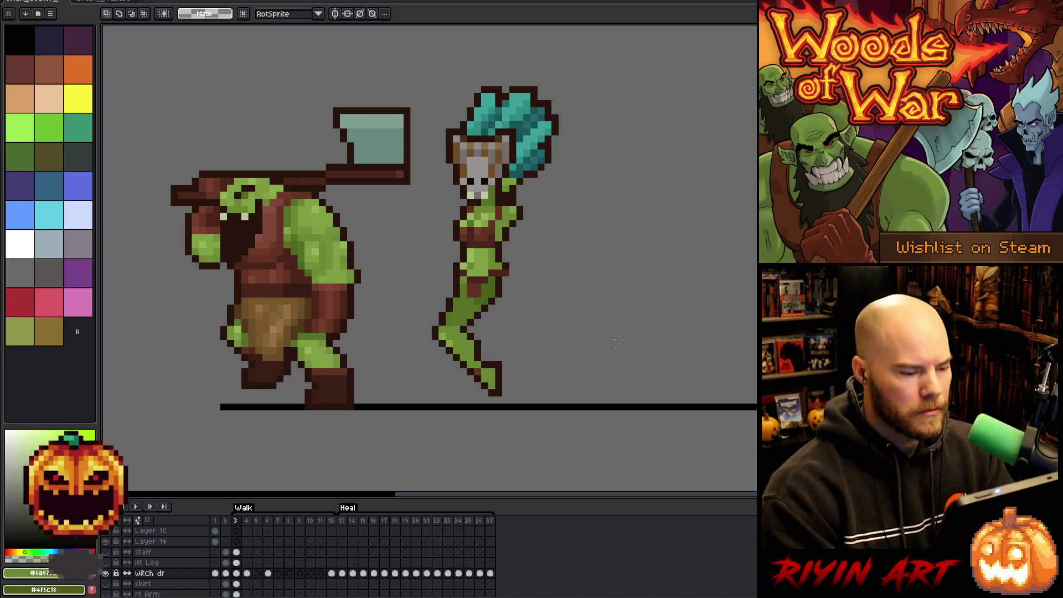
# Step: Retouch the witch's foot in her sampled green skin colour, comparing with neighbouring frames
pyautogui.press('b')
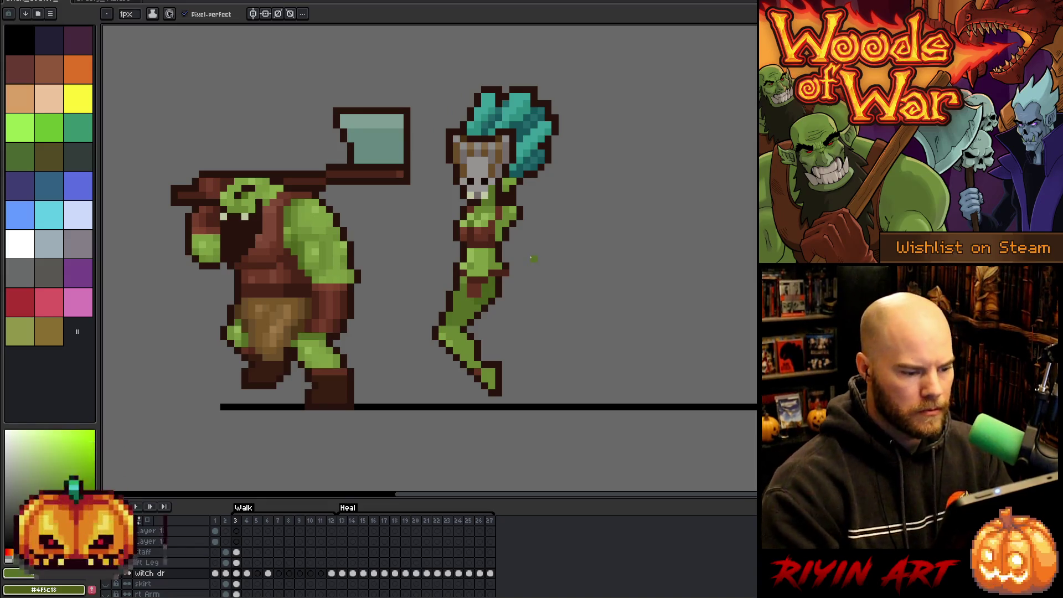
pyautogui.press('i')
pyautogui.click(446, 314)
pyautogui.press('b')
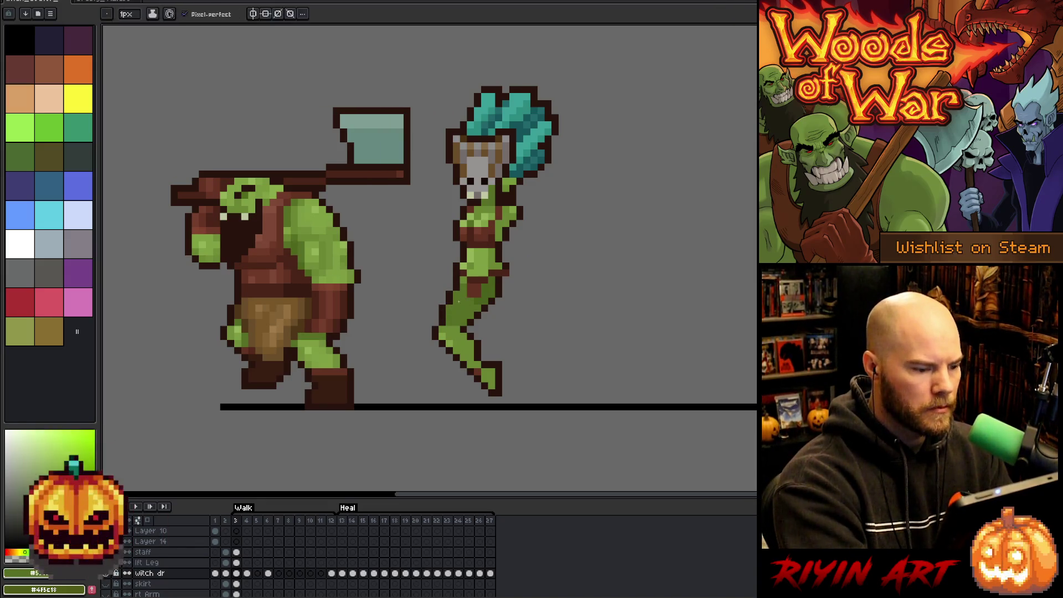
pyautogui.press('Right')
pyautogui.press('Left')
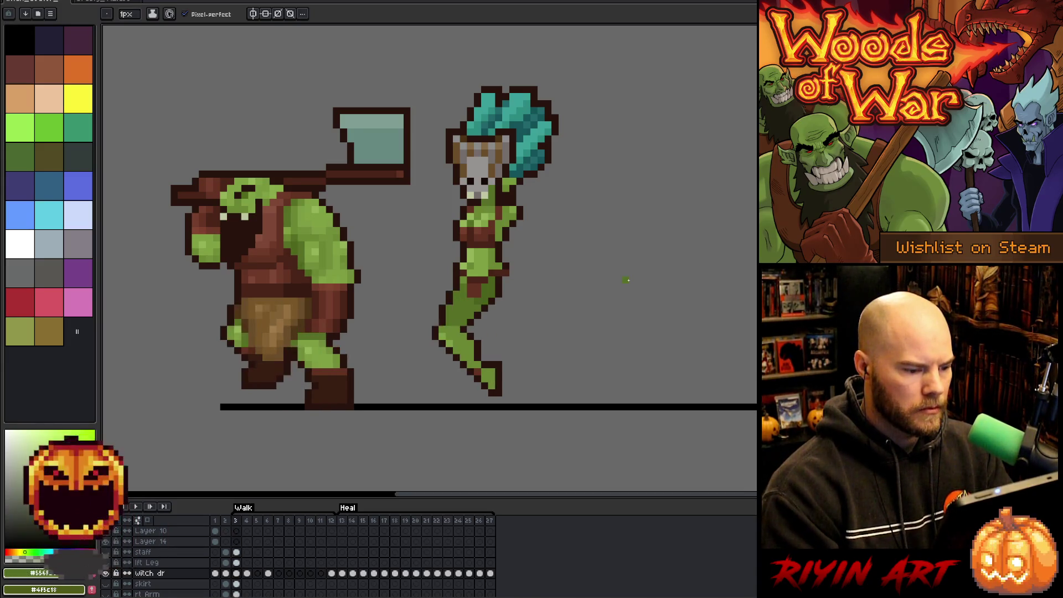
pyautogui.press('Return')
pyautogui.press('e')
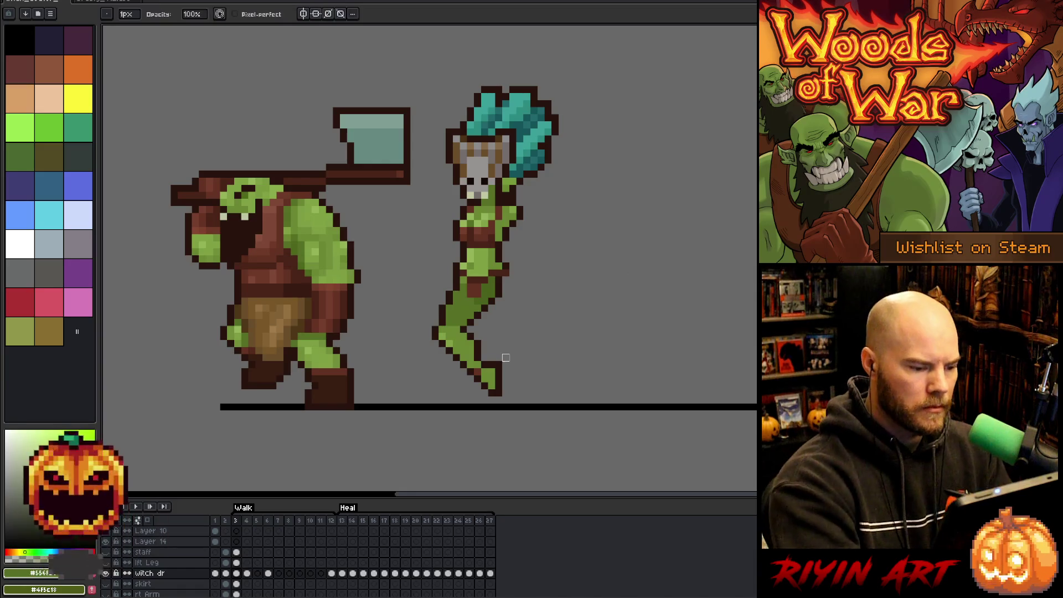
pyautogui.press('Return')
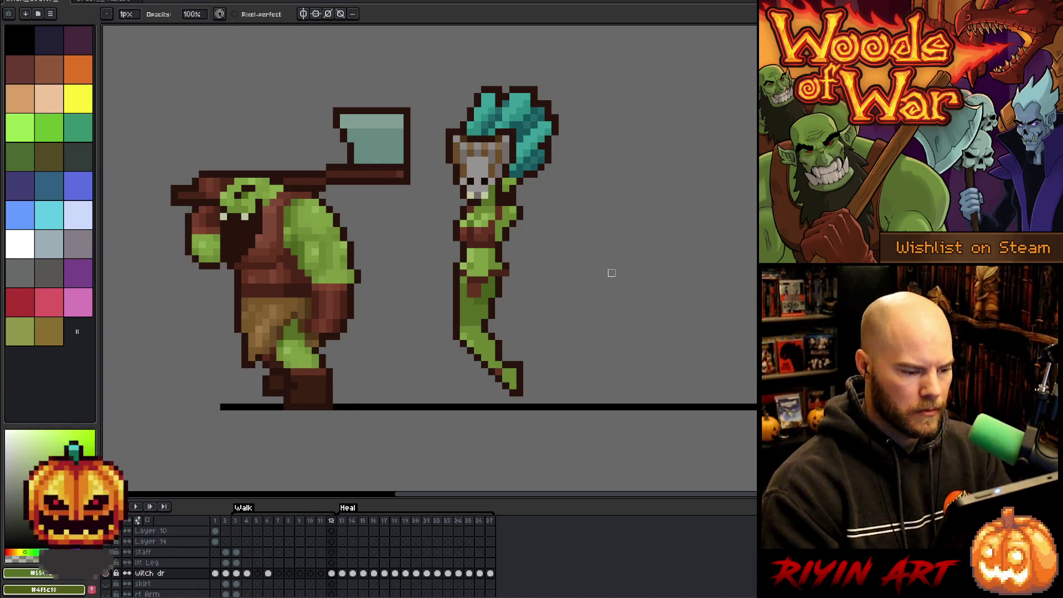
pyautogui.press('Return')
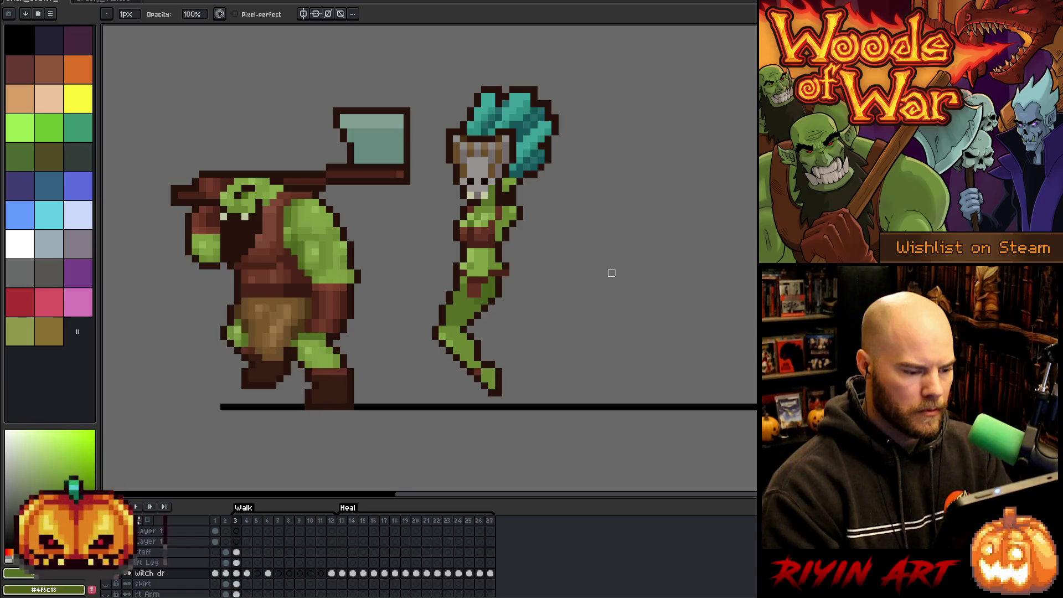
# Step: Redraw the foot's outline in the sampled dark outline colour, checking against adjacent frames
pyautogui.press('b')
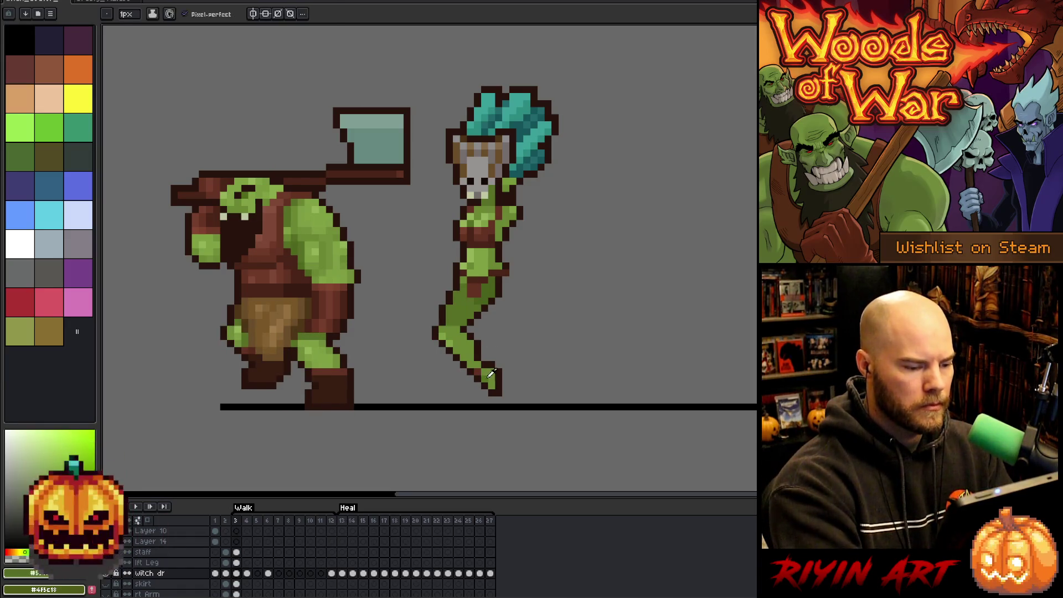
pyautogui.keyDown('alt'); pyautogui.click(499, 392); pyautogui.keyUp('alt')
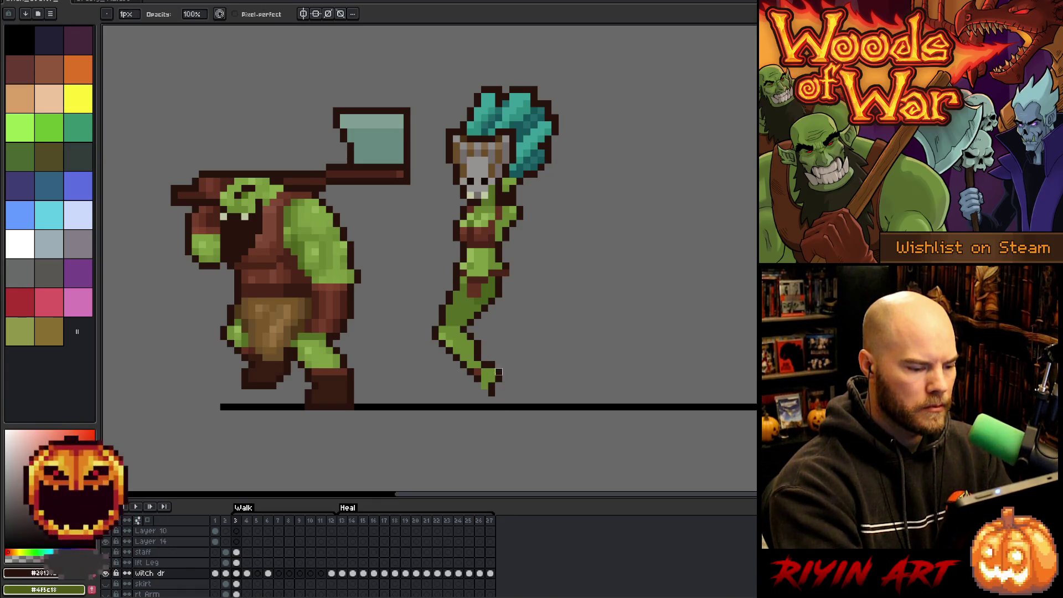
pyautogui.press('b')
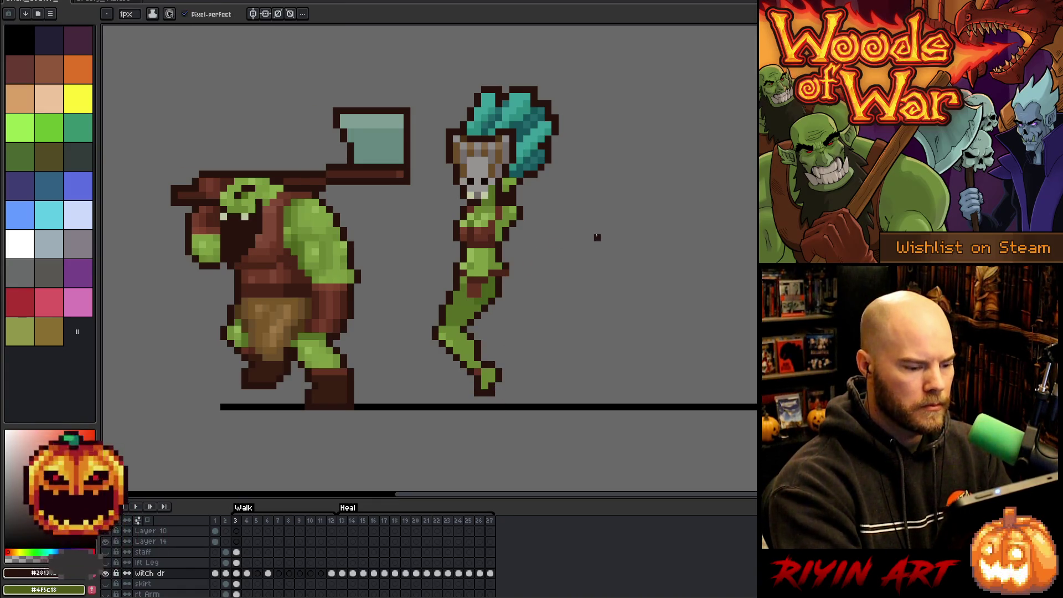
pyautogui.press('Right')
pyautogui.press('Left')
pyautogui.press('Right')
pyautogui.press('Left')
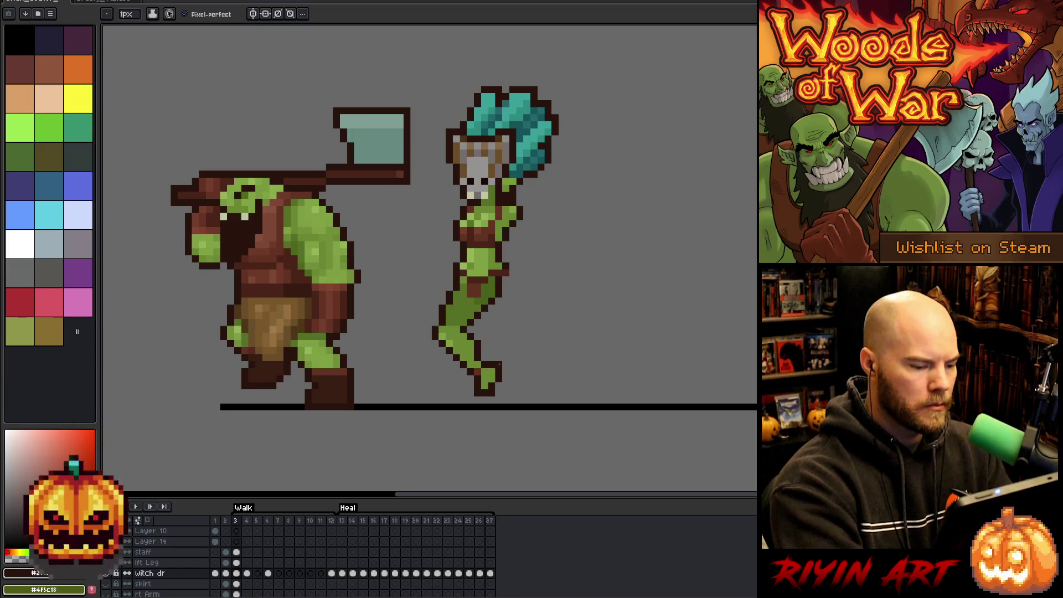
pyautogui.press('e')
pyautogui.press('b')
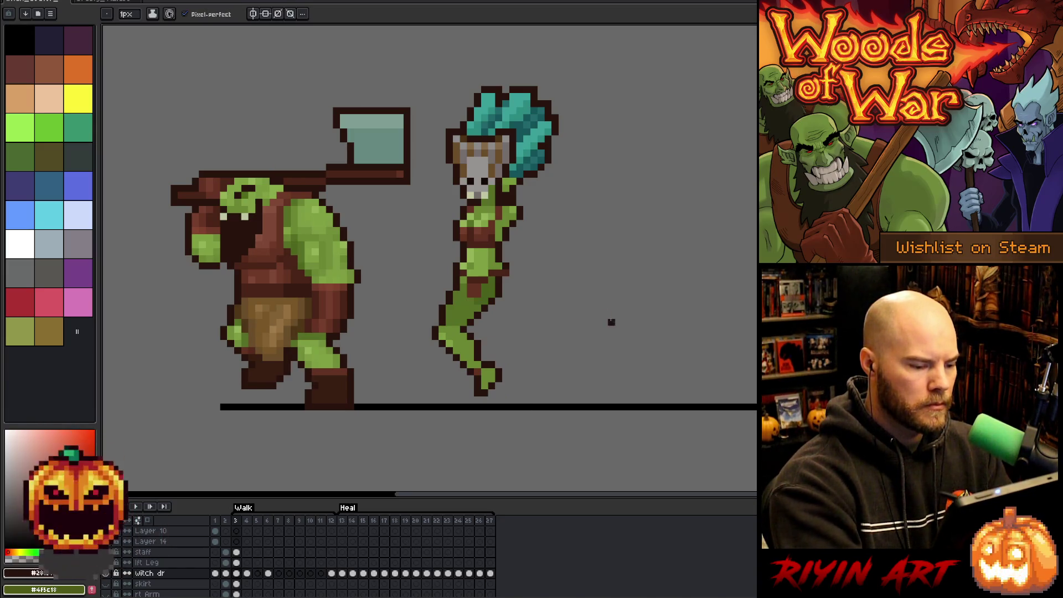
# Step: Flip back and forth between frames to check the stride motion
pyautogui.press('Right')
pyautogui.press('Right')
pyautogui.press('Left')
pyautogui.press('Left')
pyautogui.press('Right')
pyautogui.press('Left')
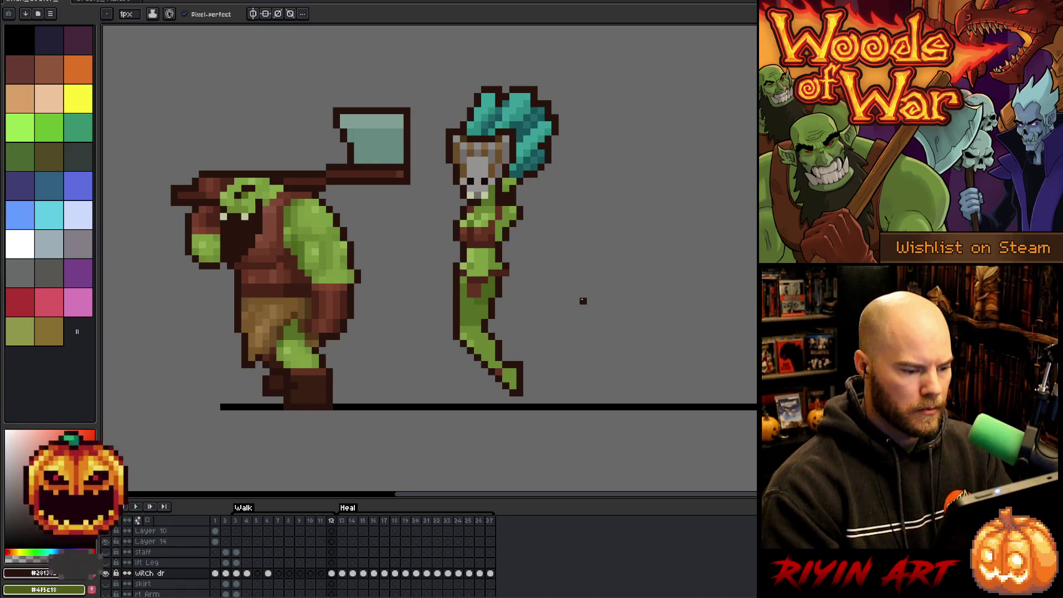
pyautogui.press('Right')
pyautogui.press('Left')
pyautogui.press('Right')
pyautogui.press('Left')
pyautogui.press('Right')
pyautogui.press('Left')
pyautogui.press('Right')
pyautogui.press('Left')
pyautogui.press('Right')
pyautogui.press('Left')
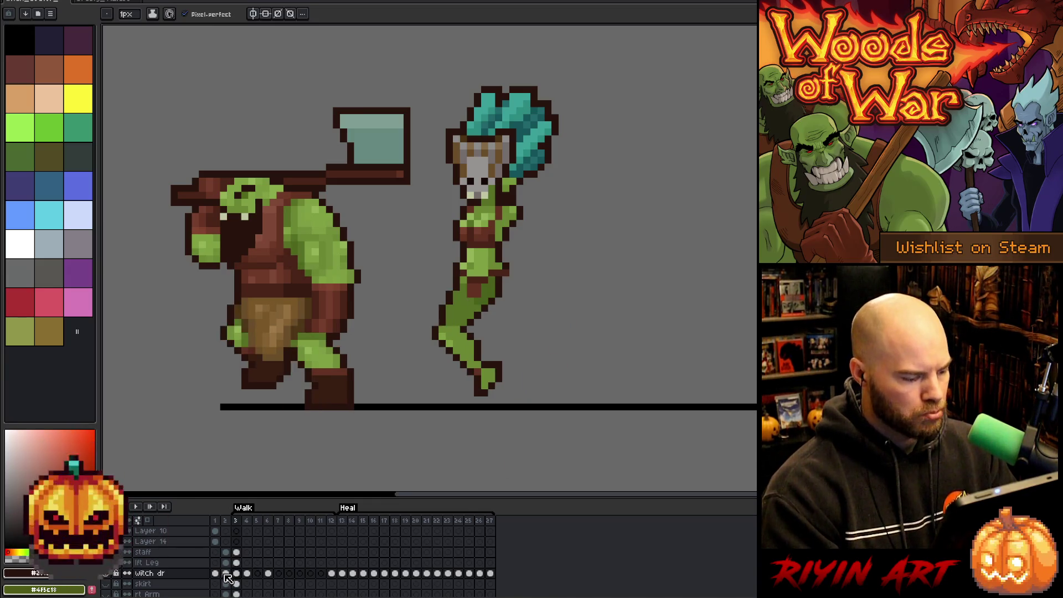
# Step: Compare walk frames 3 and 4 to judge the witch's leg pose
pyautogui.press('Right')
pyautogui.press('Left')
pyautogui.press('Right')
pyautogui.press('Left')
pyautogui.press('Right')
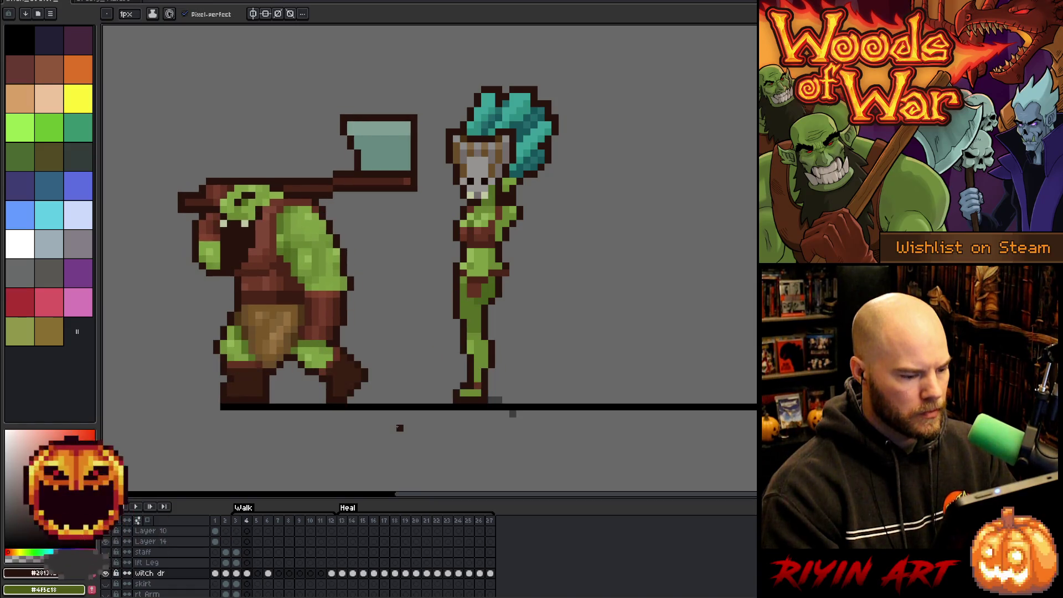
pyautogui.press('Left')
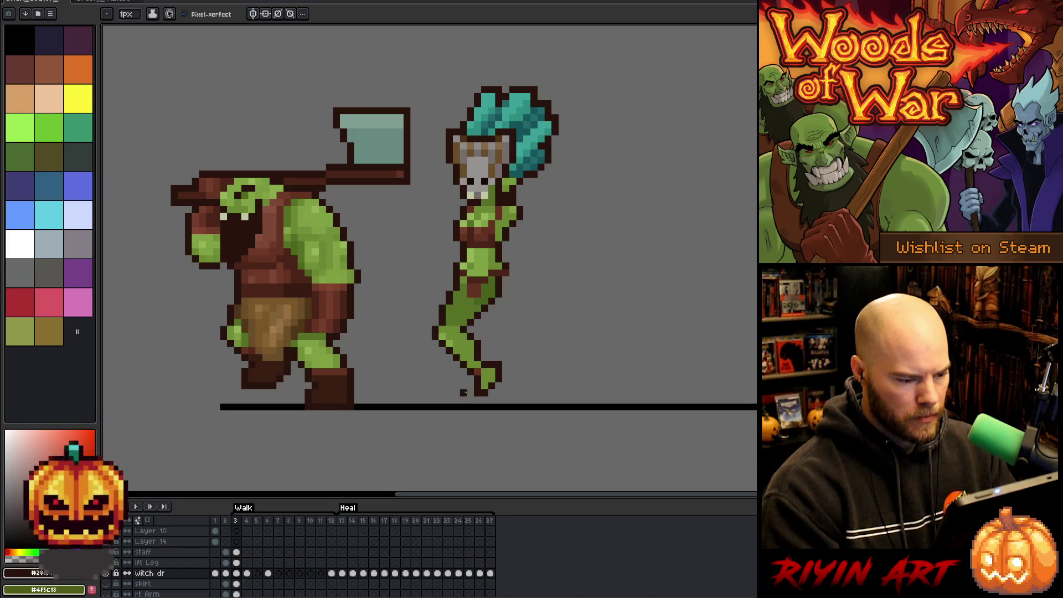
# Step: Move the witch's foot into place on frame 4, checking it against frame 3
pyautogui.press('m')
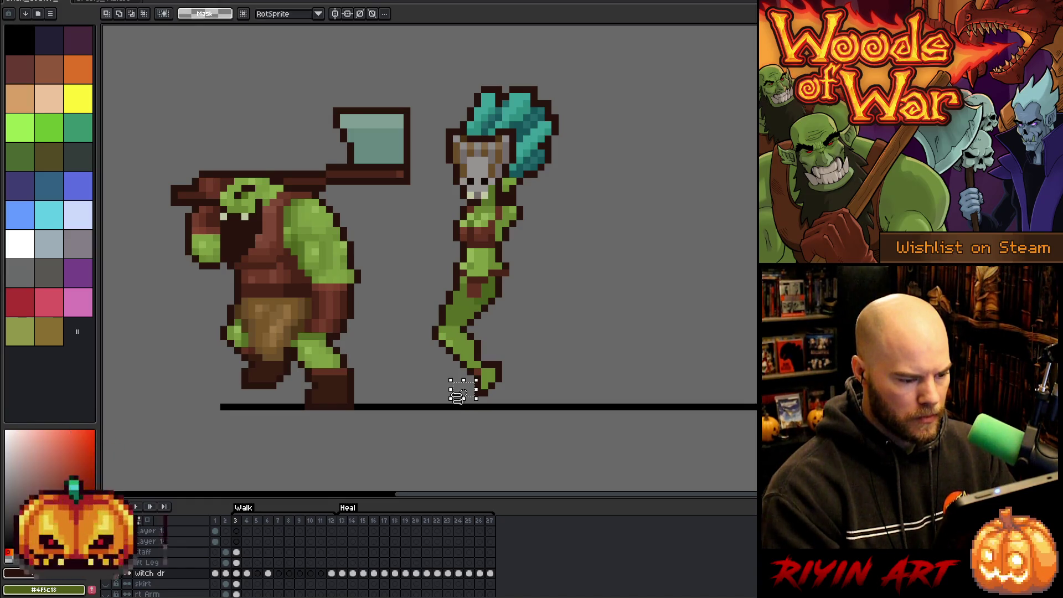
pyautogui.press('Right')
pyautogui.press('Left')
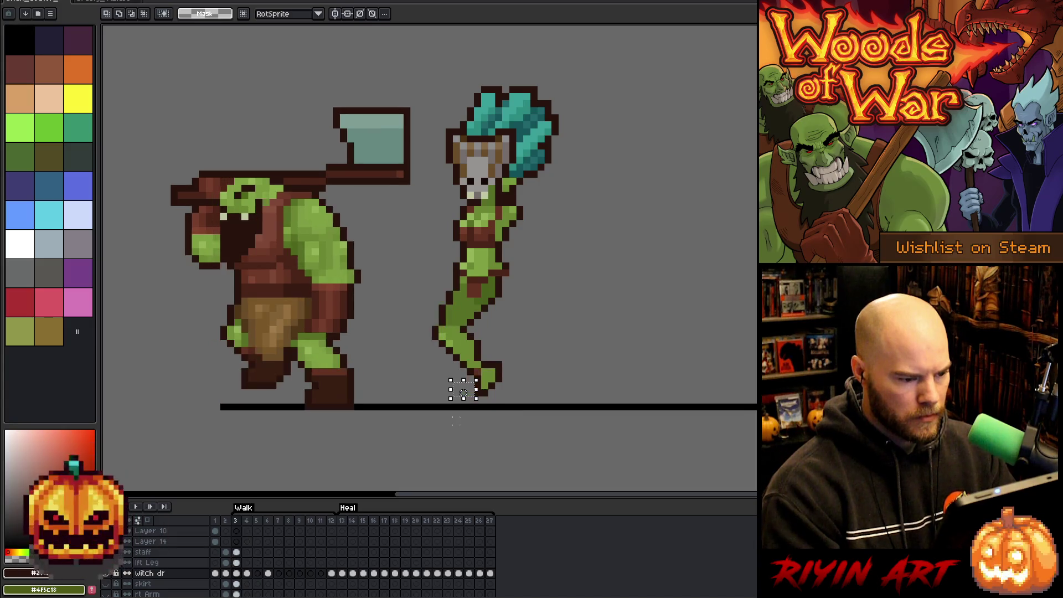
pyautogui.press('Right')
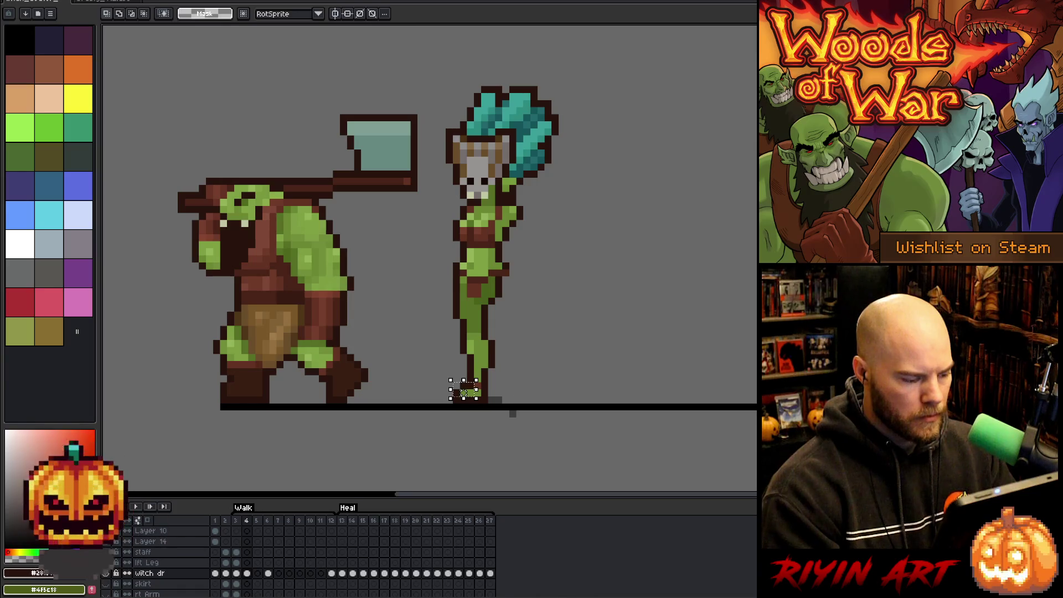
pyautogui.click(248, 575)
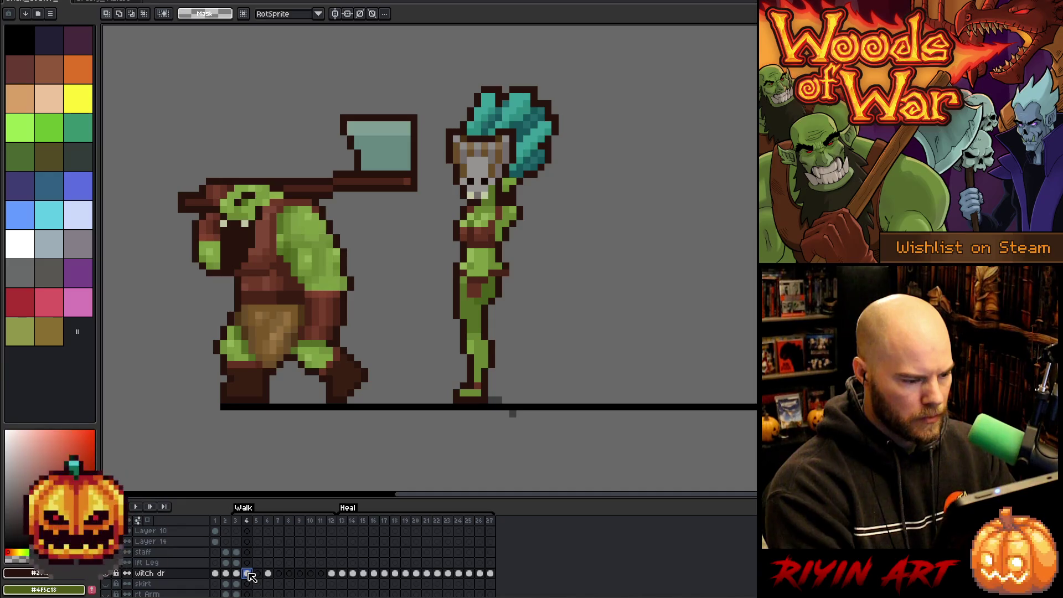
pyautogui.press('Left')
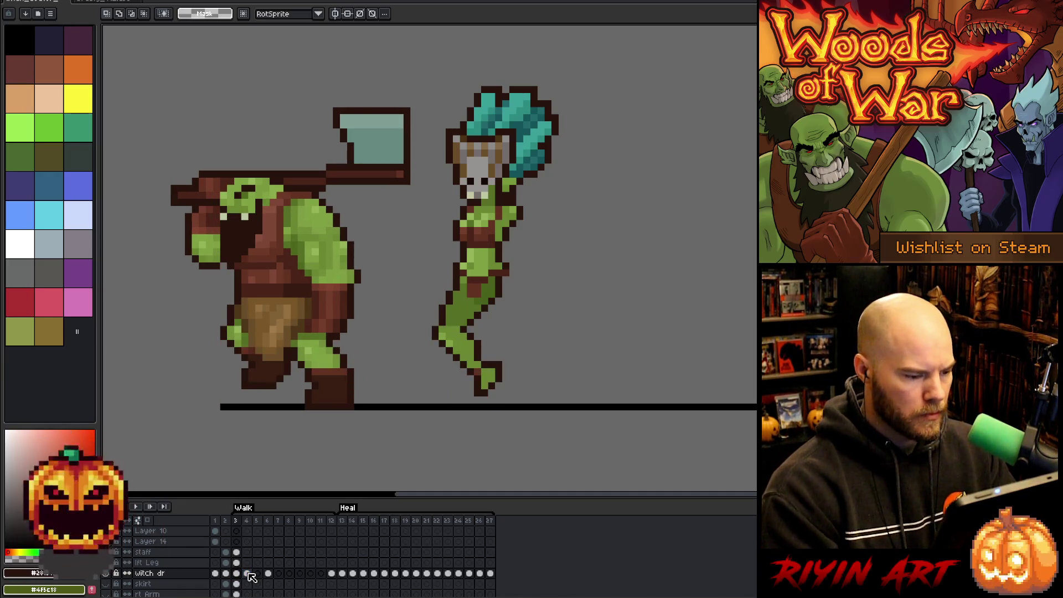
pyautogui.press('Right')
pyautogui.press('Left')
pyautogui.press('Right')
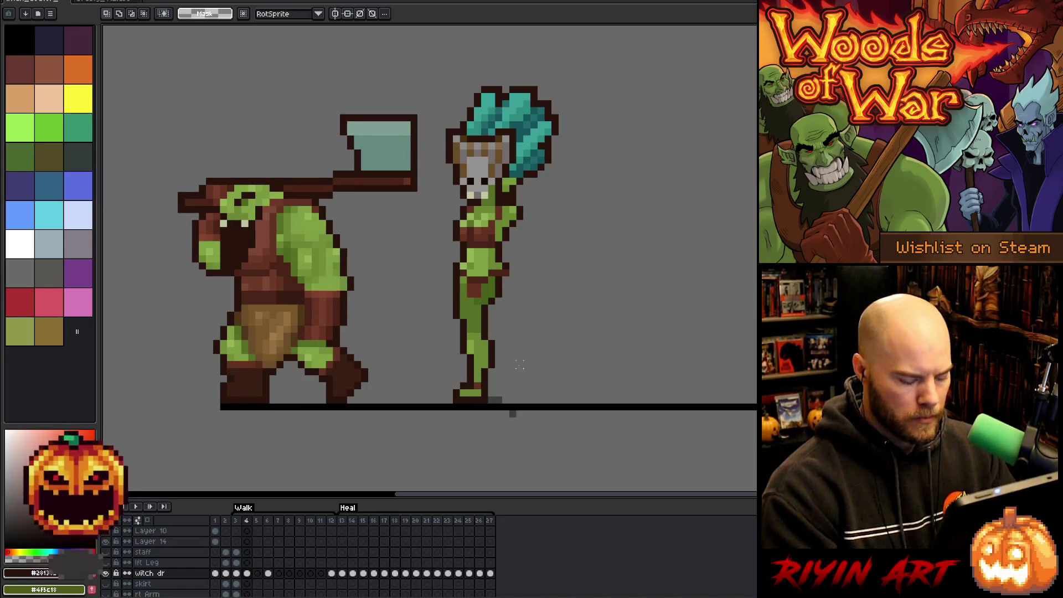
# Step: Nudge the witch's lower leg, then pick her green skin and dark outline colours
pyautogui.moveTo(492, 321); pyautogui.dragTo(438, 369)
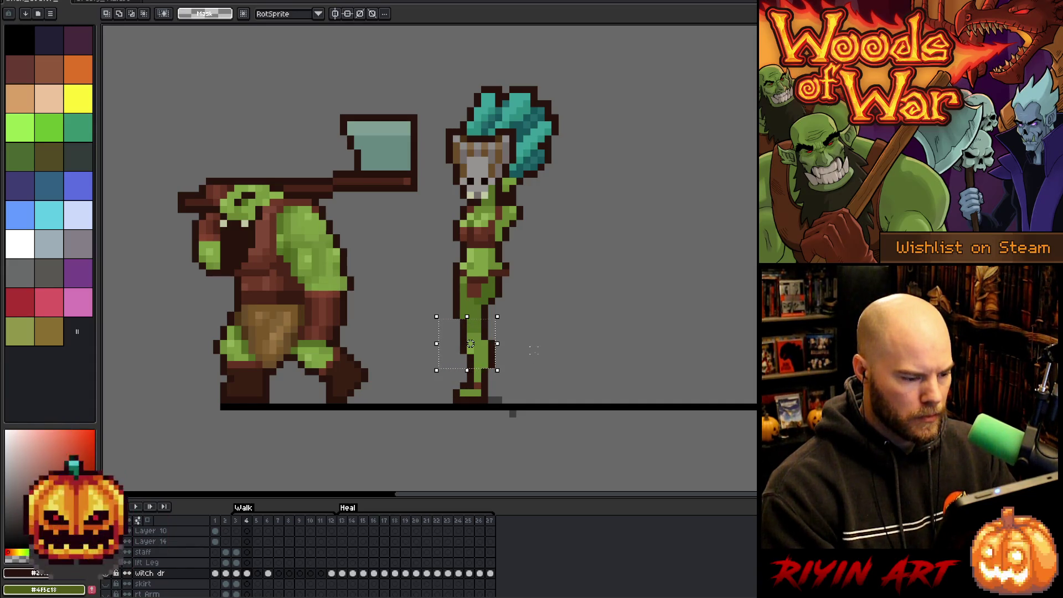
pyautogui.moveTo(534, 320)
pyautogui.mouseDown()
pyautogui.moveTo(475, 334)
pyautogui.moveTo(443, 369)
pyautogui.mouseUp()
pyautogui.hotkey('ctrl', 'd')
pyautogui.press('b')
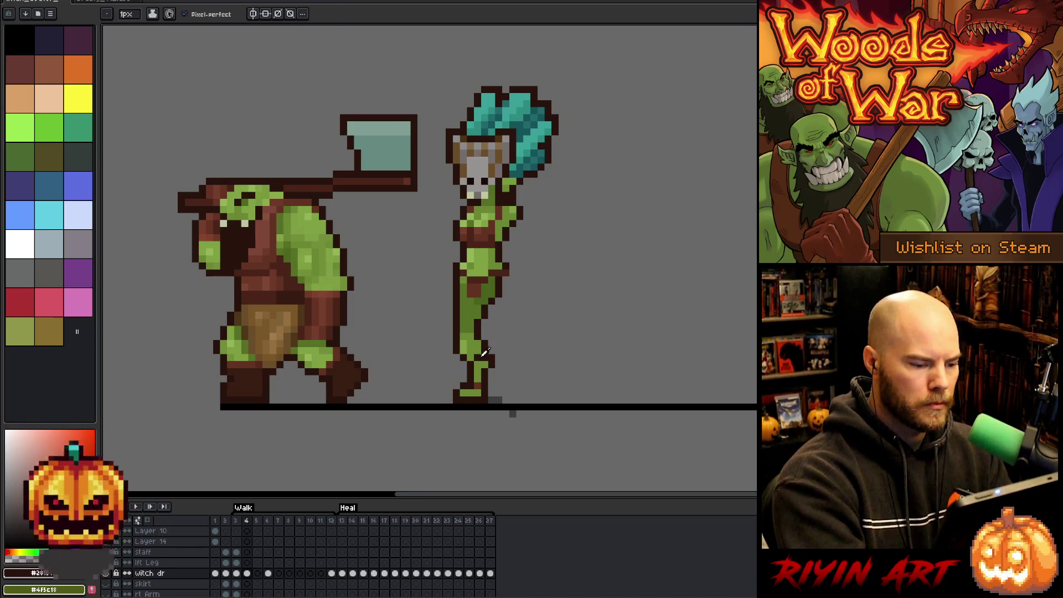
pyautogui.keyDown('alt'); pyautogui.click(466, 309); pyautogui.keyUp('alt')
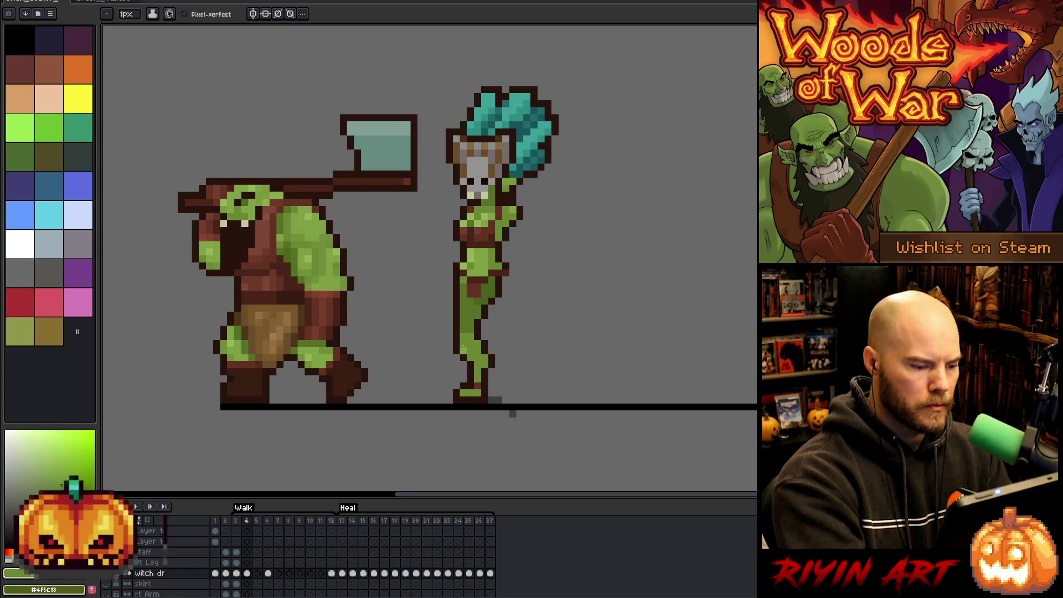
pyautogui.keyDown('alt'); pyautogui.click(478, 211); pyautogui.keyUp('alt')
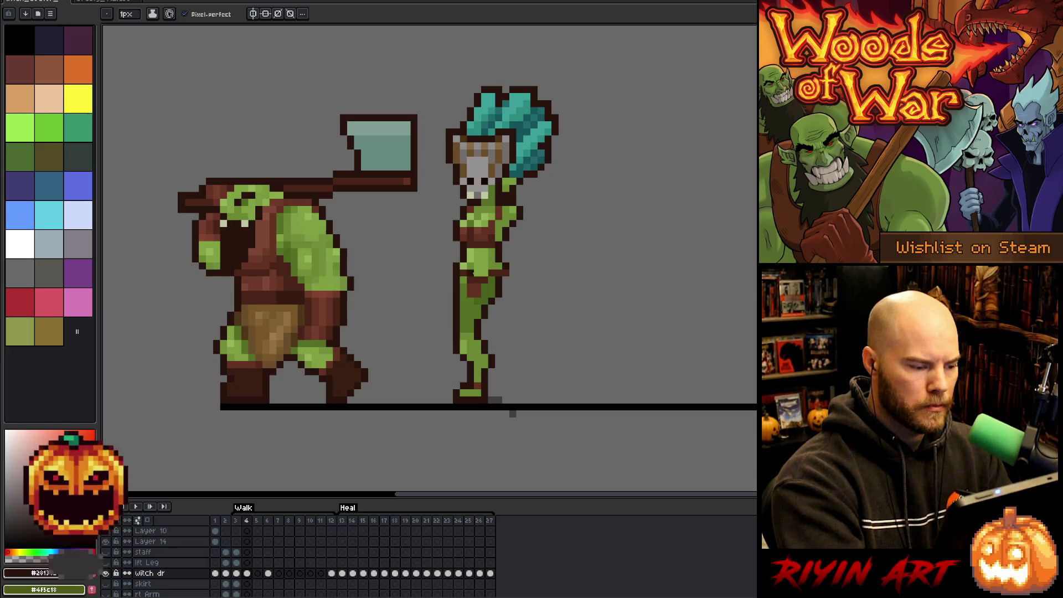
# Step: Select the whole witch doctor sprite on frame 4 to lower her, then preview the walk
pyautogui.press(',')
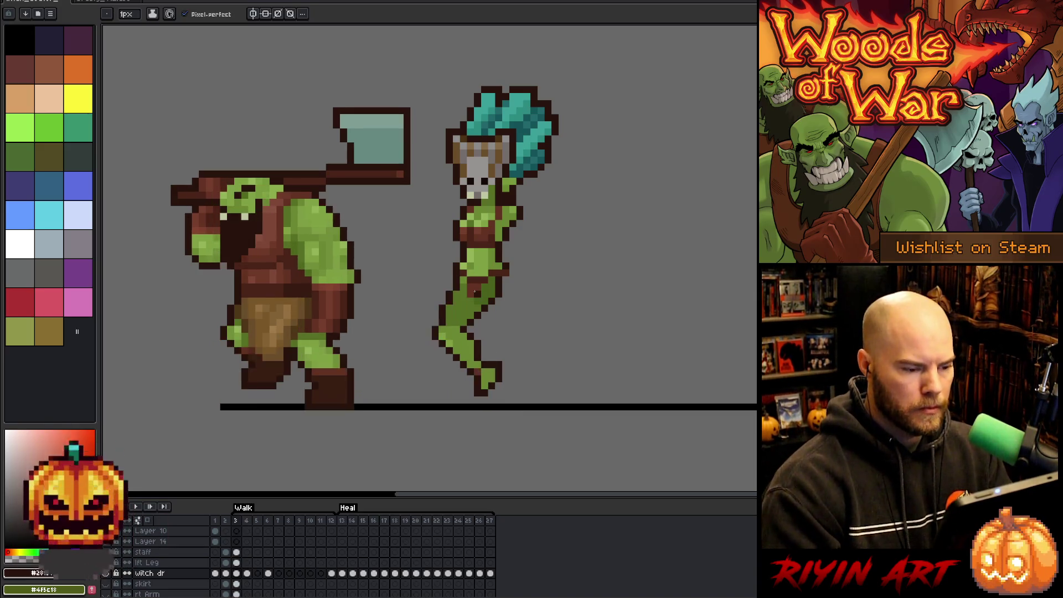
pyautogui.hotkey('ctrl', 'shift', '.')
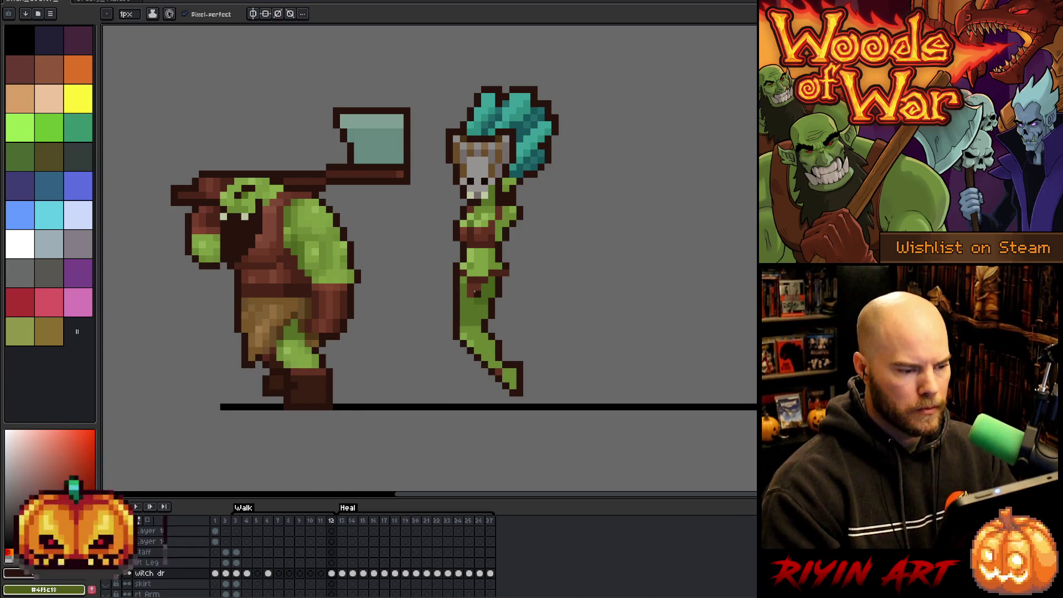
pyautogui.press(',')
pyautogui.press(',')
pyautogui.press(',')
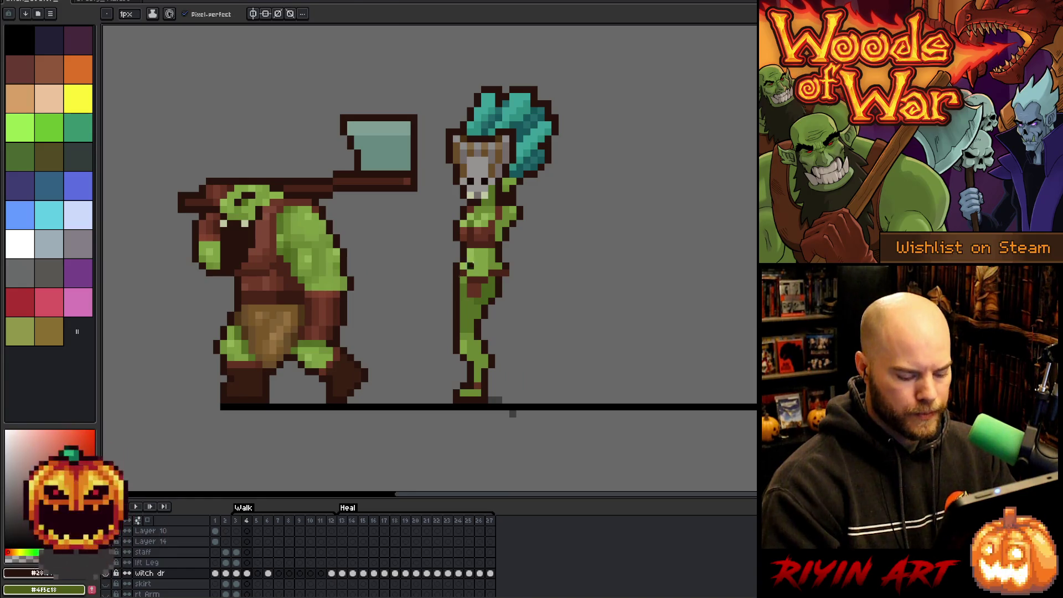
pyautogui.press('m')
pyautogui.moveTo(600, 66)
pyautogui.mouseDown()
pyautogui.moveTo(432, 266)
pyautogui.moveTo(432, 336)
pyautogui.mouseUp()
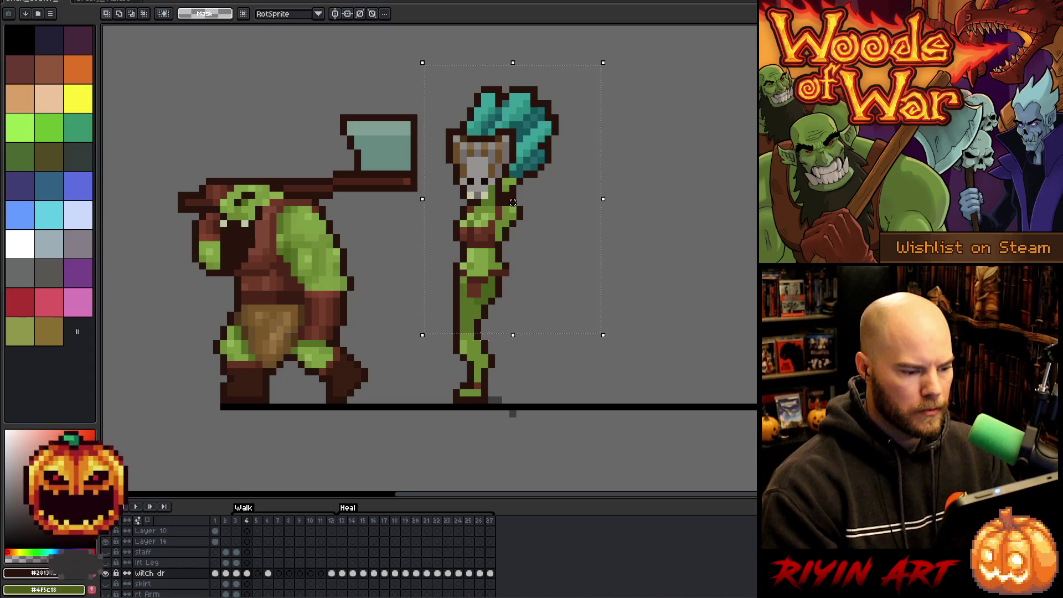
pyautogui.press('Return')
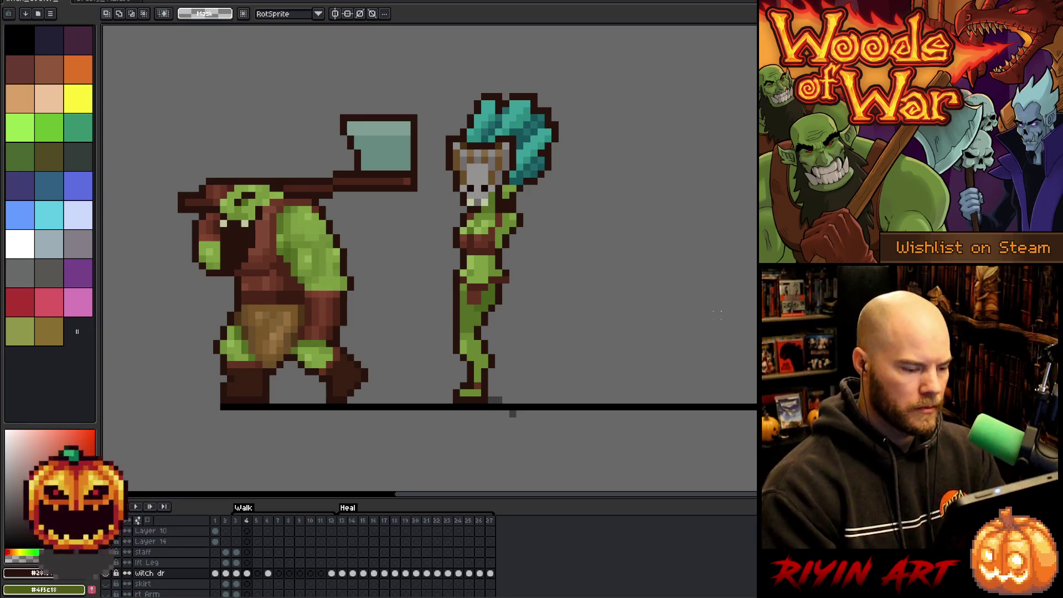
# Step: Repaint the witch's leg pixels in leg green and the dark outline colour
pyautogui.press('i')
pyautogui.press('b')
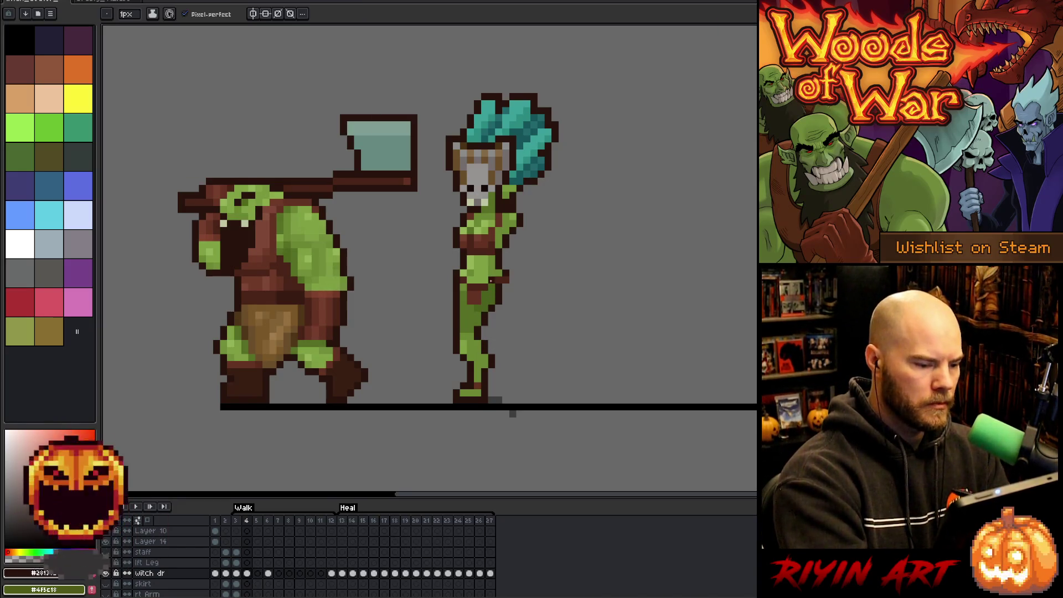
pyautogui.keyDown('alt'); pyautogui.click(485, 317); pyautogui.keyUp('alt')
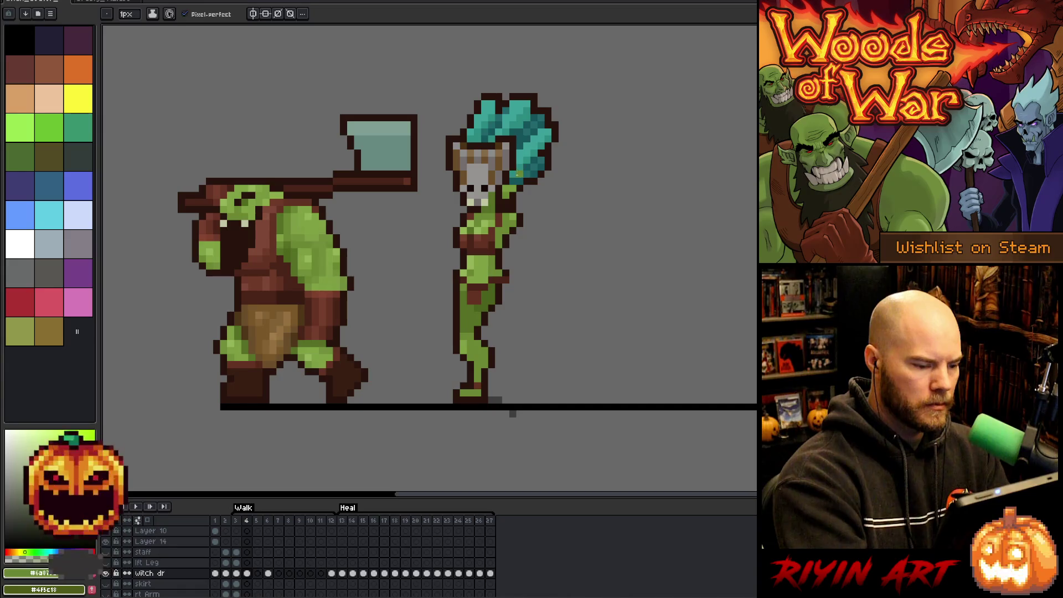
pyautogui.keyDown('alt'); pyautogui.click(463, 329); pyautogui.keyUp('alt')
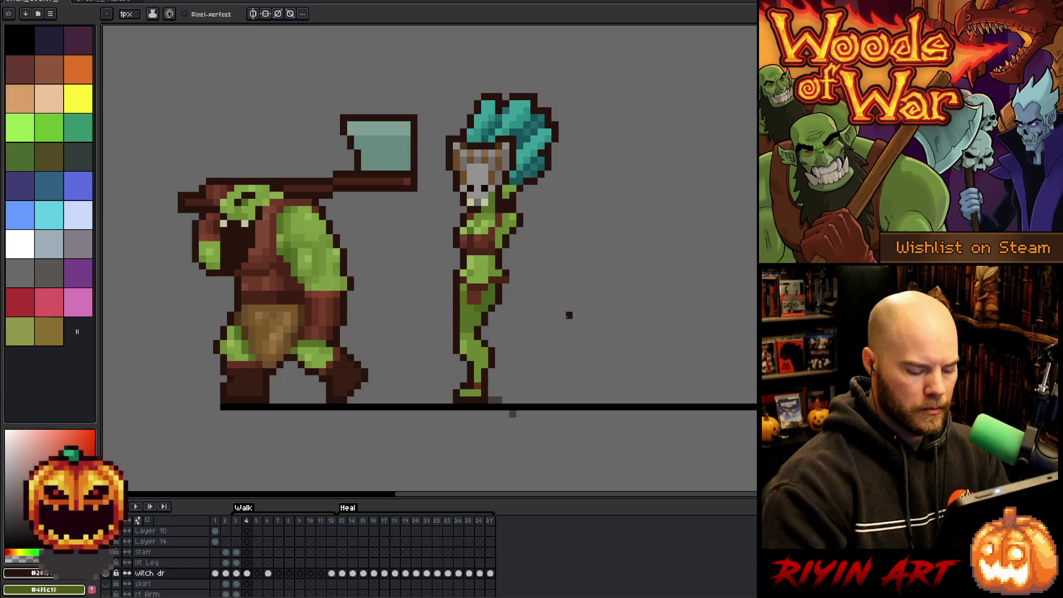
pyautogui.press(',')
pyautogui.press('.')
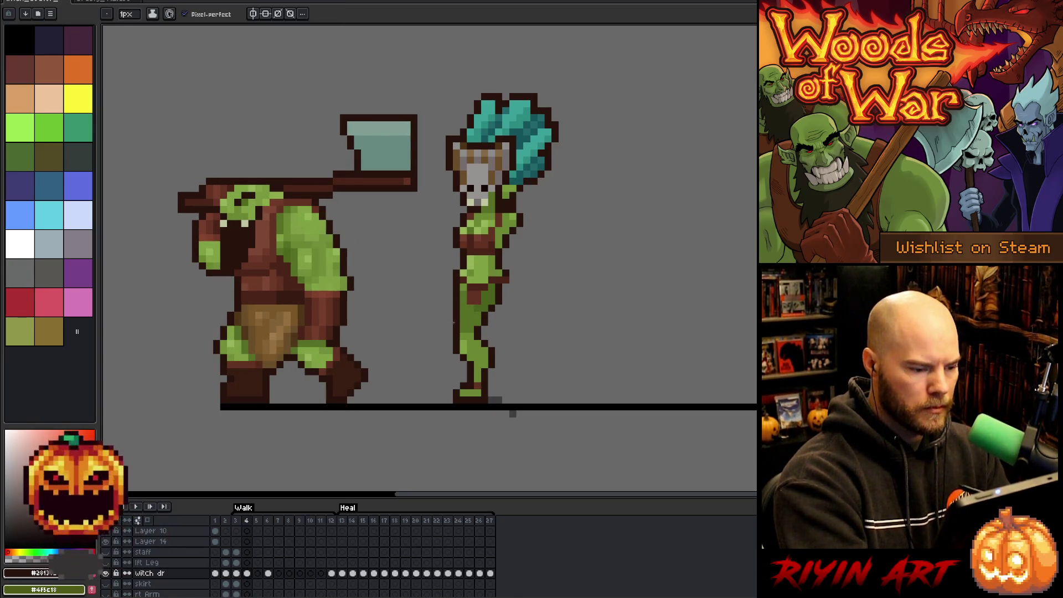
pyautogui.keyDown('alt'); pyautogui.click(469, 322); pyautogui.keyUp('alt')
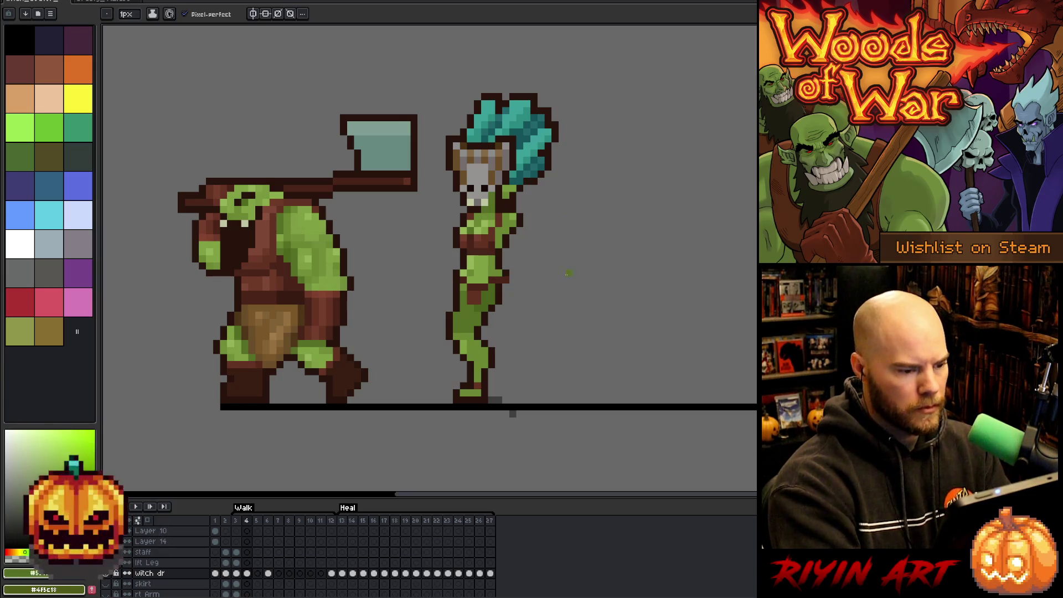
# Step: Touch up the leg's outline and green pixels, erasing strays and comparing with frame 3
pyautogui.press('Left')
pyautogui.press('Right')
pyautogui.press('Left')
pyautogui.press('Right')
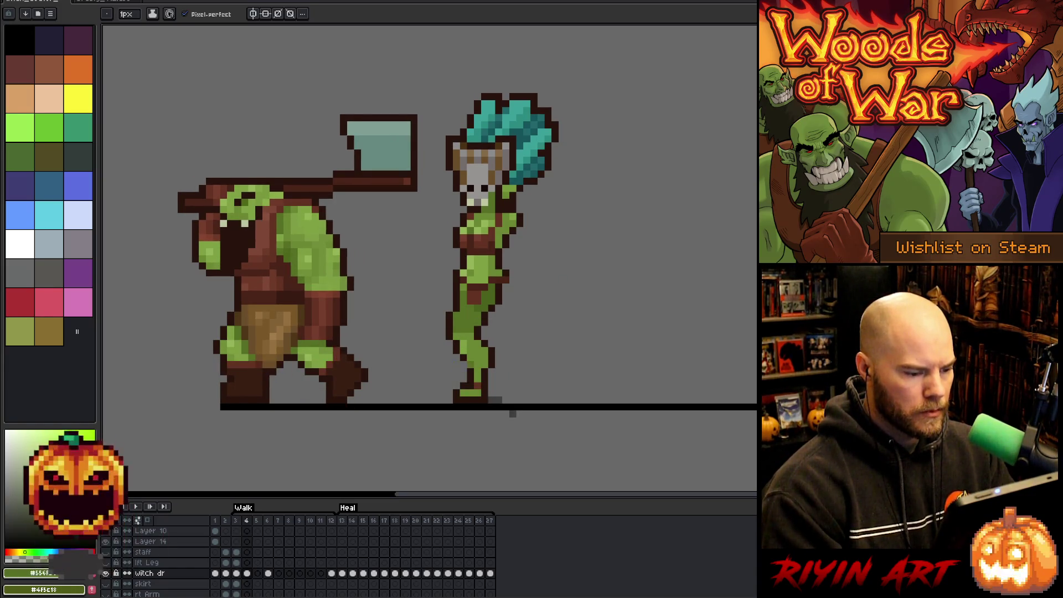
pyautogui.keyDown('alt'); pyautogui.click(474, 353); pyautogui.keyUp('alt')
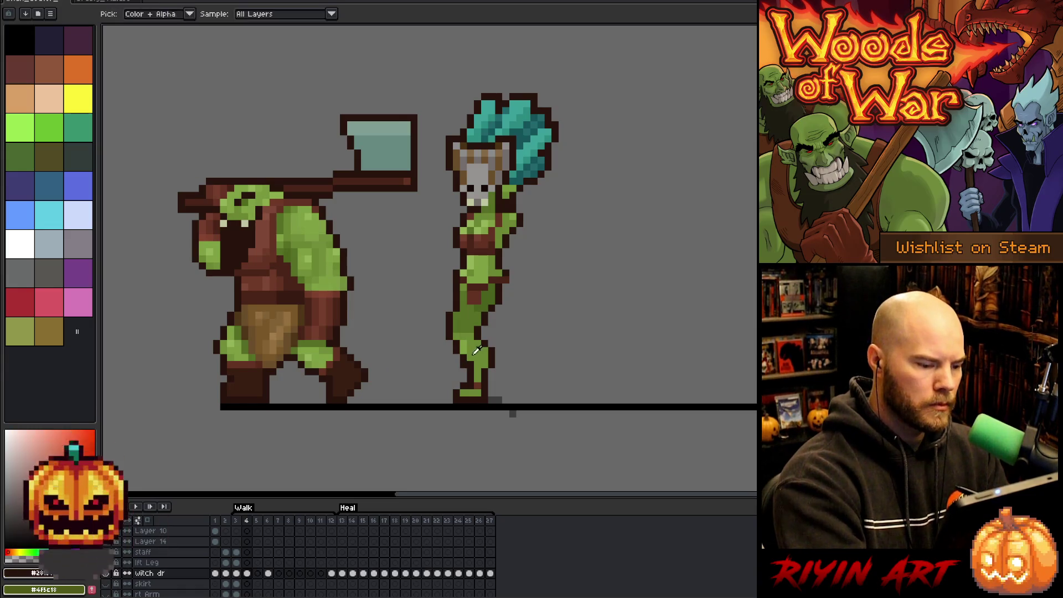
pyautogui.keyDown('alt'); pyautogui.click(474, 352); pyautogui.keyUp('alt')
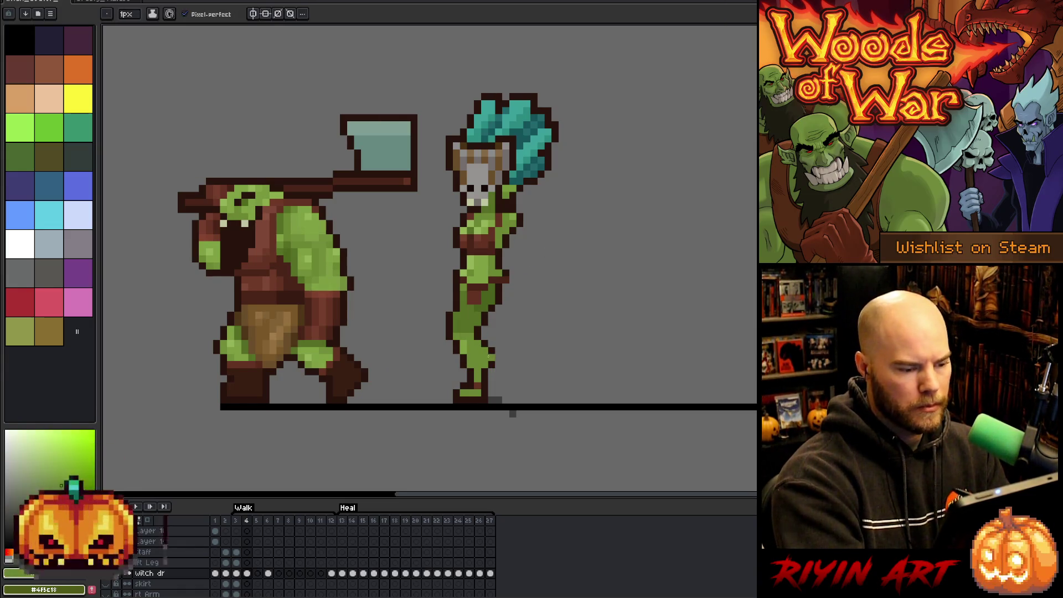
pyautogui.press('e')
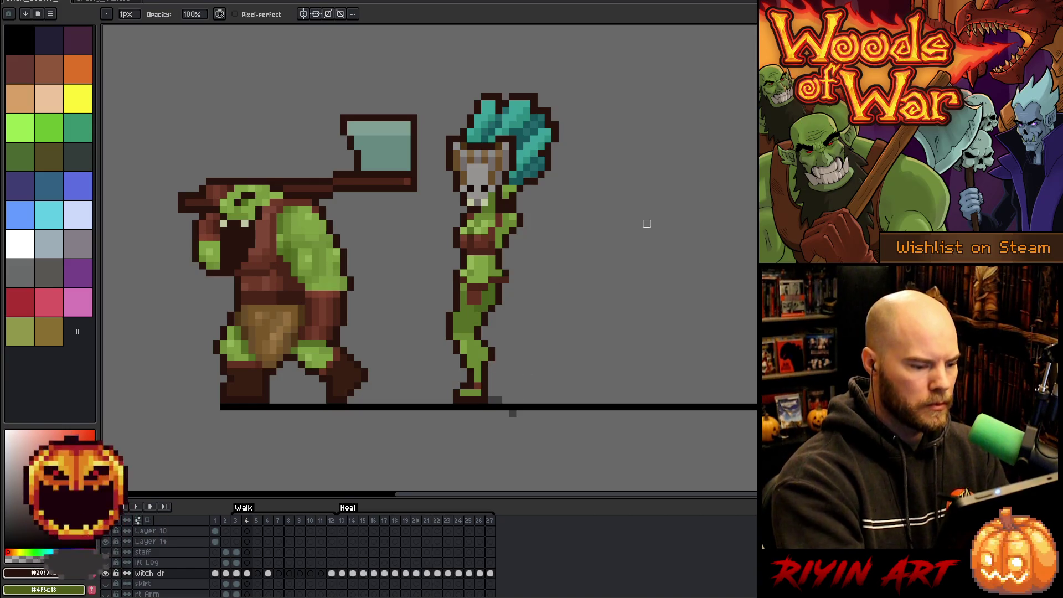
pyautogui.press('Left')
pyautogui.press('Right')
pyautogui.press('Right')
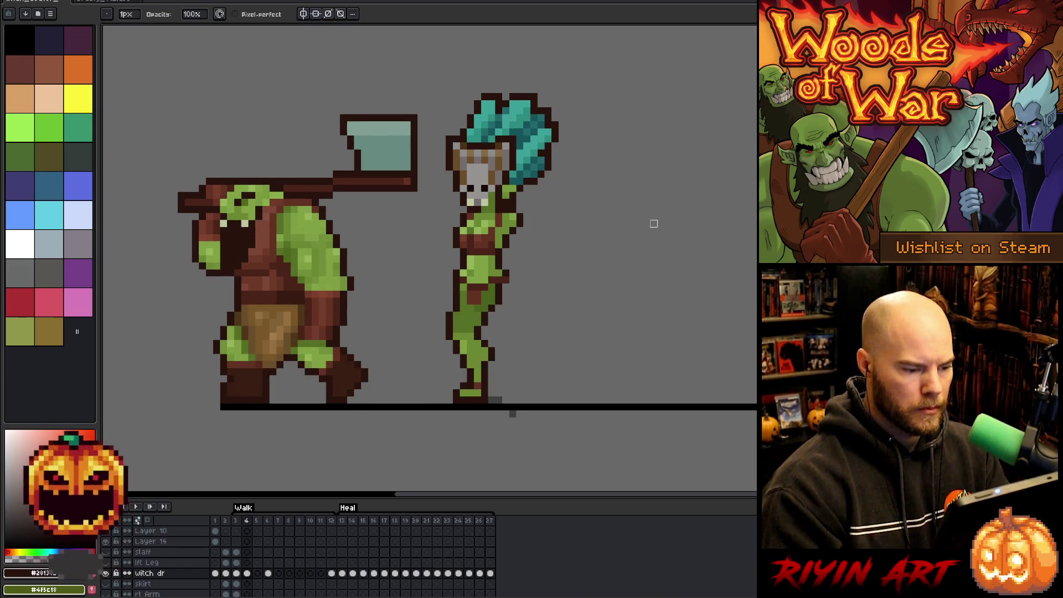
pyautogui.press('Left')
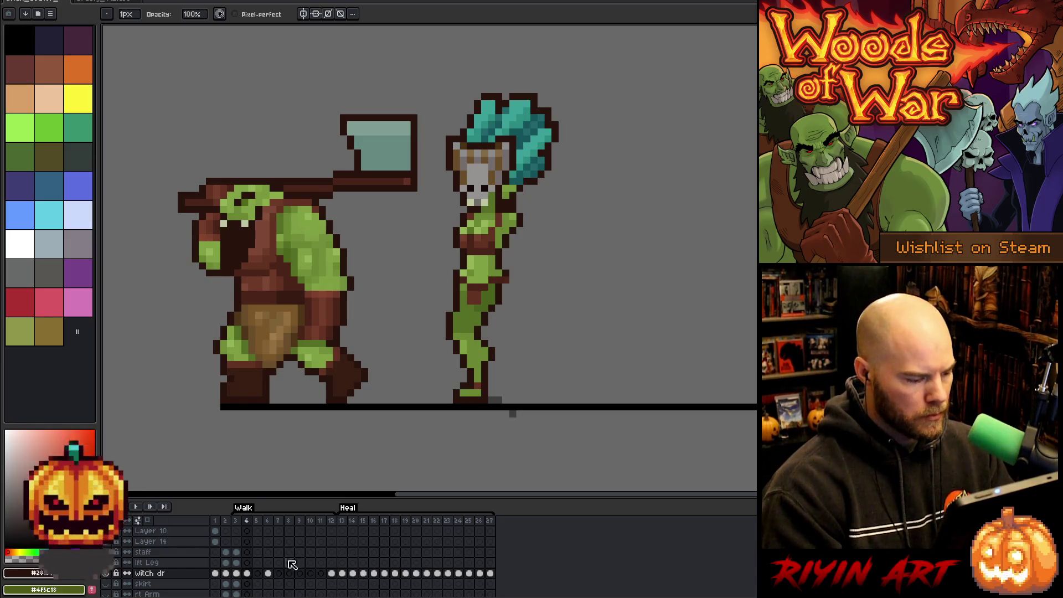
pyautogui.click(286, 572)
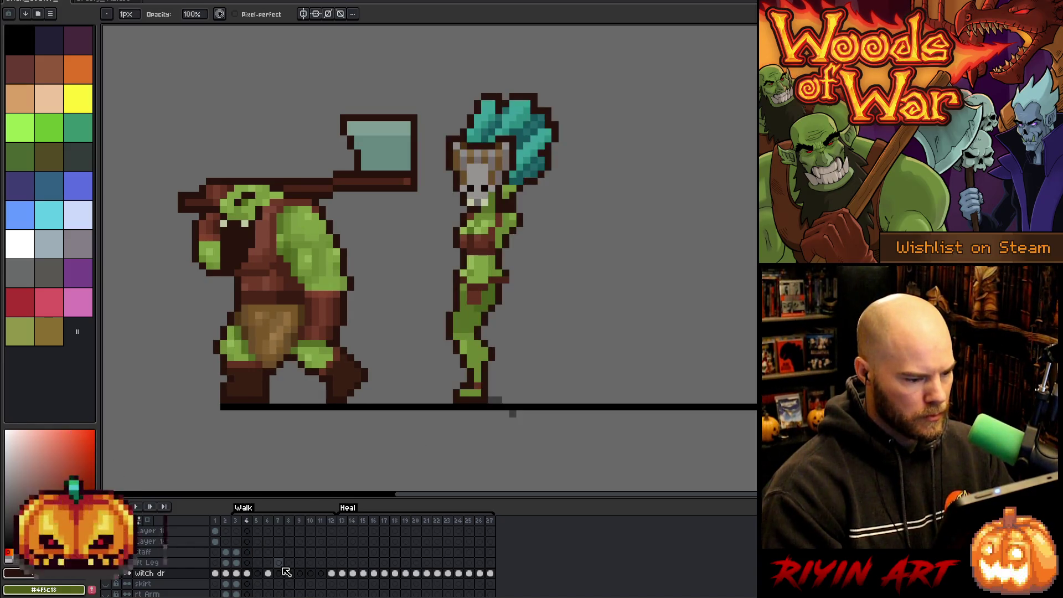
# Step: Compare walk frames 3 and 4, then play the walk animation
pyautogui.press('Left')
pyautogui.press('Right')
pyautogui.press('Left')
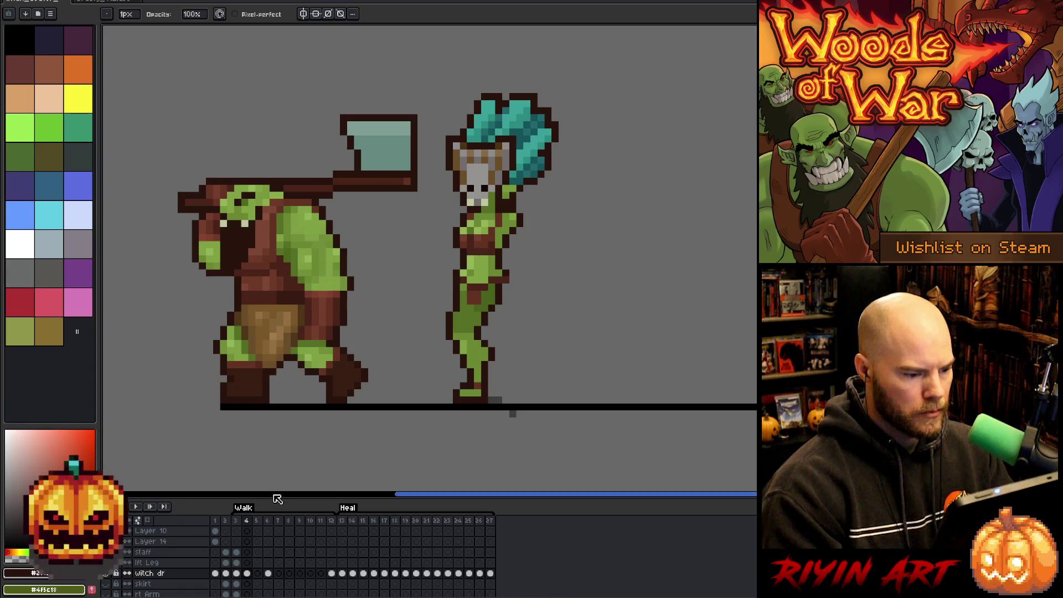
pyautogui.press('Right')
pyautogui.press('Left')
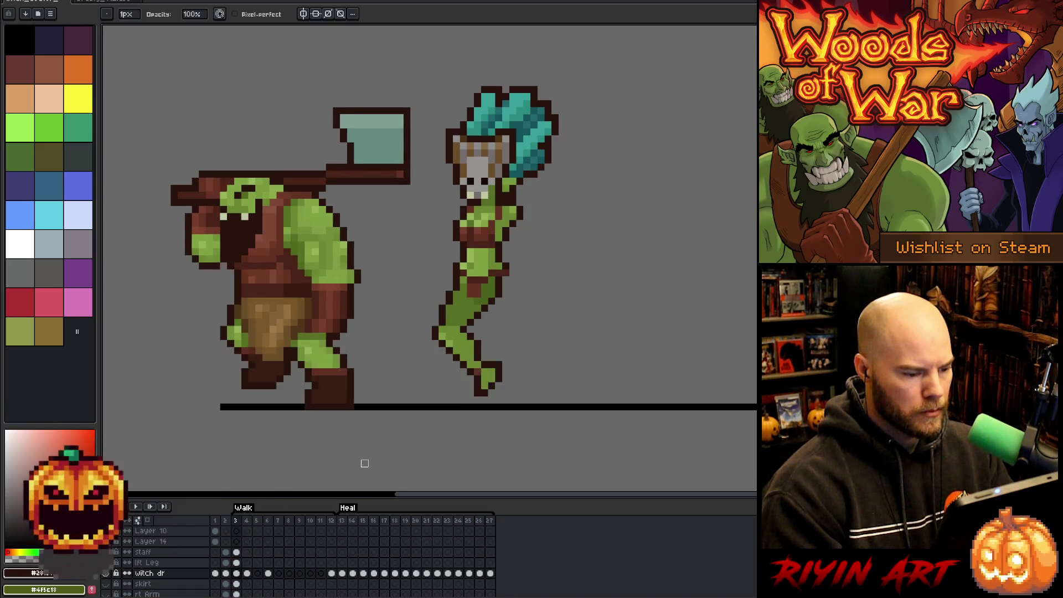
pyautogui.press('Left')
pyautogui.press('Right')
pyautogui.press('Right')
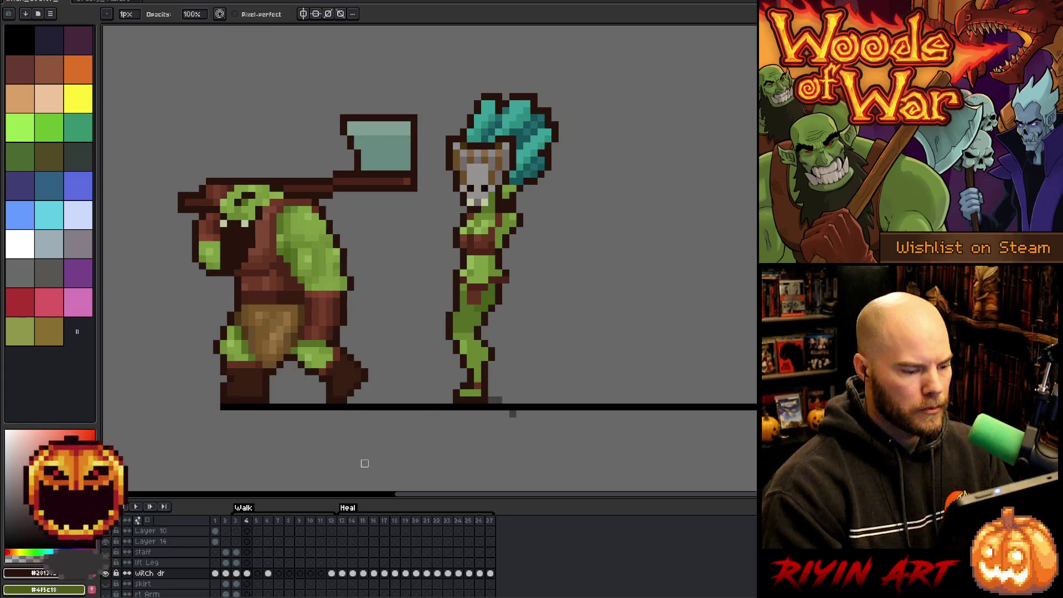
pyautogui.press('Left')
pyautogui.press('Right')
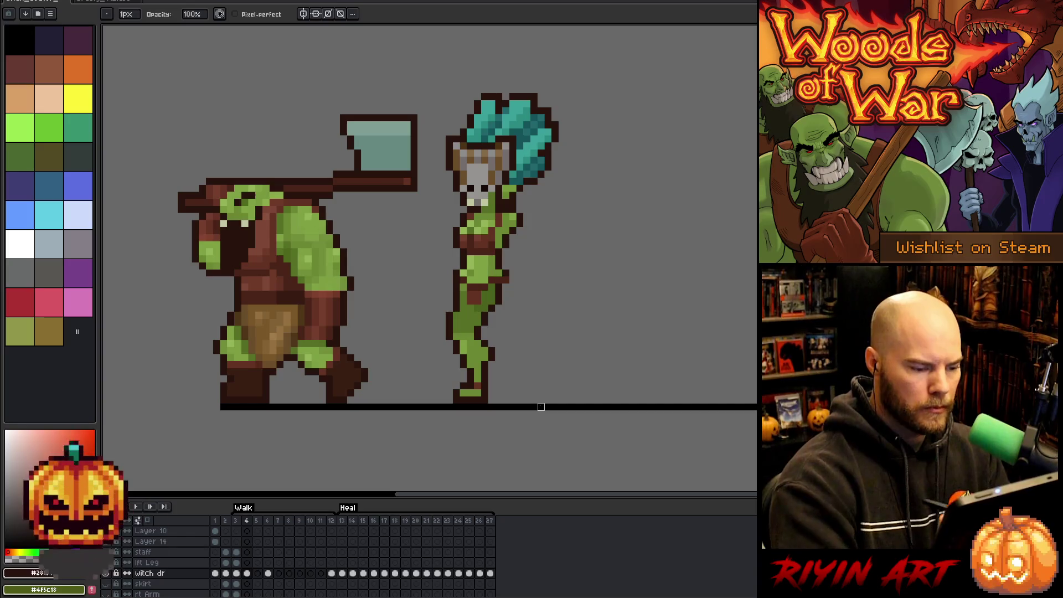
pyautogui.press('Return')
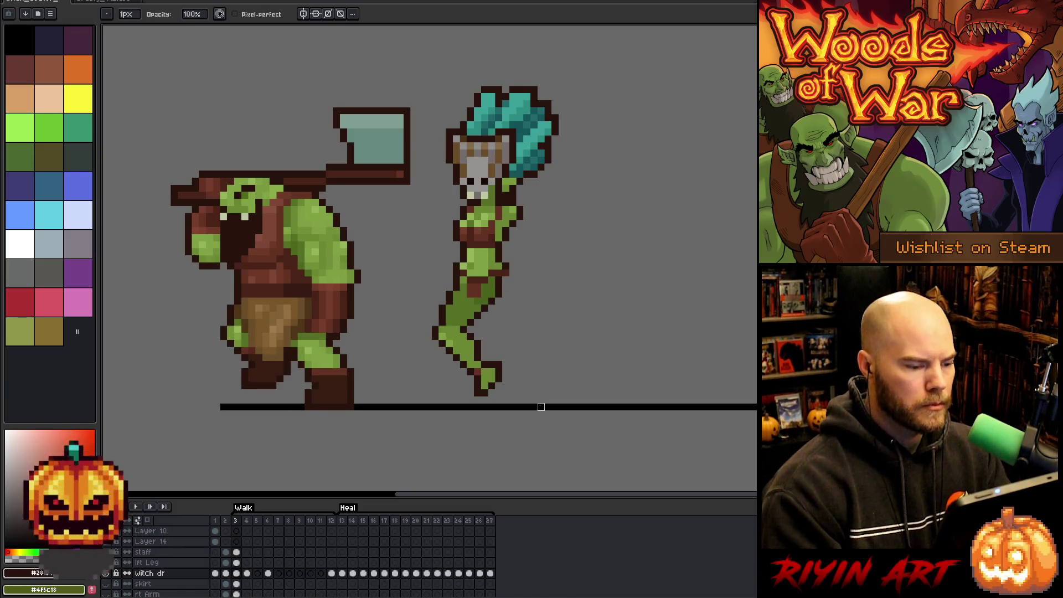
# Step: Sample the witch doctor's green skin, leg colour and dark outline from the canvas
pyautogui.press('i')
pyautogui.click(456, 308)
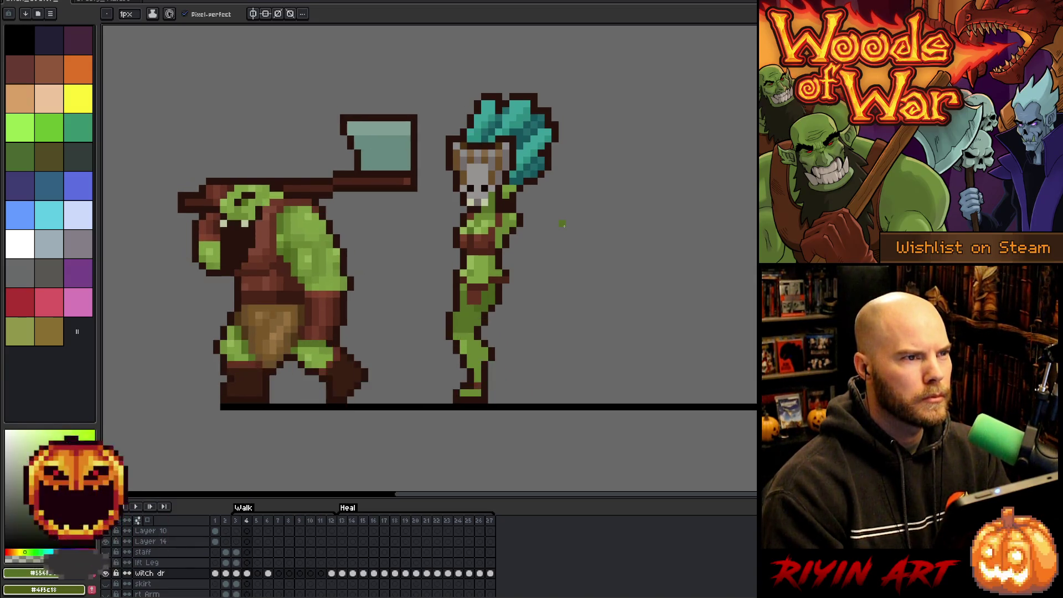
pyautogui.keyDown('alt'); pyautogui.click(490, 347); pyautogui.keyUp('alt')
pyautogui.keyDown('alt'); pyautogui.click(491, 351); pyautogui.keyUp('alt')
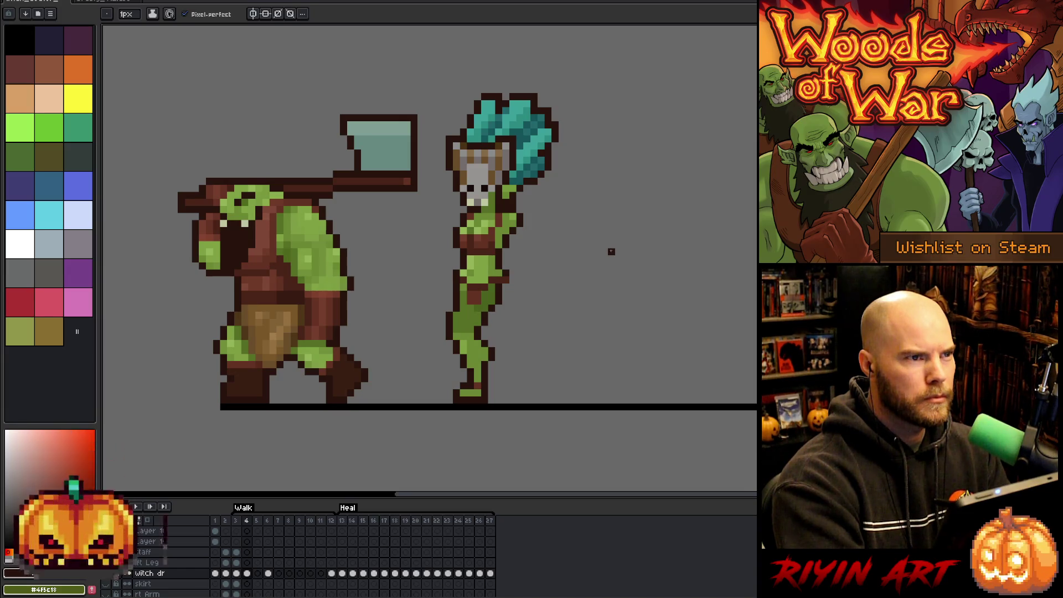
pyautogui.keyDown('alt'); pyautogui.click(458, 307); pyautogui.keyUp('alt')
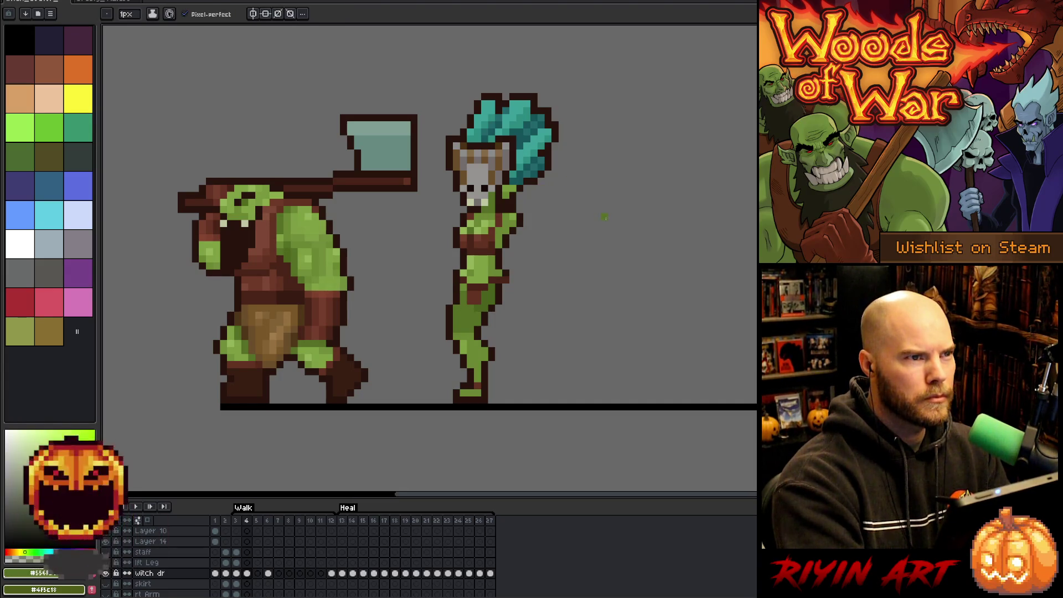
# Step: Flip between frames 3 and 4 once more, then advance to walk frame 5
pyautogui.press(',')
pyautogui.press('.')
pyautogui.press(',')
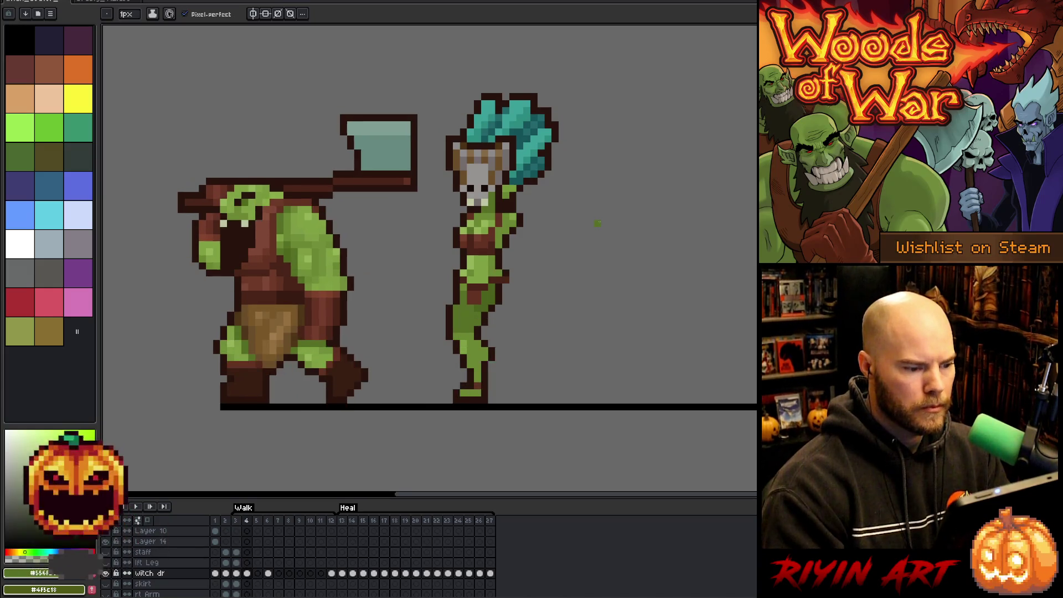
pyautogui.press('.')
pyautogui.press(',')
pyautogui.press('.')
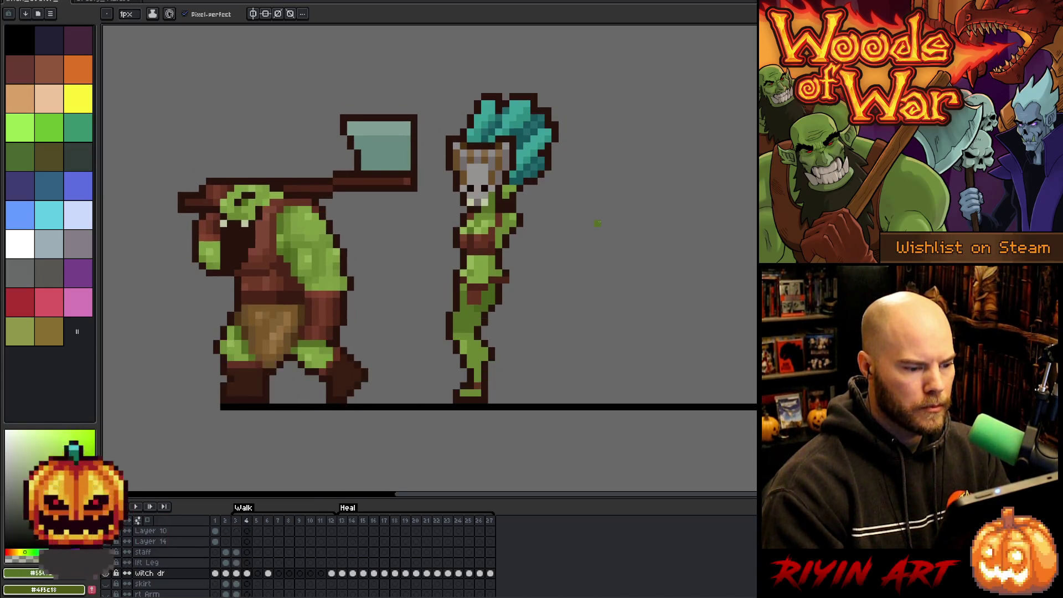
pyautogui.press(',')
pyautogui.press('.')
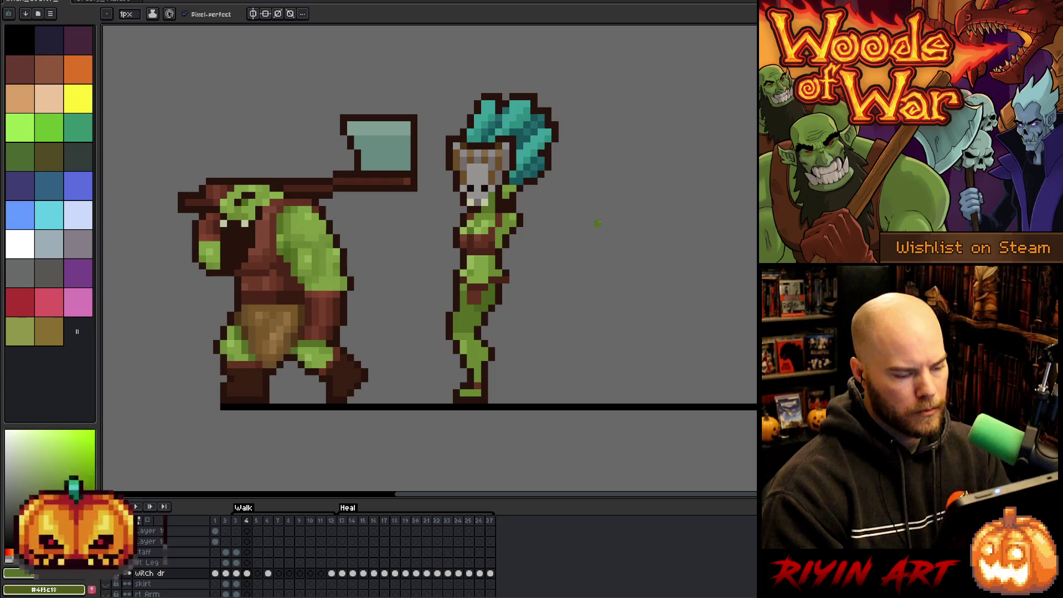
pyautogui.press('.')
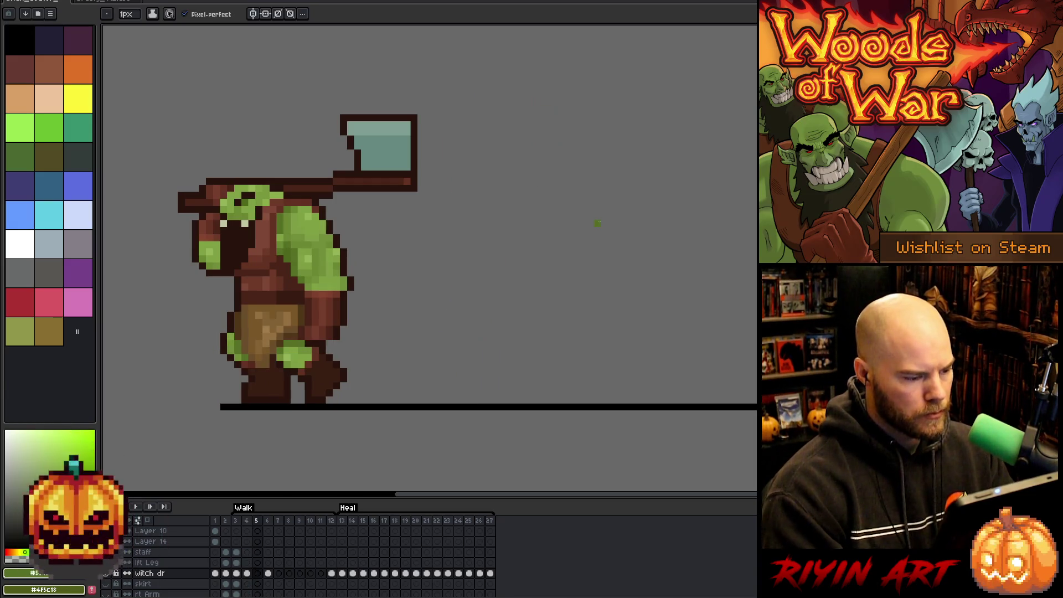
# Step: Fill the witch dr row's frame 5 cel and compare it with frames 3 and 4
pyautogui.click(268, 574)
pyautogui.press(',')
pyautogui.press('.')
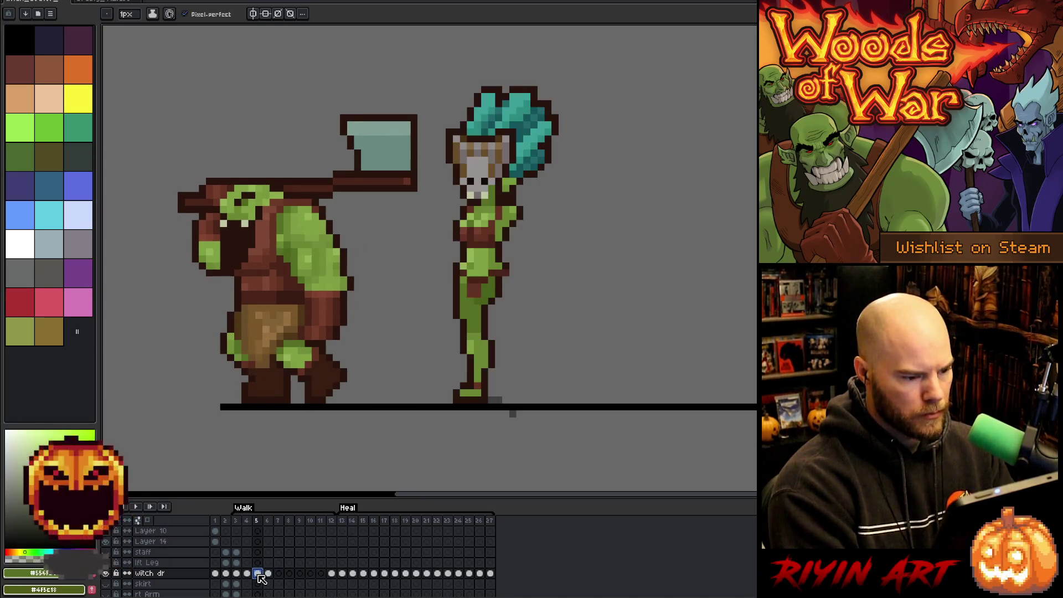
pyautogui.press(',')
pyautogui.press(',')
pyautogui.press('.')
pyautogui.press(',')
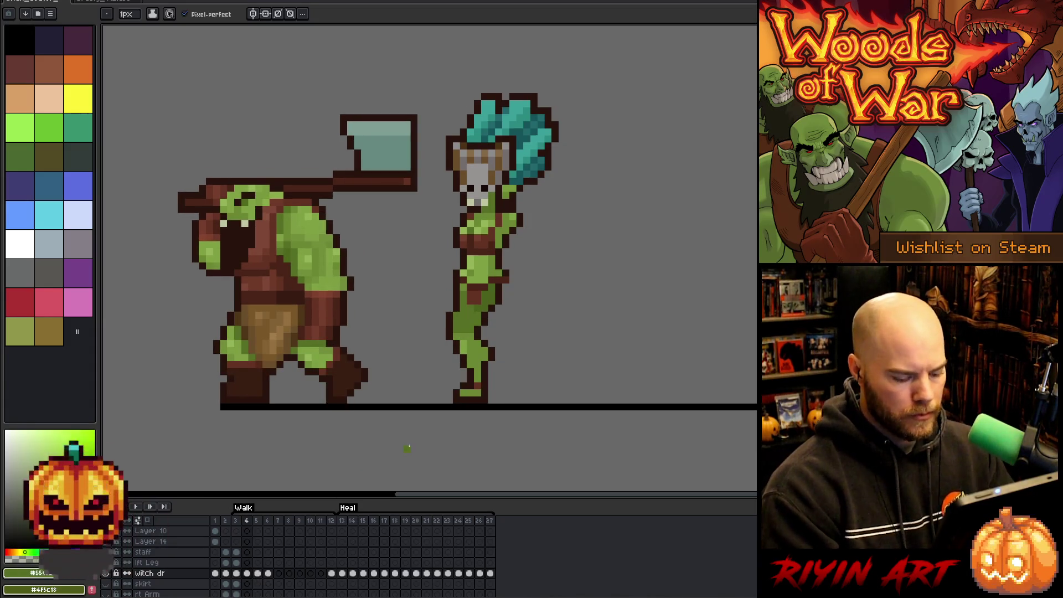
pyautogui.press(',')
pyautogui.press('.')
# Step: Marquee-select the witch doctor's feet and legs on frame 5
pyautogui.press('m')
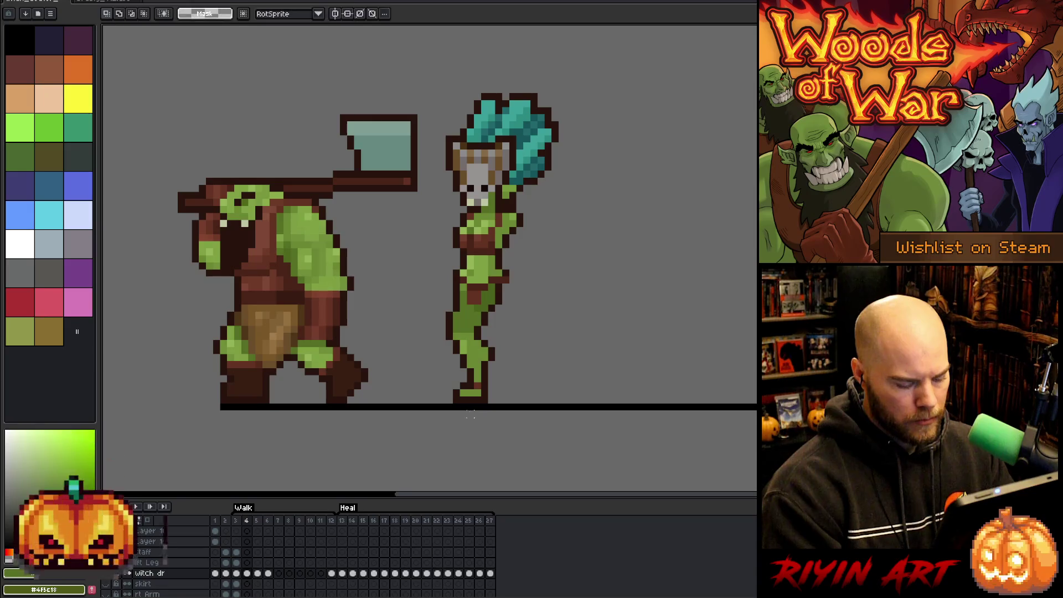
pyautogui.moveTo(450, 406); pyautogui.dragTo(477, 380)
pyautogui.press(',')
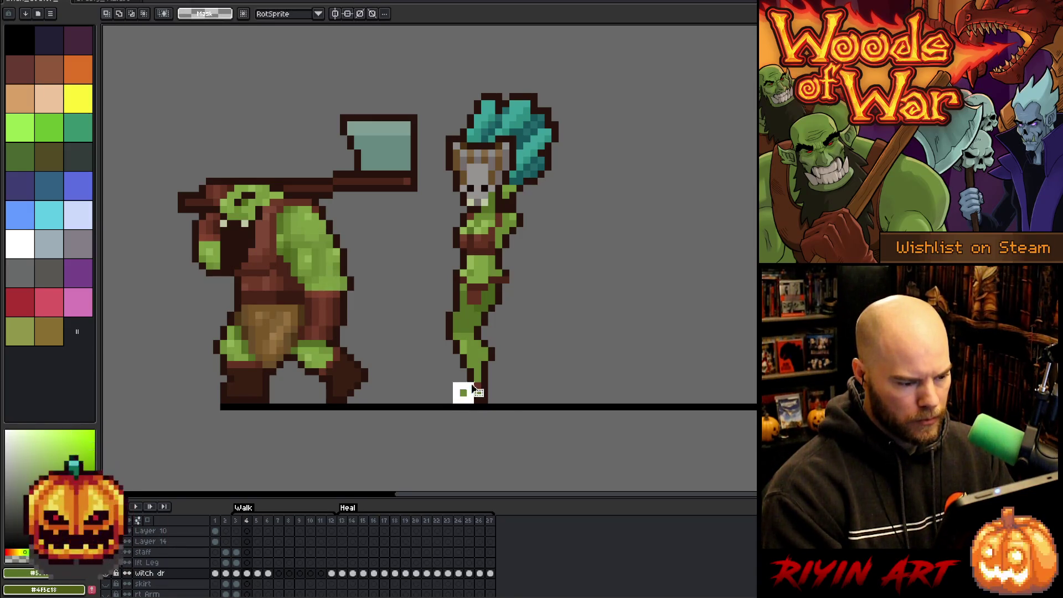
pyautogui.press('.')
pyautogui.press('.')
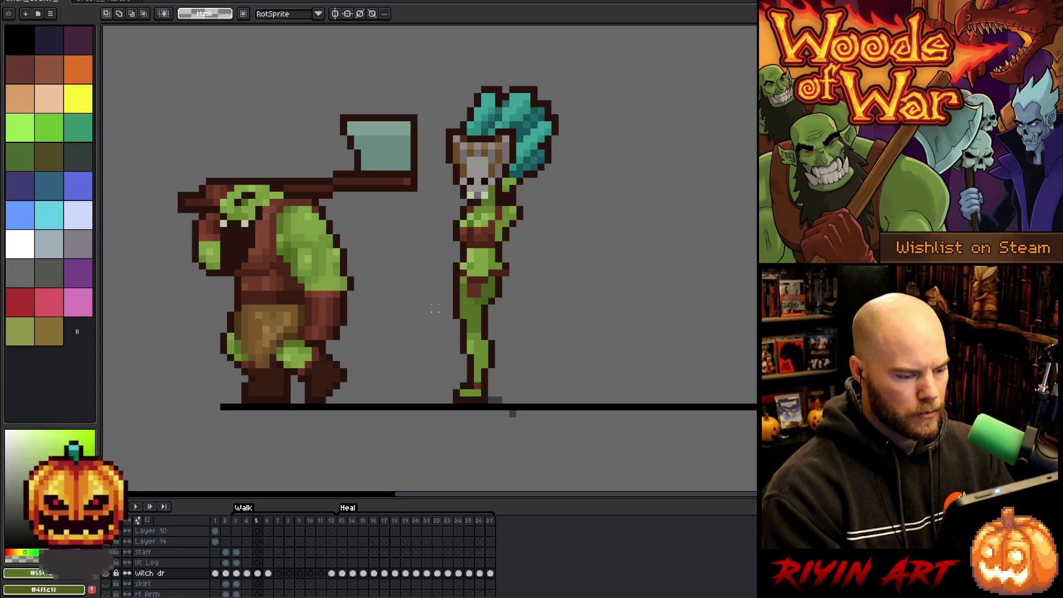
pyautogui.moveTo(420, 330)
pyautogui.mouseDown()
pyautogui.moveTo(458, 401)
pyautogui.moveTo(518, 405)
pyautogui.mouseUp()
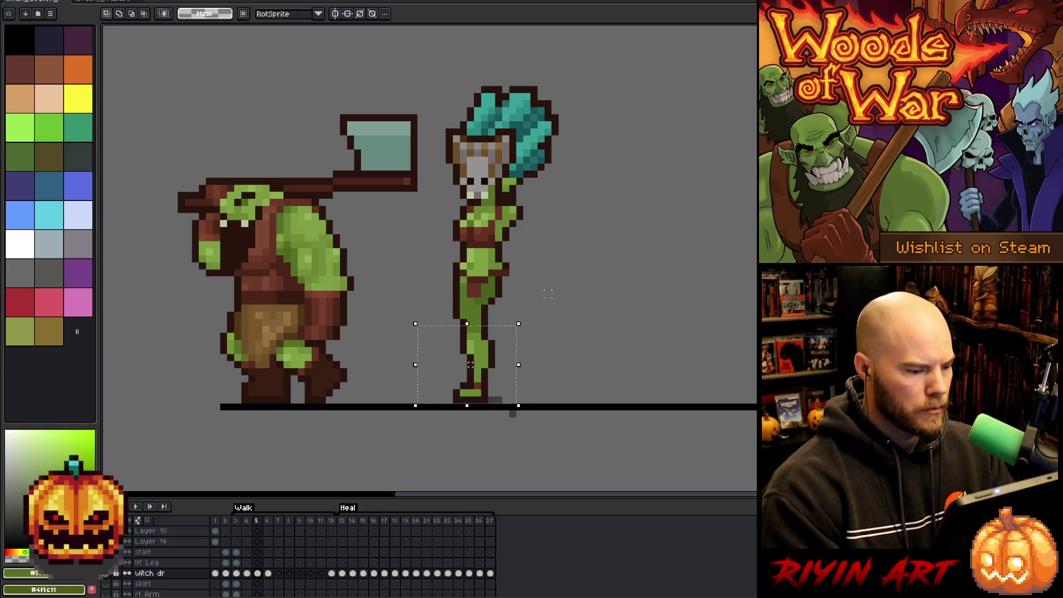
# Step: Nudge the witch's legs one pixel right and down, shift the leg another pixel right, then deselect
pyautogui.press('Right')
pyautogui.press('Down')
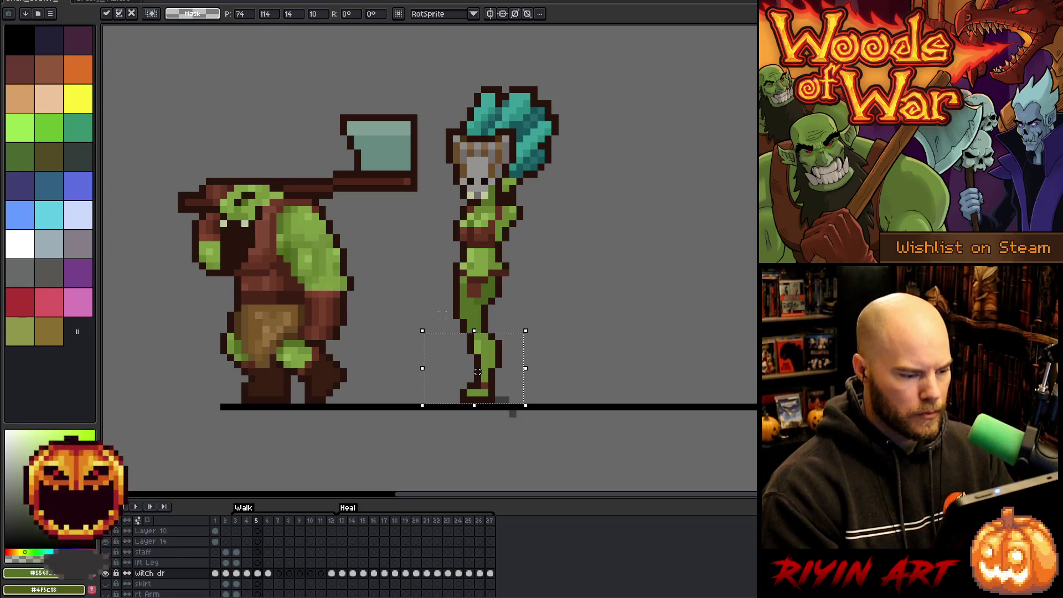
pyautogui.moveTo(548, 449)
pyautogui.mouseDown()
pyautogui.moveTo(375, 321)
pyautogui.moveTo(376, 304)
pyautogui.mouseUp()
pyautogui.press('Right')
pyautogui.click(611, 357)
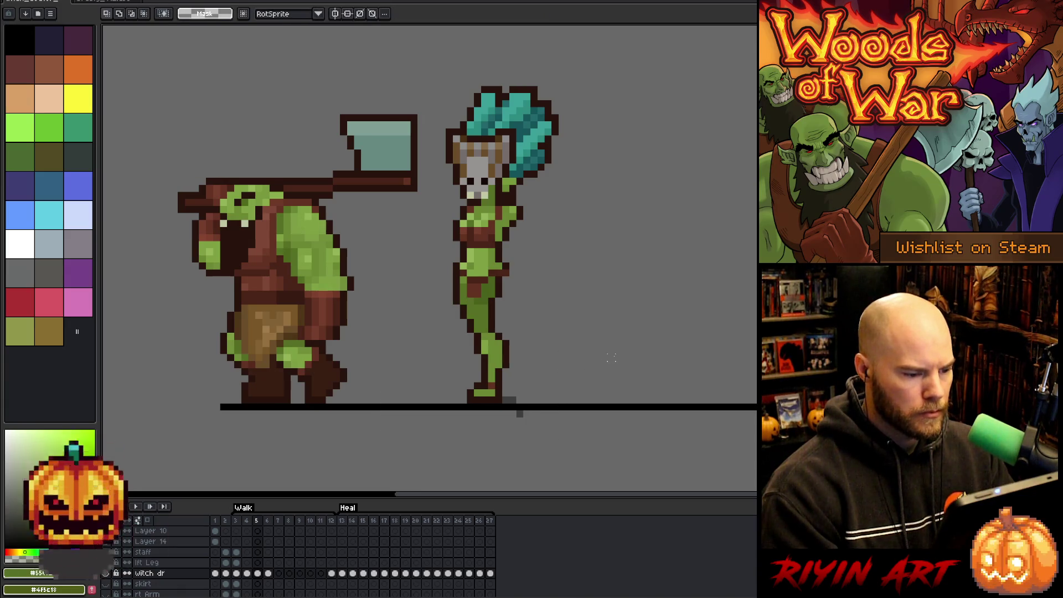
# Step: Toggle between frames 4 and 5 to compare the shifted legs
pyautogui.press('Left')
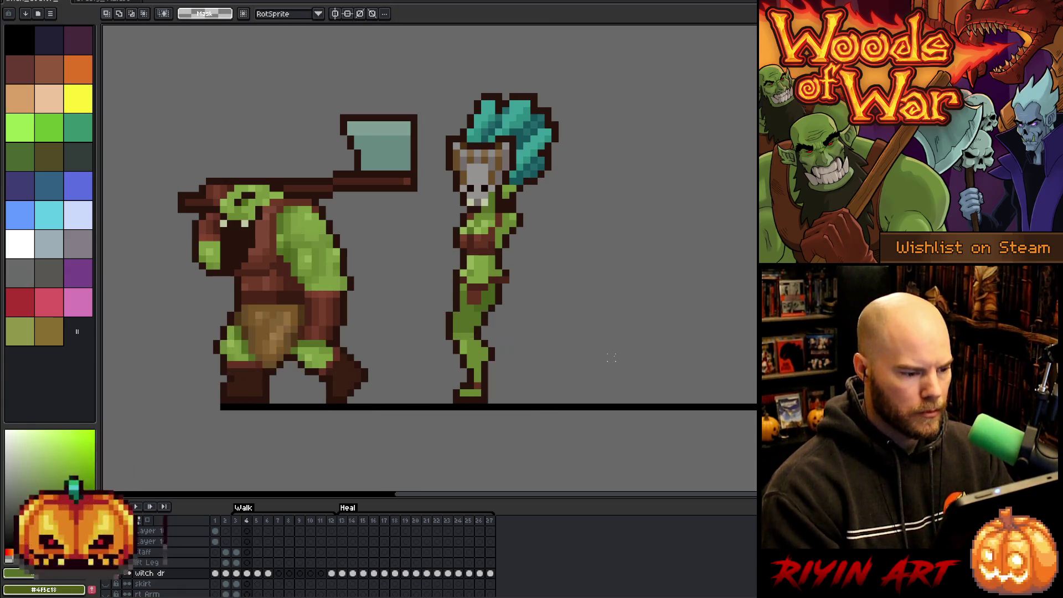
pyautogui.press('Right')
pyautogui.press('Left')
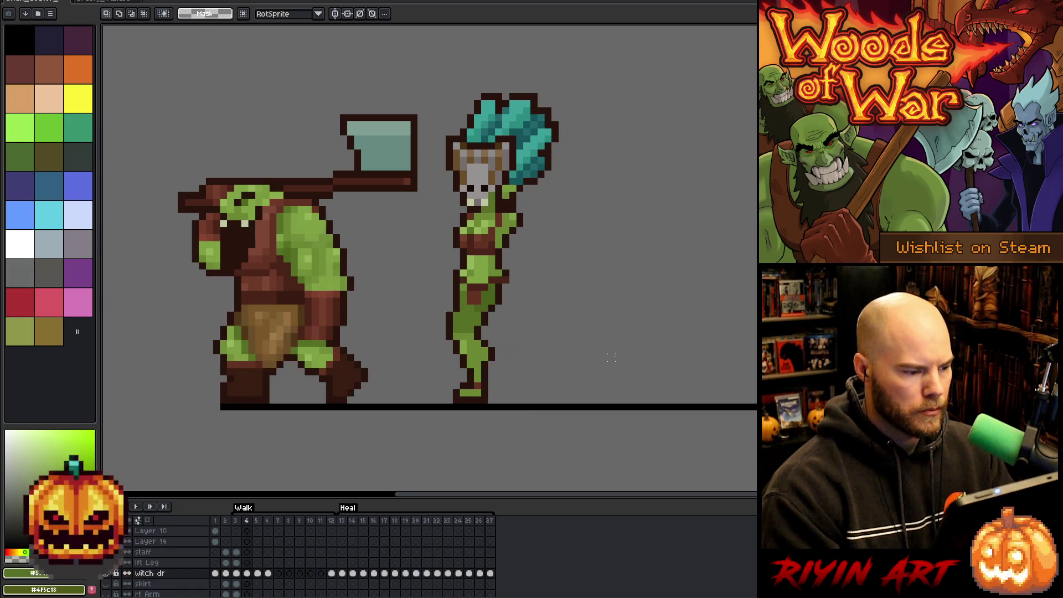
pyautogui.press('Right')
pyautogui.press('Left')
pyautogui.press('Right')
# Step: Select and release the witch's upper body, then recheck frames 4 and 5
pyautogui.moveTo(609, 73)
pyautogui.mouseDown()
pyautogui.moveTo(420, 245)
pyautogui.moveTo(414, 297)
pyautogui.mouseUp()
pyautogui.click(661, 336)
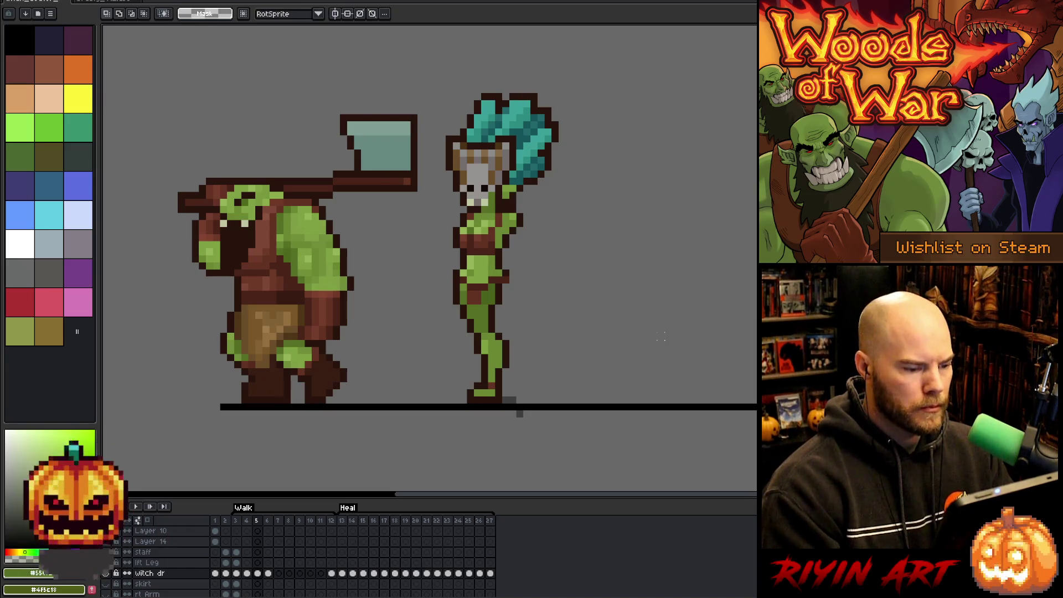
pyautogui.press('Left')
pyautogui.press('Right')
pyautogui.press('Left')
pyautogui.press('Right')
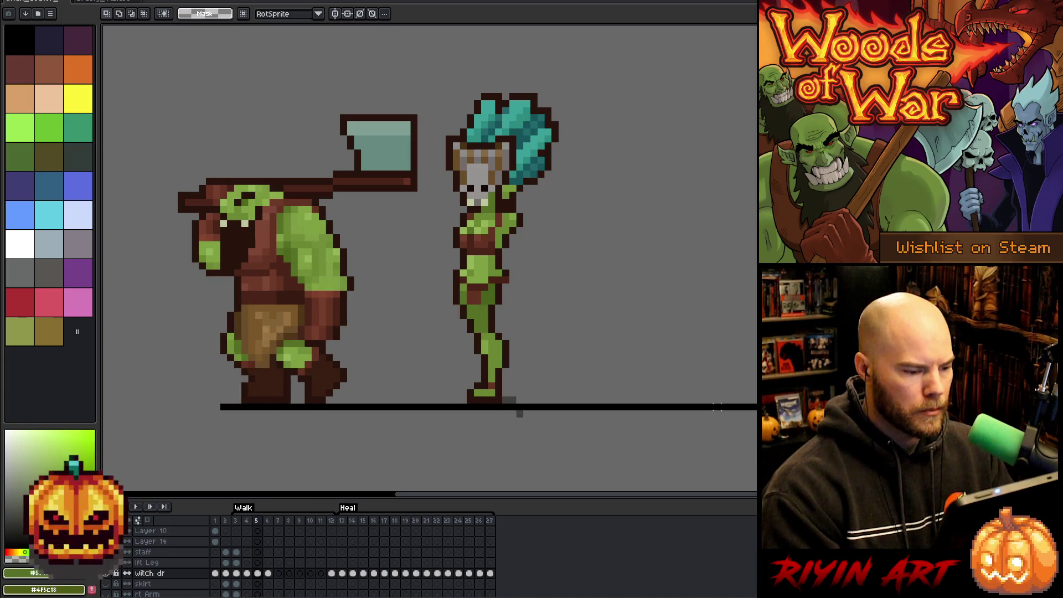
# Step: Keep flipping between frames 4 and 5 to judge the stride
pyautogui.press('Left')
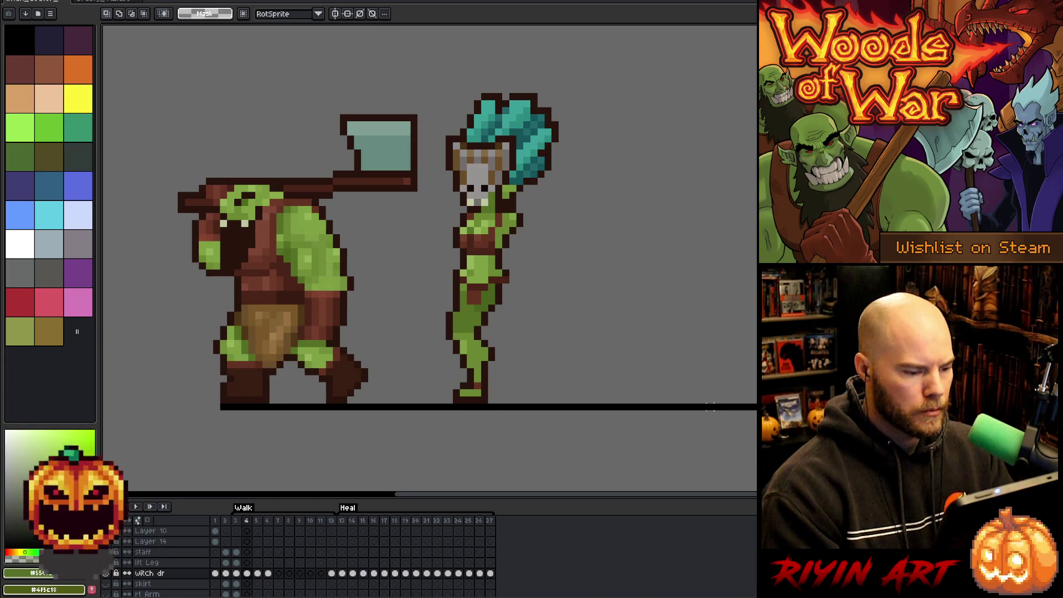
pyautogui.press('Right')
pyautogui.press('Left')
pyautogui.press('Right')
pyautogui.press('Left')
pyautogui.press('Right')
pyautogui.press('Left')
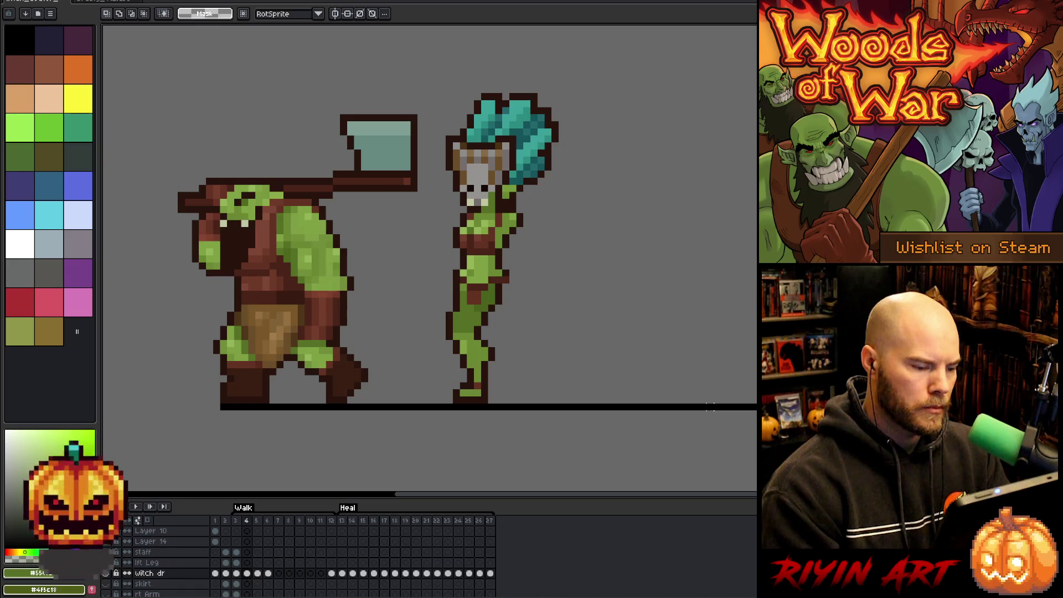
# Step: Sample the witch's leg colour from the canvas and return to the pencil
pyautogui.press('i')
pyautogui.click(497, 351)
pyautogui.press('b')
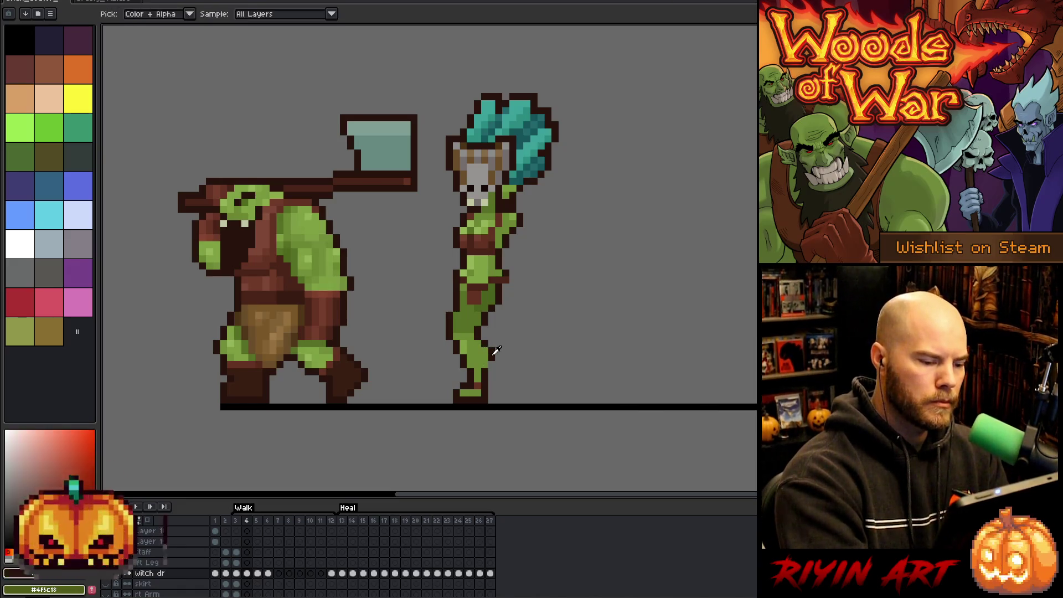
# Step: Rapidly alternate frames 4 and 5 to compare the two poses
pyautogui.press('Right')
pyautogui.press('Left')
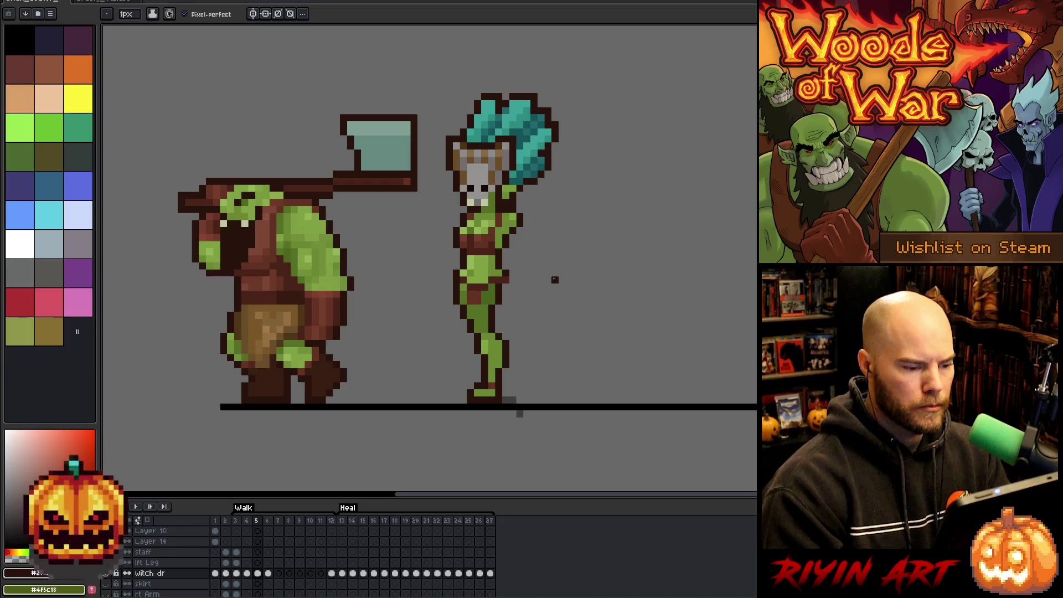
pyautogui.press('Right')
pyautogui.press('Left')
pyautogui.press('Right')
pyautogui.press('Left')
pyautogui.press('Right')
pyautogui.press('Left')
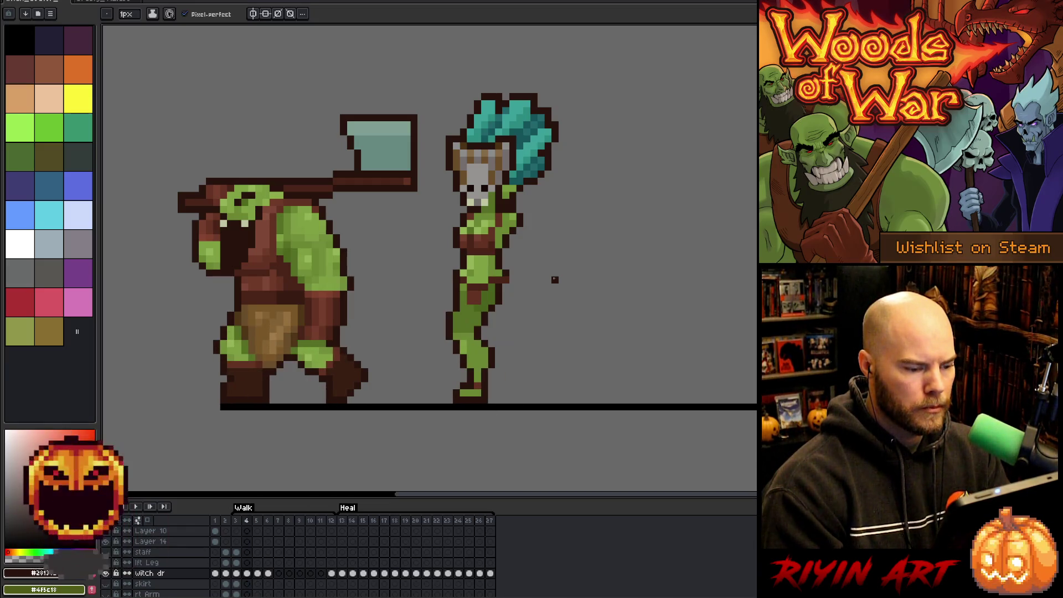
# Step: Do a final frame 4/5 comparison, ending on frame 5
pyautogui.press('Right')
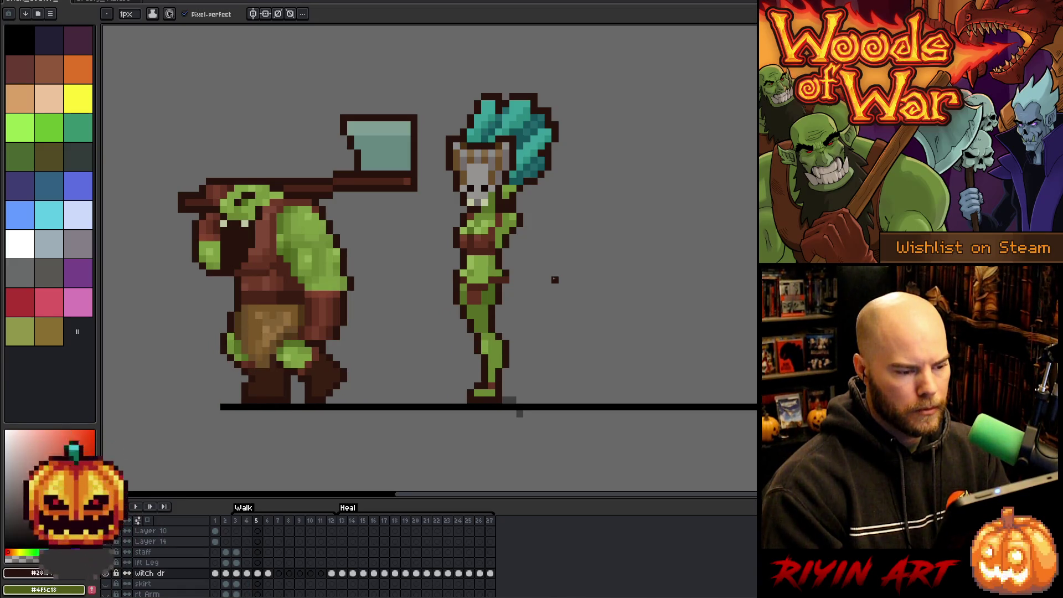
pyautogui.press('Left')
pyautogui.press('Right')
pyautogui.press('Left')
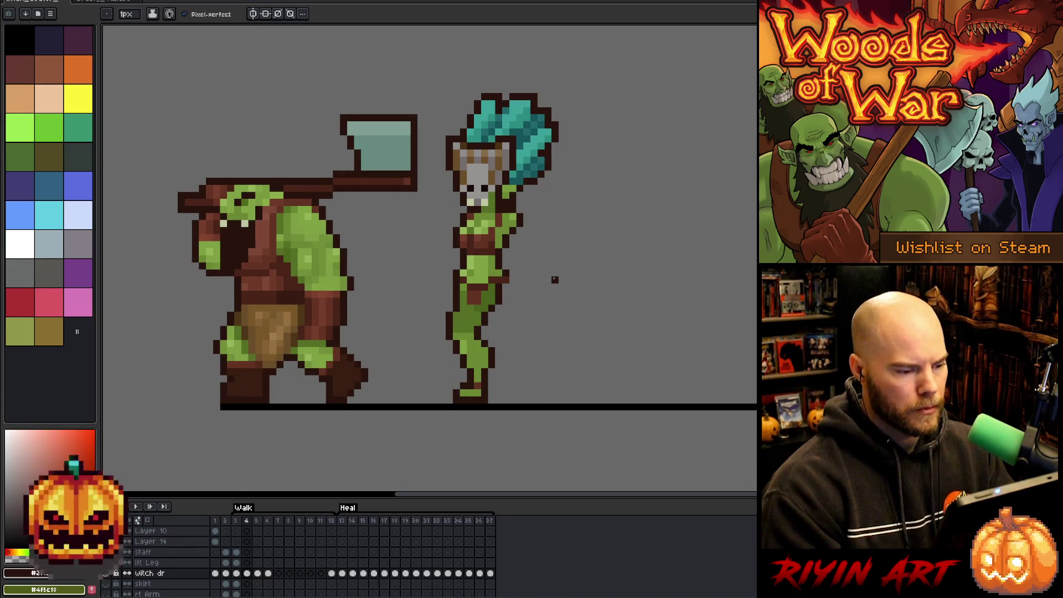
pyautogui.press('Right')
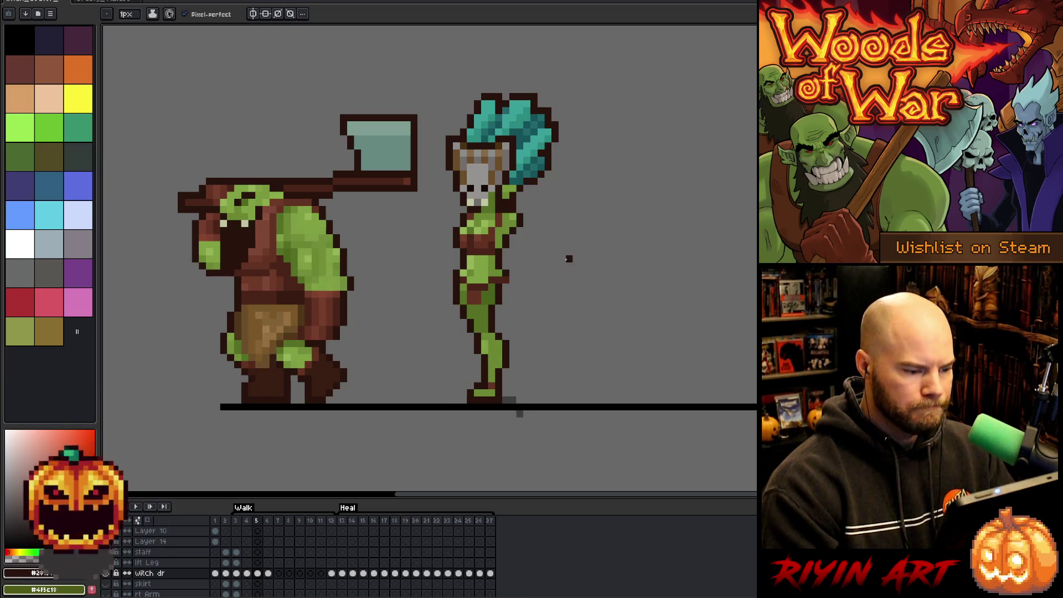
# Step: Pick the dark outline colour and sample new drawing colours from the sprite
pyautogui.keyDown('alt'); pyautogui.click(458, 266); pyautogui.keyUp('alt')
pyautogui.press('alt')
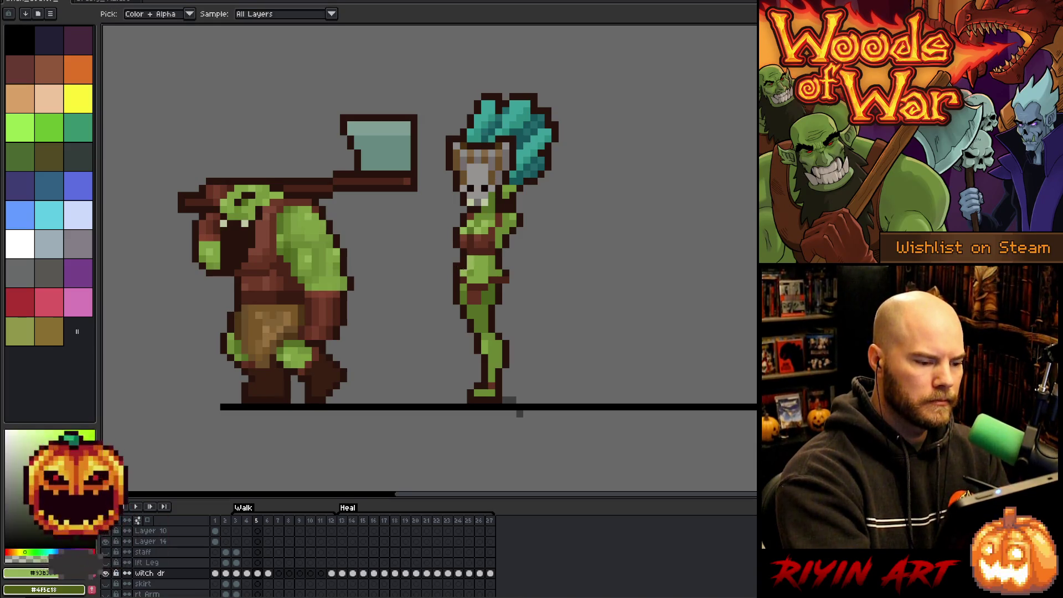
pyautogui.keyDown('alt'); pyautogui.click(477, 273); pyautogui.keyUp('alt')
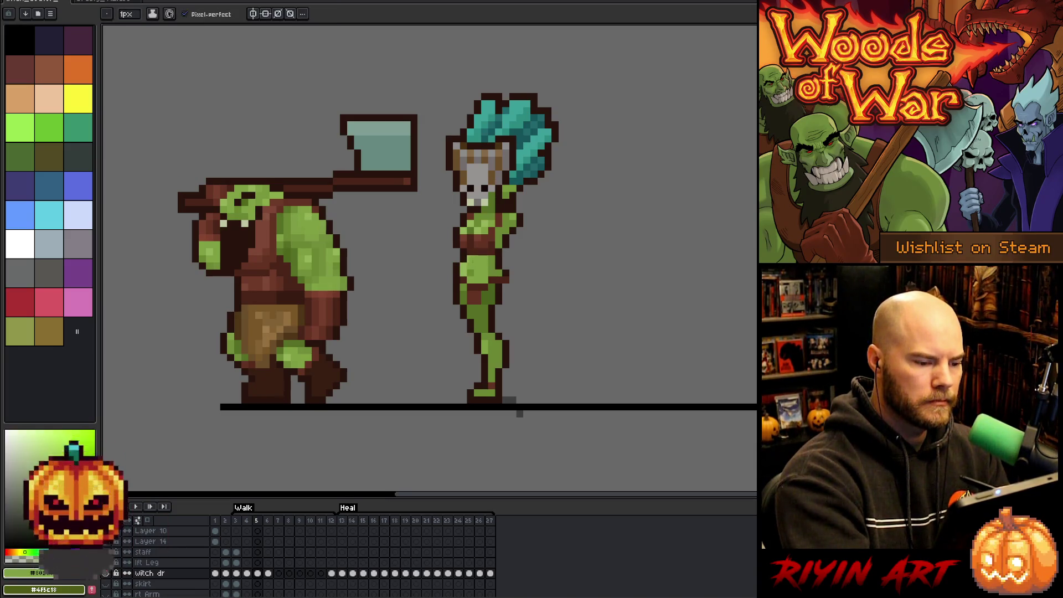
pyautogui.keyDown('alt'); pyautogui.click(479, 268); pyautogui.keyUp('alt')
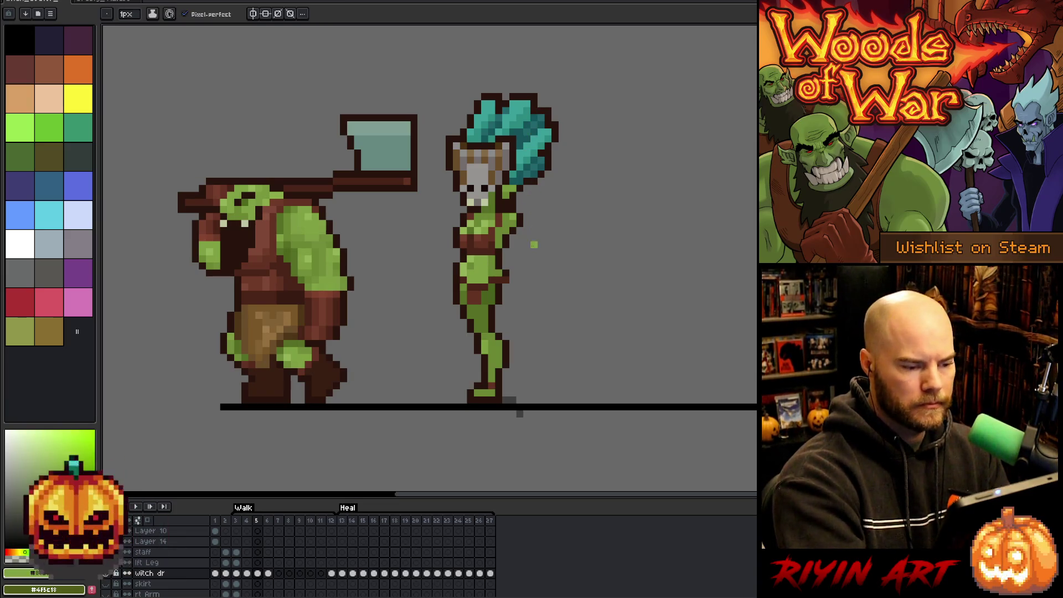
# Step: Step through frames 4 to 6, then move the witch's frame-6 cel out to frame 10
pyautogui.press(',')
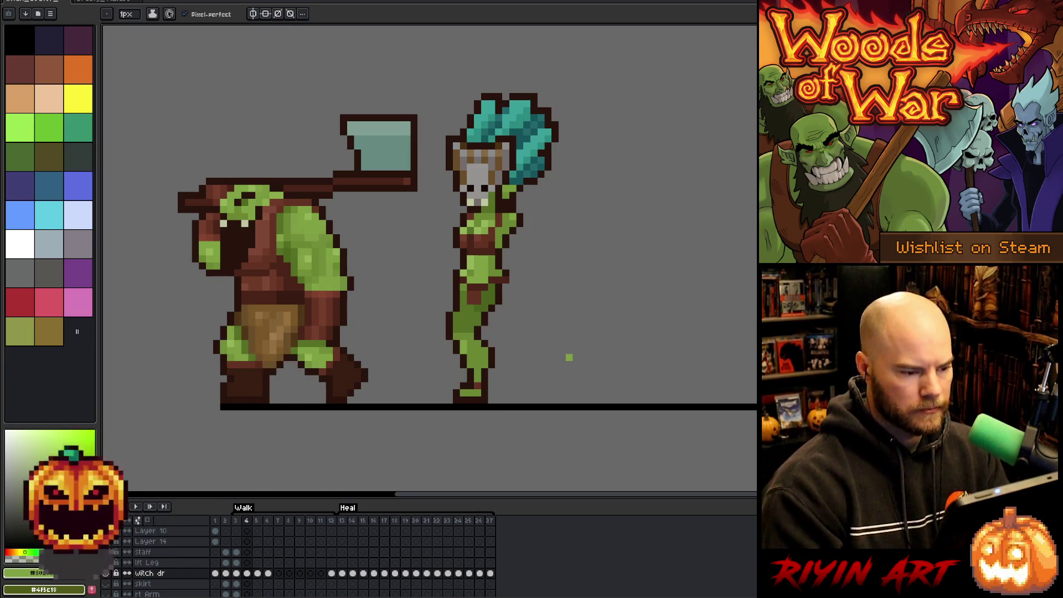
pyautogui.press('.')
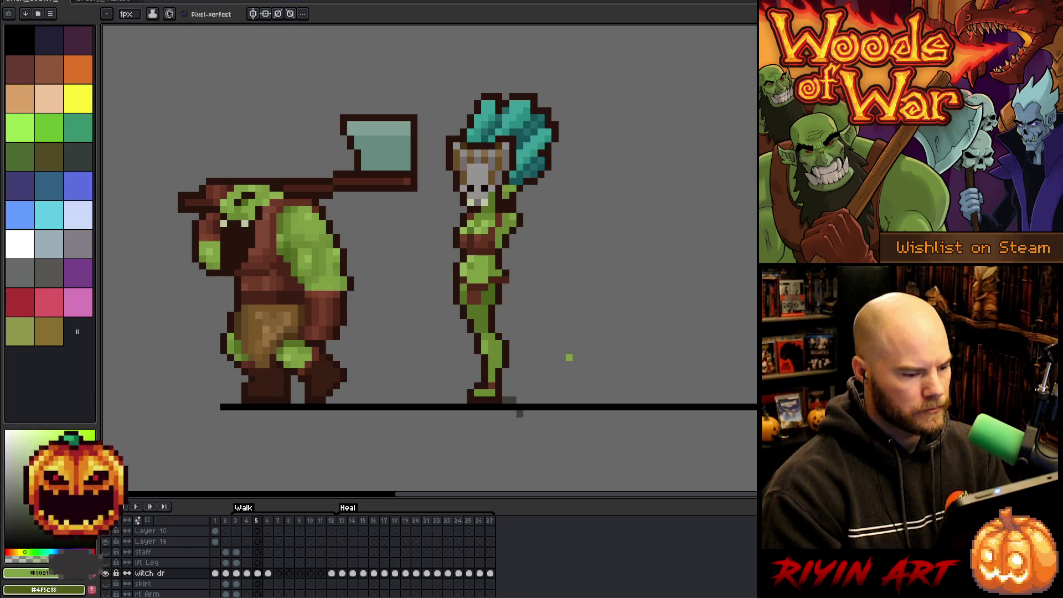
pyautogui.press('.')
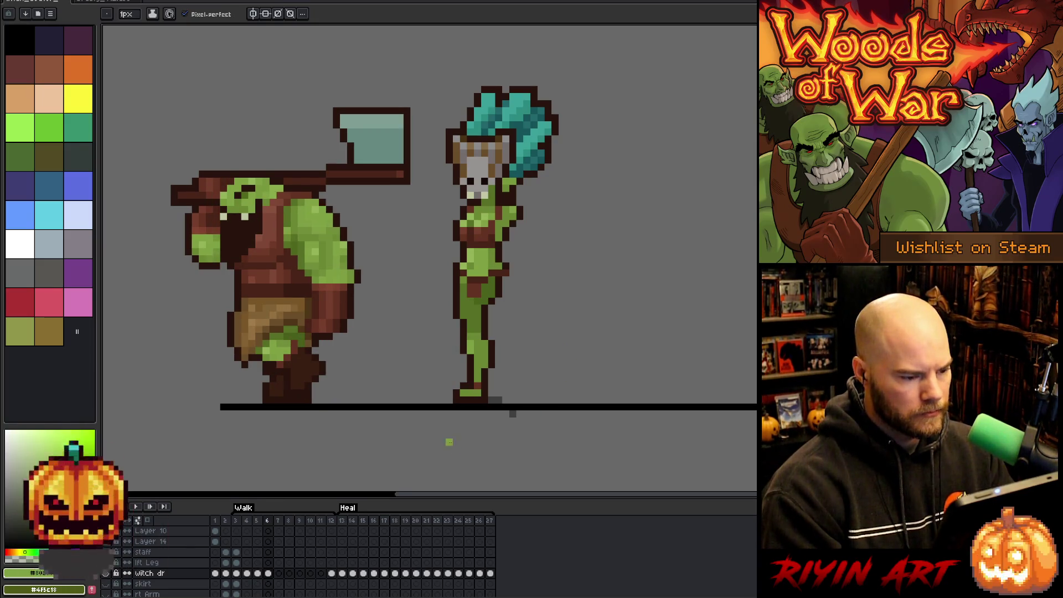
pyautogui.press(',')
pyautogui.click(257, 573)
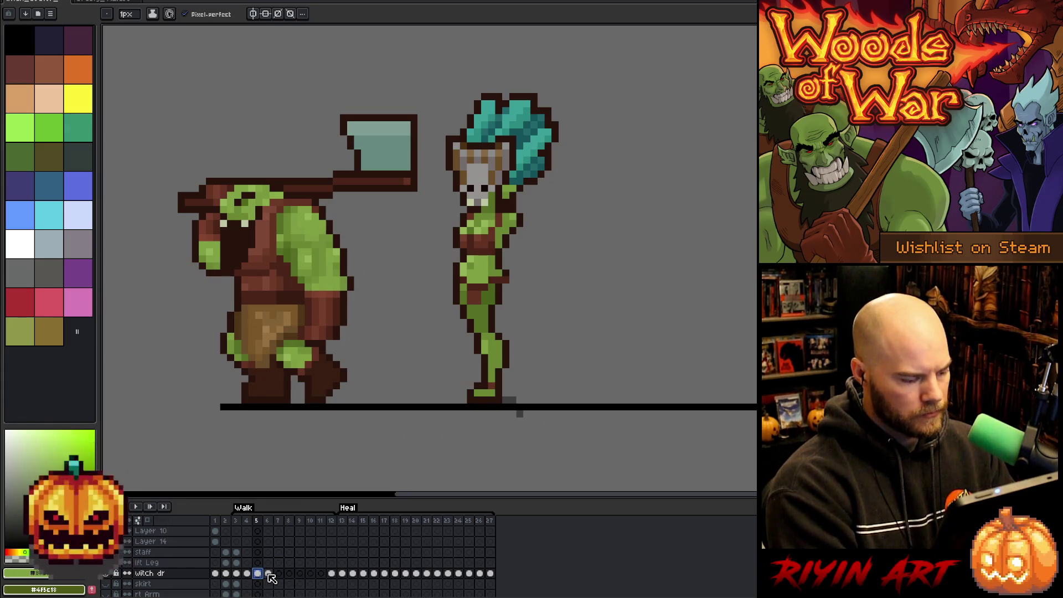
pyautogui.moveTo(268, 574); pyautogui.dragTo(310, 574)
# Step: Compare poses and copy the witch's frame-5 cel into frame 6
pyautogui.click(258, 574)
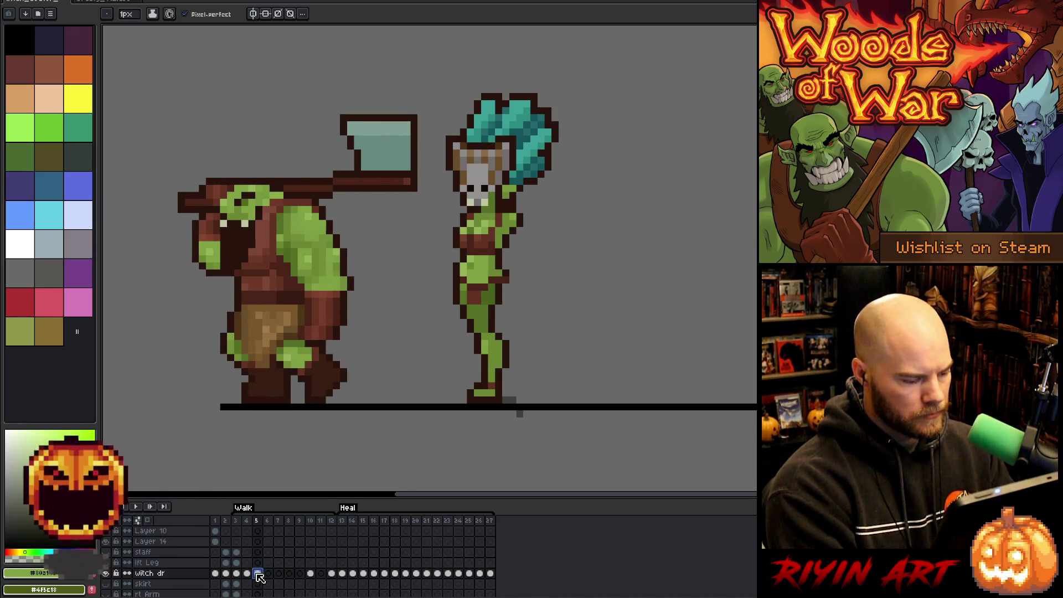
pyautogui.press('Right')
pyautogui.press('Left')
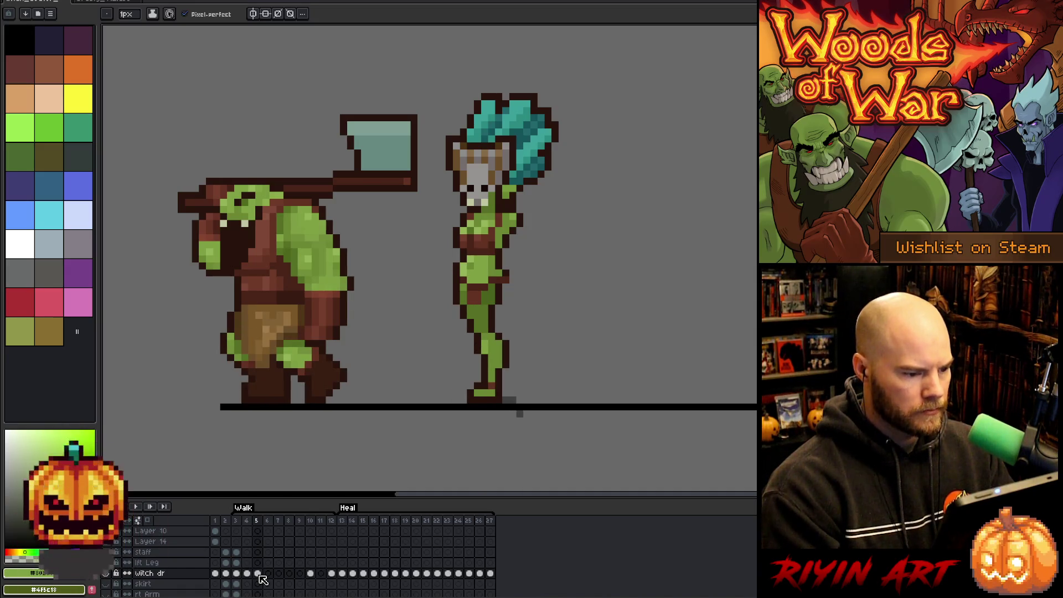
pyautogui.click(259, 574)
pyautogui.click(268, 575)
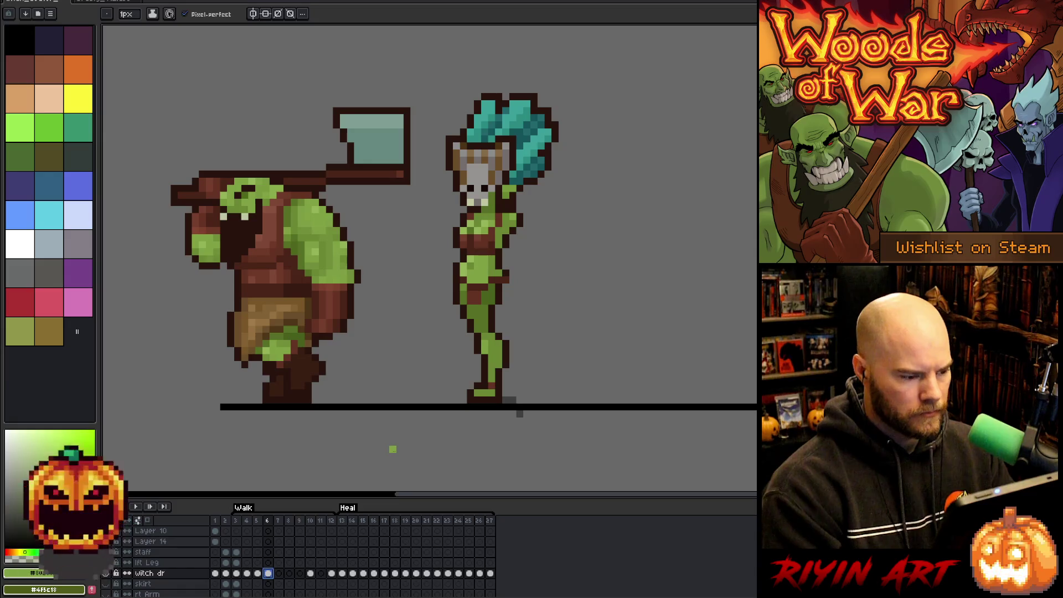
# Step: Play the walk animation, then step through frames 4 to 6 to review it
pyautogui.press('Return')
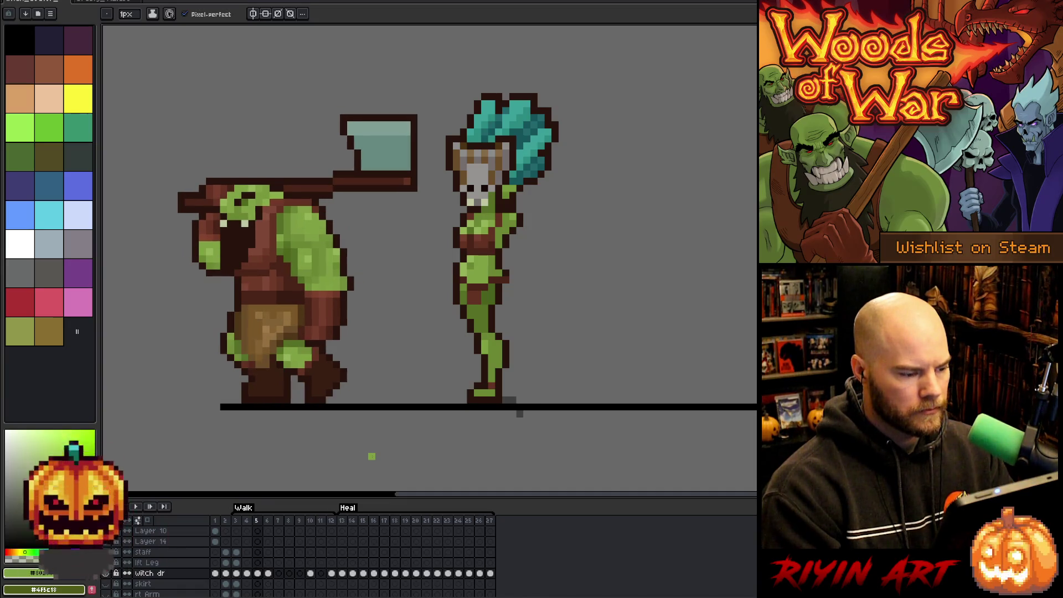
pyautogui.press('Left')
pyautogui.press('Right')
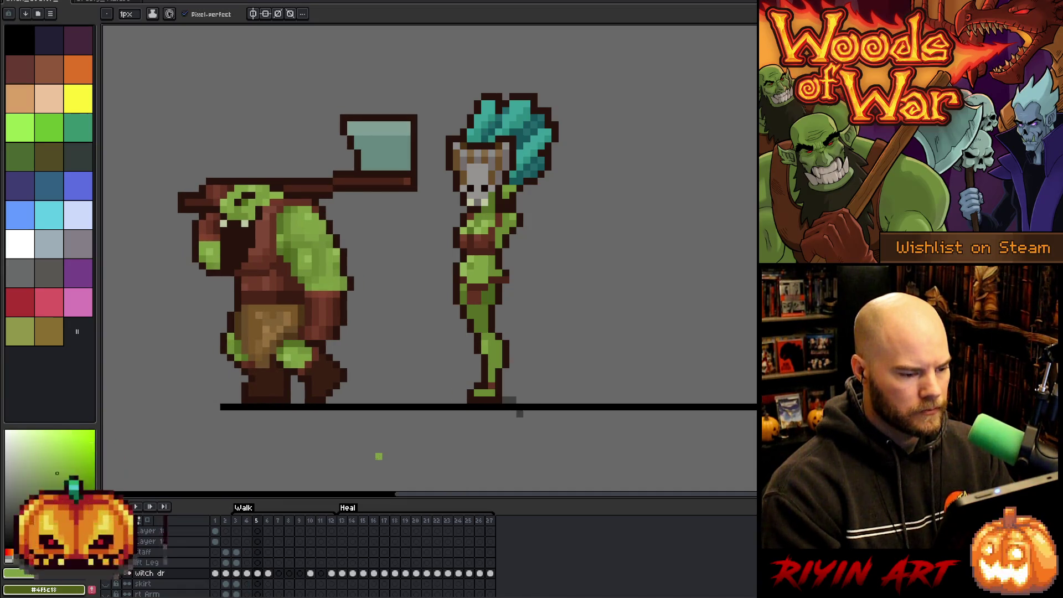
pyautogui.press('Left')
pyautogui.press('Right')
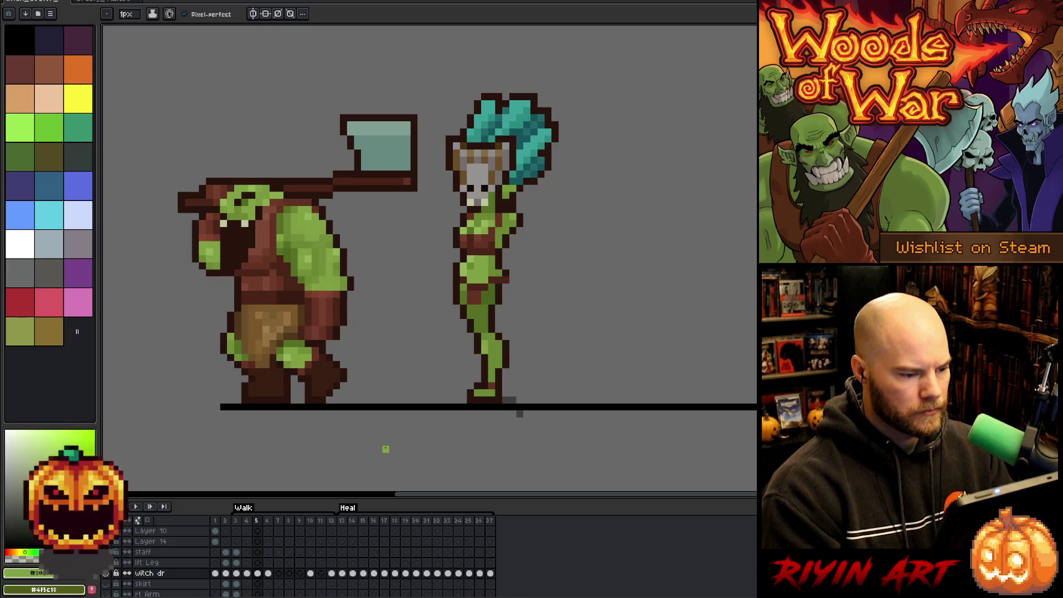
pyautogui.press('Right')
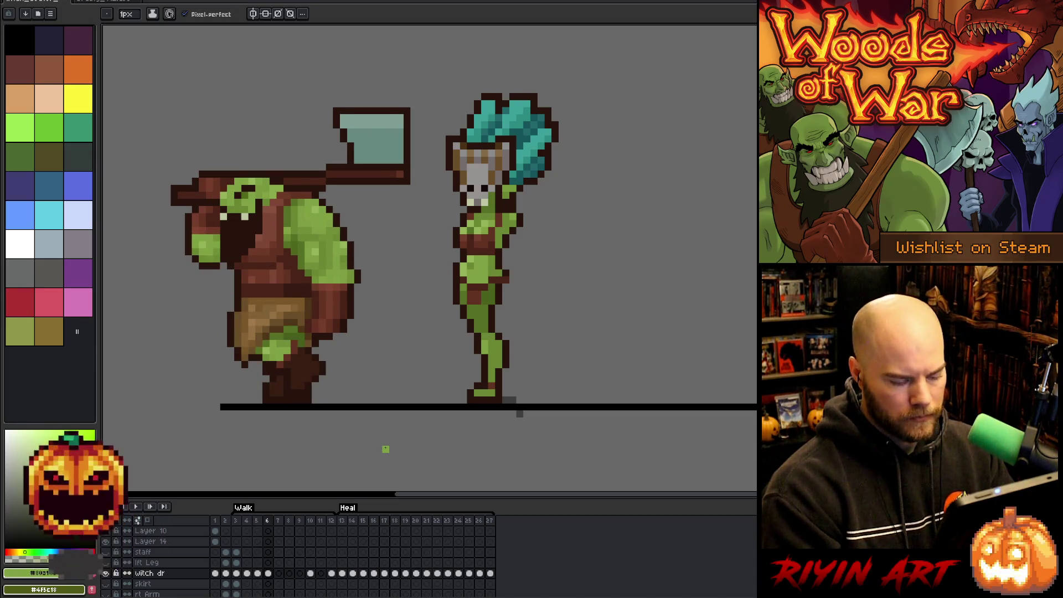
# Step: Shift the witch's legs, then her lower leg, one pixel right each
pyautogui.press('m')
pyautogui.moveTo(438, 311)
pyautogui.mouseDown()
pyautogui.moveTo(482, 387)
pyautogui.moveTo(525, 427)
pyautogui.mouseUp()
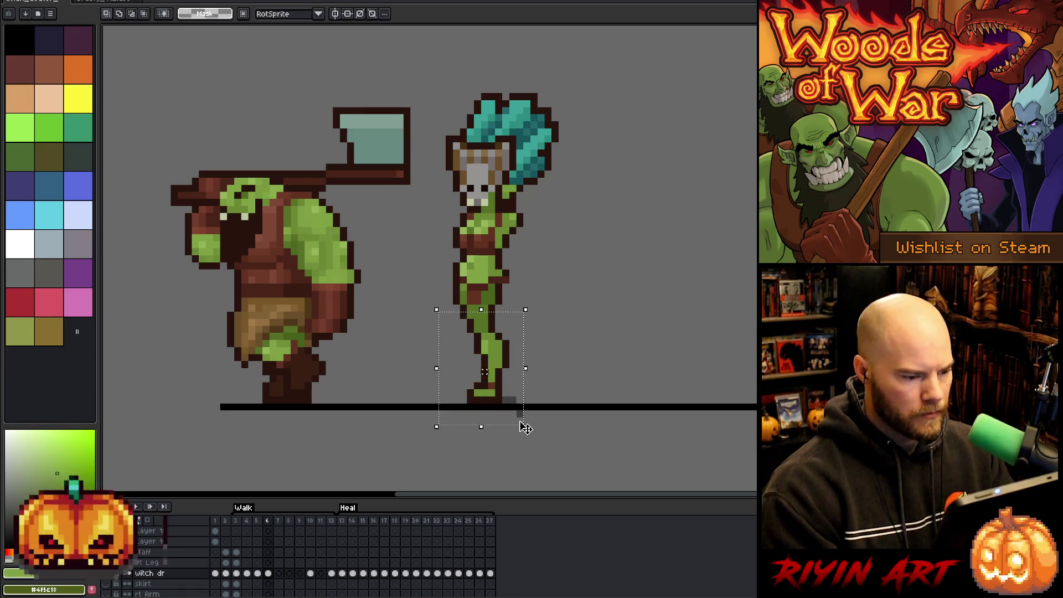
pyautogui.press('Right')
pyautogui.press('Return')
pyautogui.moveTo(467, 326)
pyautogui.mouseDown()
pyautogui.moveTo(483, 340)
pyautogui.moveTo(506, 411)
pyautogui.moveTo(530, 416)
pyautogui.mouseUp()
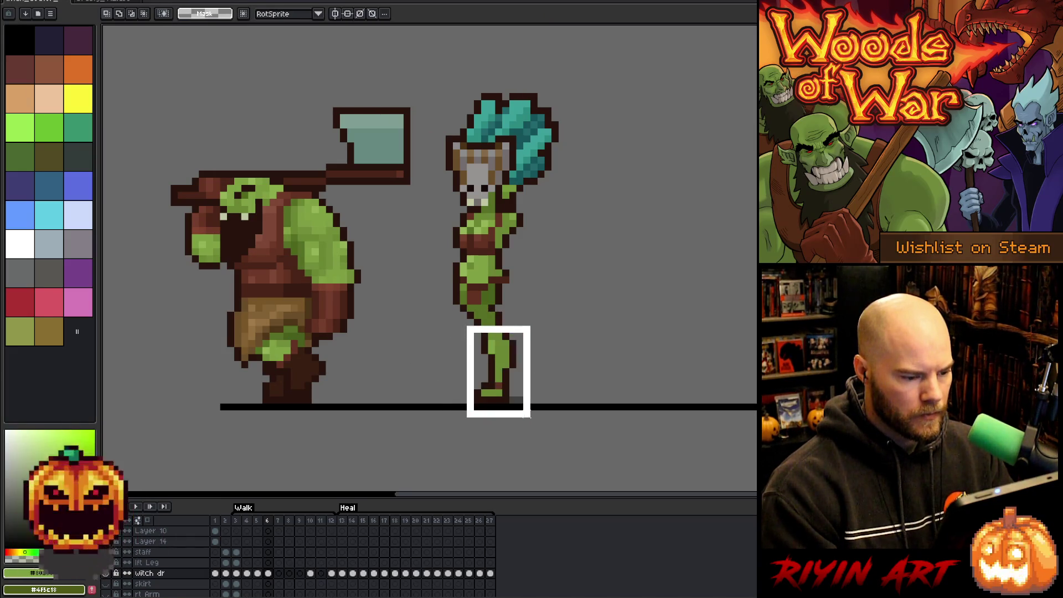
pyautogui.press('Right')
pyautogui.press('Return')
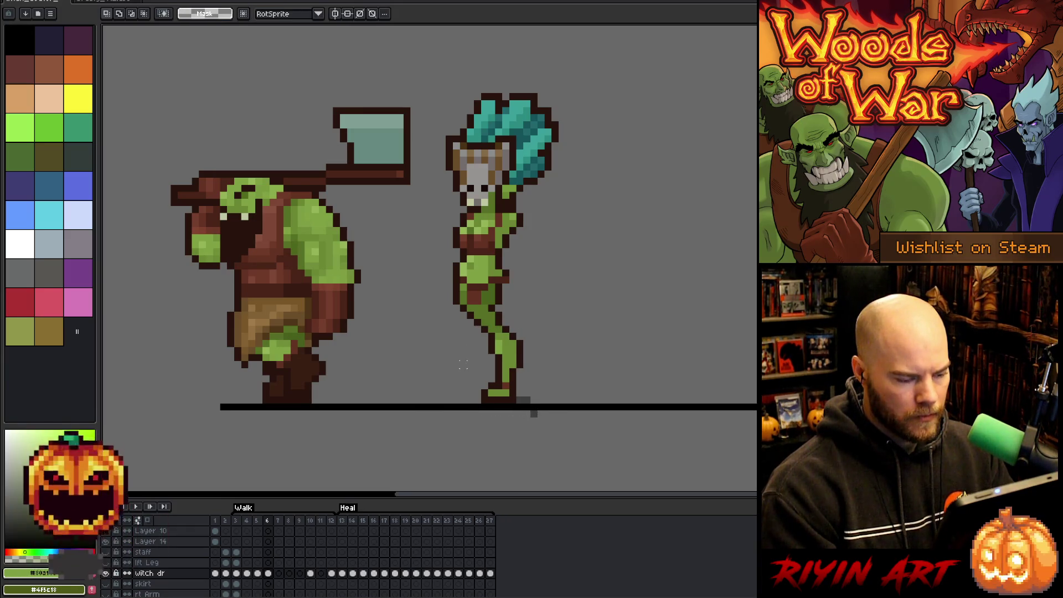
# Step: Move the foot at the ground line one pixel right and commit it
pyautogui.moveTo(462, 364); pyautogui.dragTo(487, 391)
pyautogui.moveTo(601, 423)
pyautogui.mouseDown()
pyautogui.moveTo(523, 411)
pyautogui.moveTo(402, 367)
pyautogui.mouseUp()
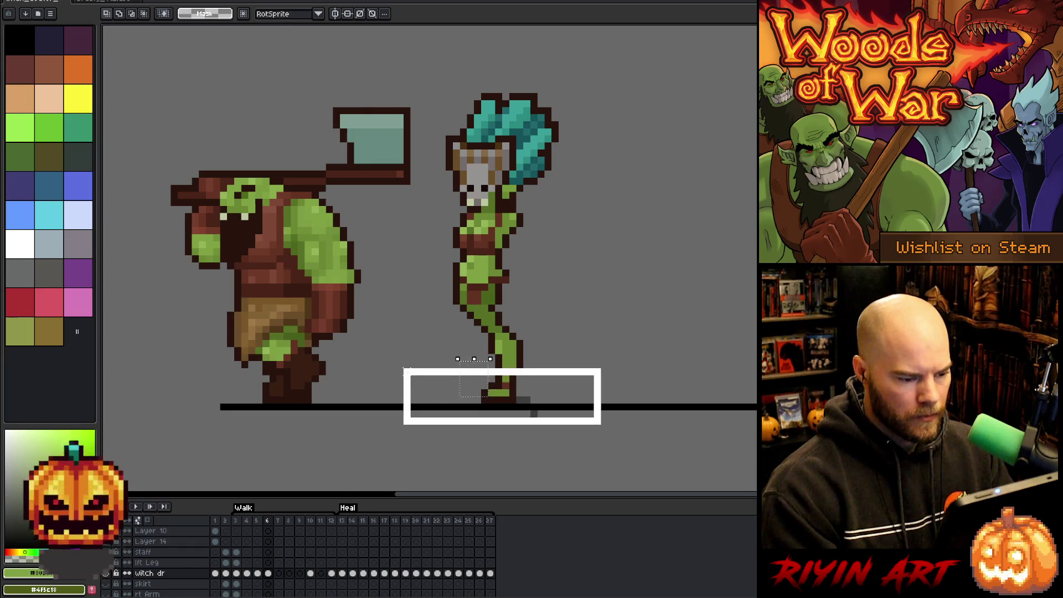
pyautogui.press('Right')
pyautogui.press('Return')
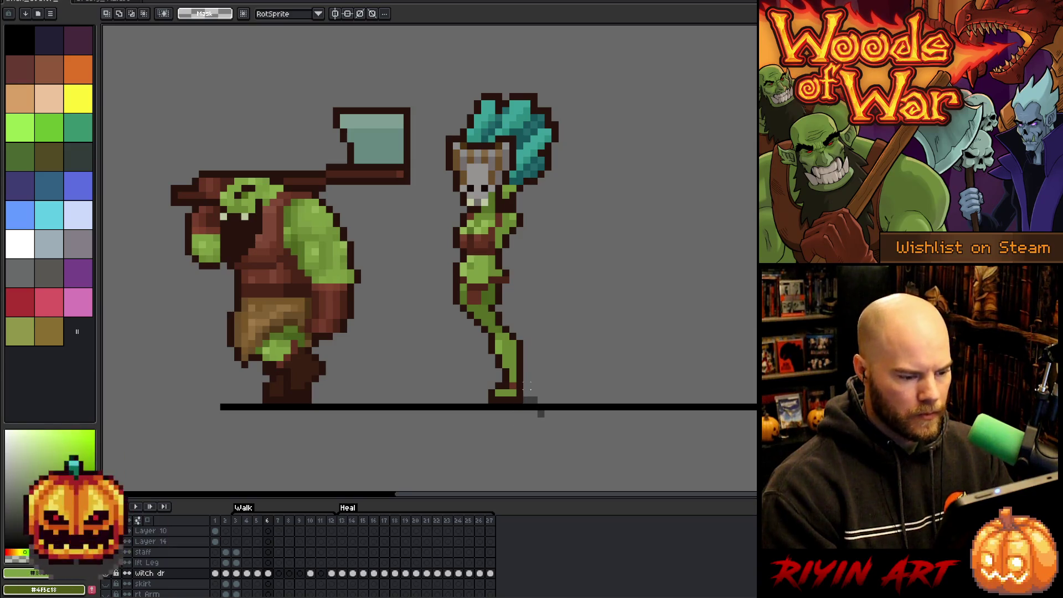
# Step: Add two dark outline pixels to the leg and resample green and dark brown
pyautogui.press('b')
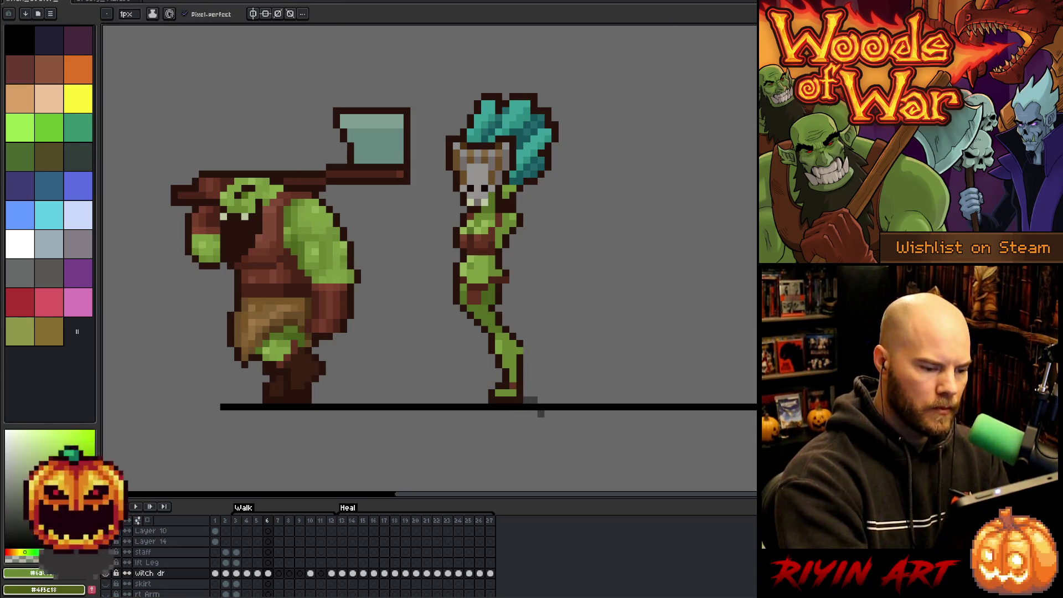
pyautogui.keyDown('alt'); pyautogui.click(519, 356); pyautogui.keyUp('alt')
pyautogui.click(526, 355)
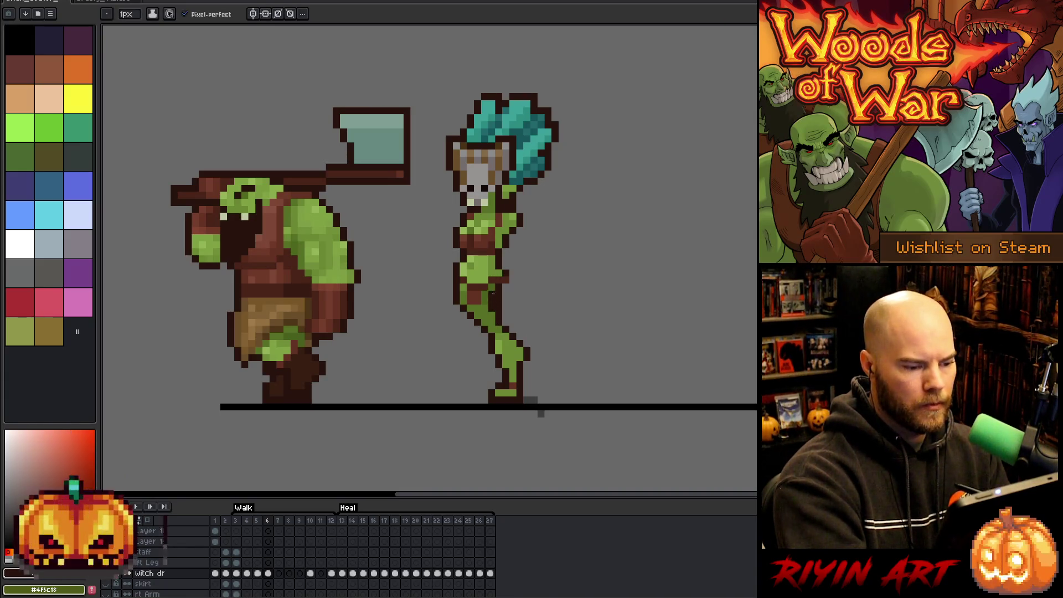
pyautogui.press('e')
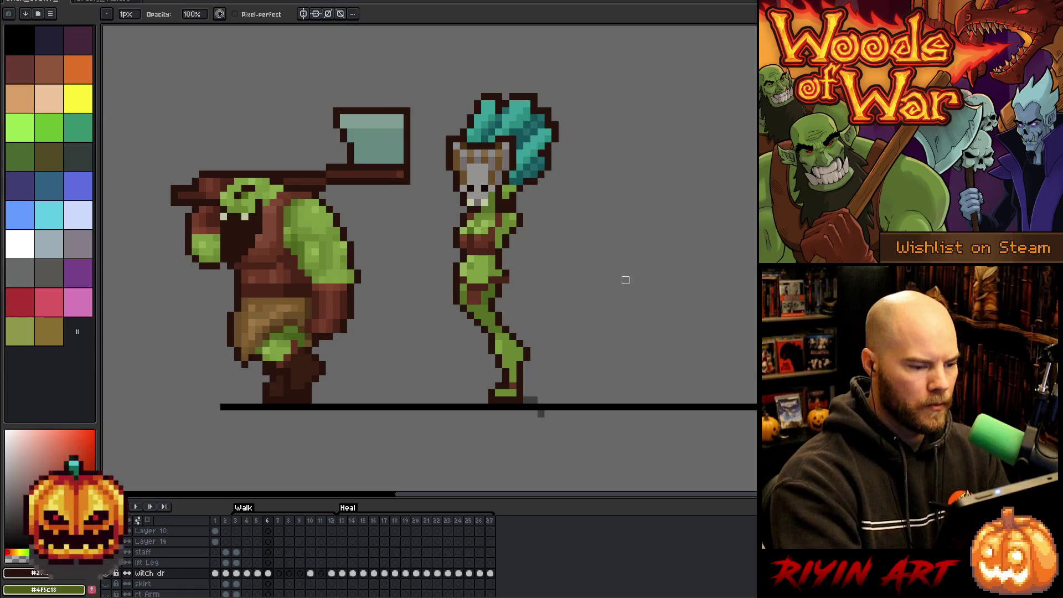
pyautogui.press('b')
pyautogui.keyDown('alt'); pyautogui.click(499, 301); pyautogui.keyUp('alt')
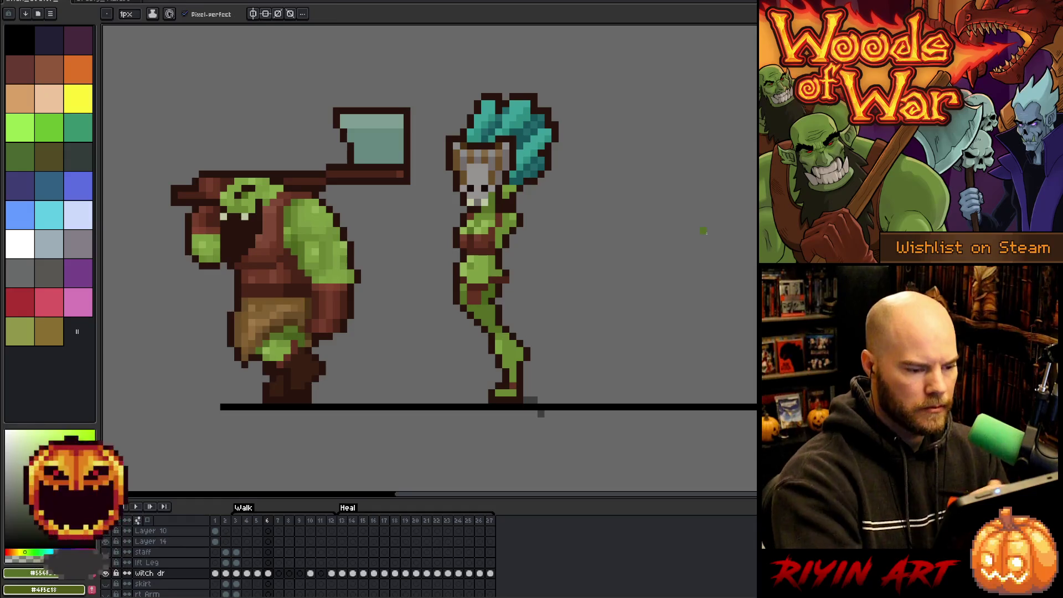
pyautogui.keyDown('alt'); pyautogui.click(504, 285); pyautogui.keyUp('alt')
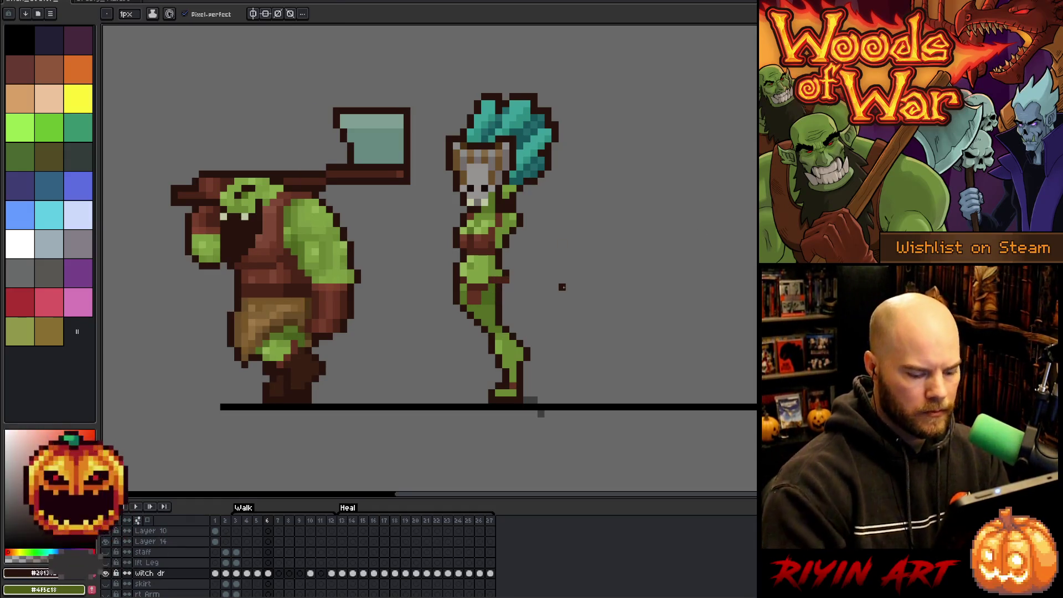
# Step: Flip between frames 5 and 6 to compare the leg poses, with the eraser ready
pyautogui.press(',')
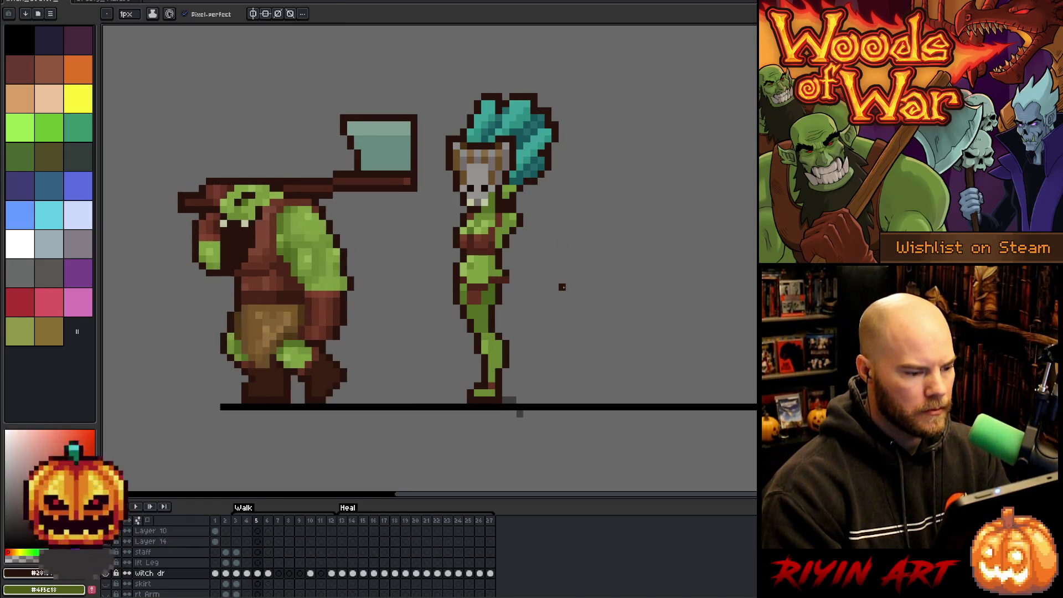
pyautogui.press('.')
pyautogui.press(',')
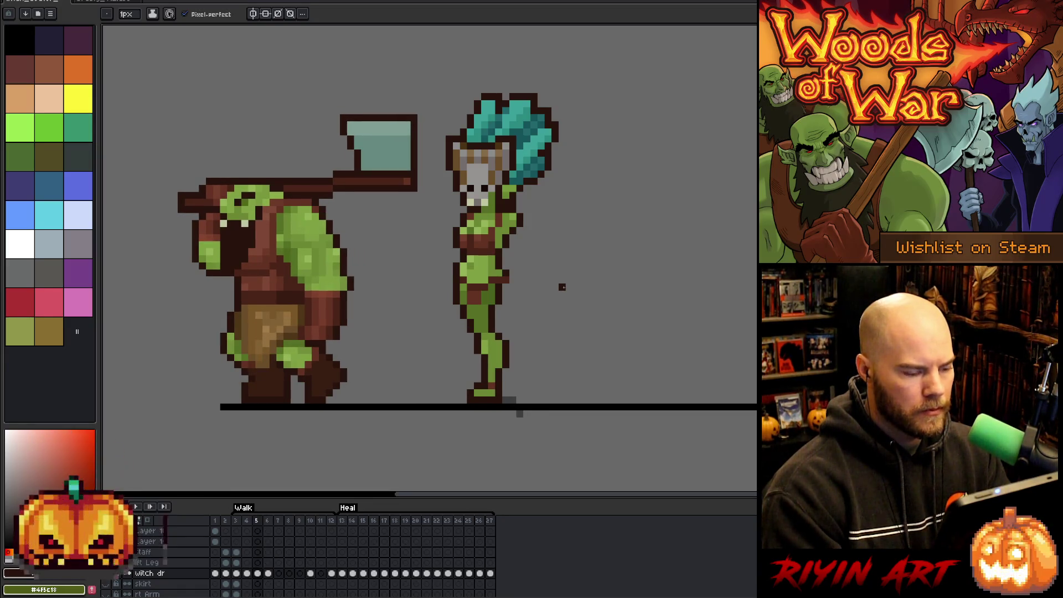
pyautogui.press('.')
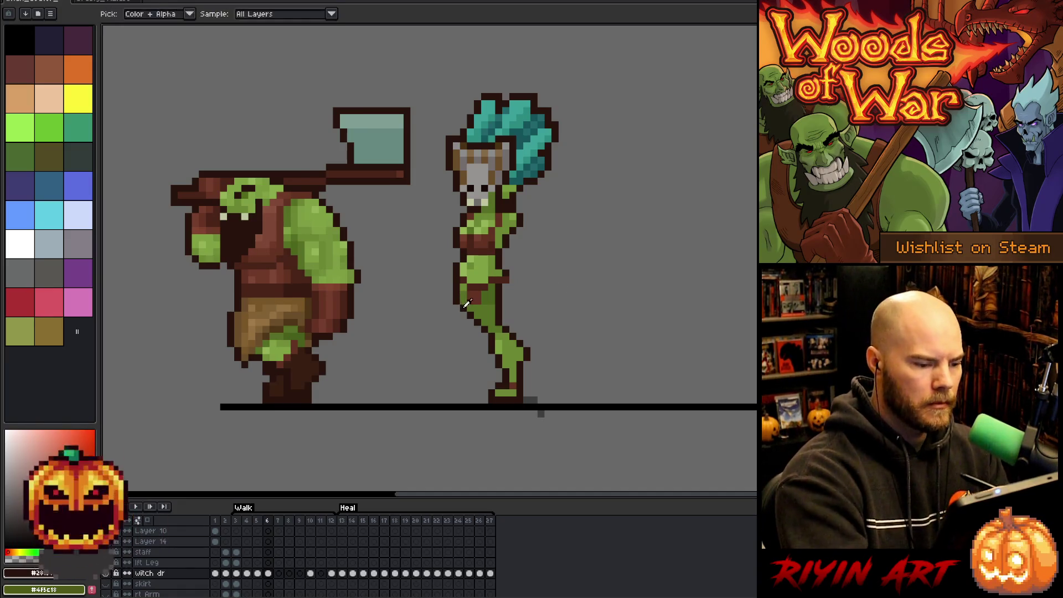
pyautogui.press('e')
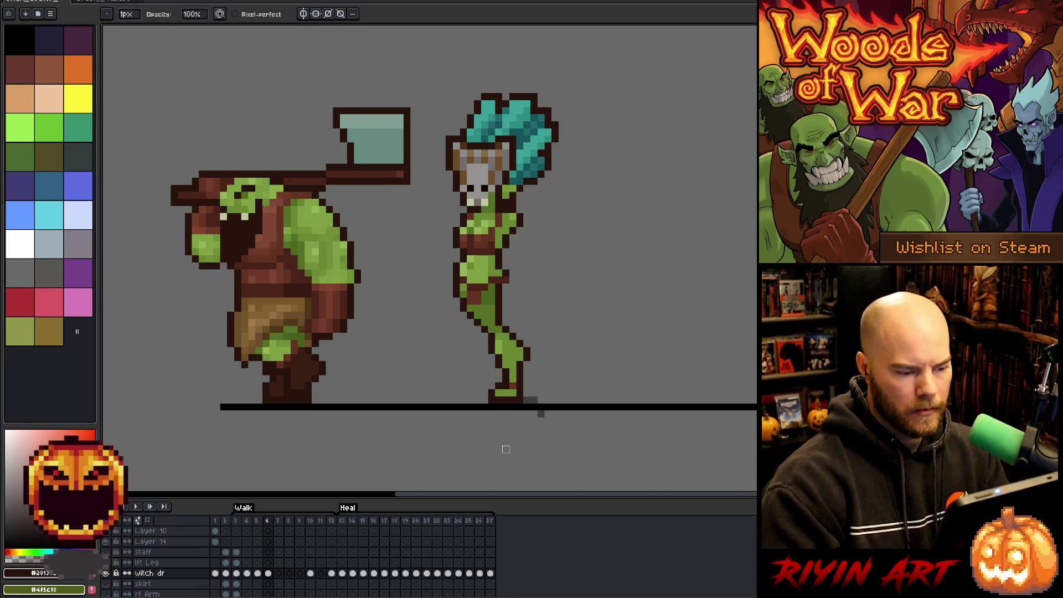
pyautogui.press(',')
pyautogui.press('.')
# Step: Flip between frames 5 and 6 to compare the witch's poses
pyautogui.press(',')
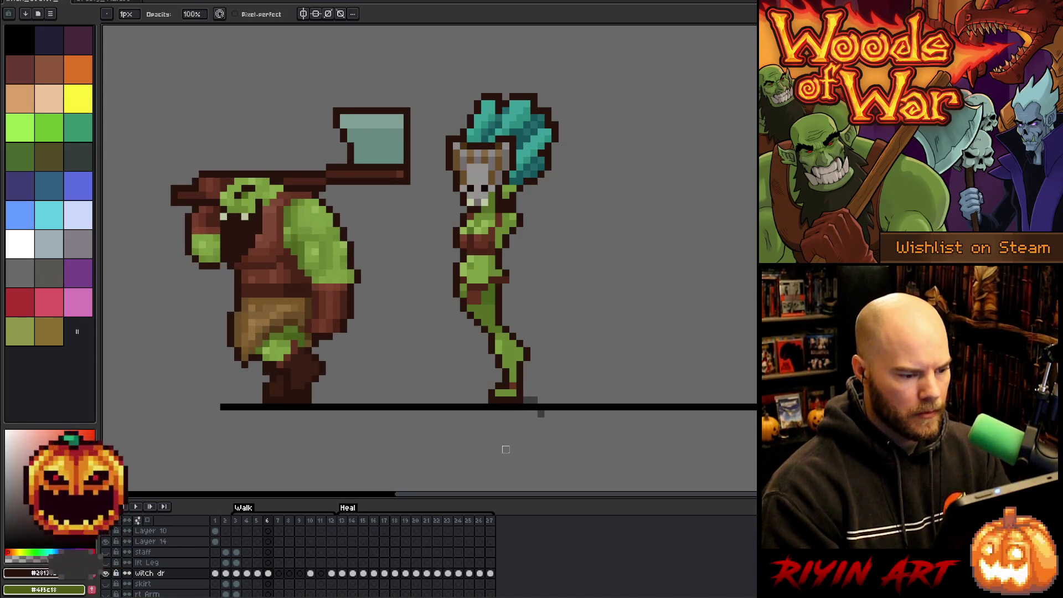
pyautogui.press('.')
pyautogui.press(',')
pyautogui.press('.')
# Step: Marquee the witch's upper body, raise it one pixel, and drop it in place
pyautogui.press('m')
pyautogui.moveTo(545, 127)
pyautogui.mouseDown()
pyautogui.moveTo(439, 285)
pyautogui.moveTo(437, 321)
pyautogui.mouseUp()
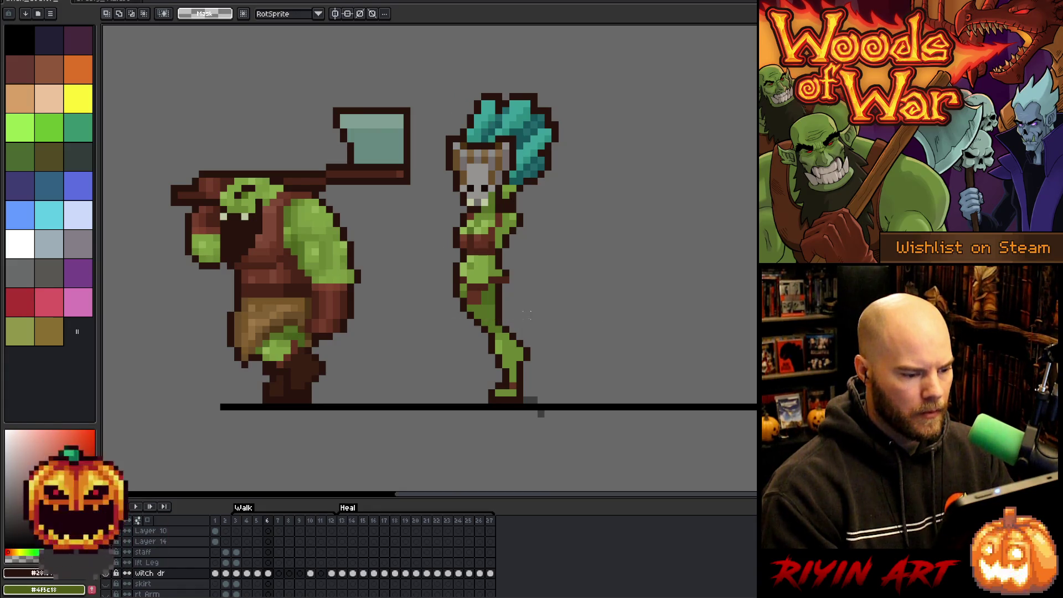
pyautogui.moveTo(525, 327)
pyautogui.mouseDown()
pyautogui.moveTo(502, 311)
pyautogui.moveTo(431, 86)
pyautogui.moveTo(437, 70)
pyautogui.mouseUp()
pyautogui.moveTo(602, 64)
pyautogui.mouseDown()
pyautogui.moveTo(510, 185)
pyautogui.moveTo(467, 272)
pyautogui.mouseUp()
pyautogui.press('Up')
pyautogui.hotkey('ctrl', 'd')
# Step: Pick green with the pencil and step forward to walk frame 7
pyautogui.press('b')
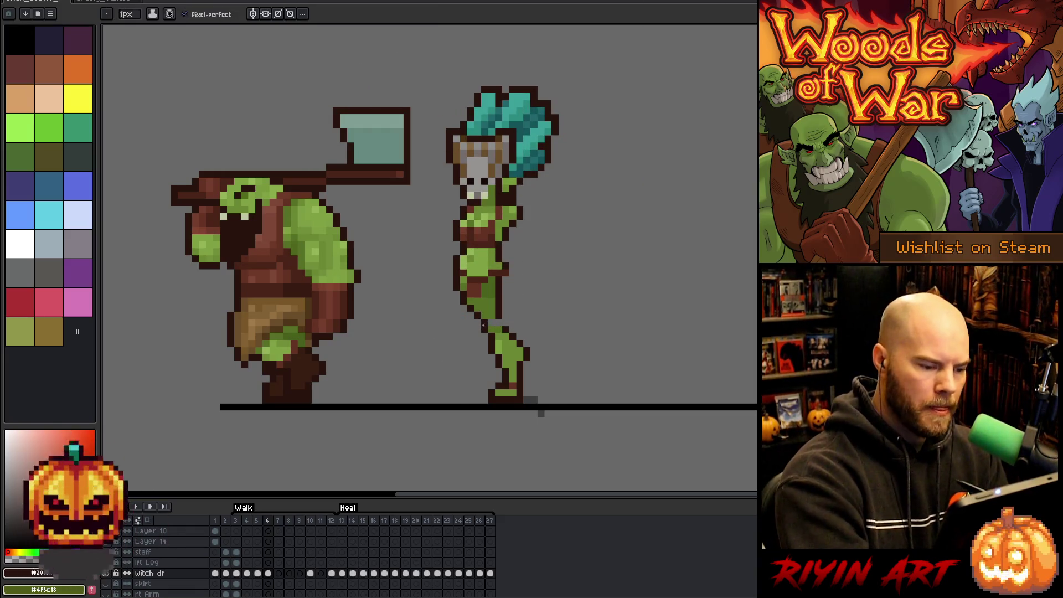
pyautogui.keyDown('alt'); pyautogui.click(502, 322); pyautogui.keyUp('alt')
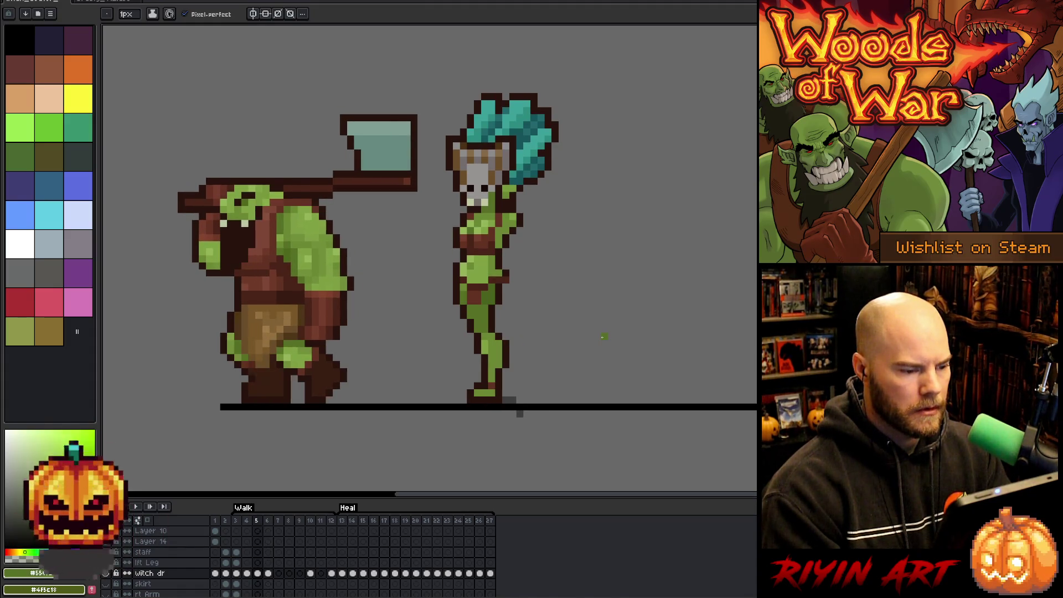
pyautogui.press('Right')
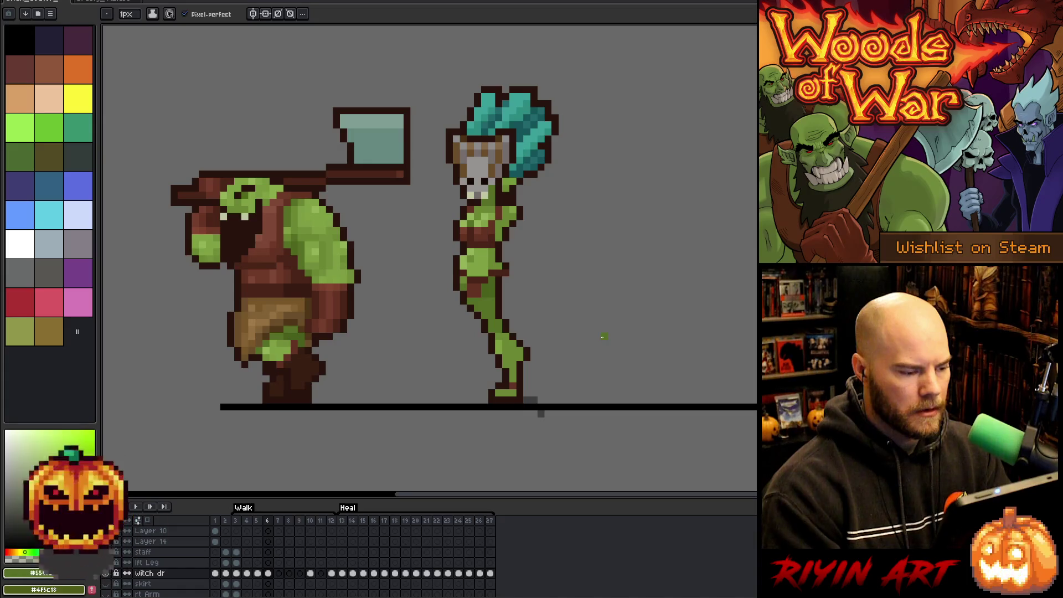
pyautogui.press('Right')
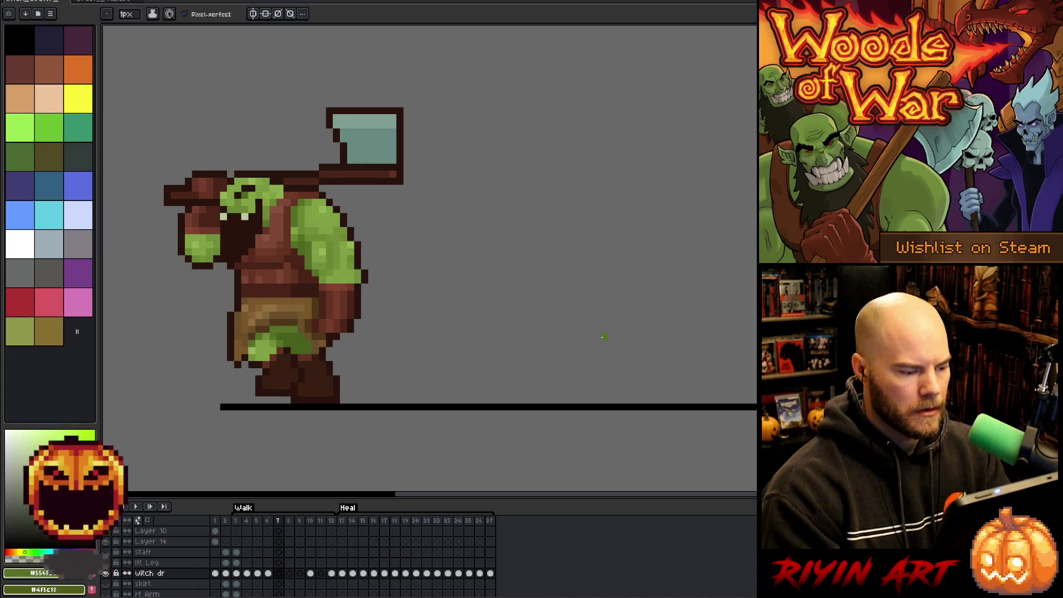
# Step: Ready the rectangular marquee and compare the feet across frames 5 and 6
pyautogui.press('Left')
pyautogui.press('Left')
pyautogui.press('m')
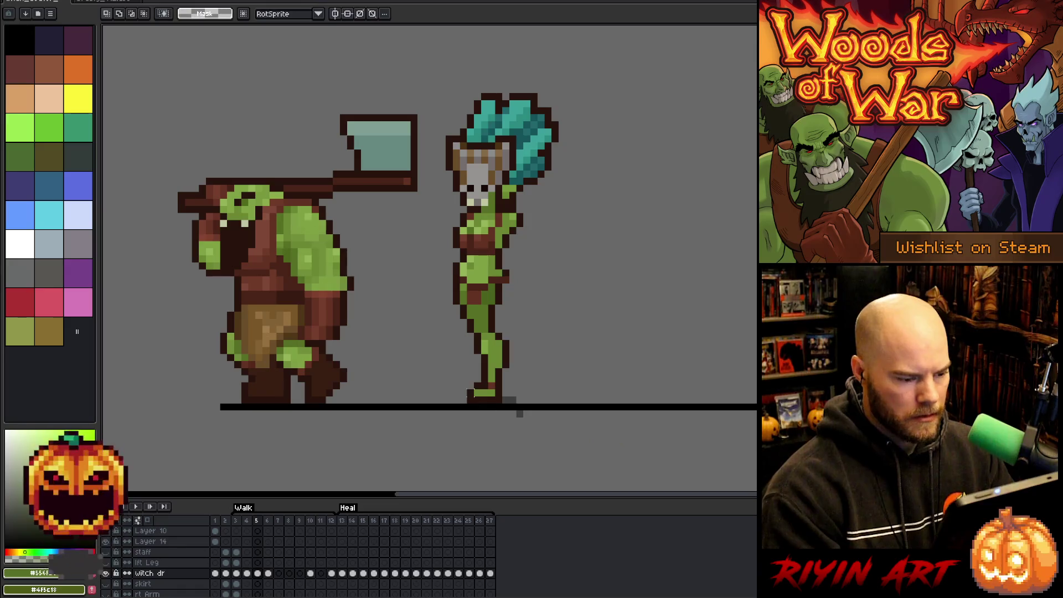
pyautogui.press('Right')
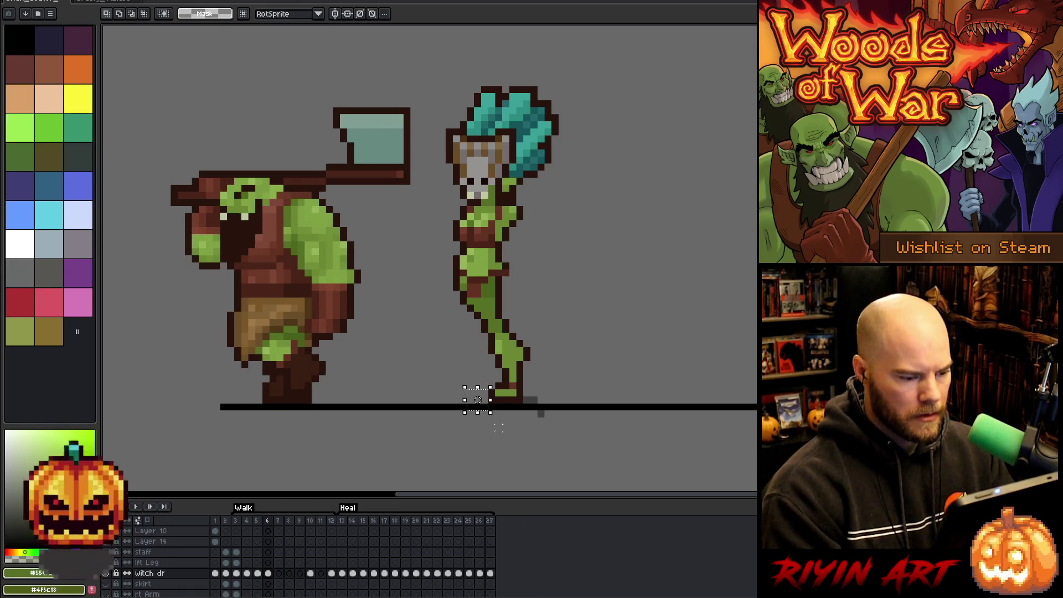
pyautogui.press('Left')
pyautogui.press('Right')
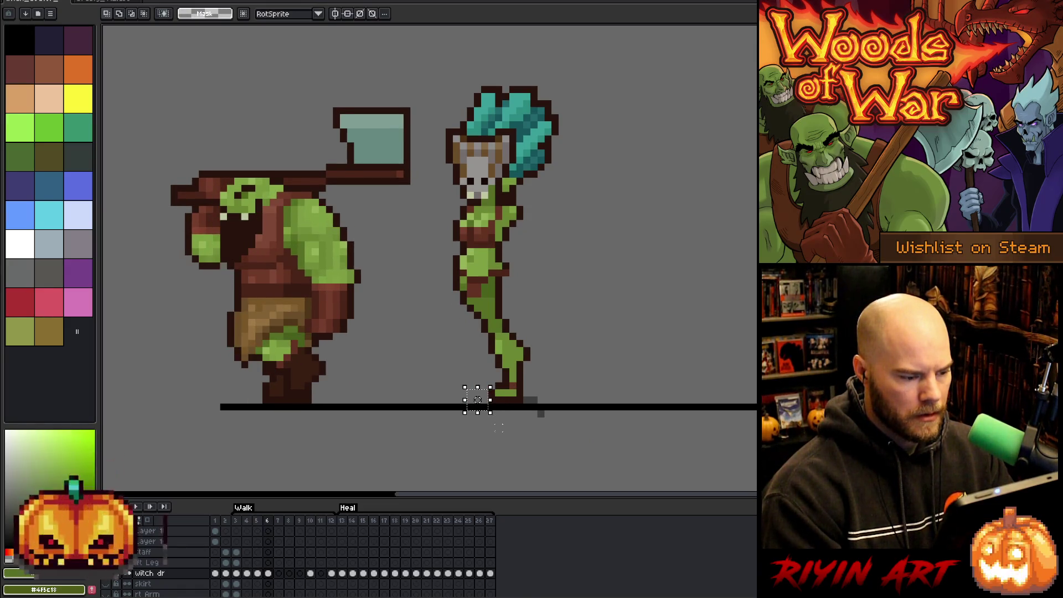
pyautogui.press('Left')
# Step: Marquee the orc's feet, then the witch's foot, checking frames 5 to 7
pyautogui.moveTo(239, 381); pyautogui.dragTo(264, 426)
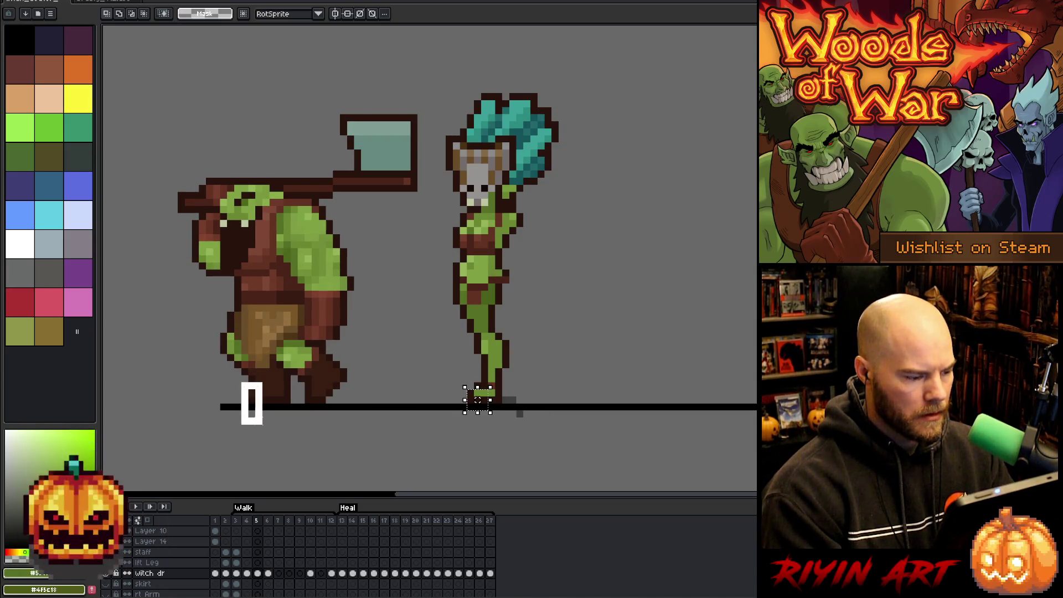
pyautogui.press('Right')
pyautogui.press('Left')
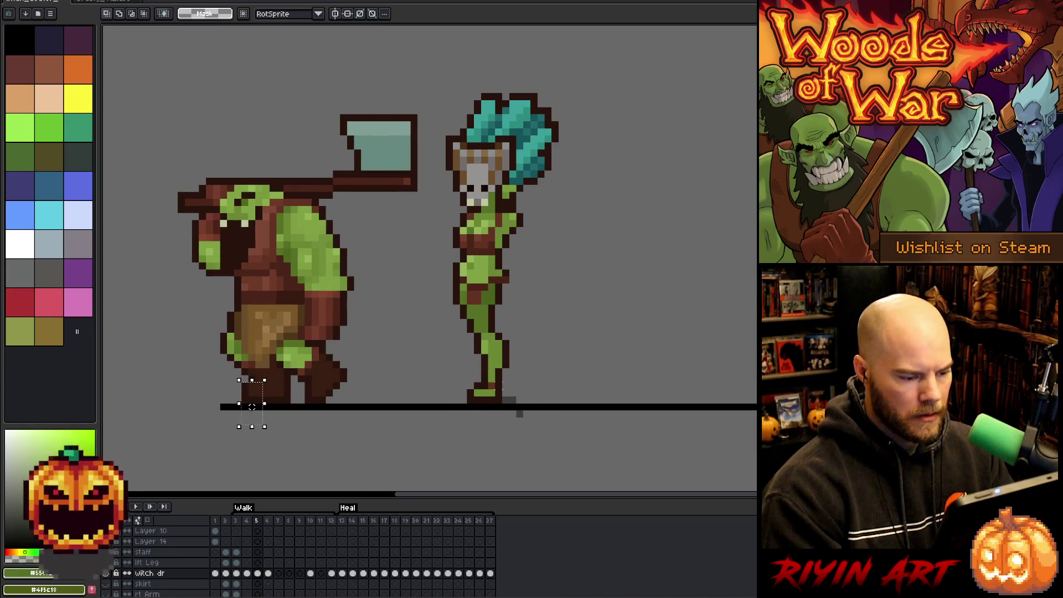
pyautogui.moveTo(464, 386); pyautogui.dragTo(491, 412)
pyautogui.press('Right')
pyautogui.press('Left')
pyautogui.press('Right')
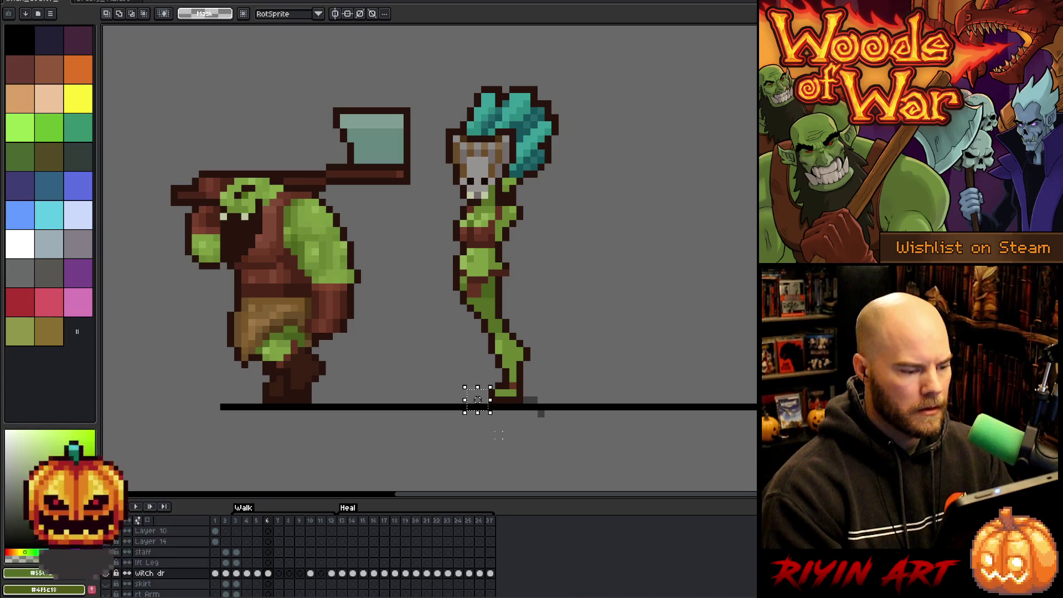
pyautogui.press('Right')
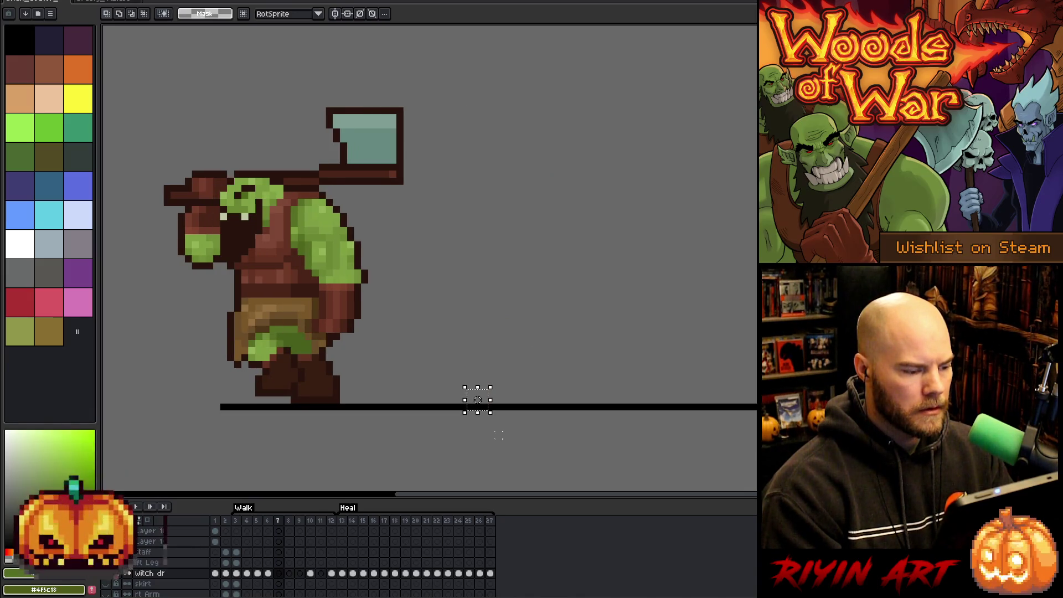
pyautogui.press('Left')
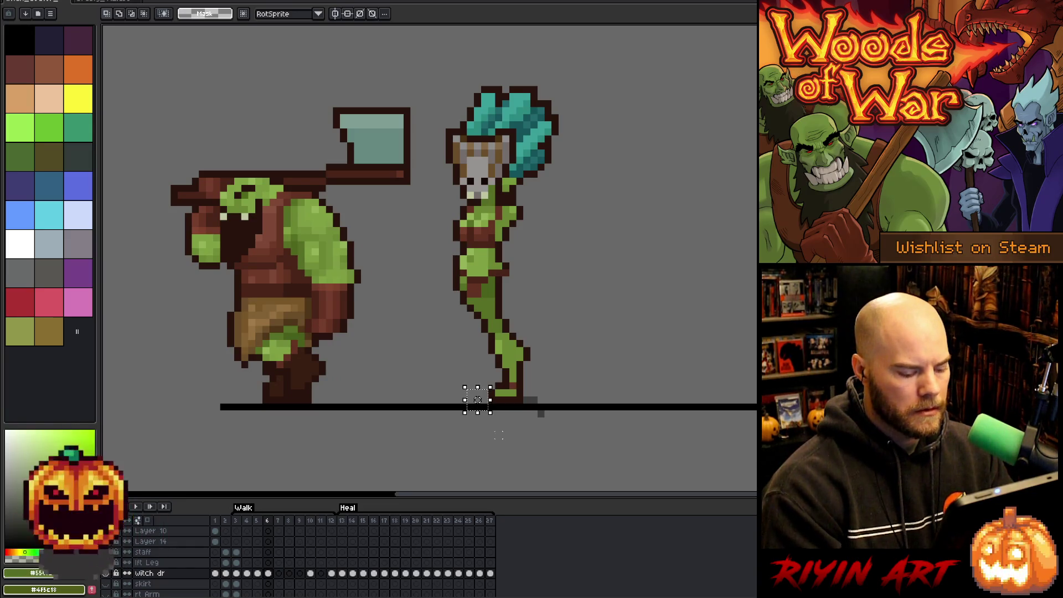
pyautogui.press('Left')
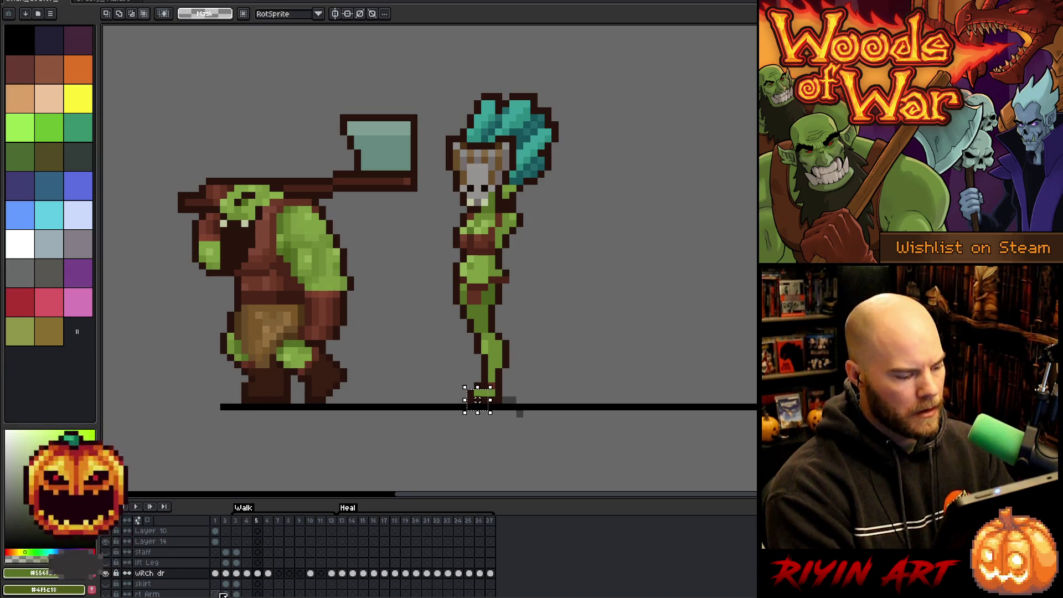
# Step: On frame 4, reposition the witch's foot and redraw it wider along the ground line
pyautogui.click(238, 574)
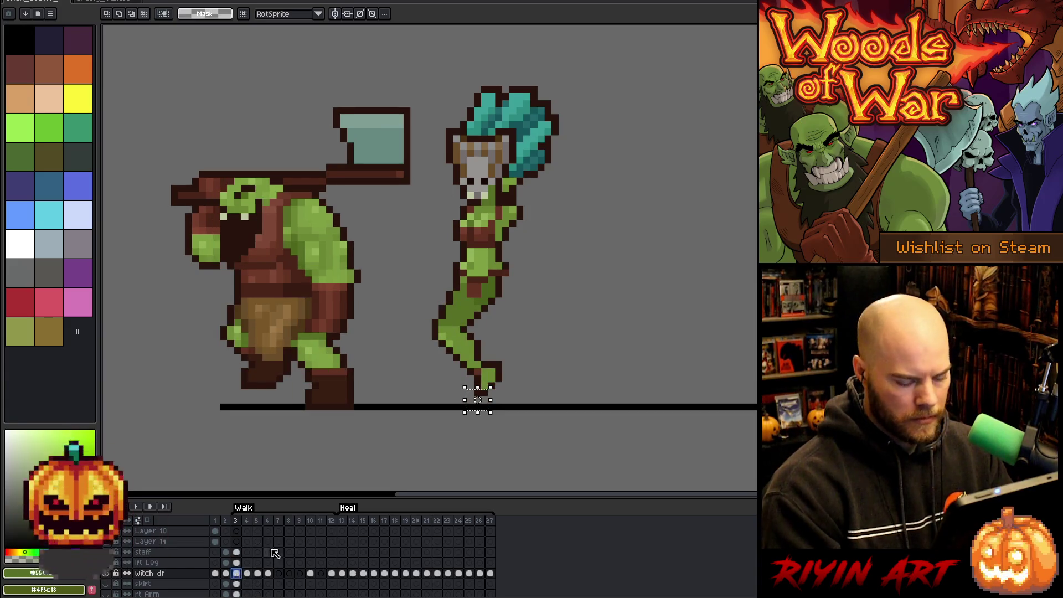
pyautogui.press('Right')
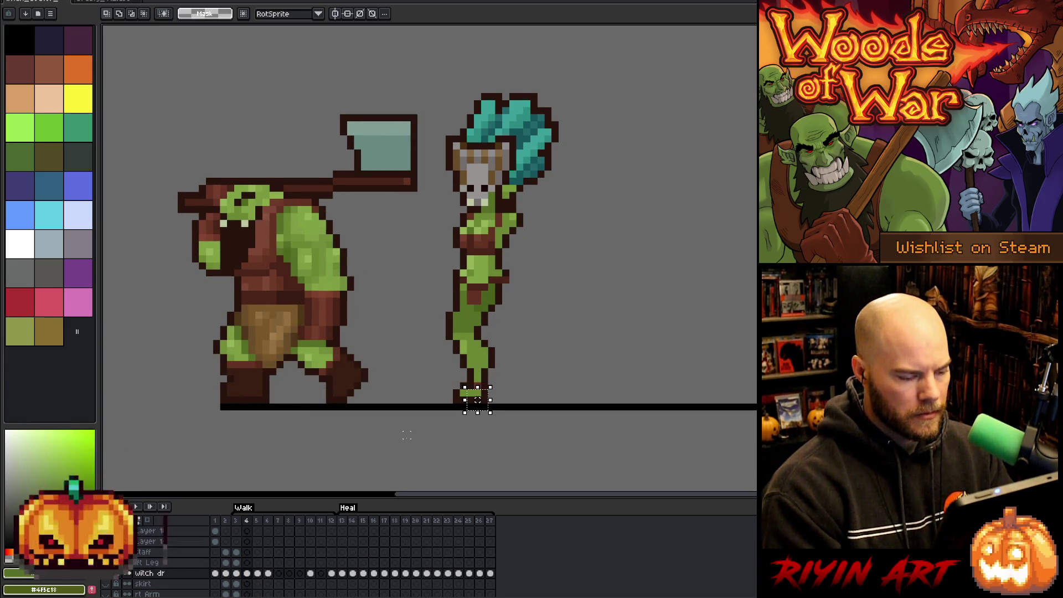
pyautogui.press('Right')
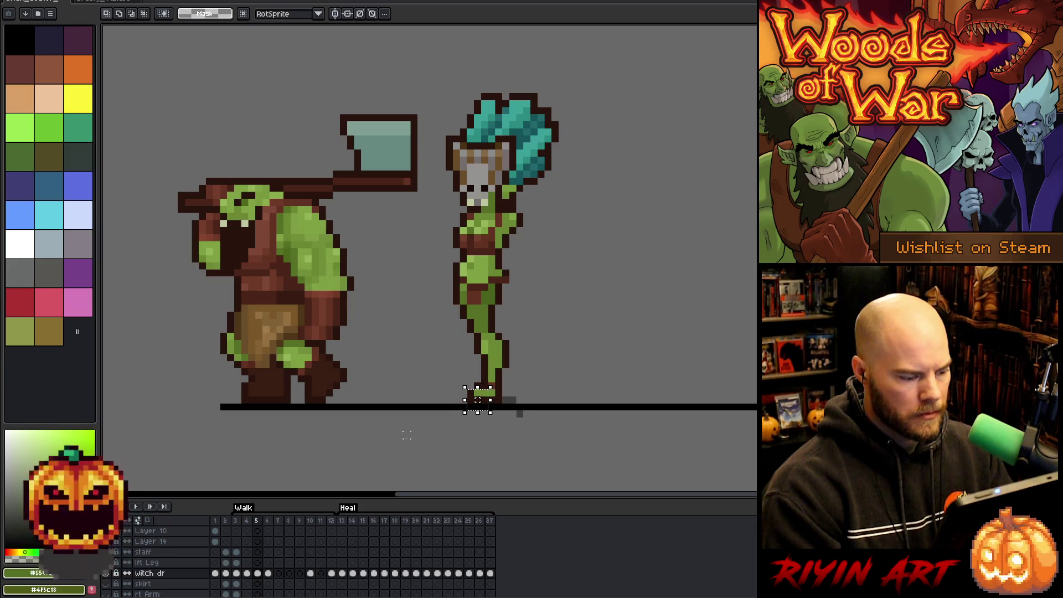
pyautogui.press('Left')
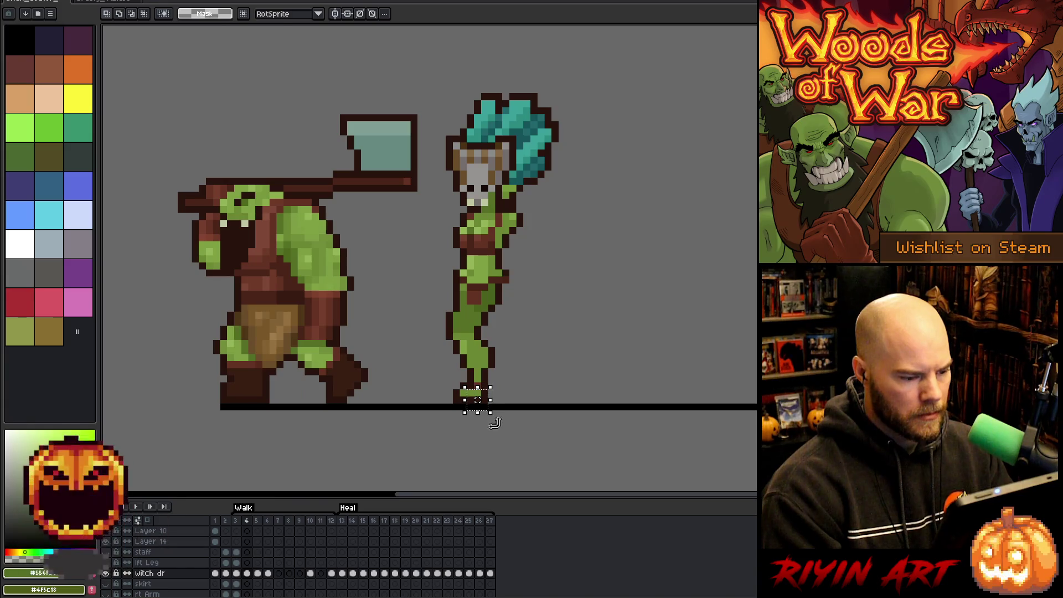
pyautogui.click(476, 399)
pyautogui.press('Return')
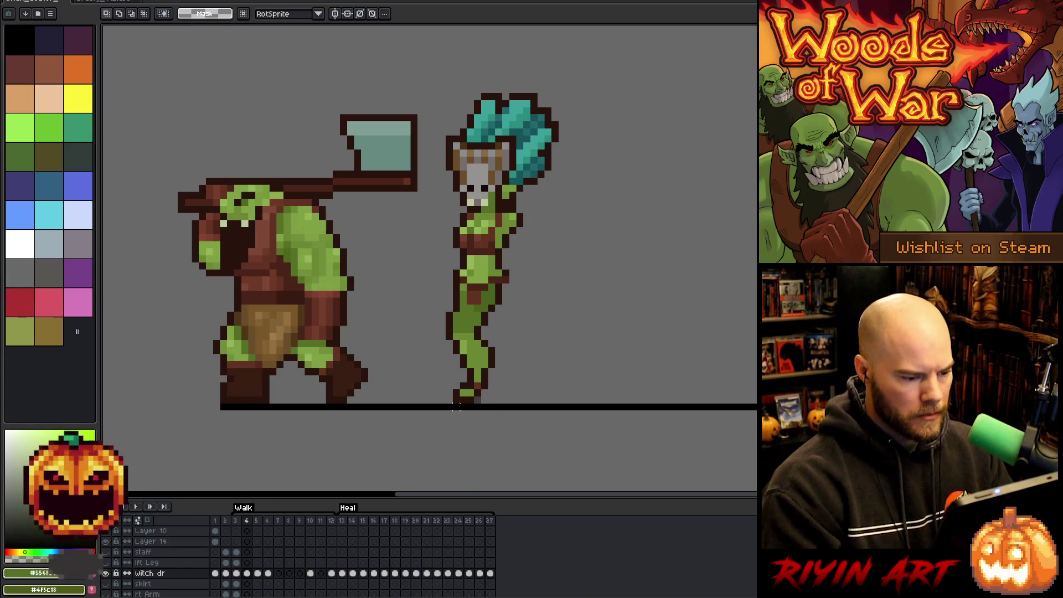
pyautogui.moveTo(466, 393); pyautogui.dragTo(481, 394)
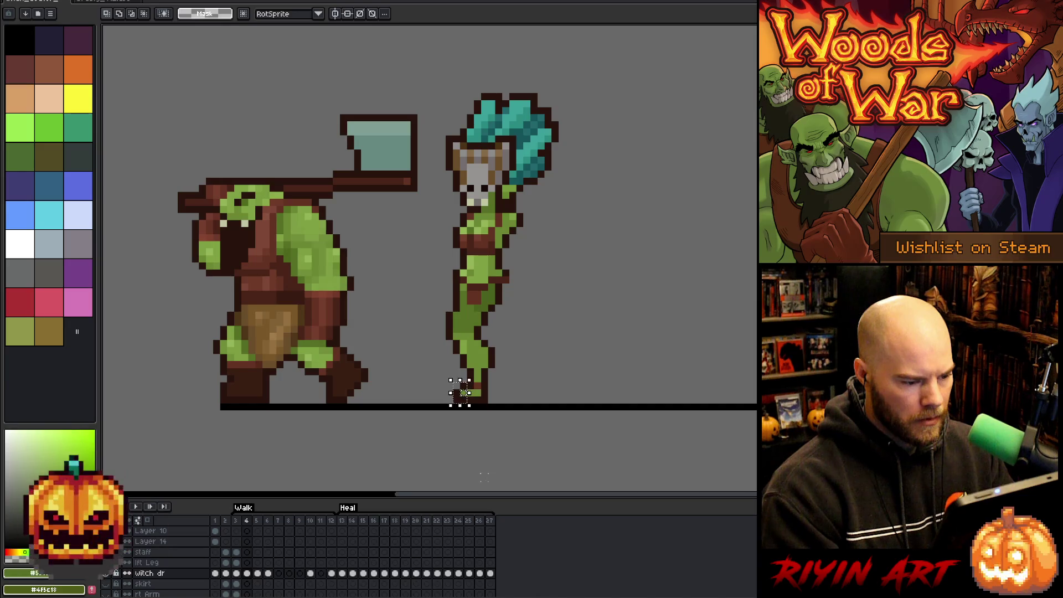
# Step: Flip between frames 3, 4 and 5 to check the new foot
pyautogui.press('Right')
pyautogui.press('Left')
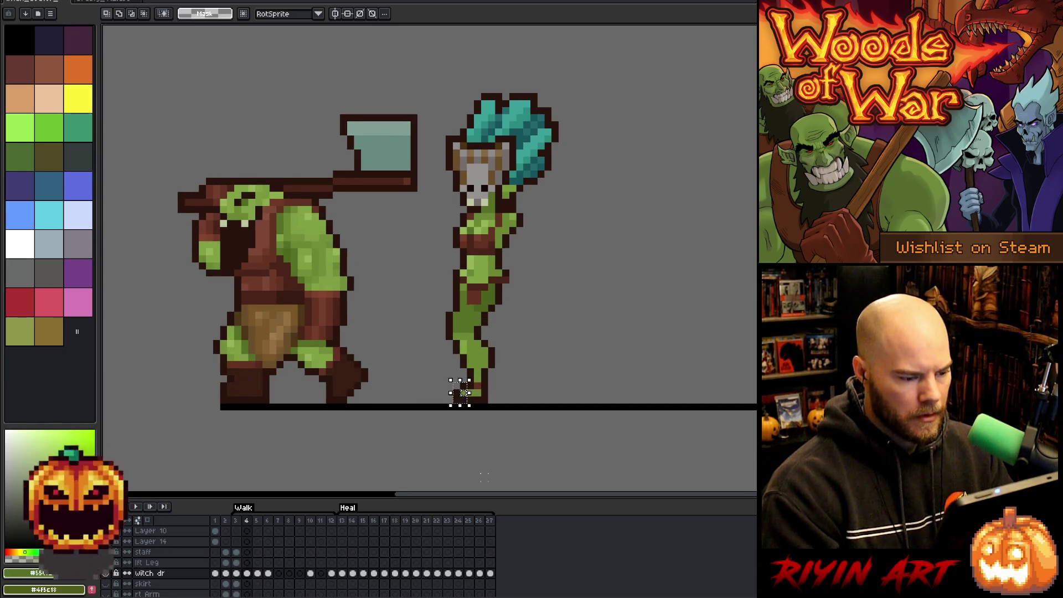
pyautogui.press('Right')
pyautogui.press('Left')
pyautogui.press('Right')
pyautogui.press('Left')
pyautogui.press('Right')
pyautogui.press('Left')
pyautogui.press('Right')
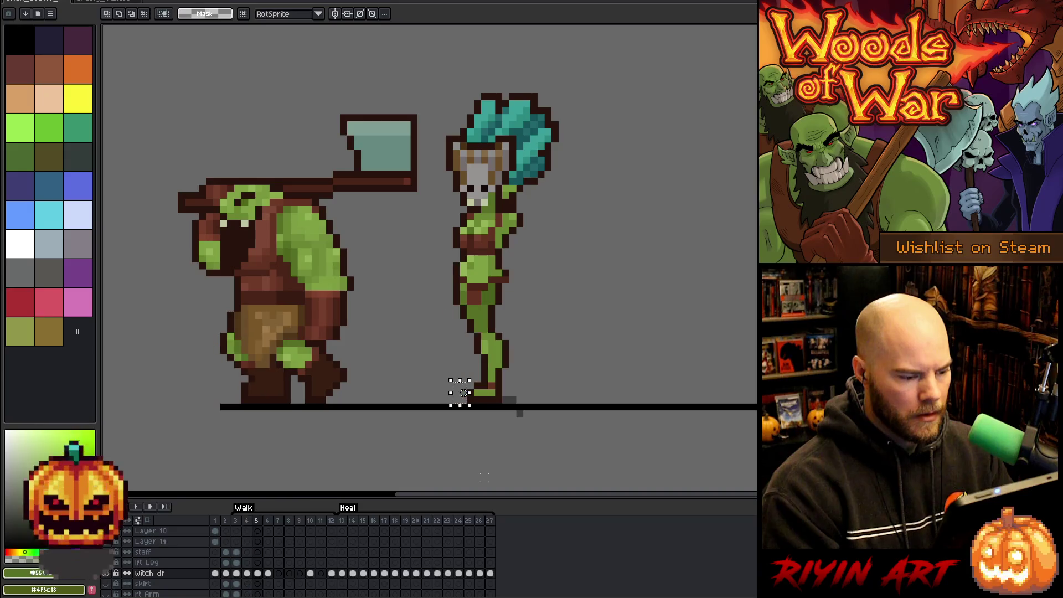
pyautogui.press('Left')
pyautogui.press('Left')
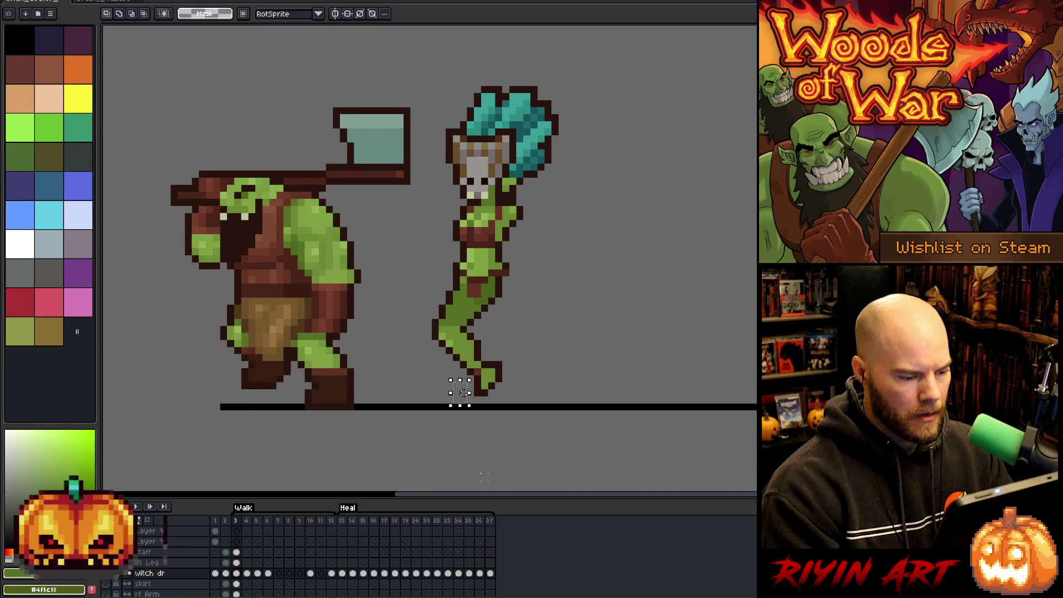
pyautogui.press('Right')
pyautogui.press('Right')
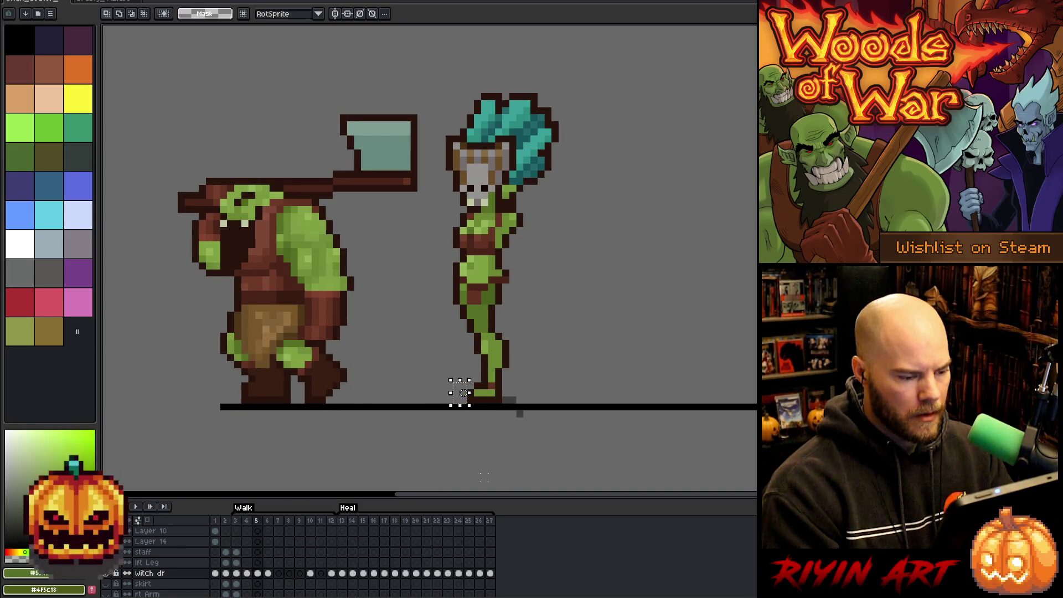
# Step: Clear the selection and marquee the witch's foot again on frame 5
pyautogui.hotkey('ctrl', 'd')
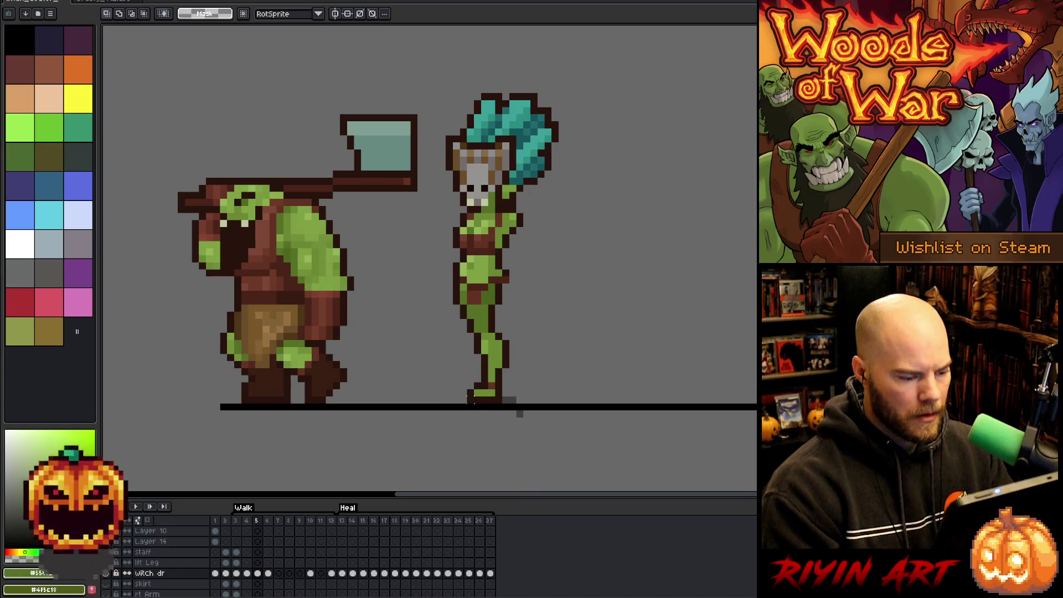
pyautogui.moveTo(465, 380); pyautogui.dragTo(485, 406)
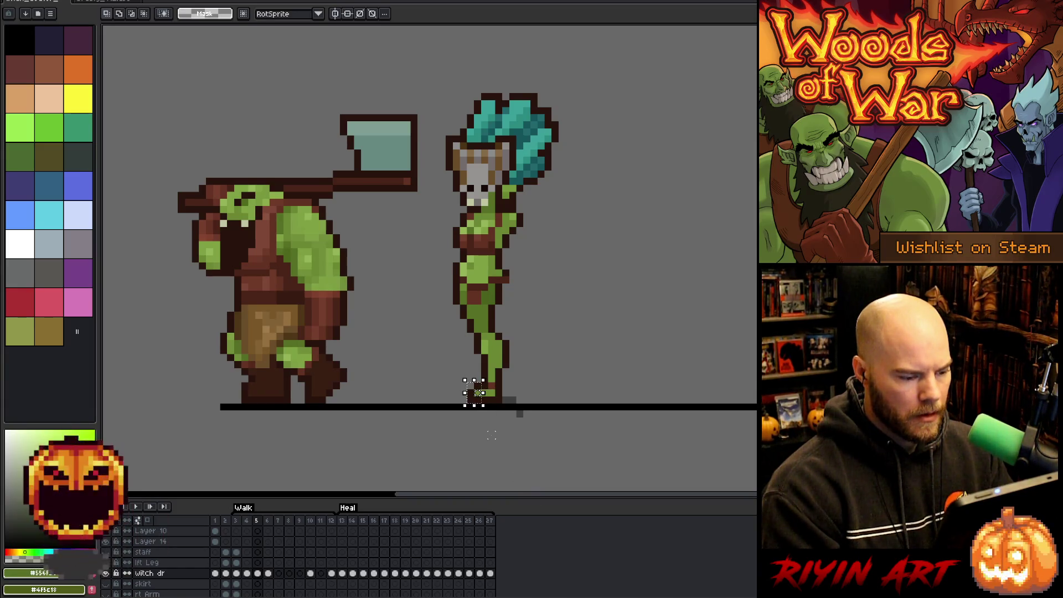
pyautogui.press('Right')
# Step: Nudge the witch doctor's lower leg on frame 6 one pixel left and commit it
pyautogui.moveTo(588, 434); pyautogui.dragTo(440, 313)
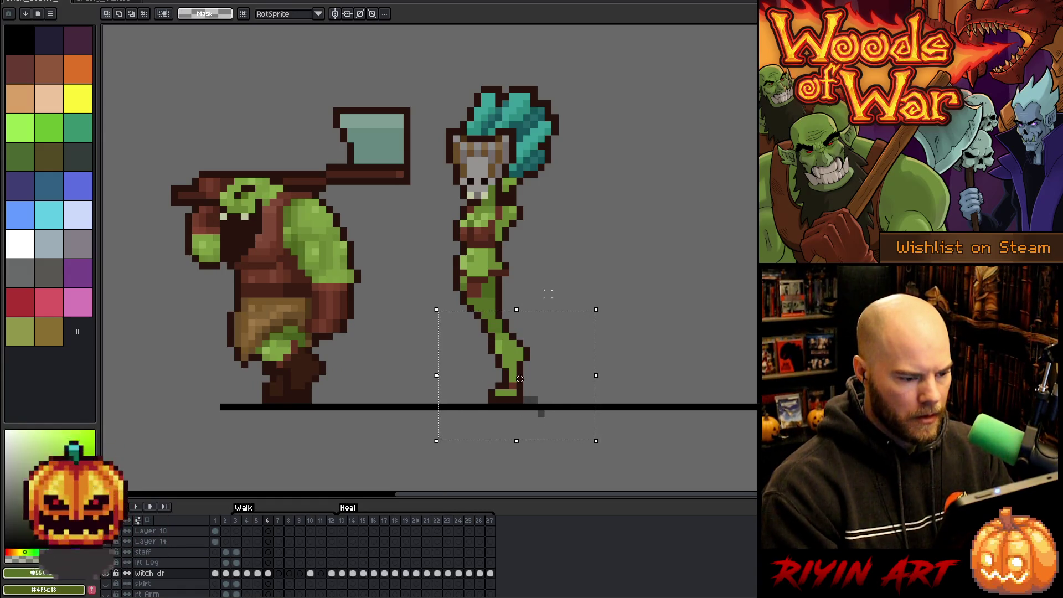
pyautogui.moveTo(608, 270)
pyautogui.mouseDown()
pyautogui.moveTo(510, 304)
pyautogui.moveTo(494, 326)
pyautogui.moveTo(502, 340)
pyautogui.mouseUp()
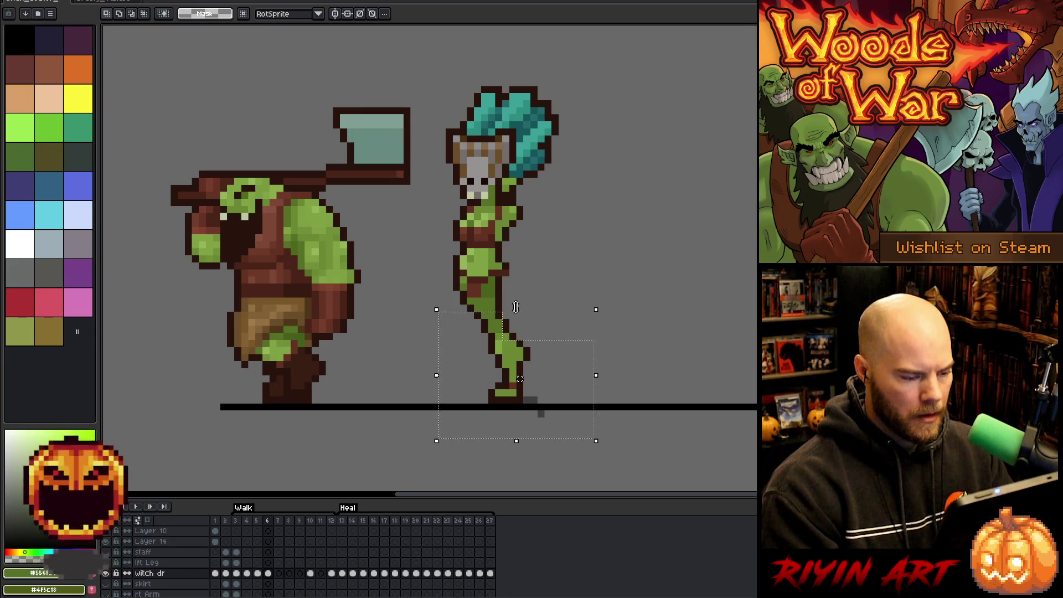
pyautogui.press('Left')
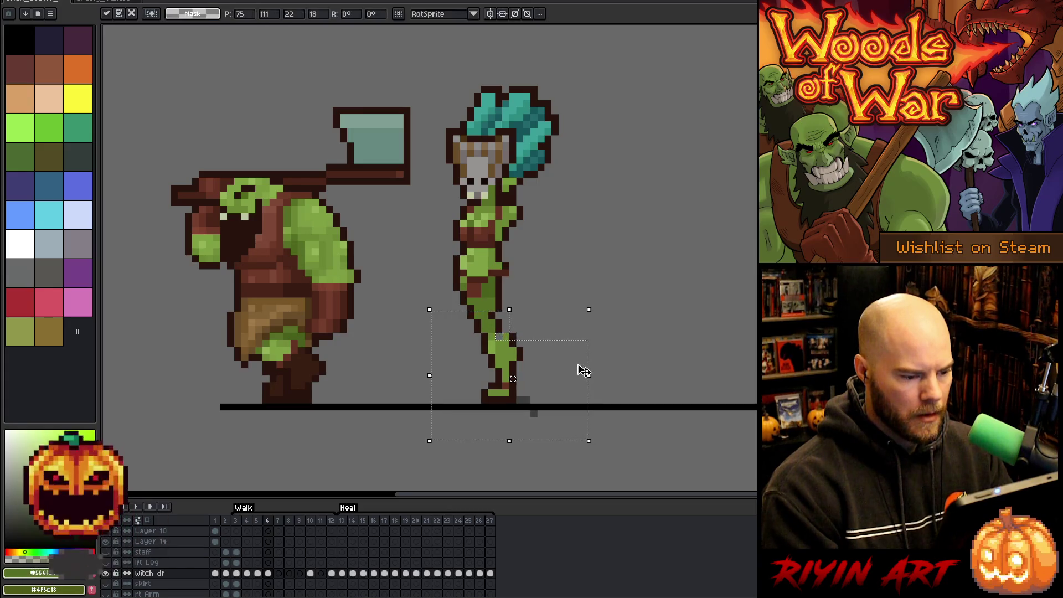
pyautogui.hotkey('ctrl', 'd')
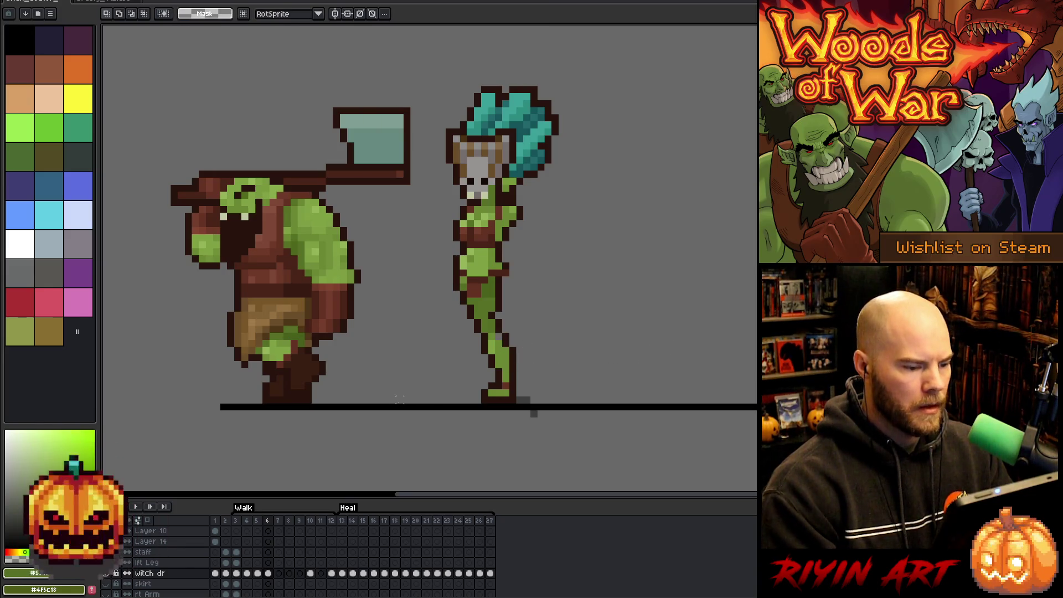
# Step: Eyedrop the dark brown outline colour from the witch doctor on the canvas
pyautogui.press('i')
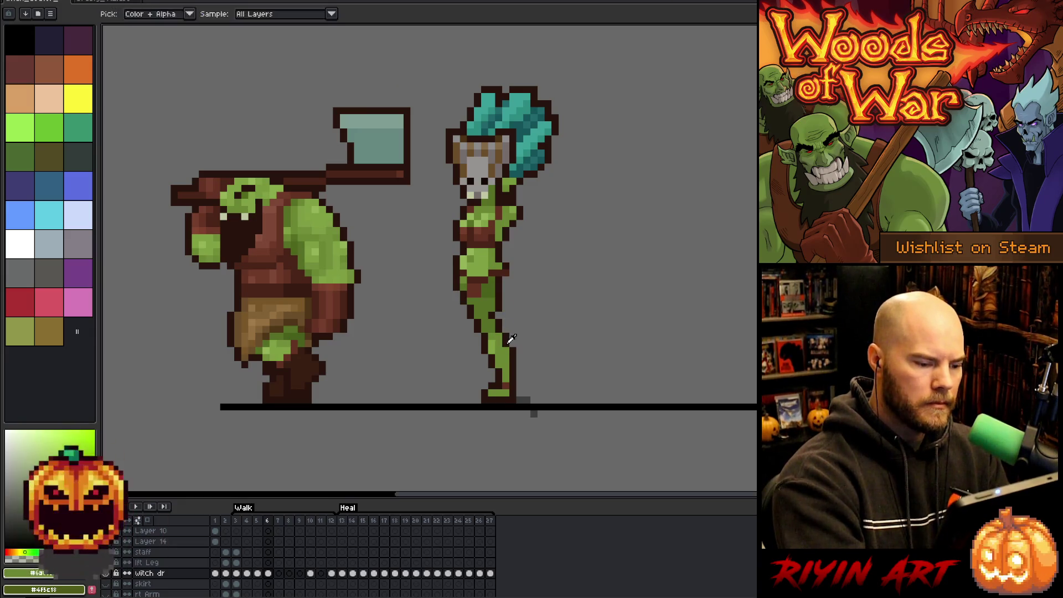
pyautogui.keyDown('alt'); pyautogui.click(506, 349); pyautogui.keyUp('alt')
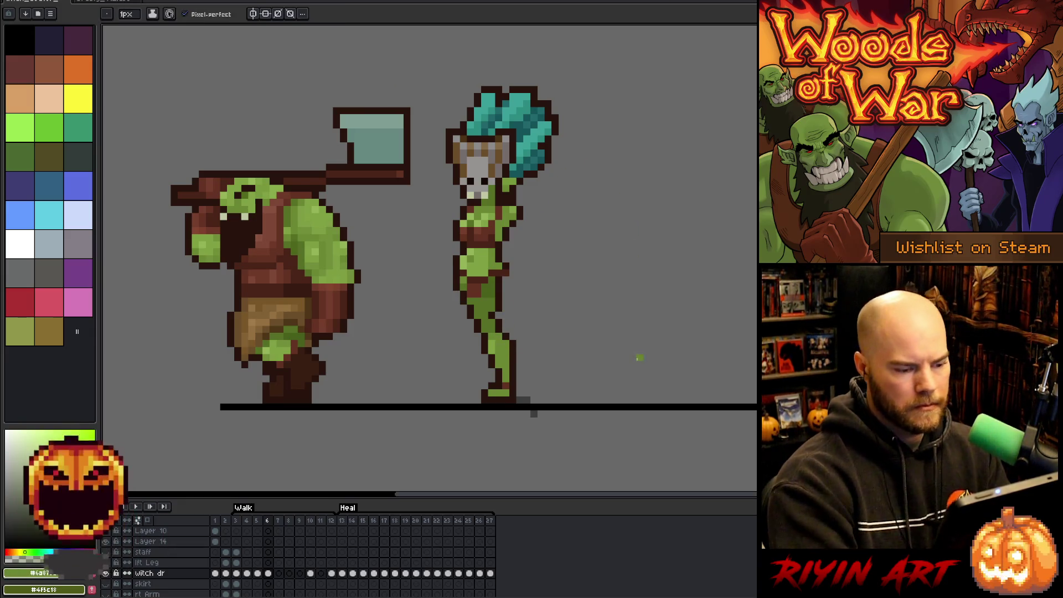
pyautogui.keyDown('alt'); pyautogui.click(514, 354); pyautogui.keyUp('alt')
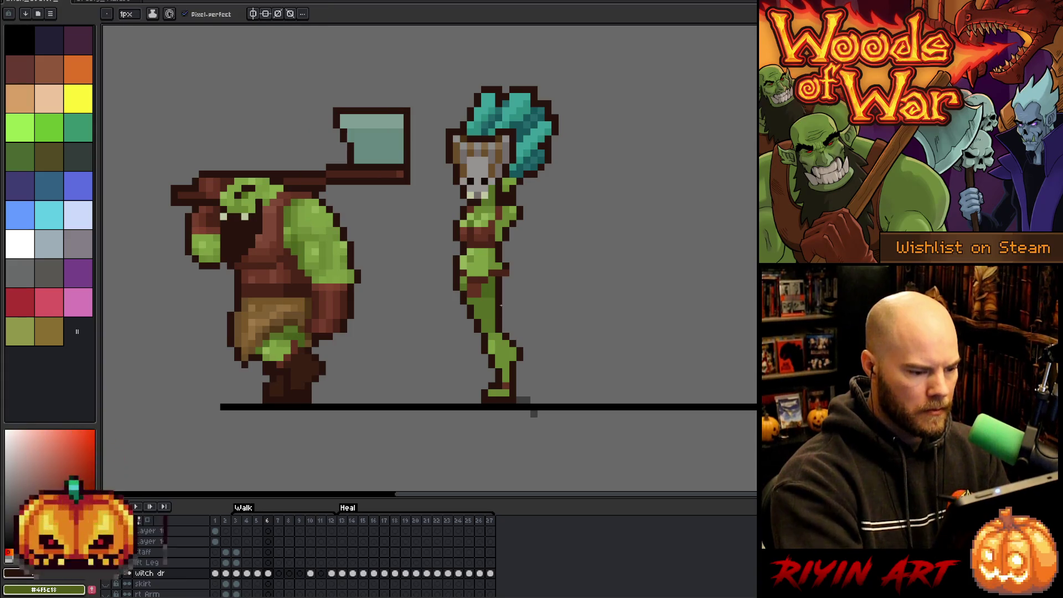
# Step: Flip between walk frames 4 and 5 to compare the witch's poses, ending on frame 5
pyautogui.press('Left')
pyautogui.press('Right')
pyautogui.press('Left')
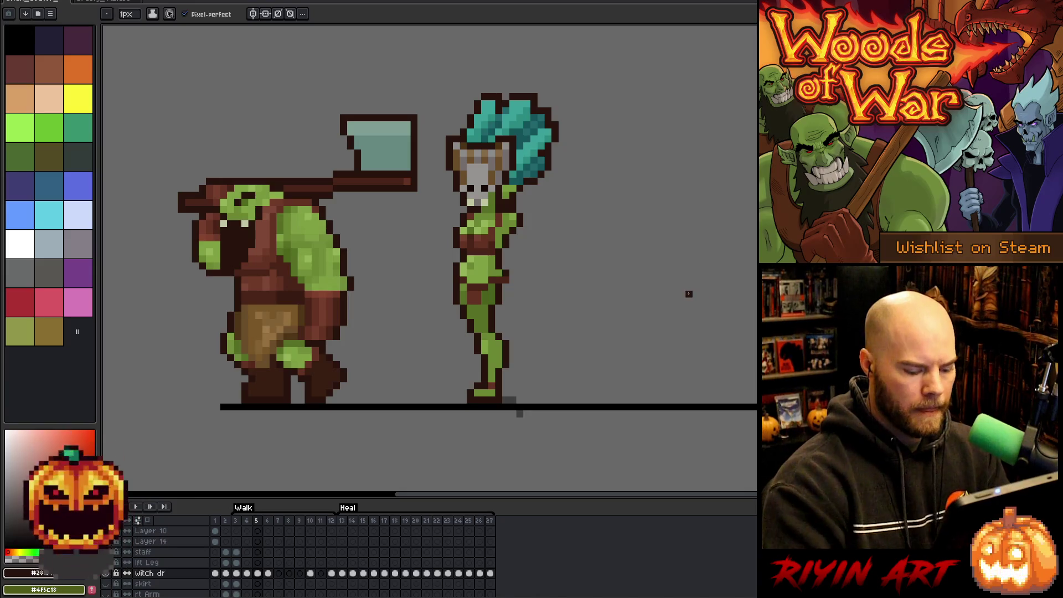
pyautogui.press('Left')
pyautogui.press('Right')
pyautogui.press('Left')
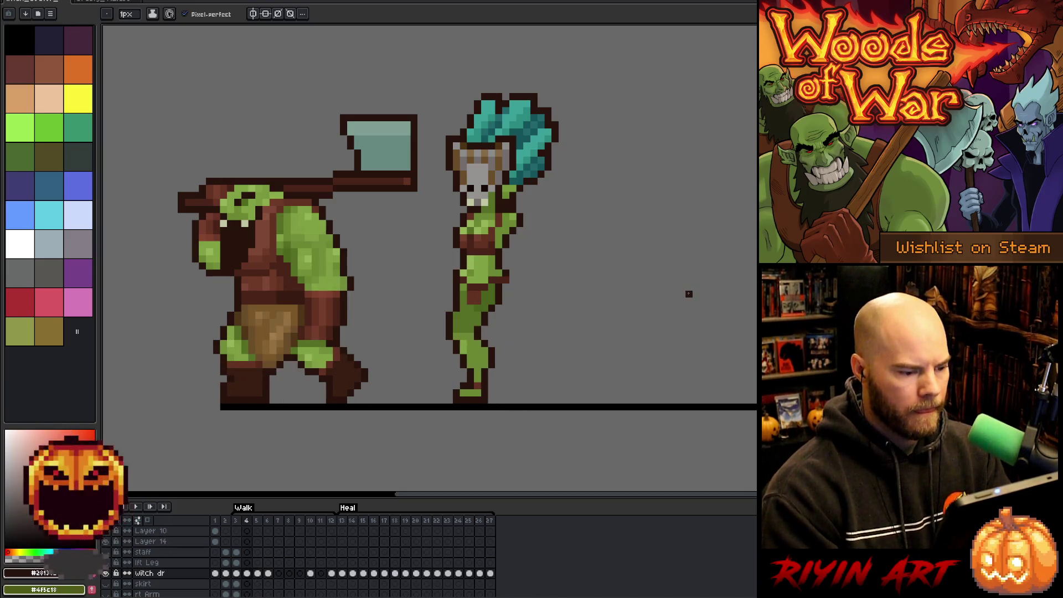
pyautogui.press('Right')
pyautogui.press('Left')
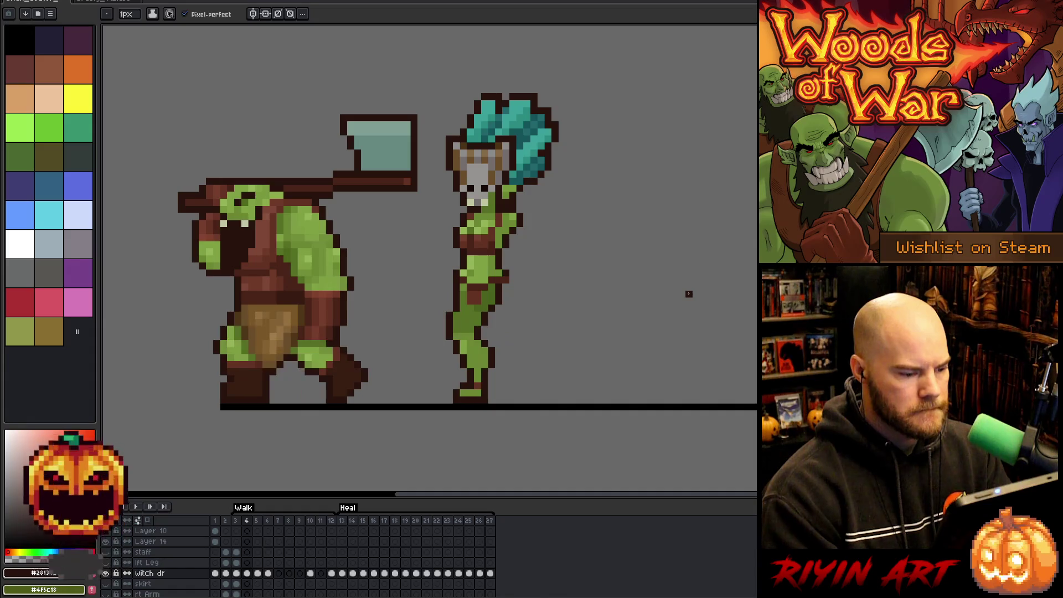
pyautogui.press('Right')
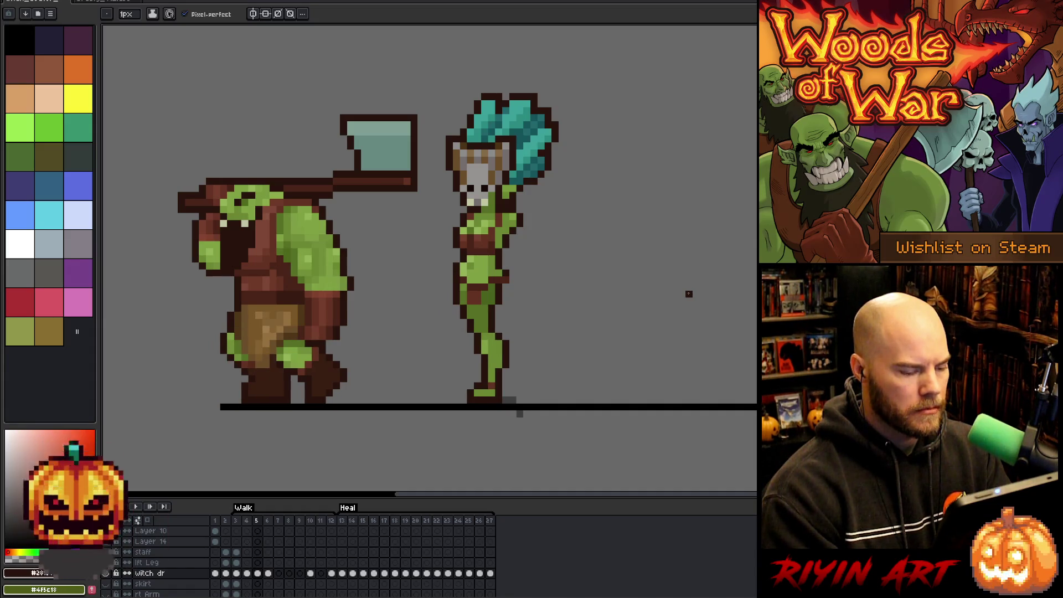
pyautogui.press('e')
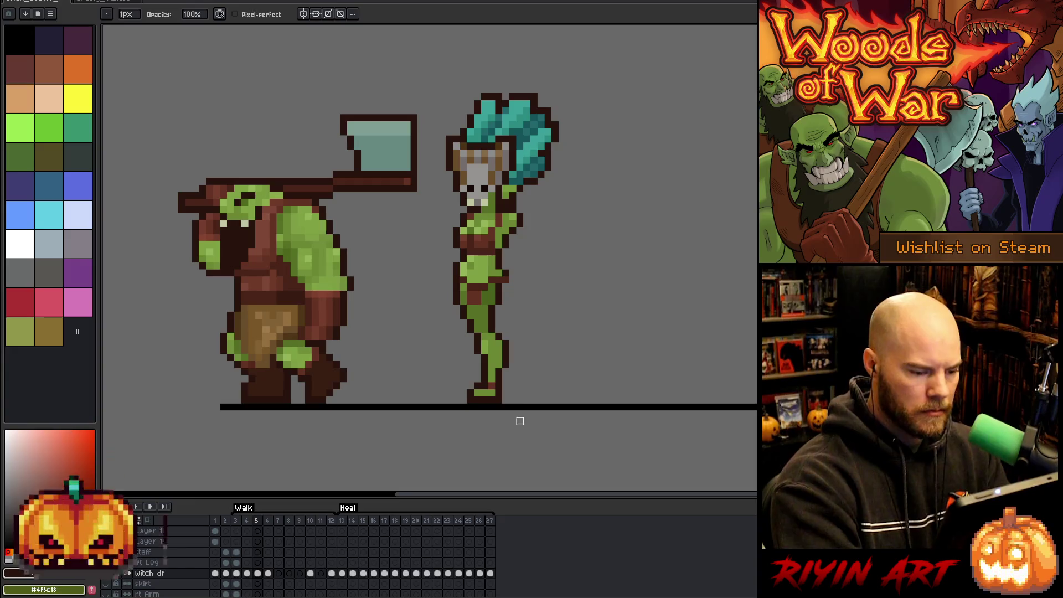
pyautogui.press('Left')
pyautogui.press('Left')
pyautogui.press('Right')
pyautogui.press('Right')
pyautogui.press('Left')
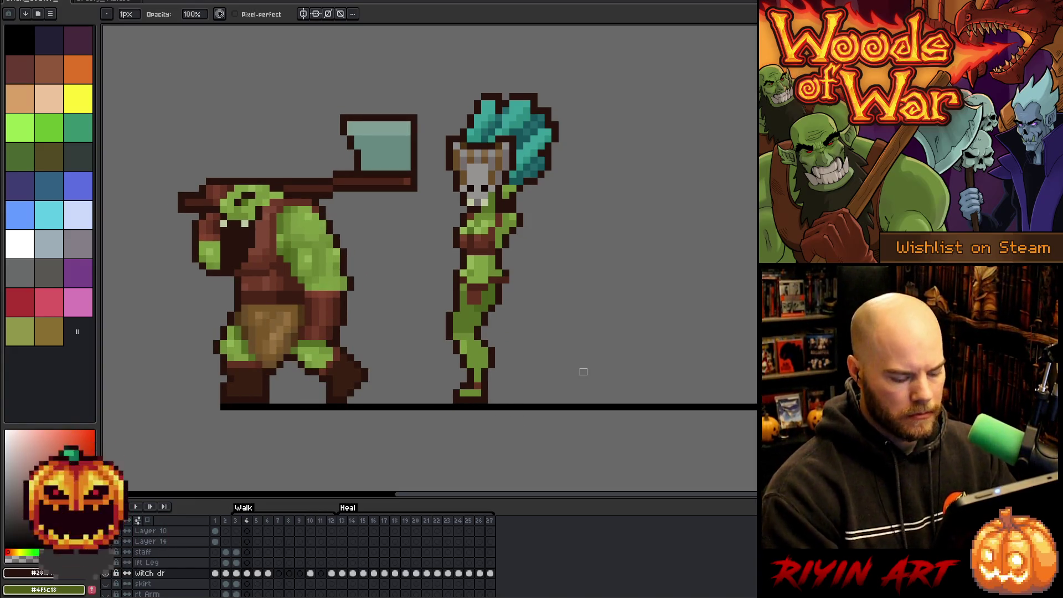
pyautogui.press('Right')
pyautogui.press('m')
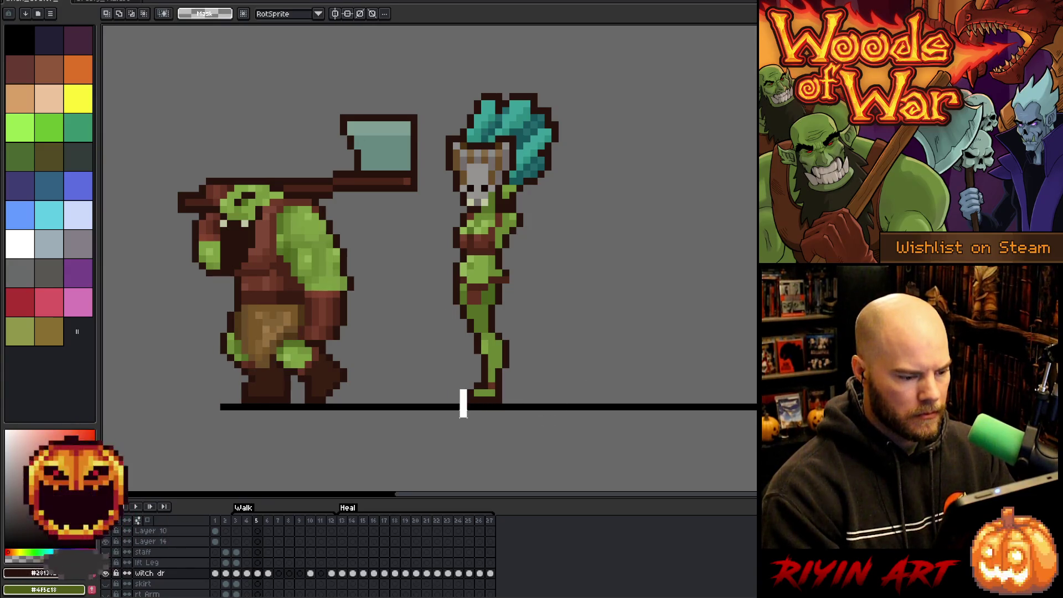
# Step: Compare neighbouring walk poses and clear the selection around the witch's foot
pyautogui.press('Left')
pyautogui.press('Right')
pyautogui.press('Left')
pyautogui.press('Left')
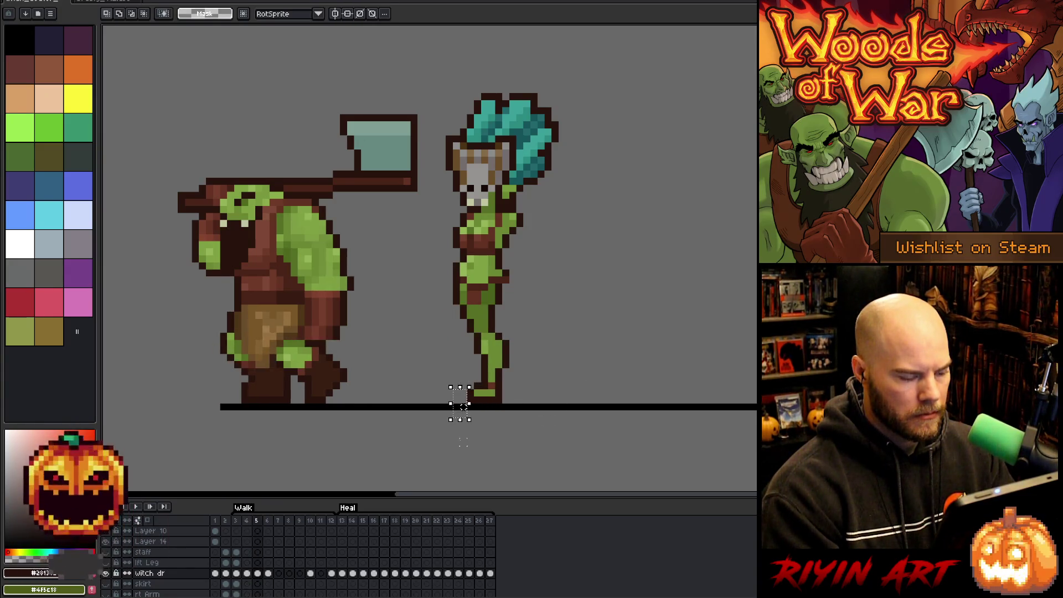
pyautogui.press('Right')
pyautogui.press('Right')
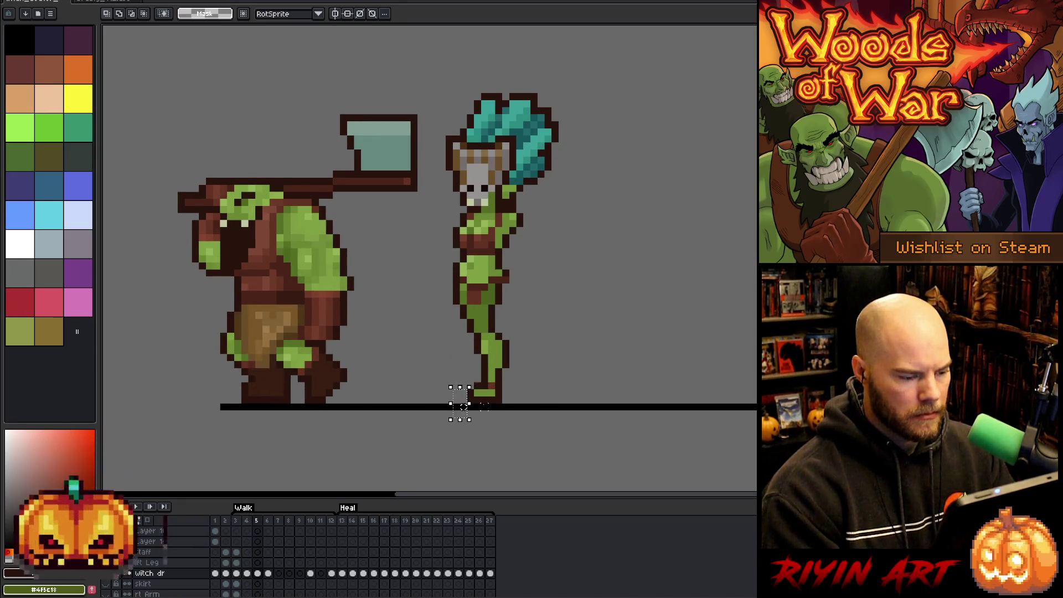
pyautogui.click(483, 407)
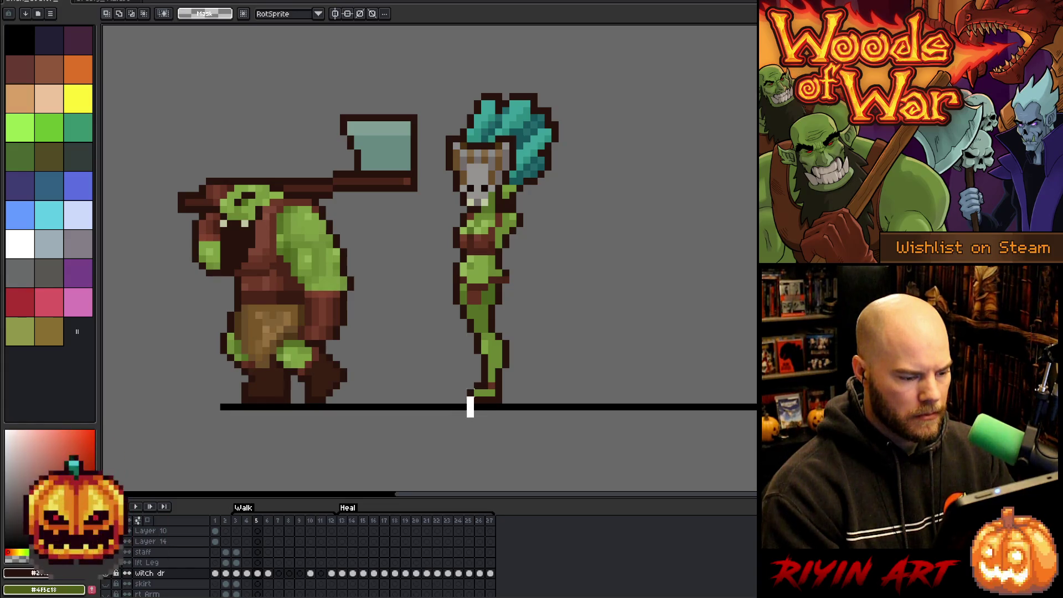
# Step: On frame 6, sample the leg green and the dark reddish-brown outline, then box-select the foot
pyautogui.press('Right')
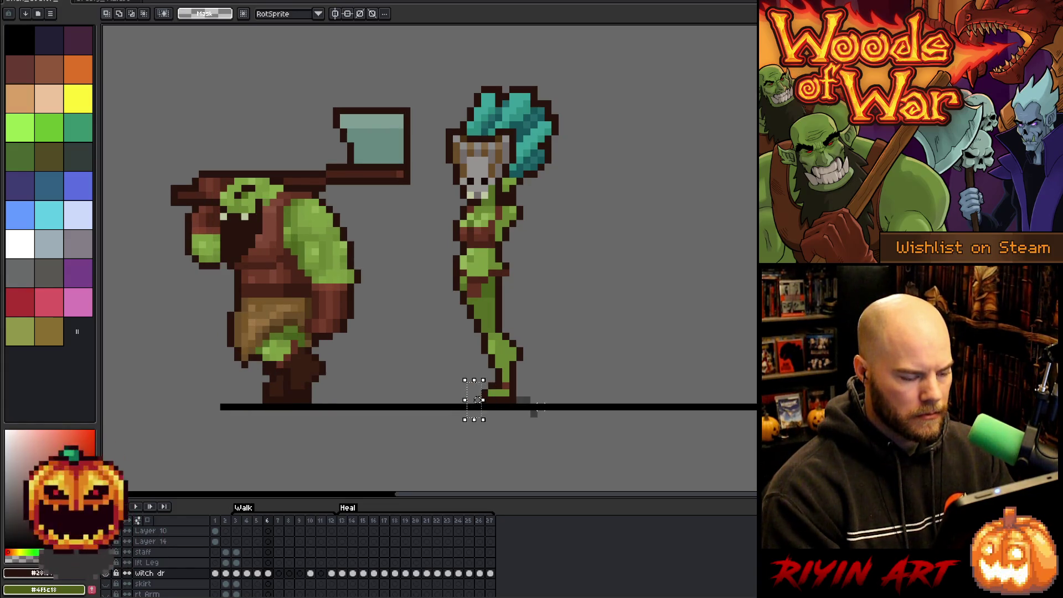
pyautogui.press('Right')
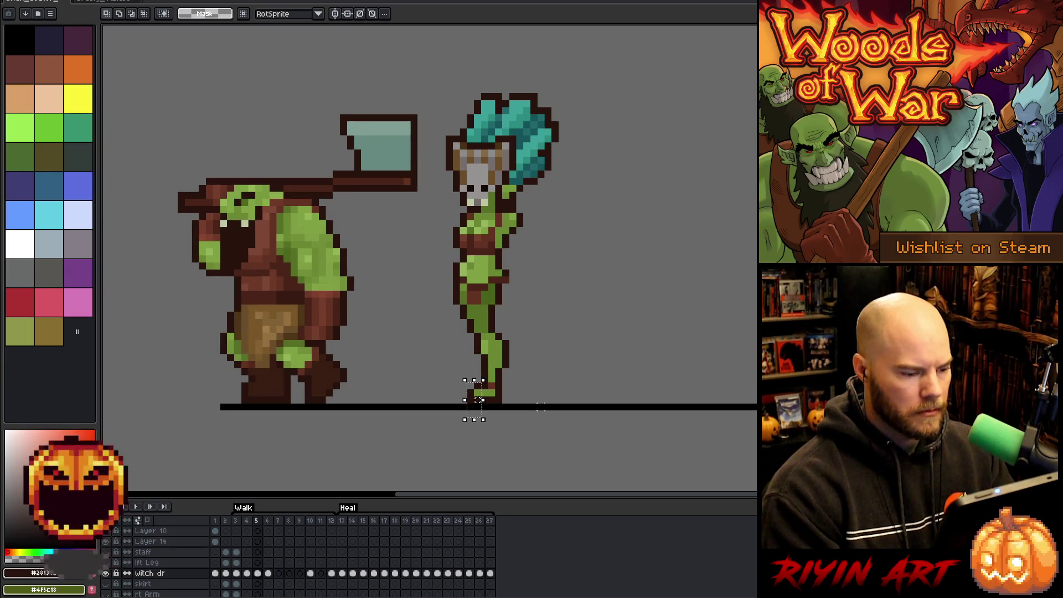
pyautogui.press('Left')
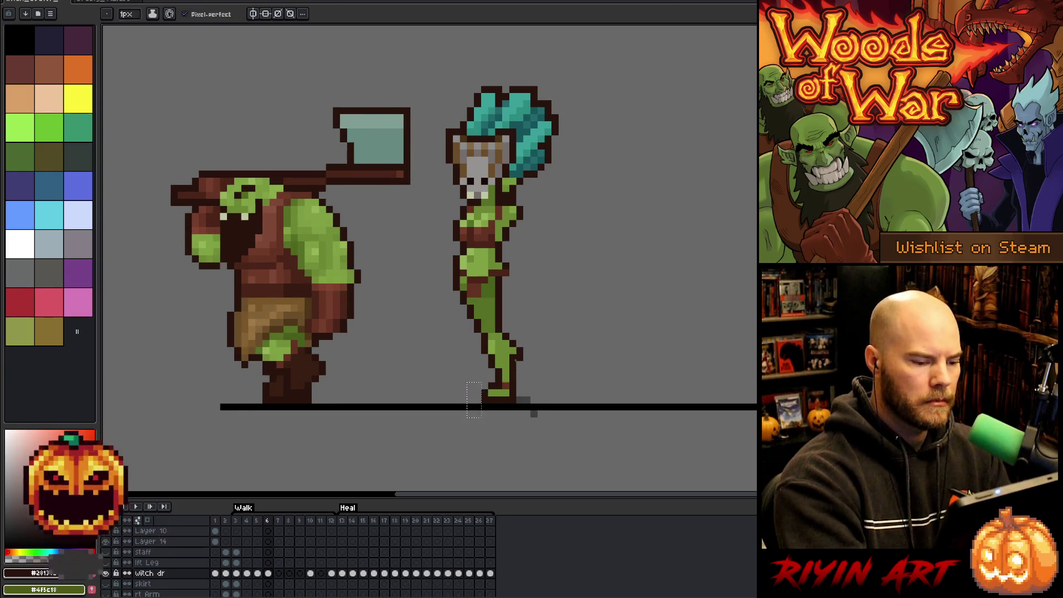
pyautogui.keyDown('alt'); pyautogui.click(521, 355); pyautogui.keyUp('alt')
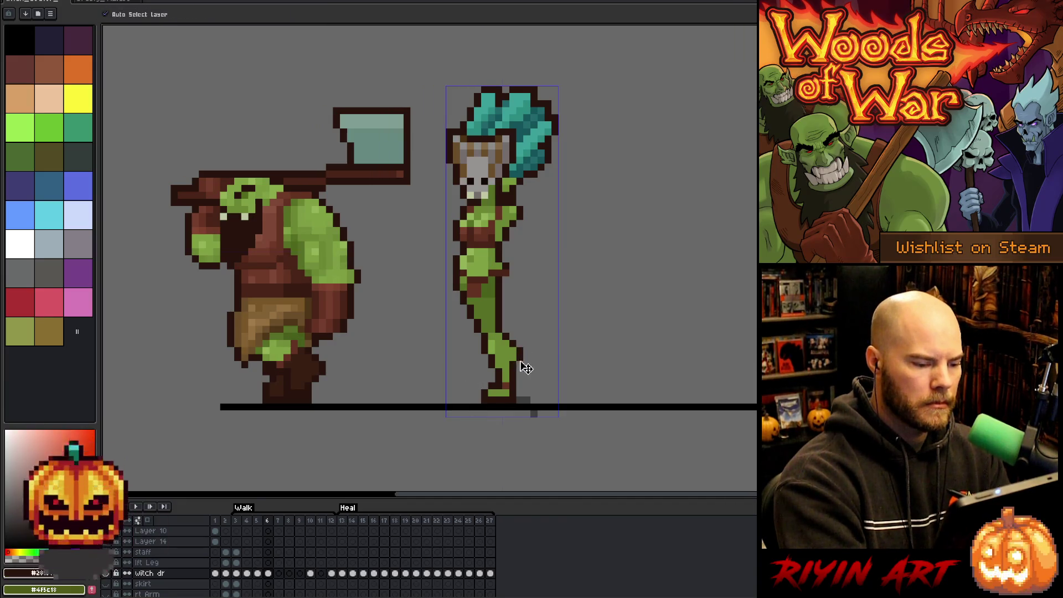
pyautogui.keyDown('alt'); pyautogui.click(523, 336); pyautogui.keyUp('alt')
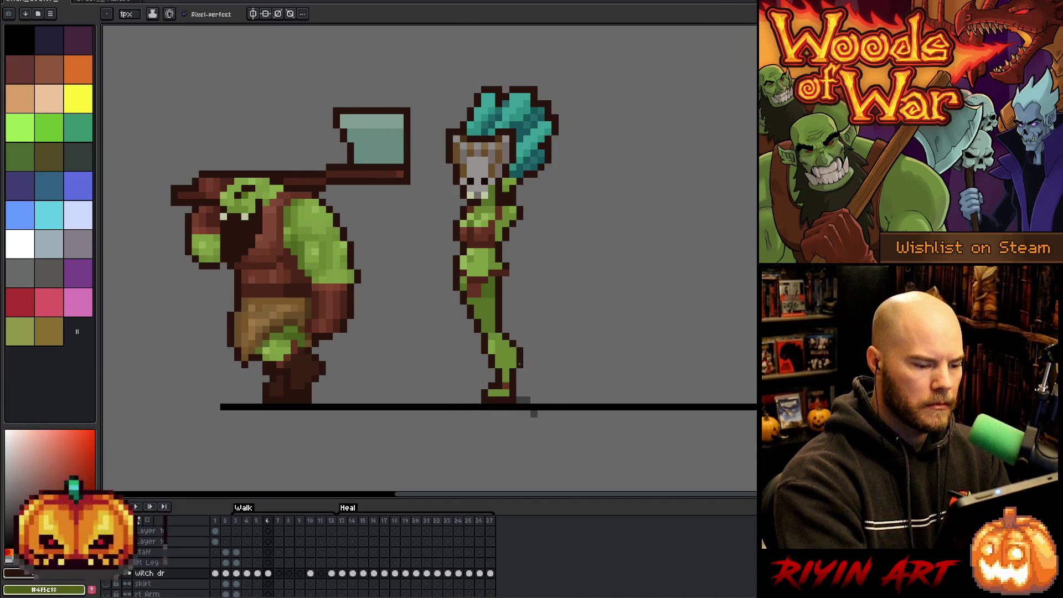
pyautogui.press('m')
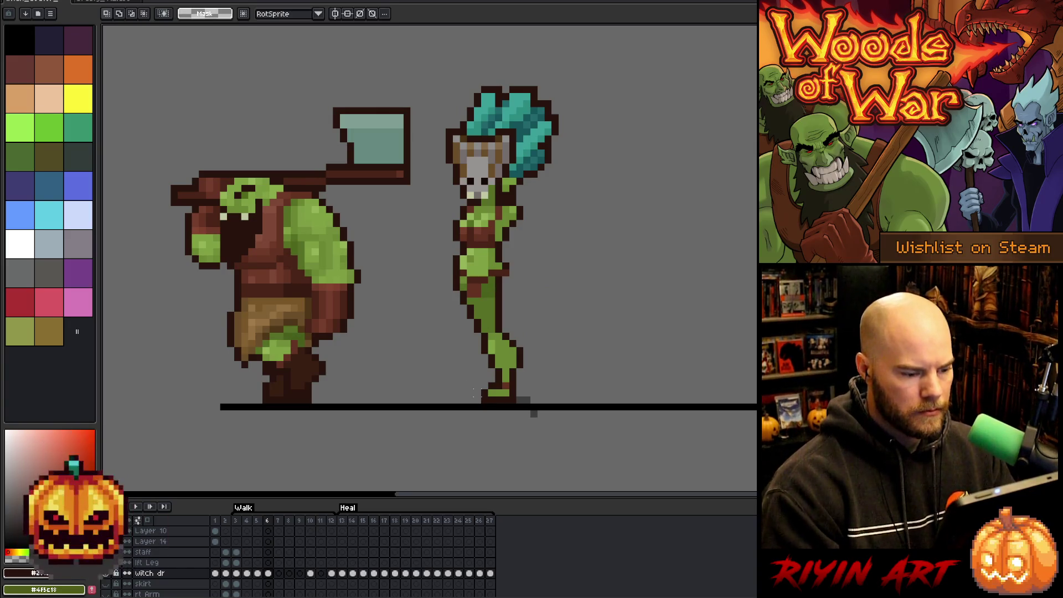
pyautogui.moveTo(464, 386); pyautogui.dragTo(484, 414)
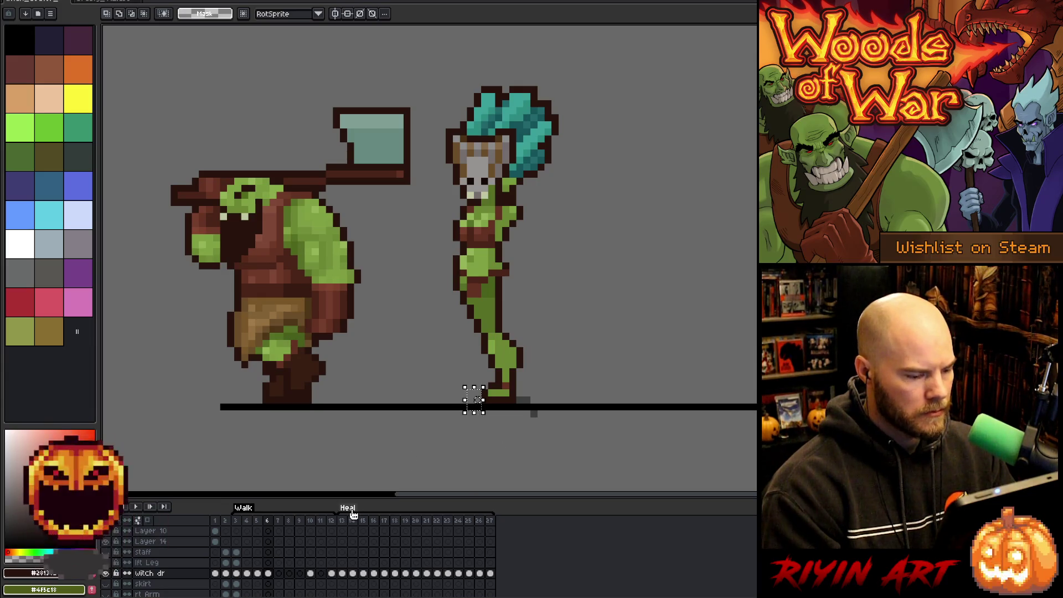
# Step: Go to walk frame 7 and flip between frames 6 and 7 to compare the orc's stride
pyautogui.click(269, 574)
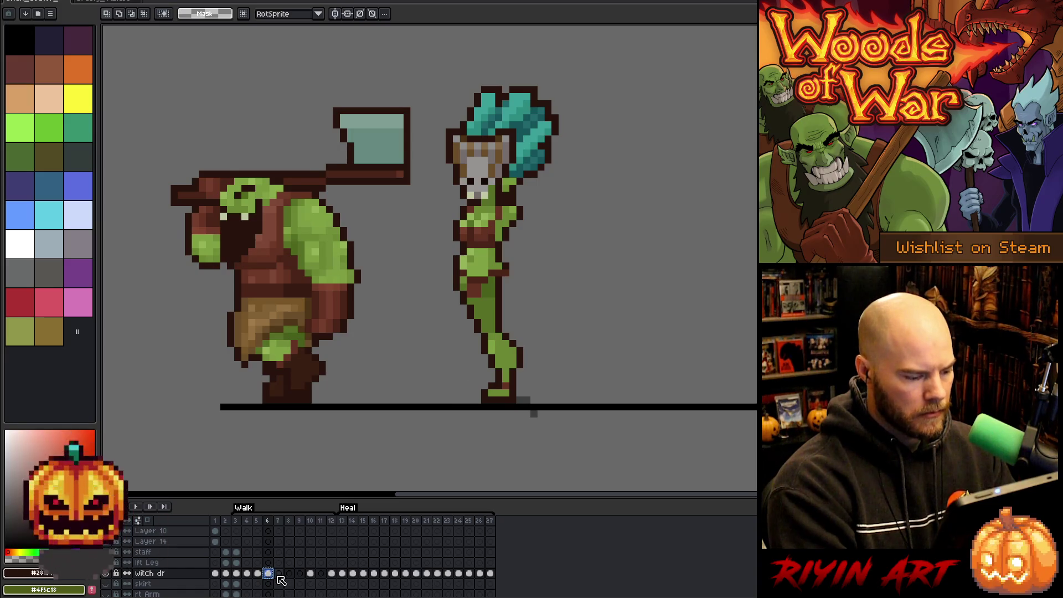
pyautogui.click(279, 576)
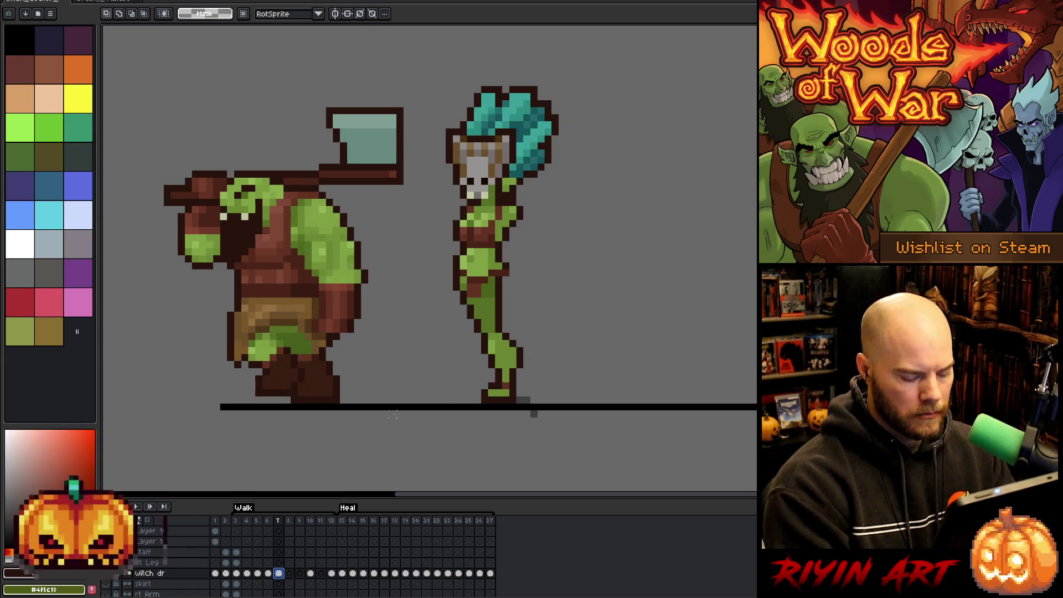
pyautogui.press('Left')
pyautogui.press('Right')
pyautogui.press('Left')
pyautogui.press('Right')
pyautogui.press('Left')
pyautogui.press('Right')
pyautogui.press('Left')
pyautogui.press('Right')
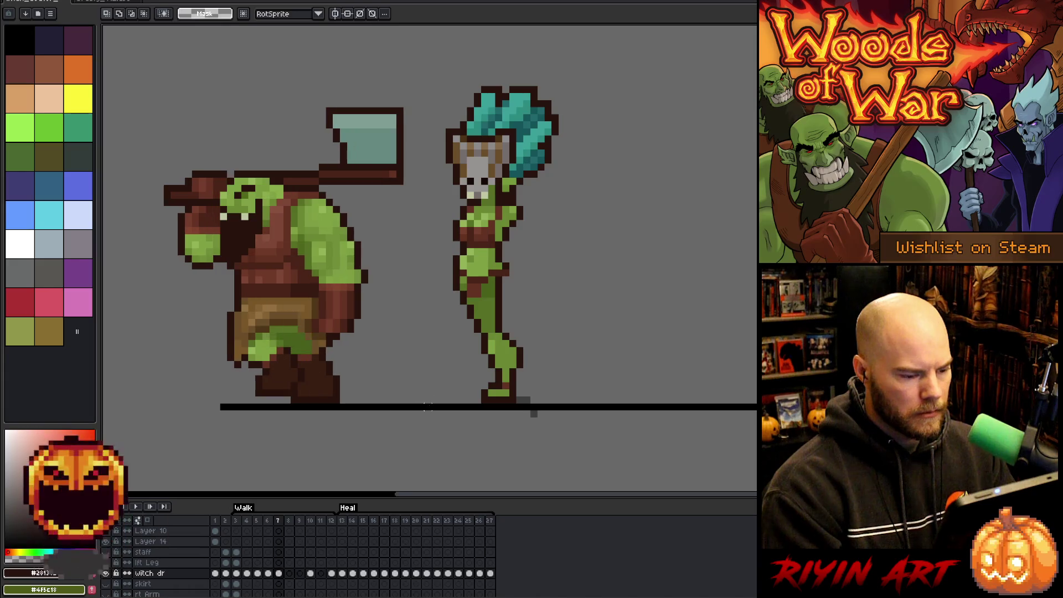
# Step: Check frame 10, return to frame 7, then box-select and deselect the witch's foot
pyautogui.click(310, 573)
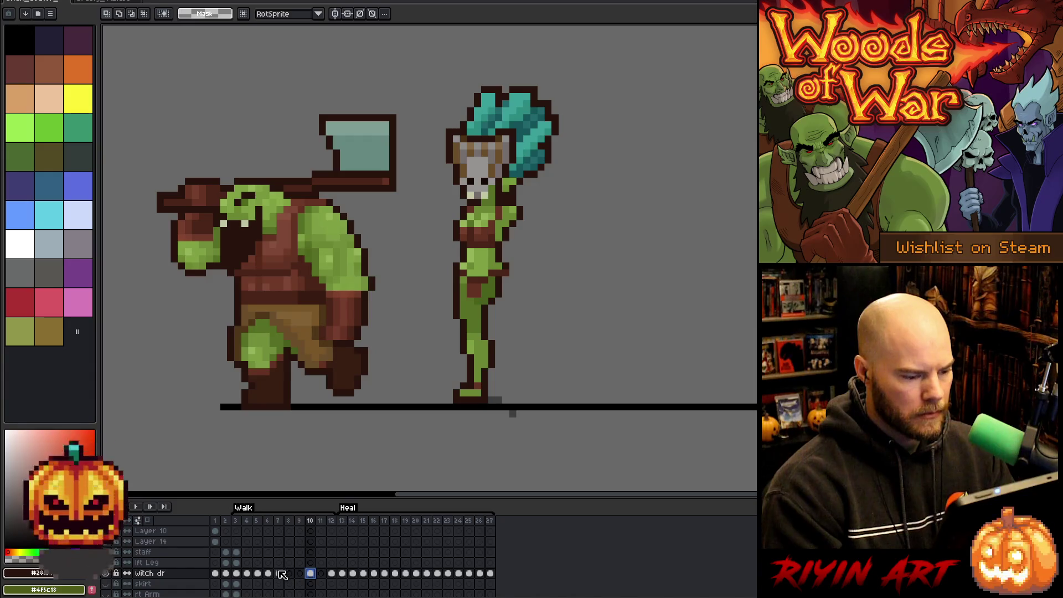
pyautogui.press('b')
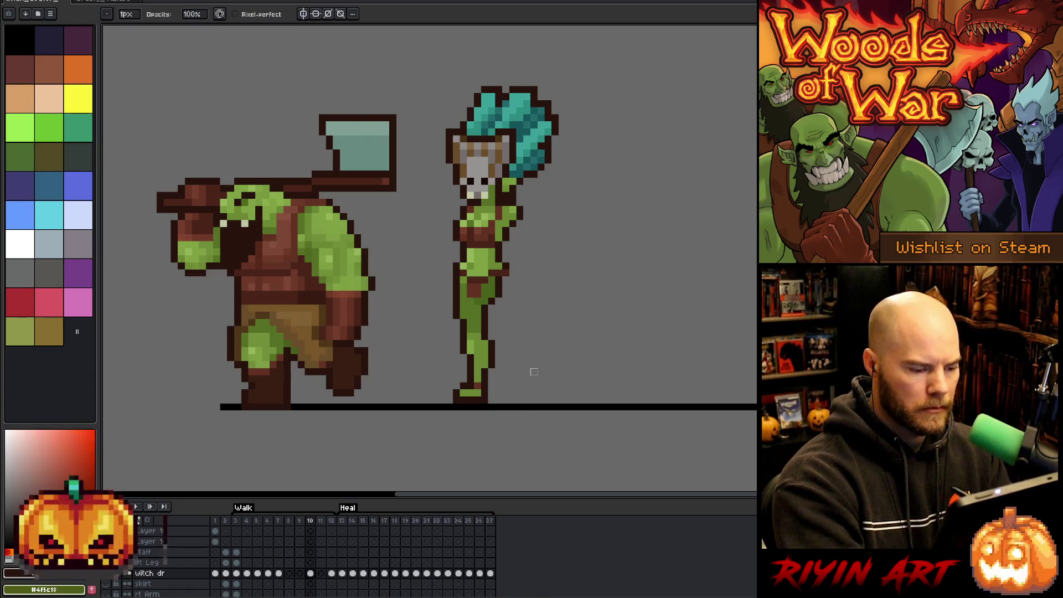
pyautogui.click(266, 521)
pyautogui.press('Right')
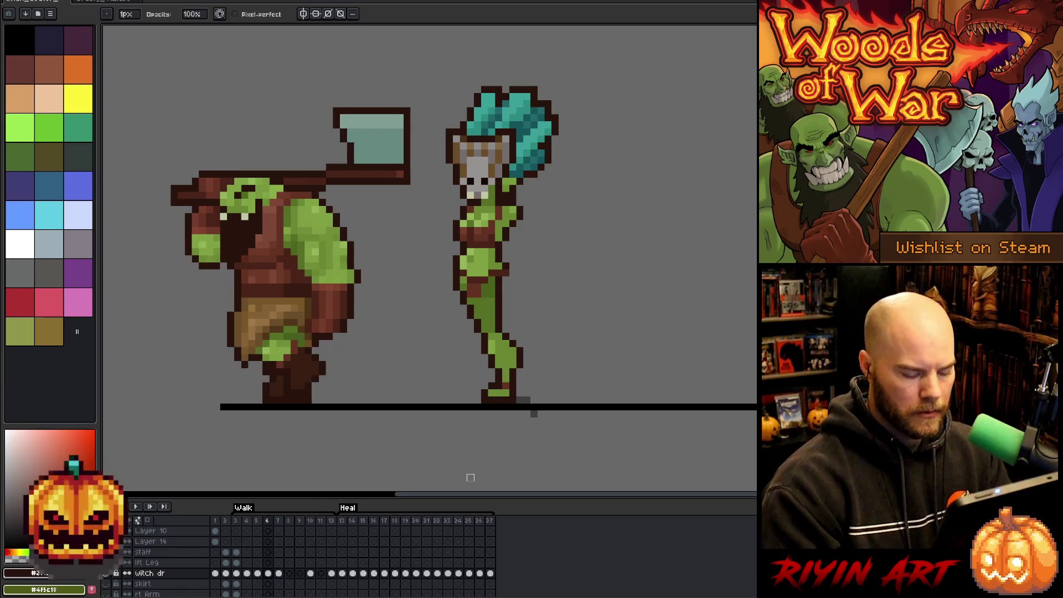
pyautogui.press('m')
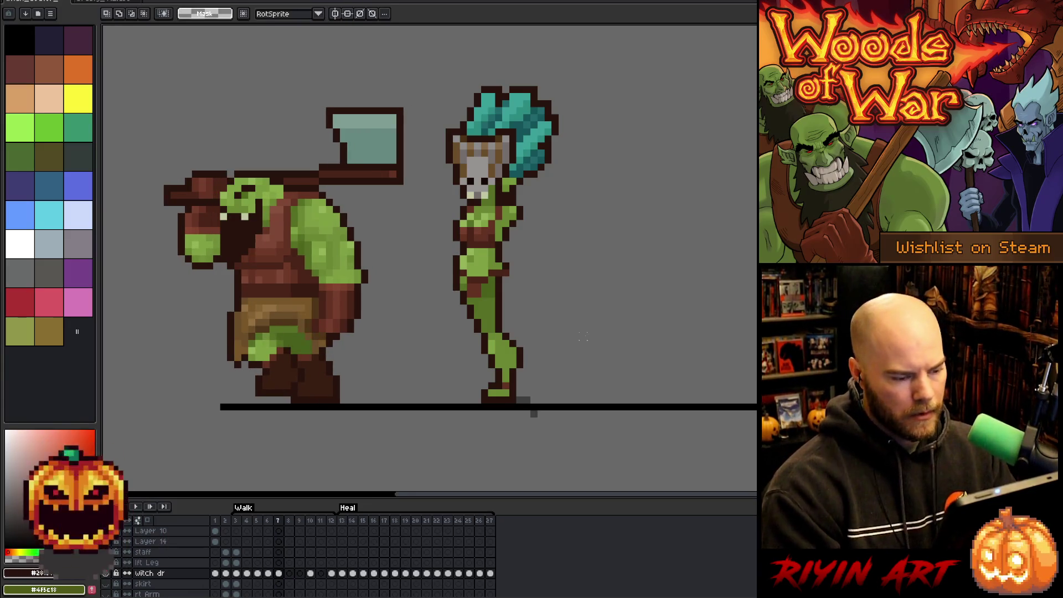
pyautogui.moveTo(496, 382); pyautogui.dragTo(481, 403)
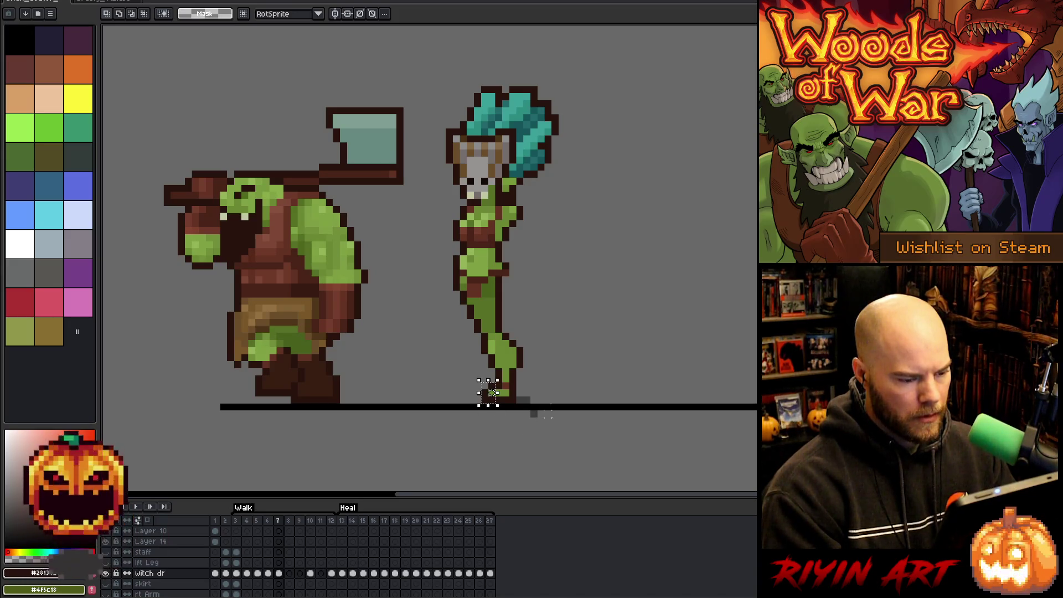
pyautogui.hotkey('ctrl', 'd')
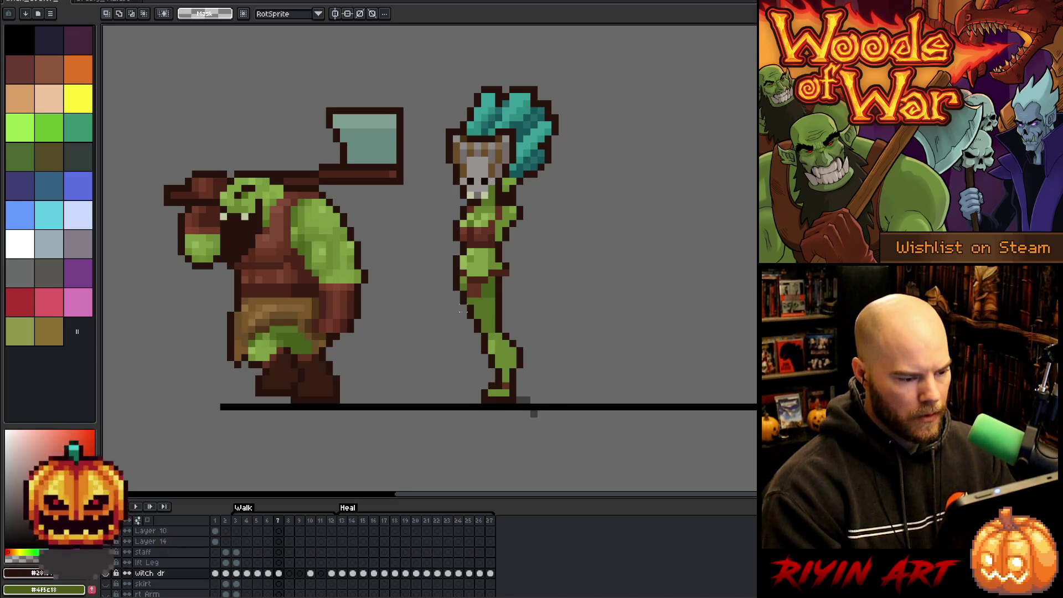
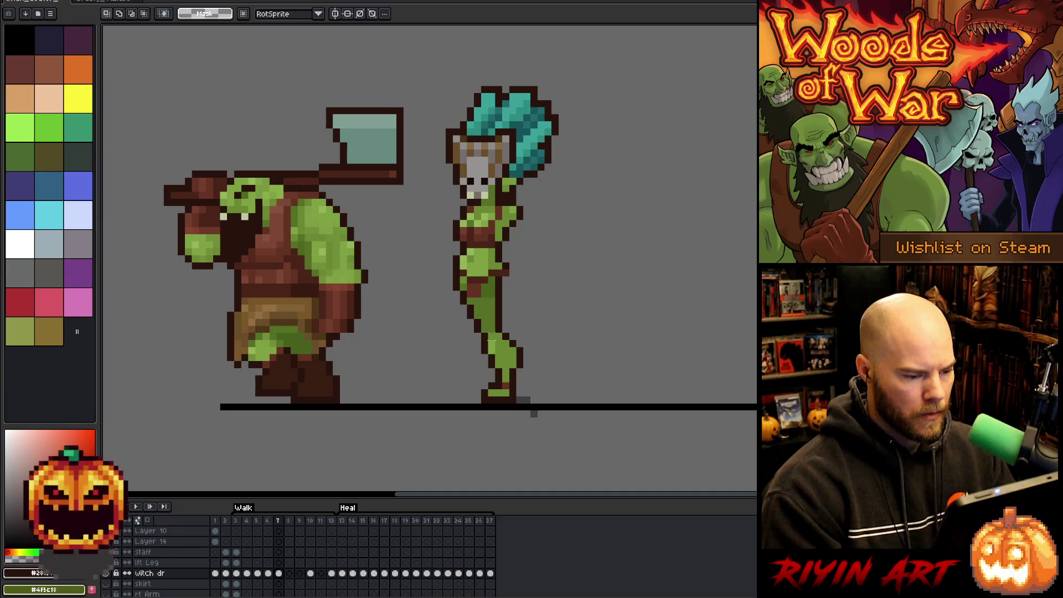
# Step: Move the witch's lower leg on frame 7 into a forward stride, foot further right
pyautogui.moveTo(569, 329); pyautogui.dragTo(457, 432)
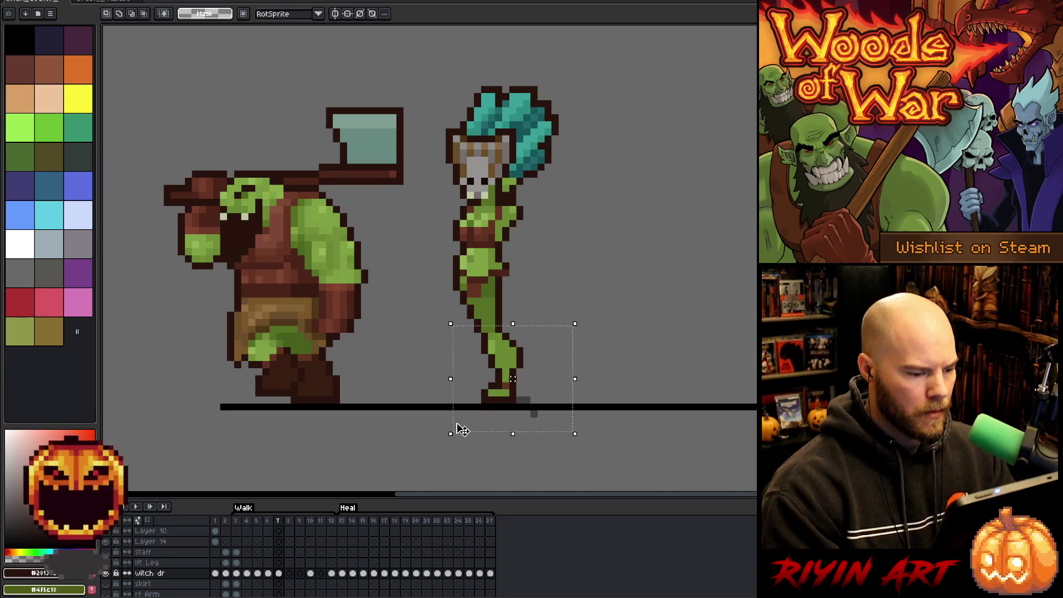
pyautogui.press('Right')
pyautogui.hotkey('ctrl', 'd')
pyautogui.moveTo(618, 428); pyautogui.dragTo(437, 302)
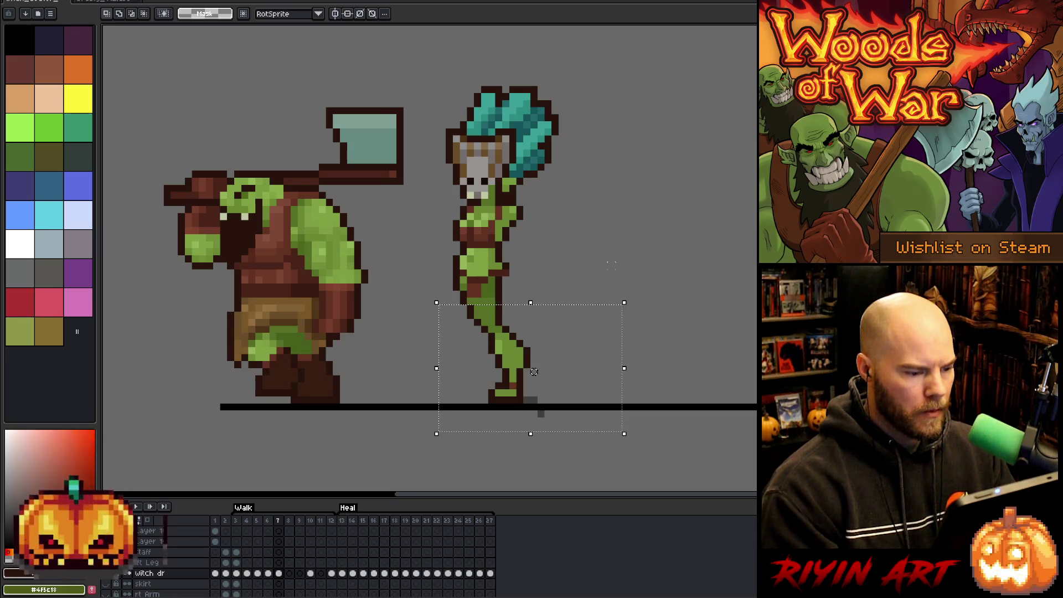
pyautogui.moveTo(677, 250); pyautogui.dragTo(407, 293)
pyautogui.moveTo(534, 371); pyautogui.dragTo(538, 376)
pyautogui.click(667, 344)
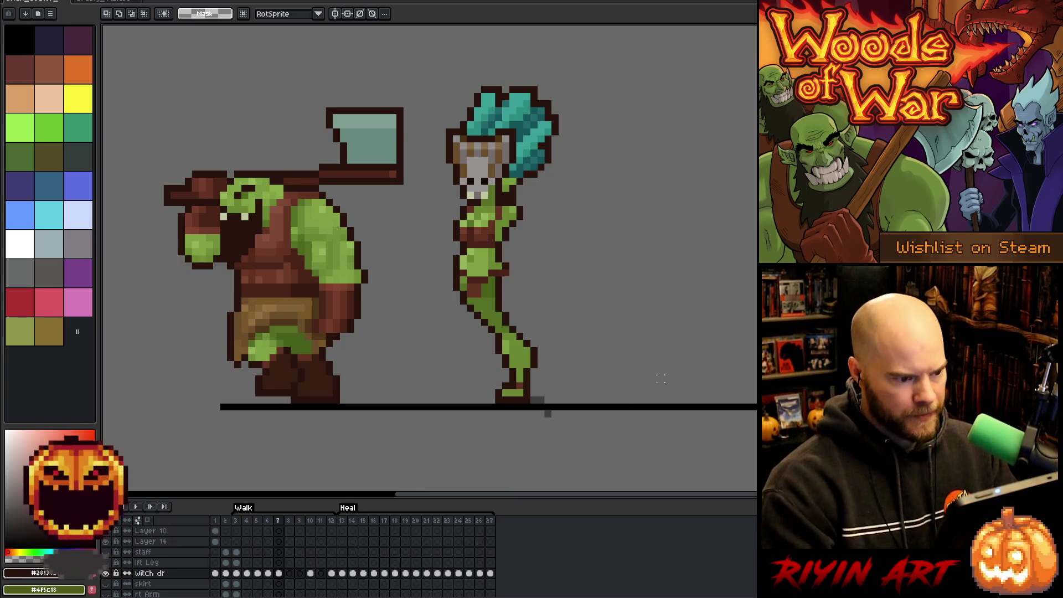
# Step: Play the walk animation to preview it, then return to the witch's frame 7 cel
pyautogui.press('Return')
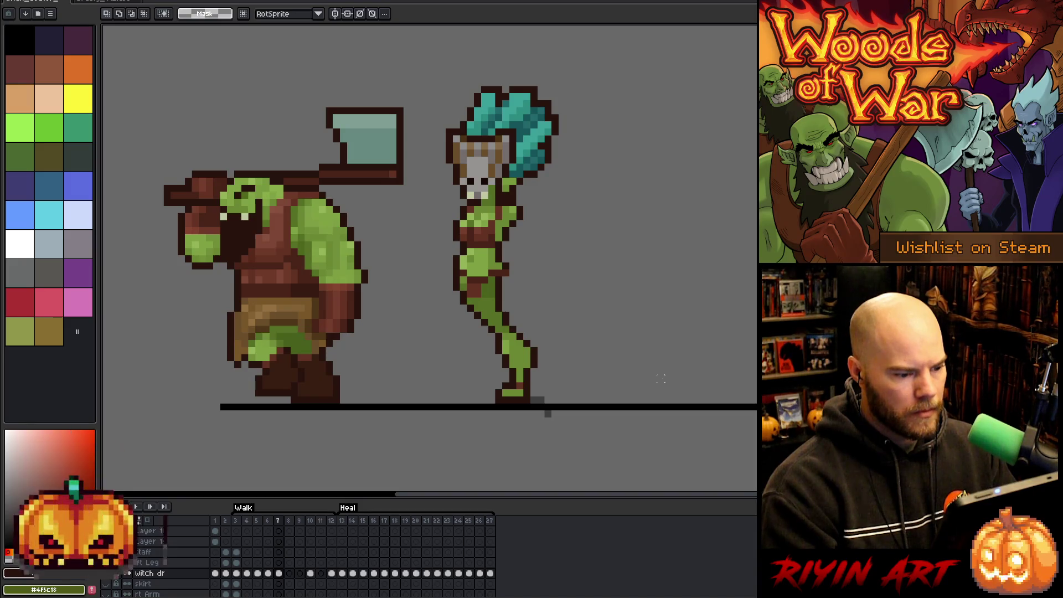
pyautogui.press('Left')
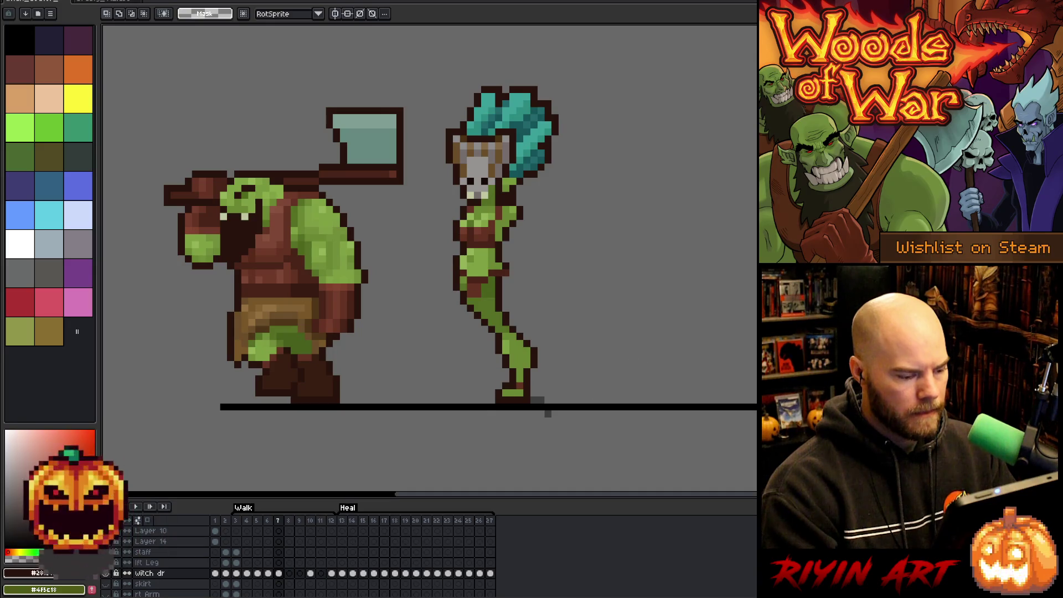
pyautogui.click(278, 574)
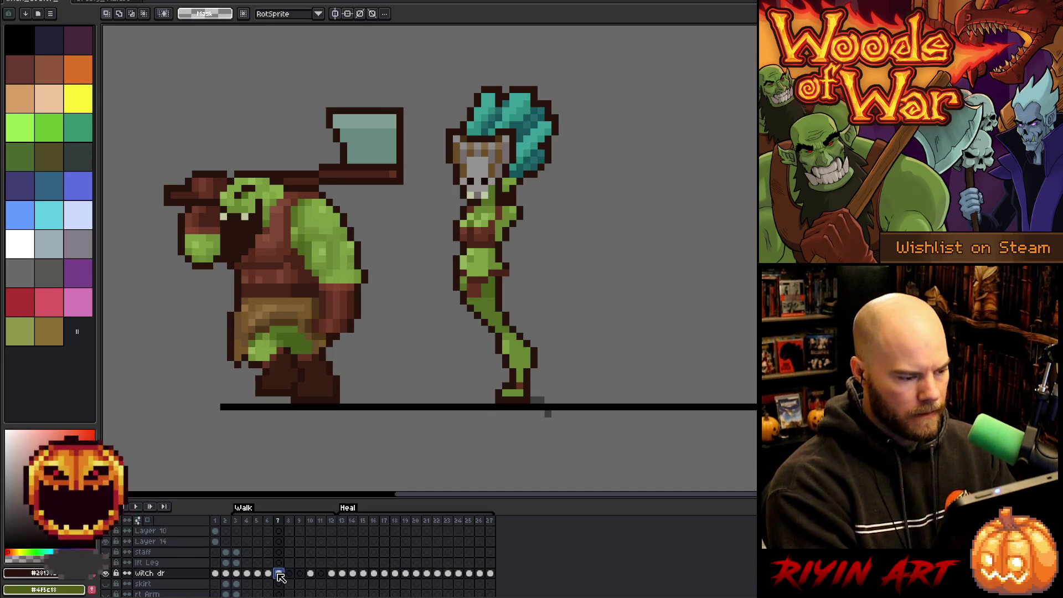
# Step: Paste the witch's frame 7 cel into the empty frame 8 cel
pyautogui.press('Left')
pyautogui.press('Right')
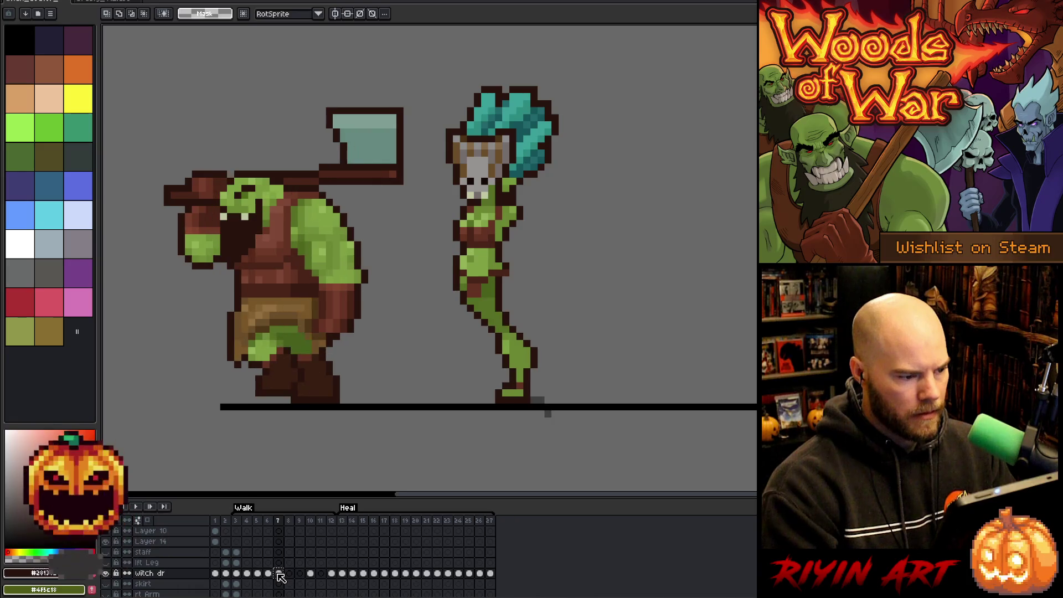
pyautogui.click(290, 575)
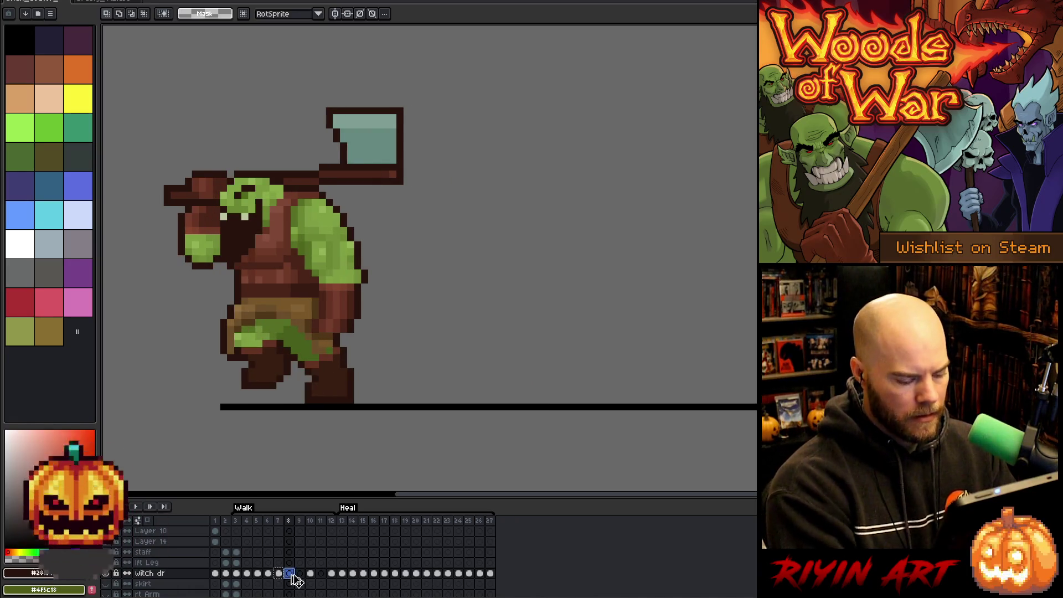
pyautogui.hotkey('ctrl', 'v')
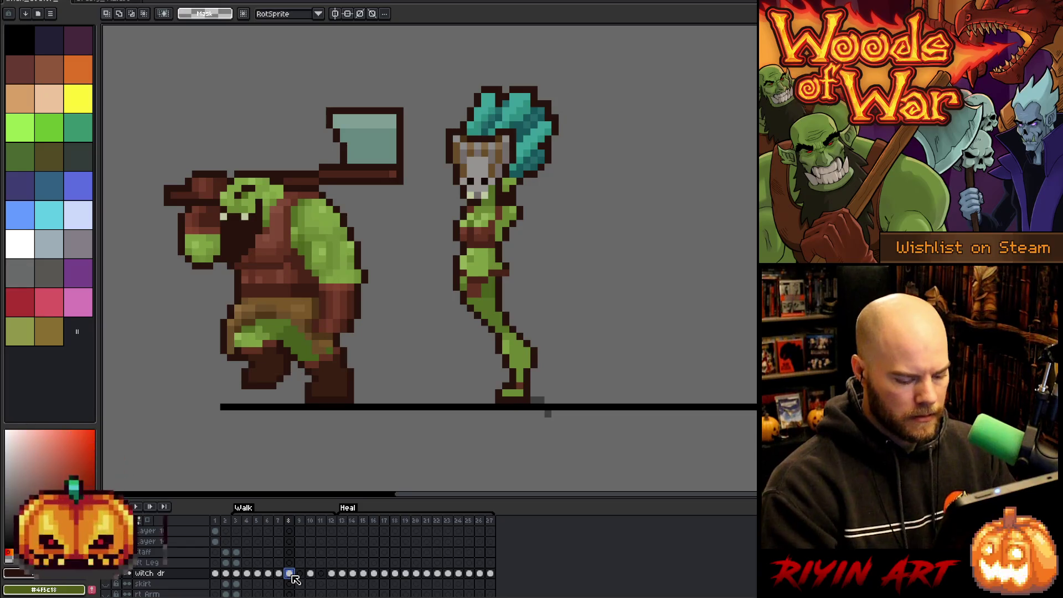
pyautogui.hotkey('ctrl', 'z')
pyautogui.hotkey('ctrl', 'y')
pyautogui.press('Left')
pyautogui.press('Left')
pyautogui.press('Left')
pyautogui.press('Left')
pyautogui.press('Left')
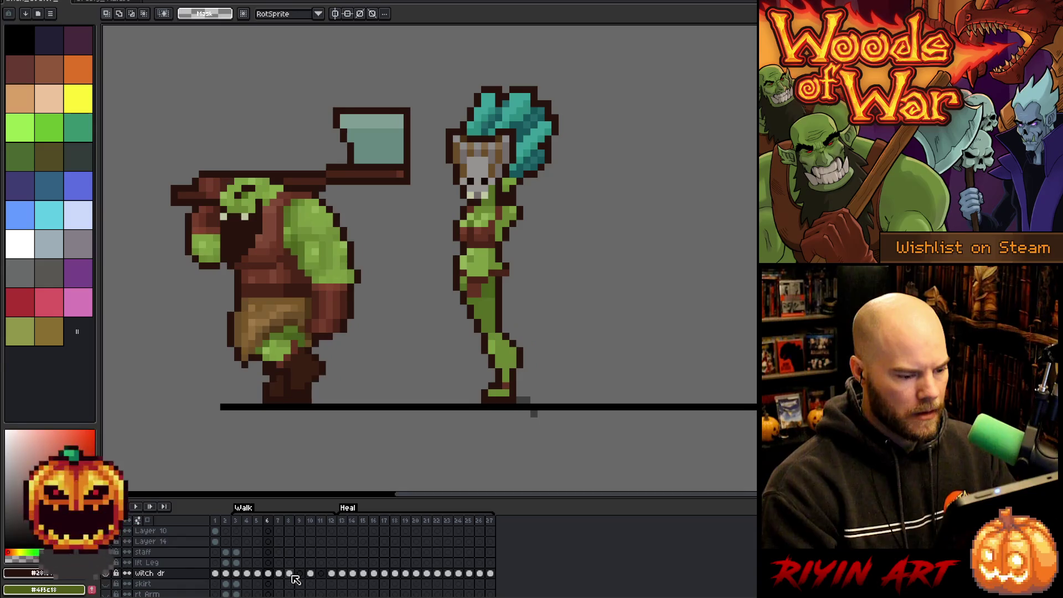
# Step: Step through walk frames 3 to 5 to compare the witch's poses
pyautogui.press('Right')
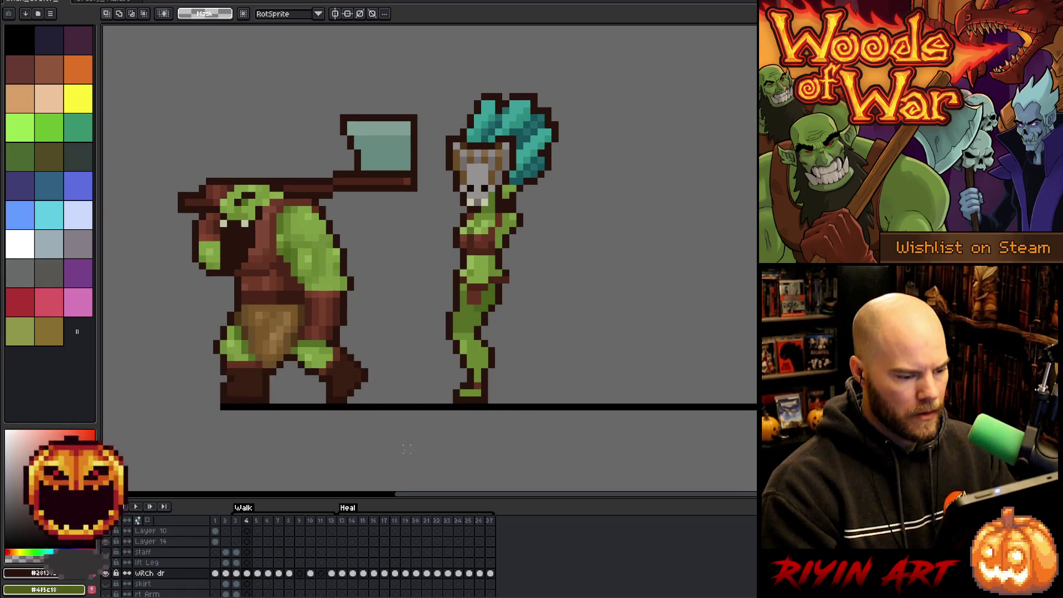
pyautogui.press('Right')
pyautogui.press('Left')
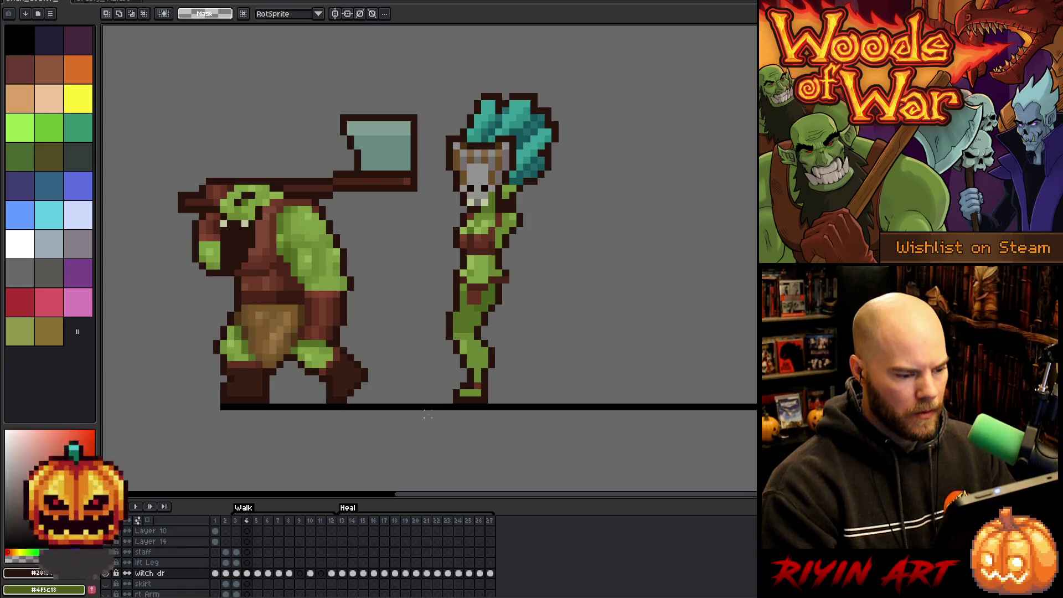
pyautogui.press('Left')
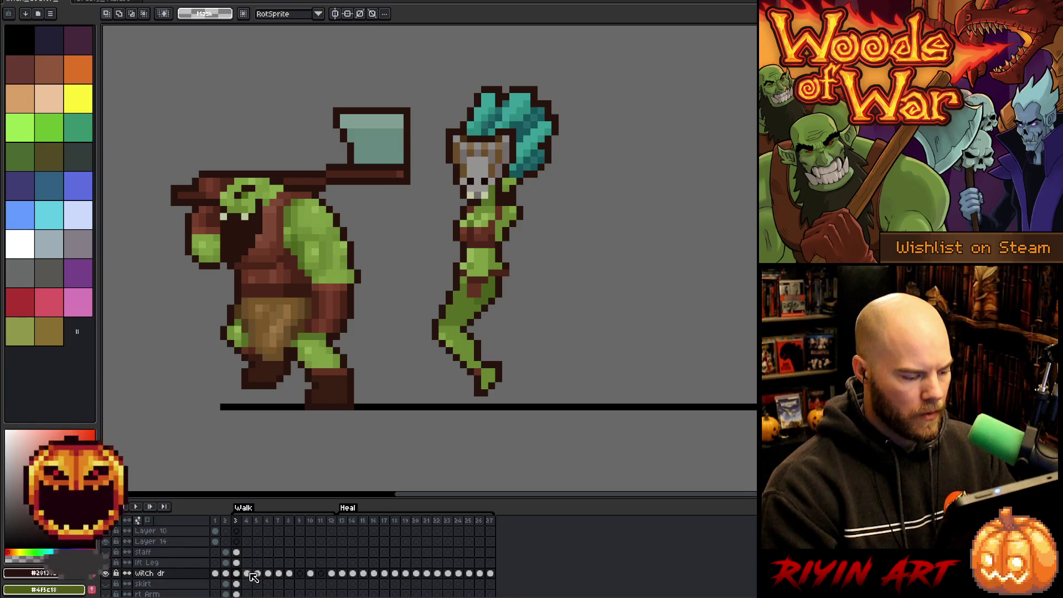
# Step: Copy the witch's bent-knee frame 3 cel into frame 4
pyautogui.click(248, 574)
pyautogui.press('Left')
pyautogui.hotkey('ctrl', 'c')
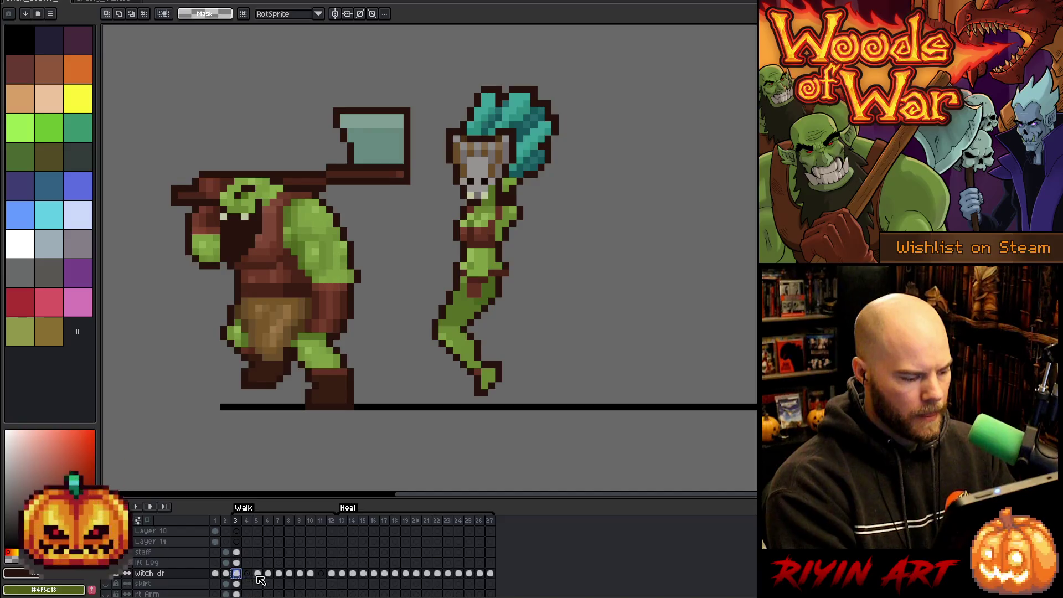
pyautogui.press('Right')
pyautogui.press('Right')
pyautogui.press('Left')
pyautogui.hotkey('ctrl', 'v')
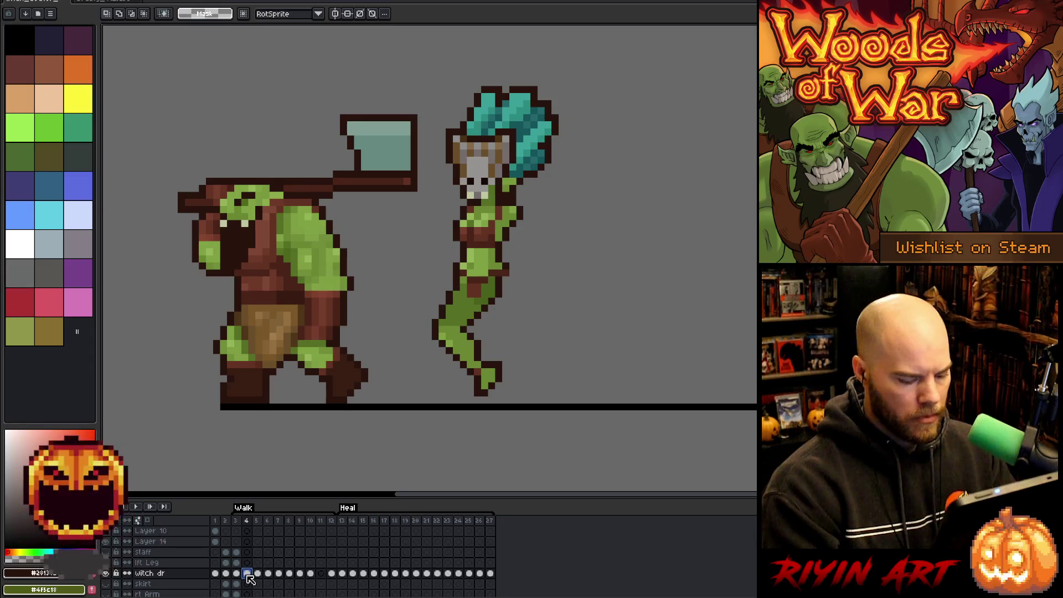
pyautogui.press('Left')
pyautogui.press('Right')
pyautogui.press('Right')
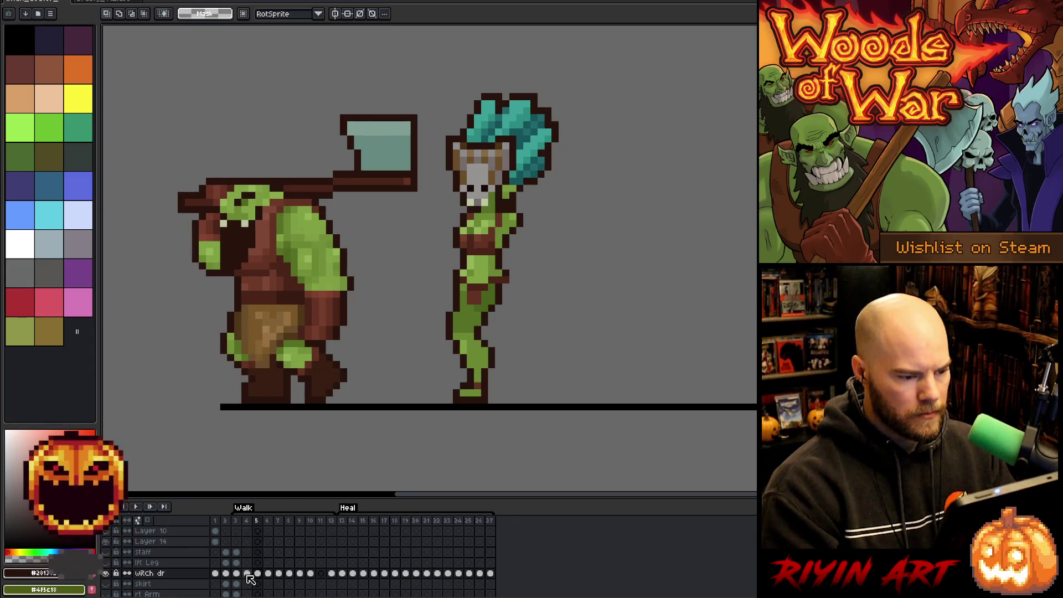
pyautogui.press('Left')
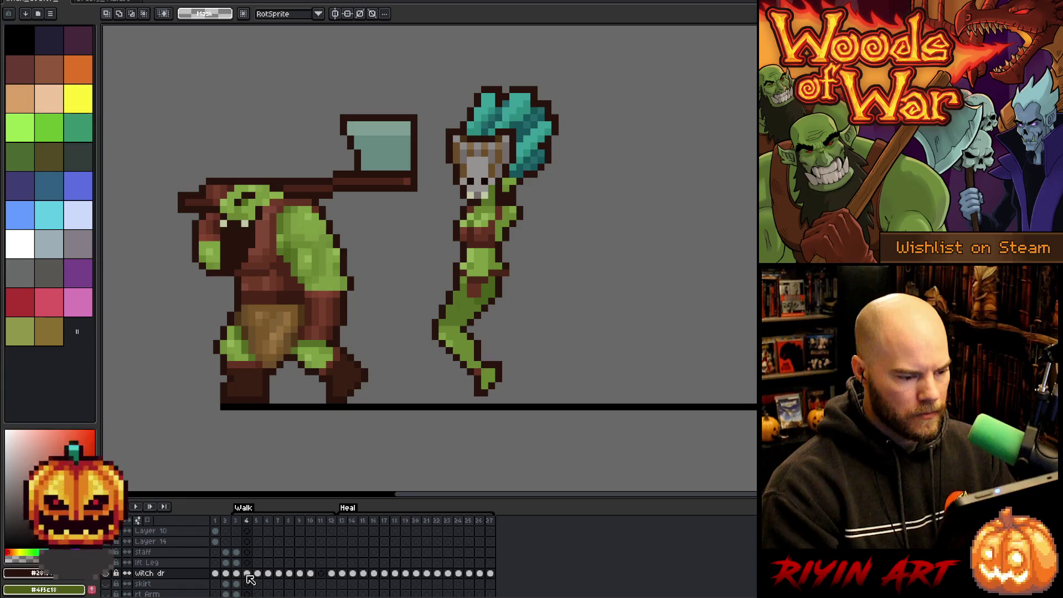
# Step: Lower the whole witch one pixel on frame 4 and check it against frame 5
pyautogui.moveTo(608, 66)
pyautogui.mouseDown()
pyautogui.moveTo(413, 398)
pyautogui.moveTo(437, 417)
pyautogui.mouseUp()
pyautogui.press('Down')
pyautogui.press('Return')
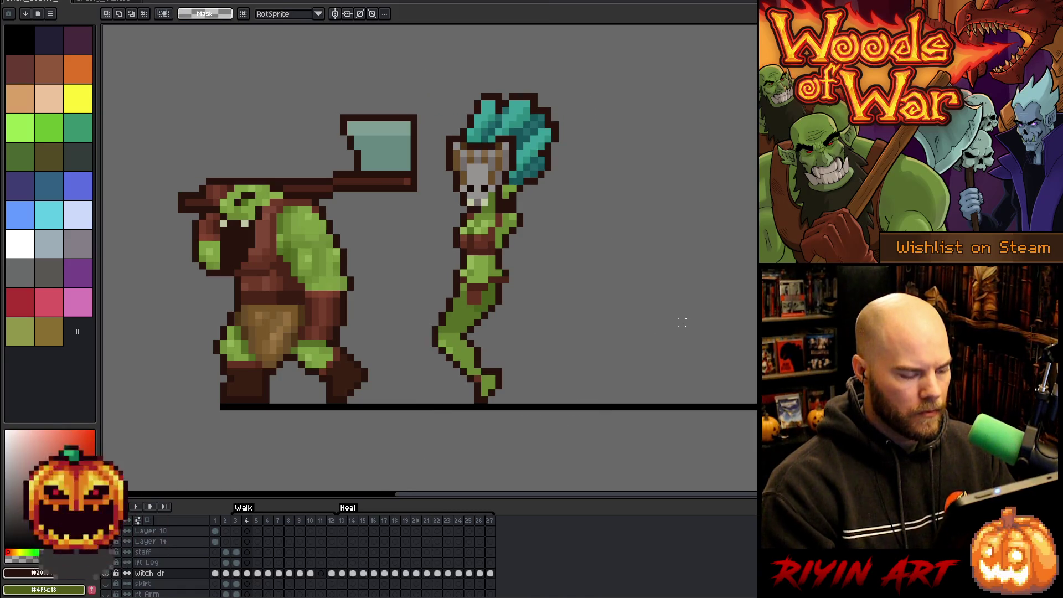
pyautogui.press('Right')
pyautogui.press('Left')
pyautogui.press('Right')
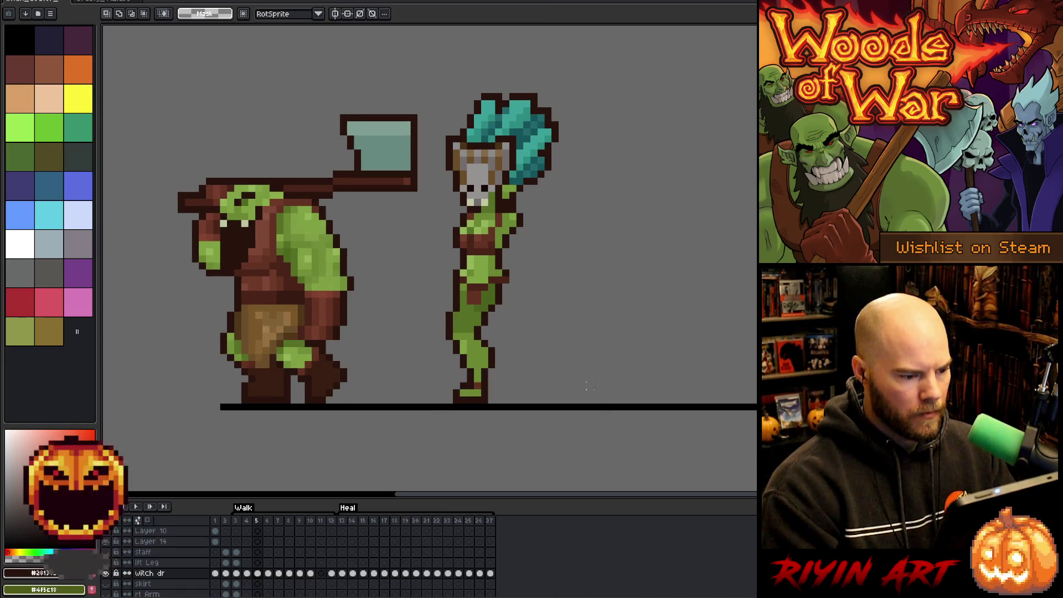
pyautogui.press('Left')
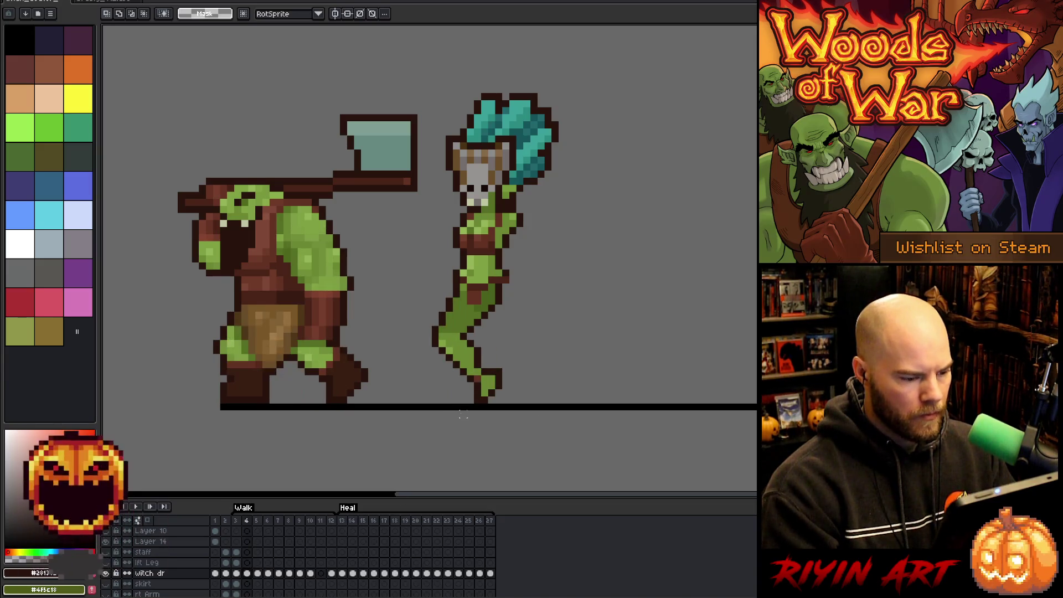
pyautogui.press('Right')
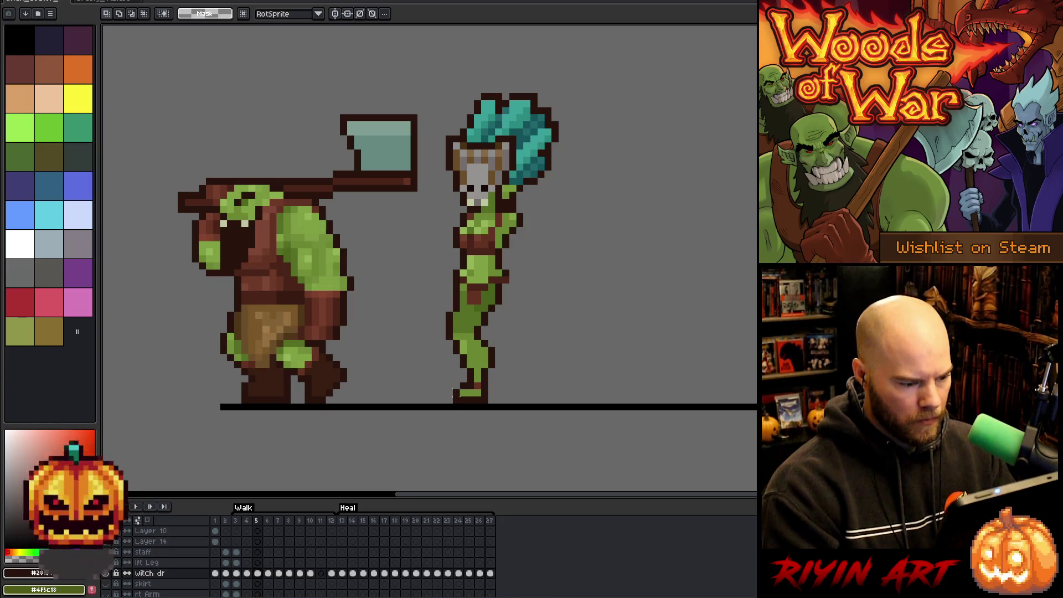
pyautogui.press('Left')
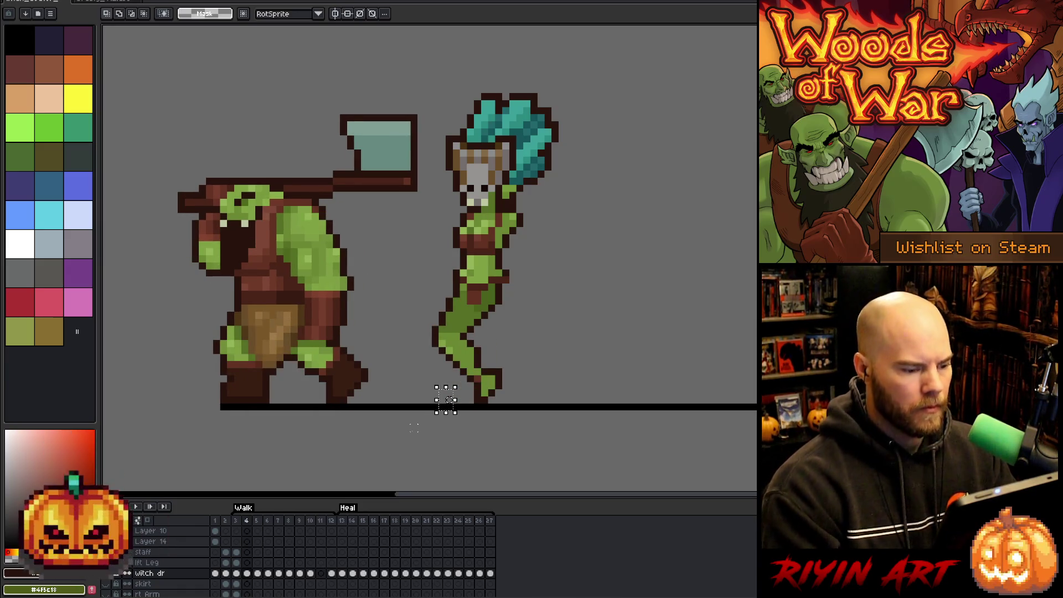
pyautogui.press('b')
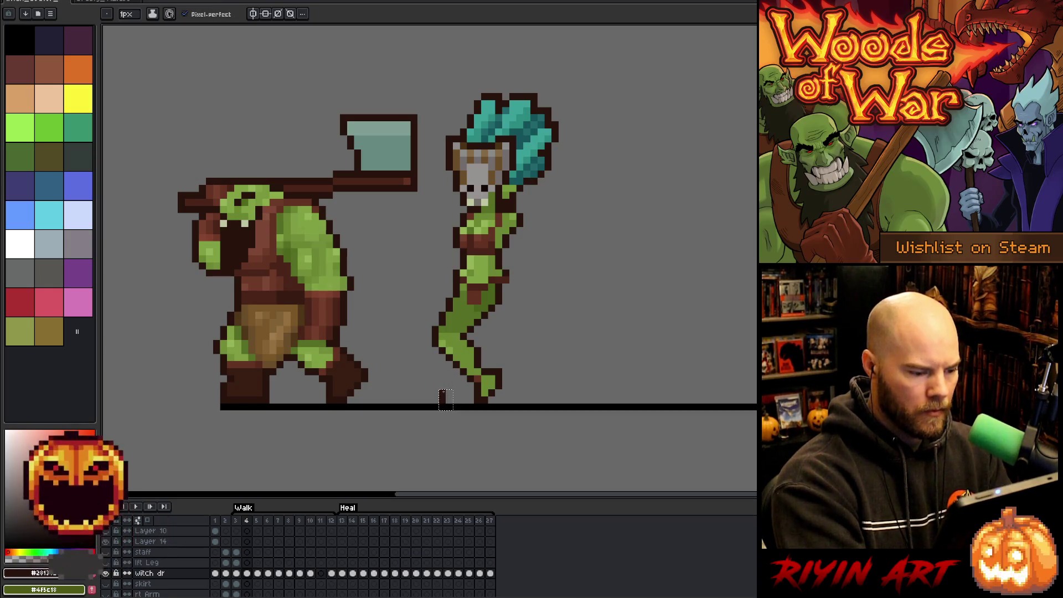
pyautogui.click(443, 396)
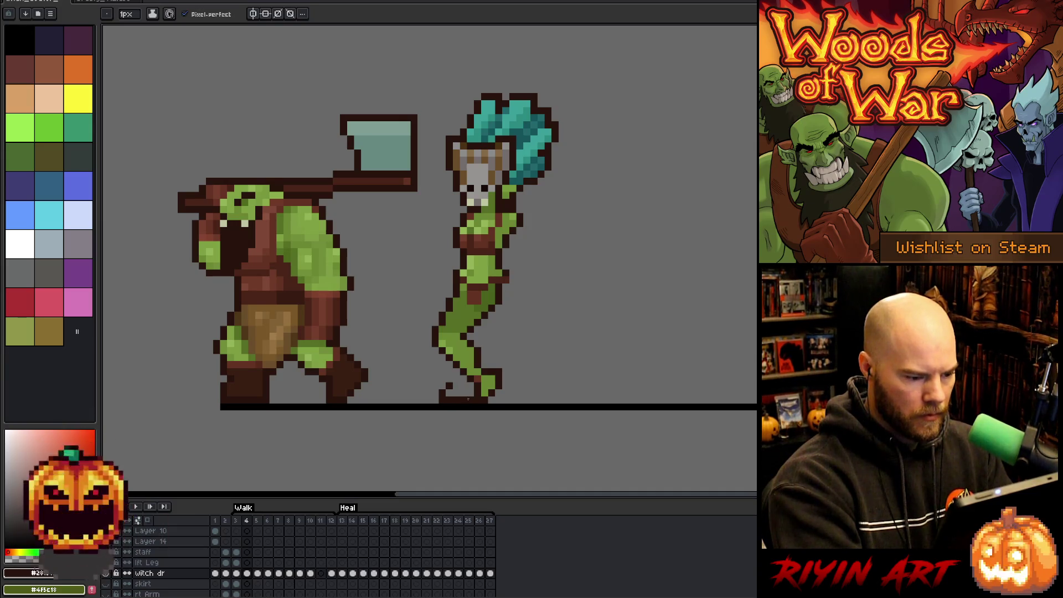
pyautogui.press('e')
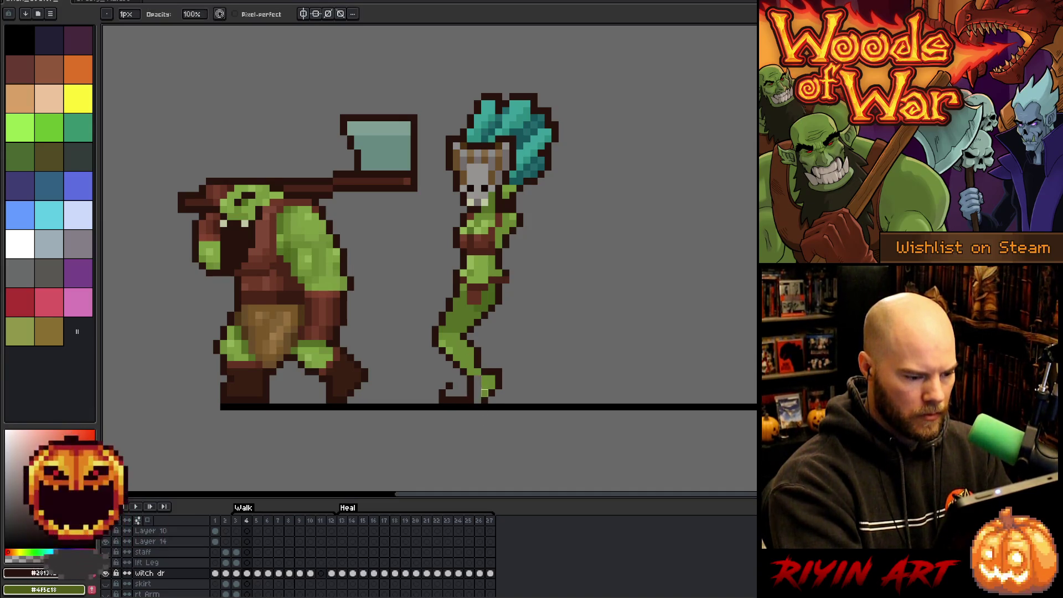
pyautogui.press('b')
pyautogui.keyDown('alt'); pyautogui.click(472, 379); pyautogui.keyUp('alt')
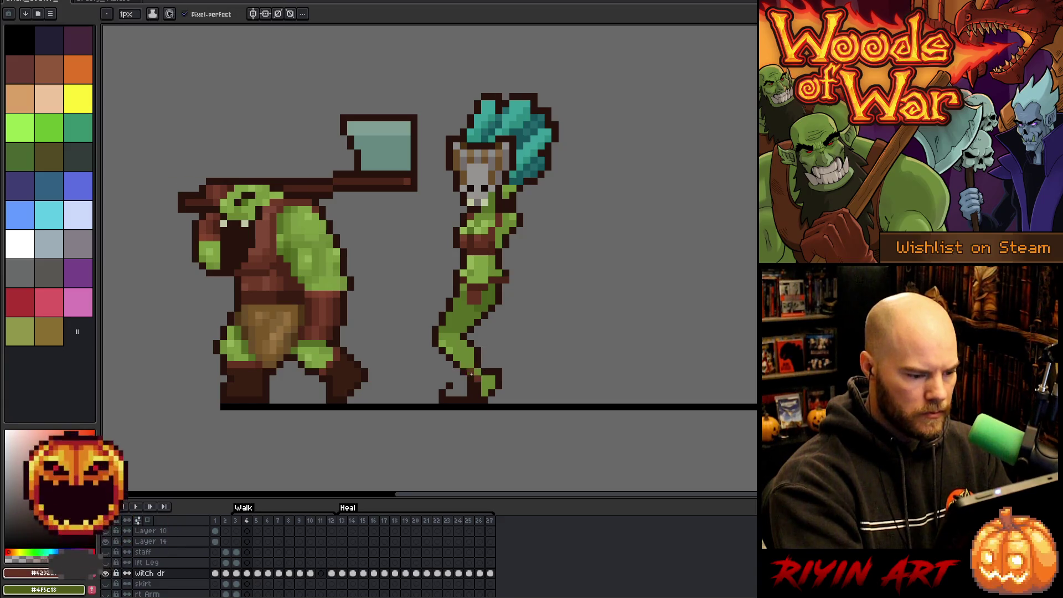
pyautogui.press('e')
pyautogui.moveTo(481, 396); pyautogui.dragTo(499, 365)
pyautogui.press('b')
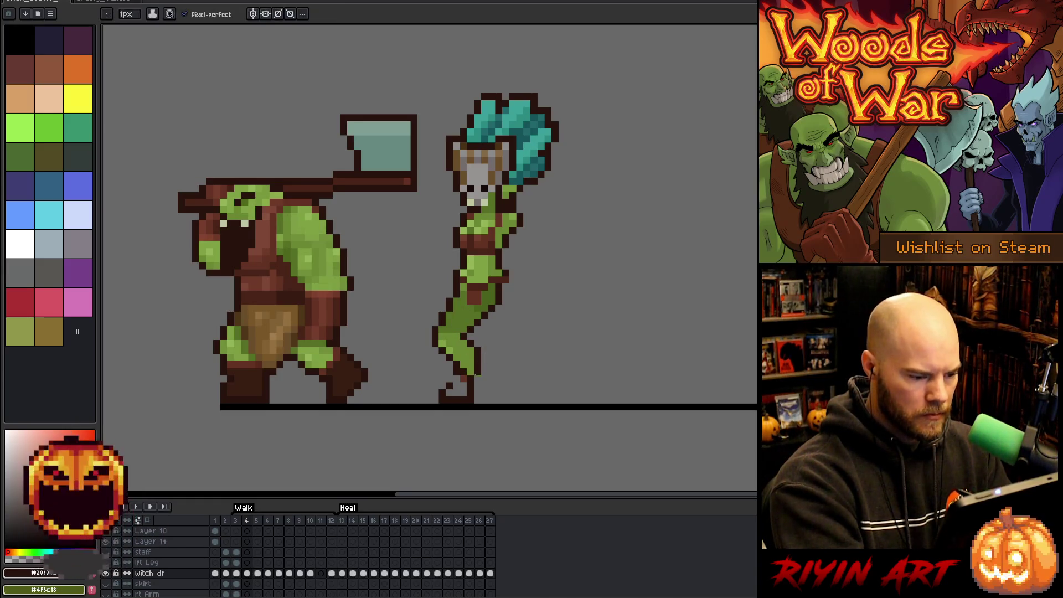
pyautogui.press('alt')
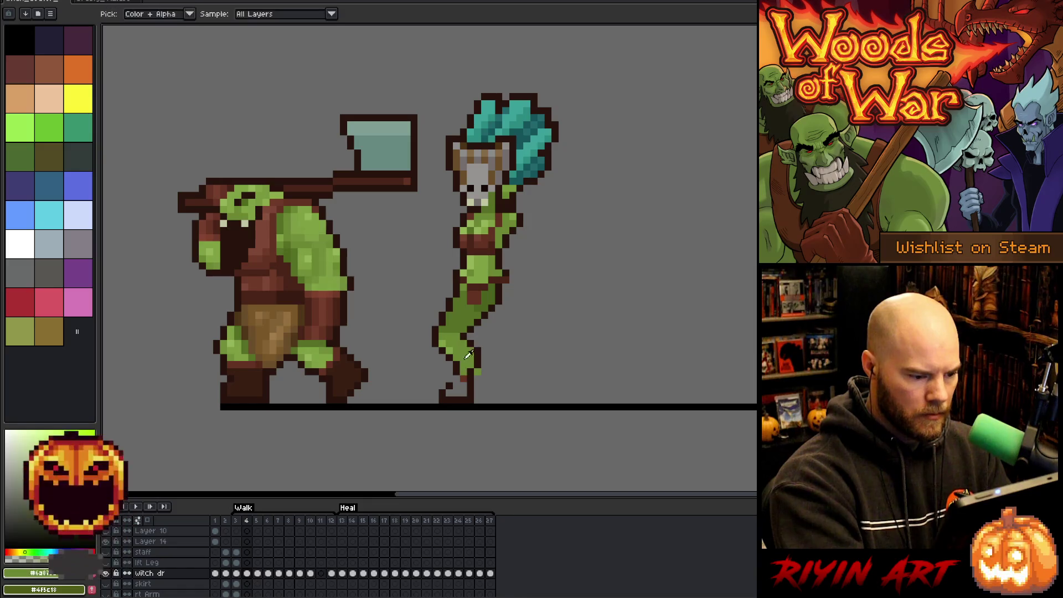
pyautogui.click(460, 377)
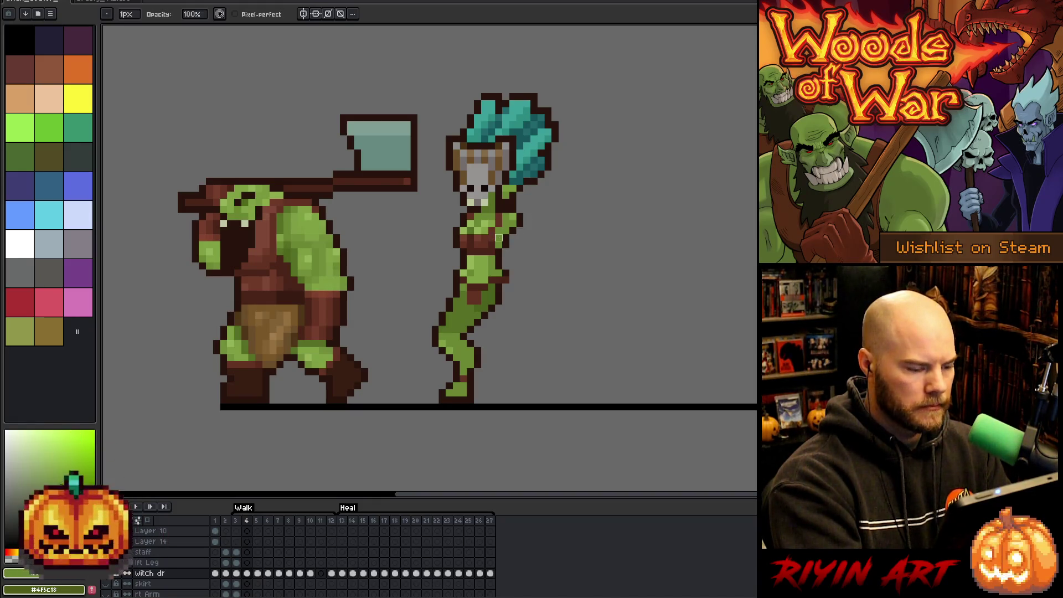
pyautogui.press('Left')
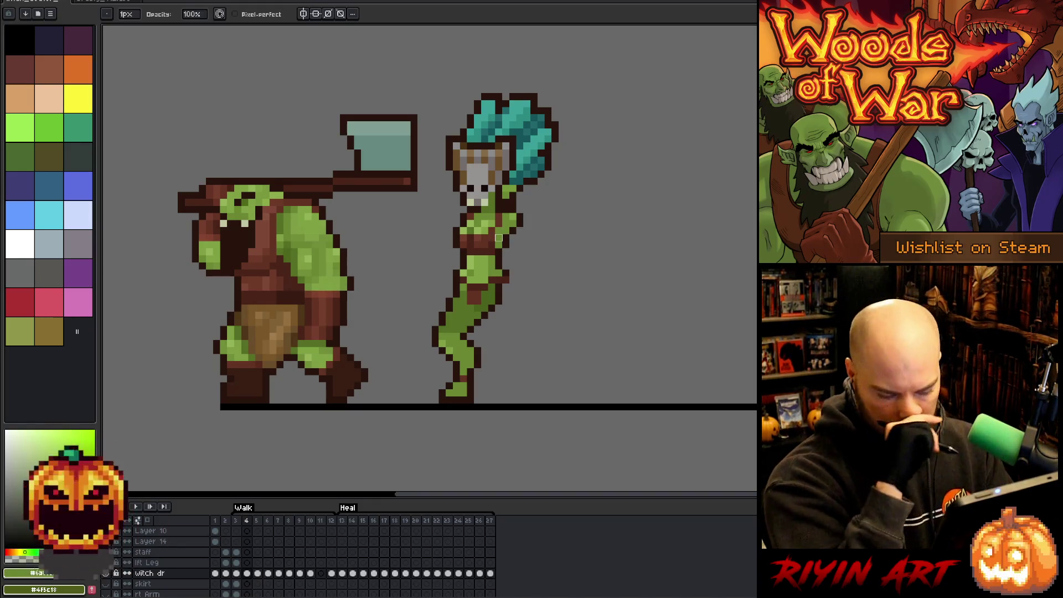
pyautogui.press('Right')
pyautogui.press('Left')
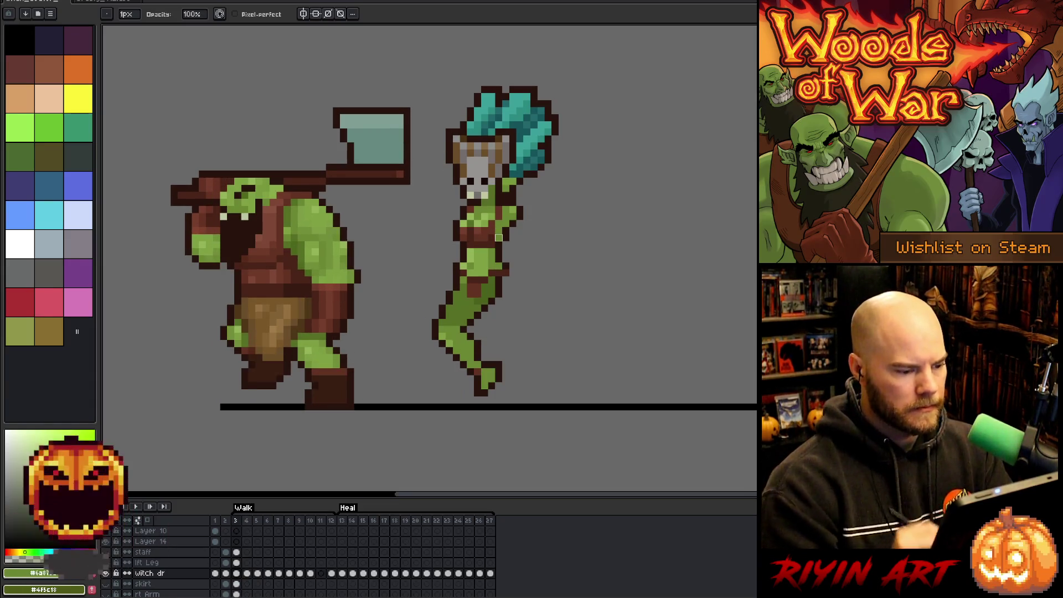
pyautogui.press('Right')
pyautogui.press('Left')
pyautogui.press('Right')
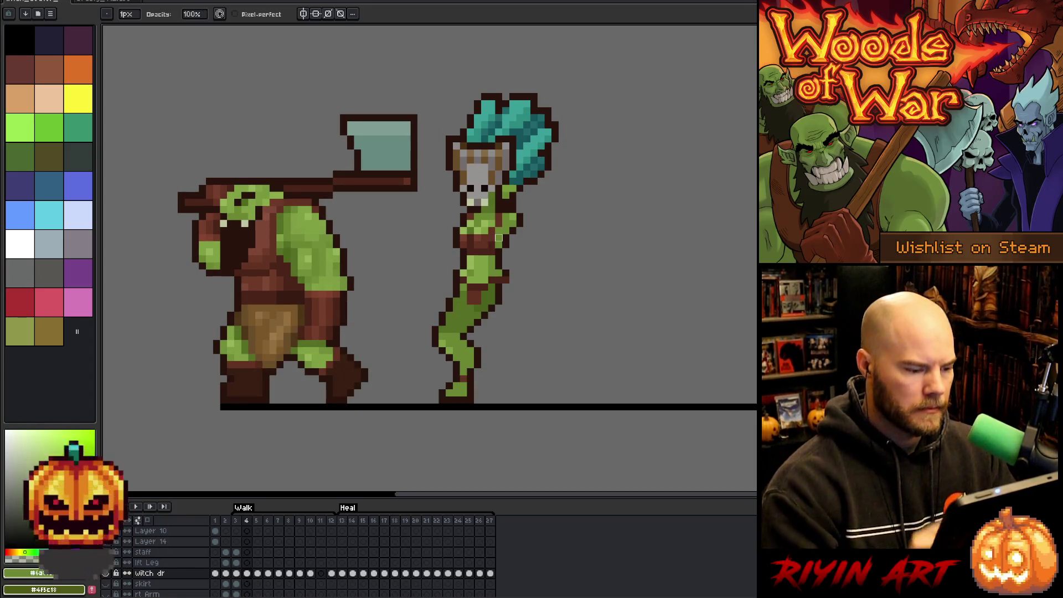
pyautogui.press('m')
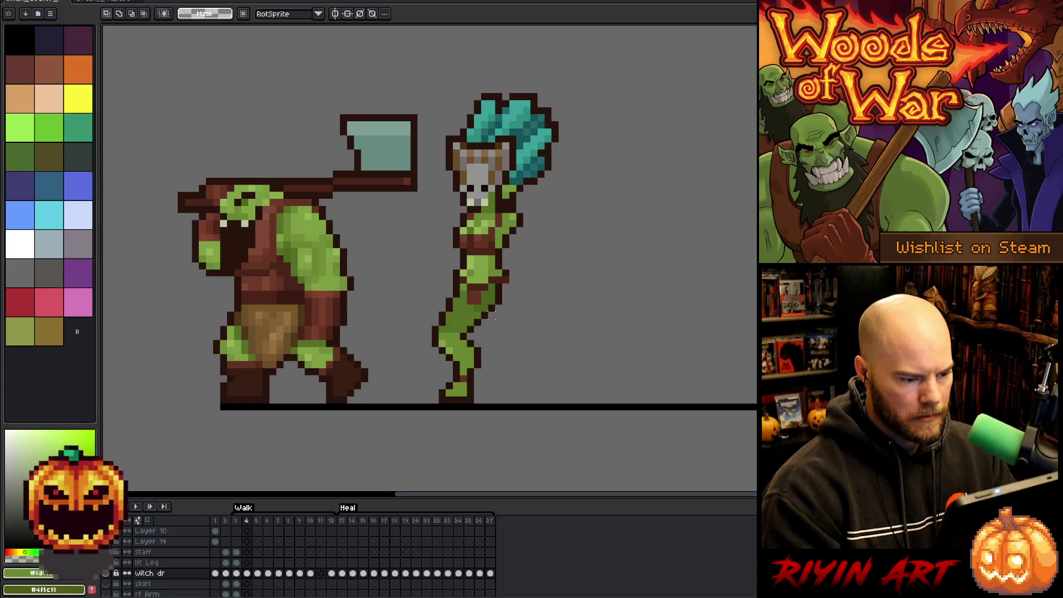
# Step: Reshape the witch's bent knee on frame 4 and add dark outline pixels around it
pyautogui.moveTo(482, 318)
pyautogui.mouseDown()
pyautogui.moveTo(429, 314)
pyautogui.moveTo(425, 353)
pyautogui.mouseUp()
pyautogui.hotkey('ctrl', 'd')
pyautogui.press('b')
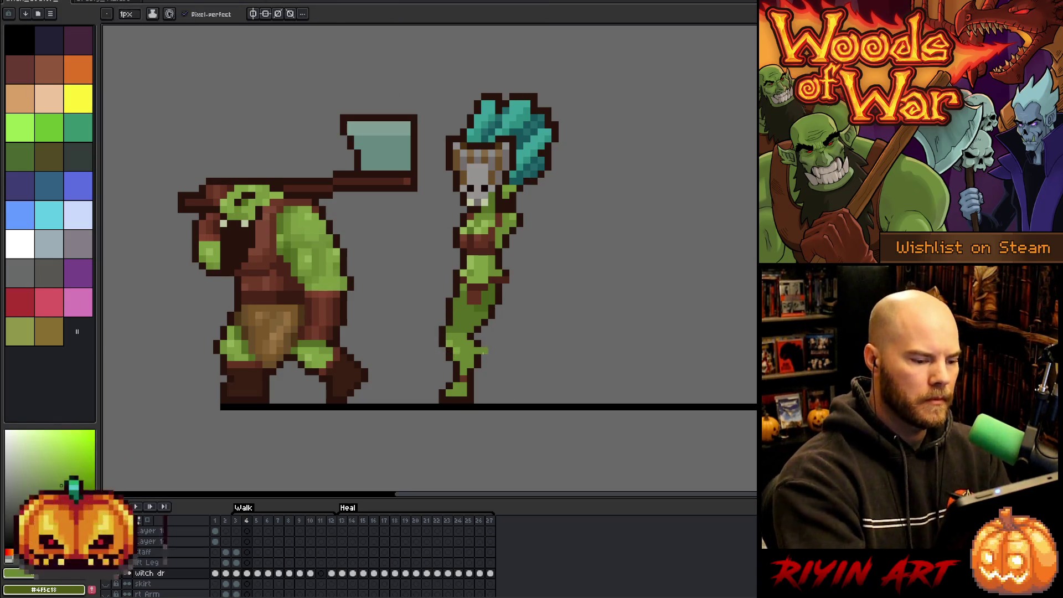
pyautogui.keyDown('alt'); pyautogui.click(480, 354); pyautogui.keyUp('alt')
pyautogui.click(483, 363)
pyautogui.press('e')
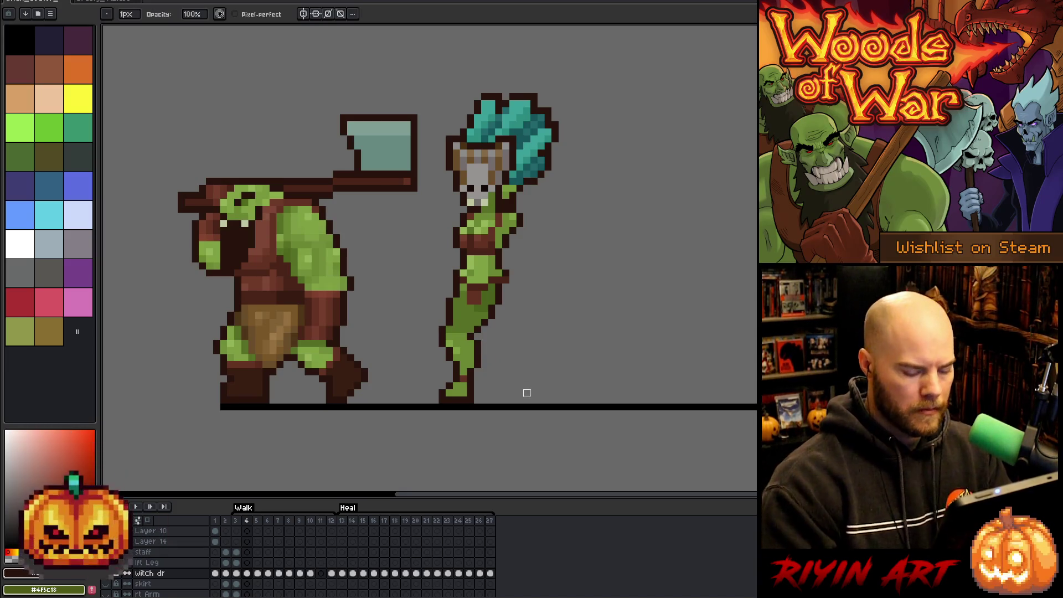
# Step: Play the walk animation, then flip between frames 3, 4 and 5 to compare the legs
pyautogui.press('Return')
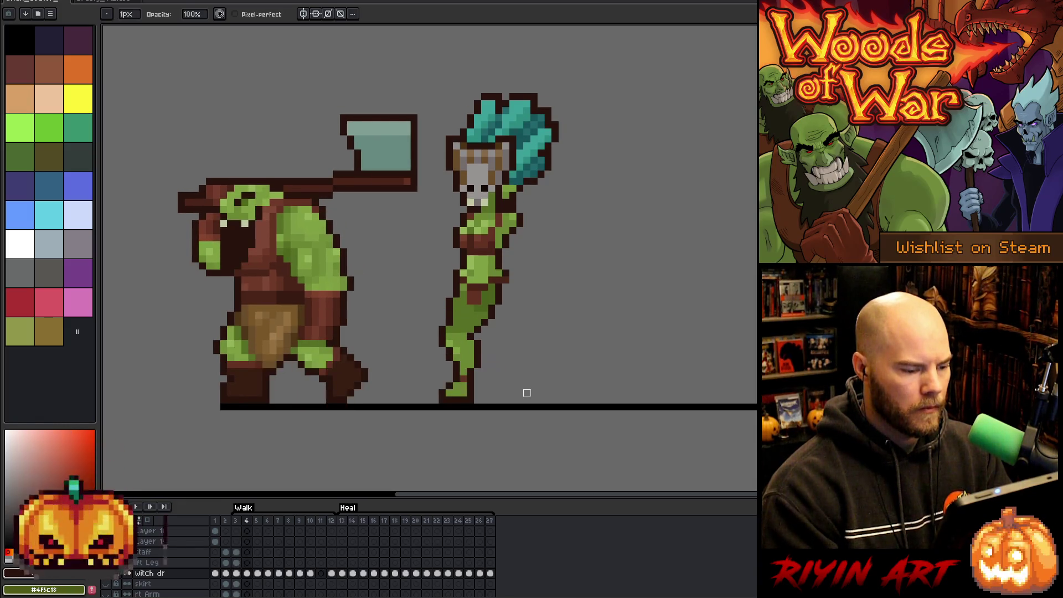
pyautogui.press('Return')
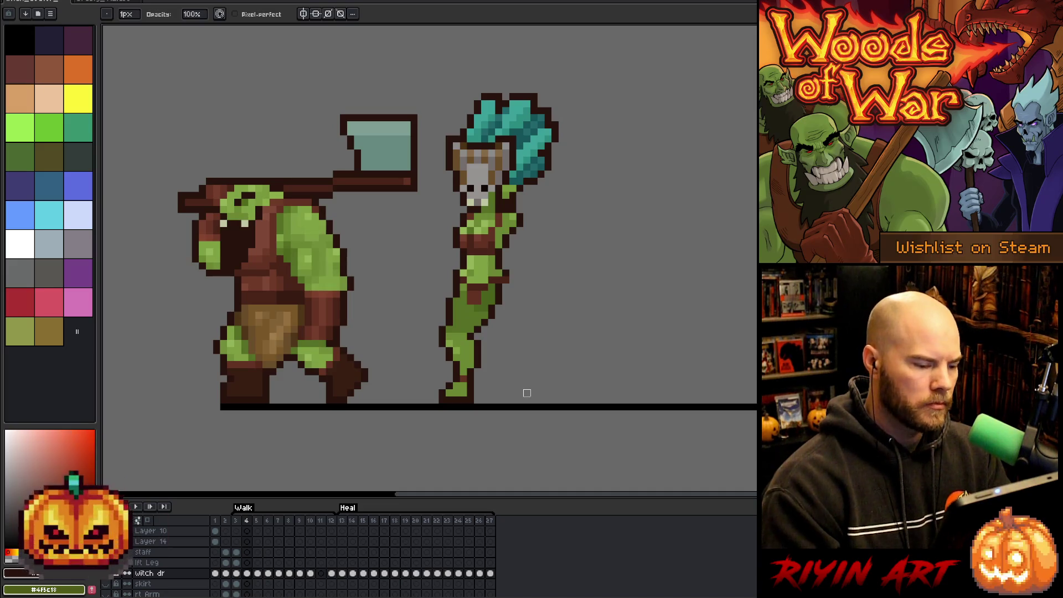
pyautogui.press('i')
pyautogui.press('b')
pyautogui.press('Right')
pyautogui.press('Left')
pyautogui.press('Right')
pyautogui.press('Left')
pyautogui.press('Right')
pyautogui.press('Left')
pyautogui.press('Left')
pyautogui.press('Right')
pyautogui.press('Left')
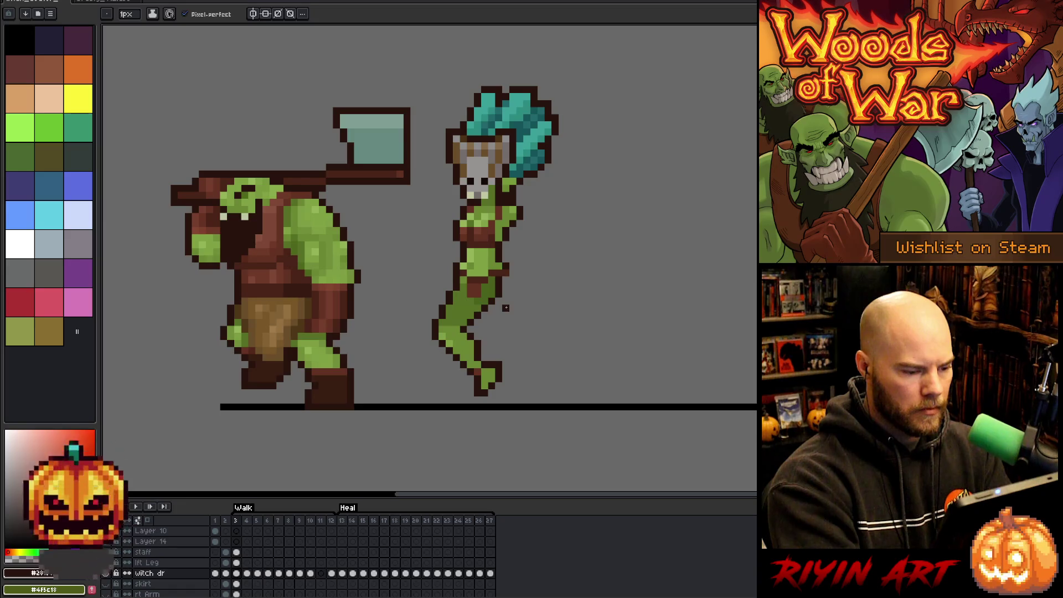
# Step: Sample the witch's green skin and dark red outline colours on frames 3 to 5
pyautogui.keyDown('alt'); pyautogui.click(483, 365); pyautogui.keyUp('alt')
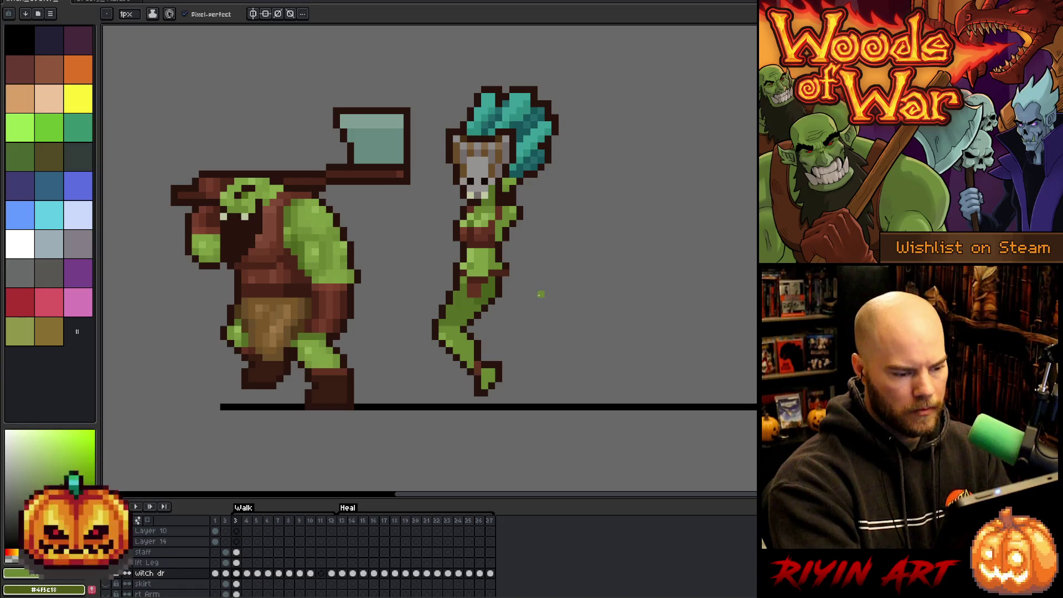
pyautogui.keyDown('alt'); pyautogui.click(506, 315); pyautogui.keyUp('alt')
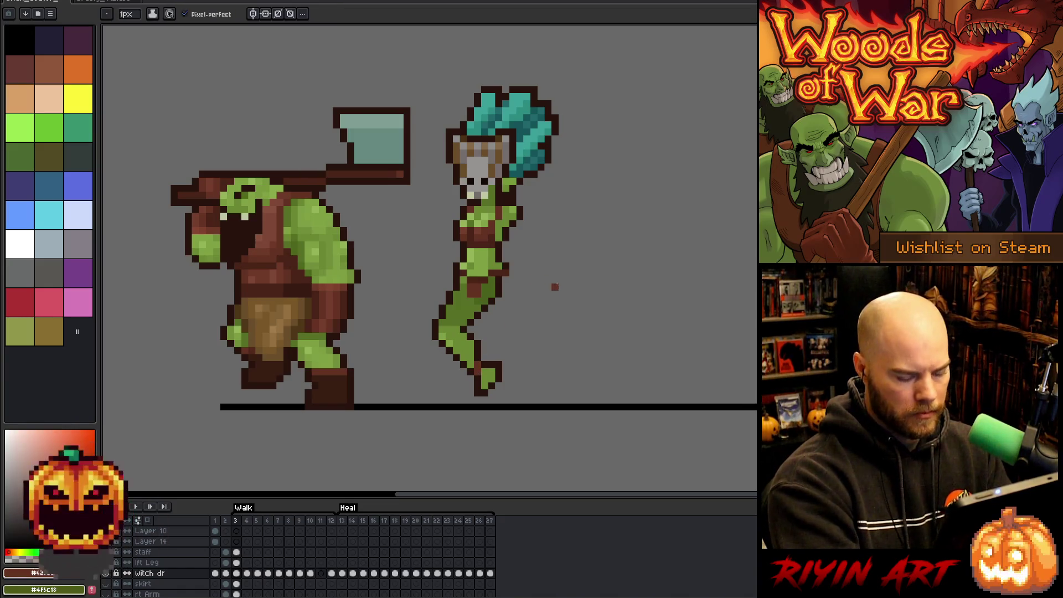
pyautogui.press('Right')
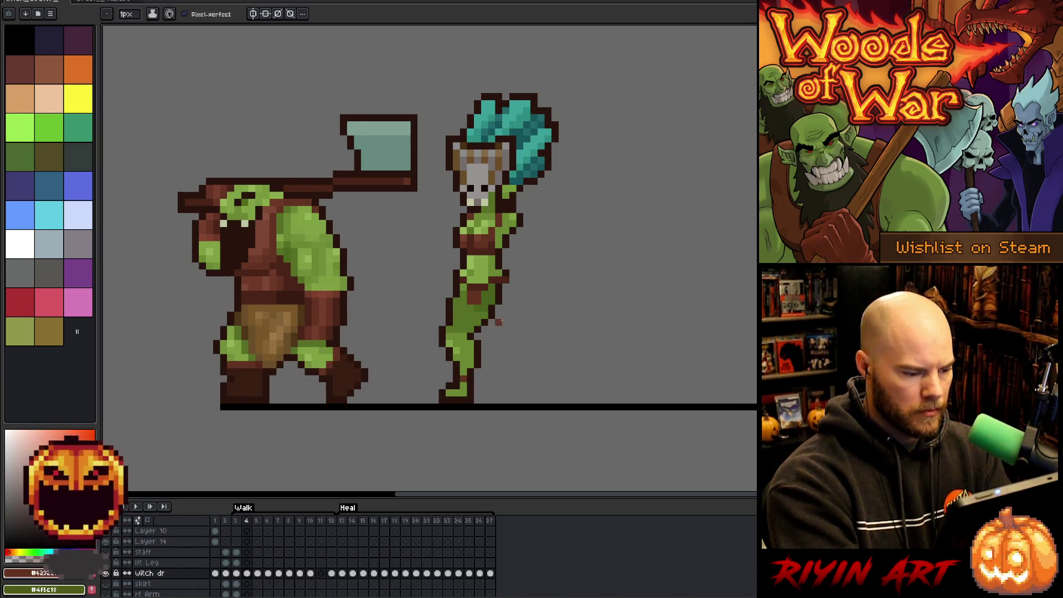
pyautogui.press('Right')
pyautogui.keyDown('alt'); pyautogui.click(477, 381); pyautogui.keyUp('alt')
pyautogui.keyDown('alt'); pyautogui.click(477, 381); pyautogui.keyUp('alt')
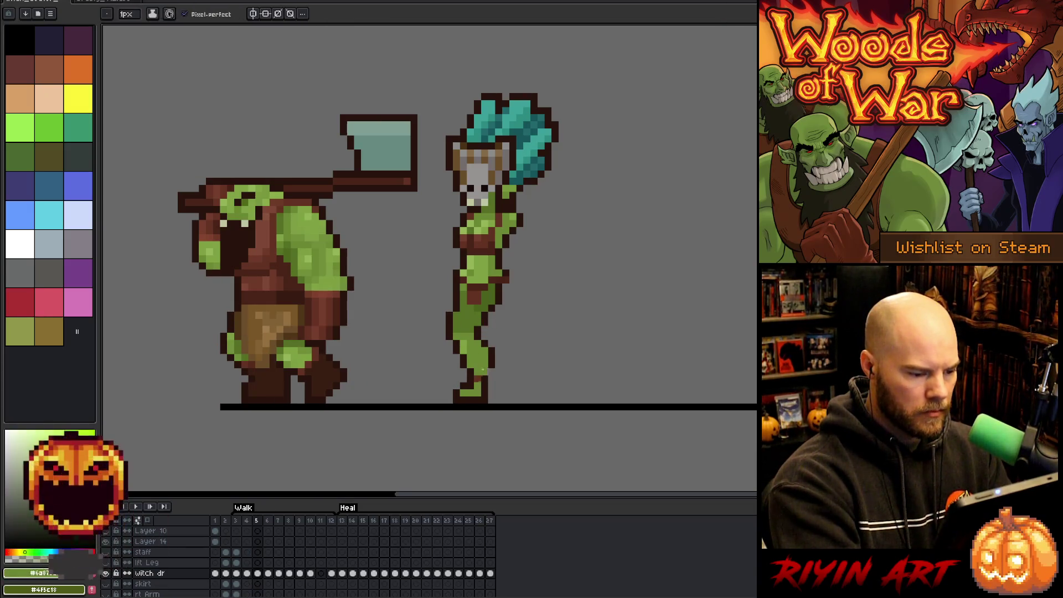
# Step: Scrub between walk frames 3 and 6 to check the bent leg
pyautogui.press('Left')
pyautogui.press('Right')
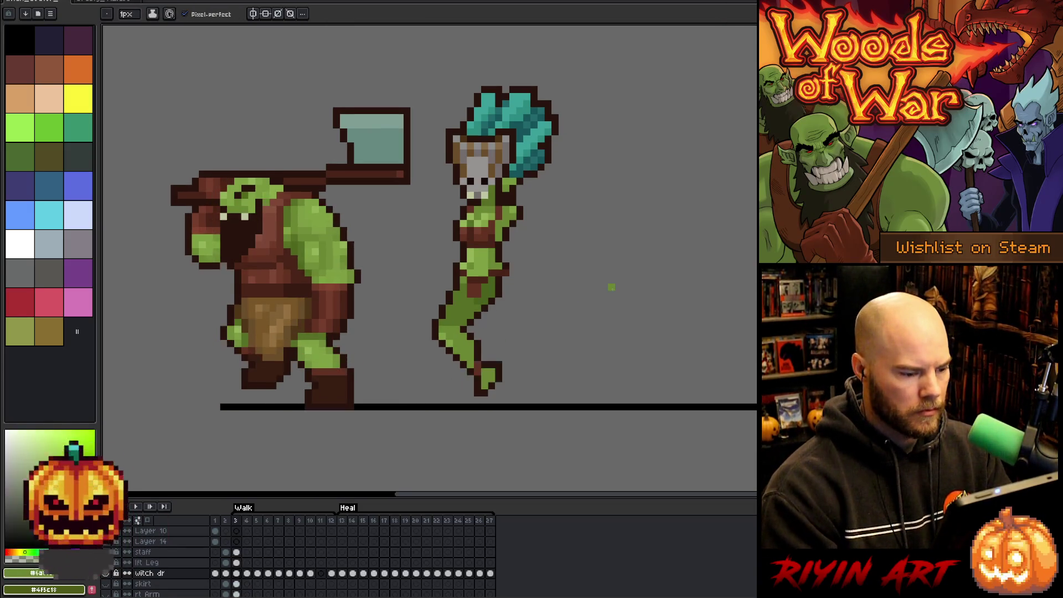
pyautogui.press('Right')
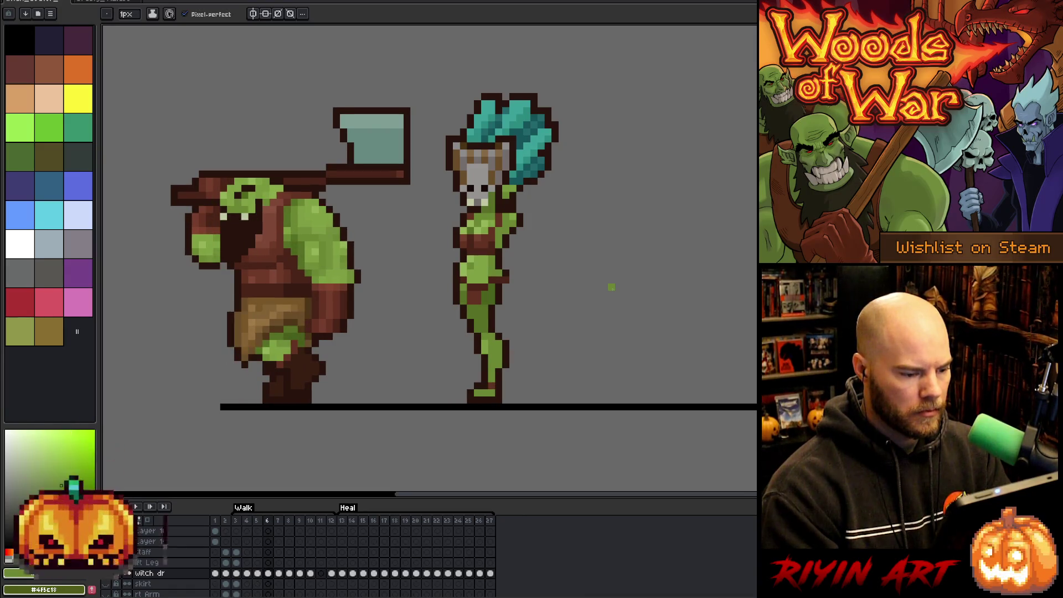
pyautogui.press('Left')
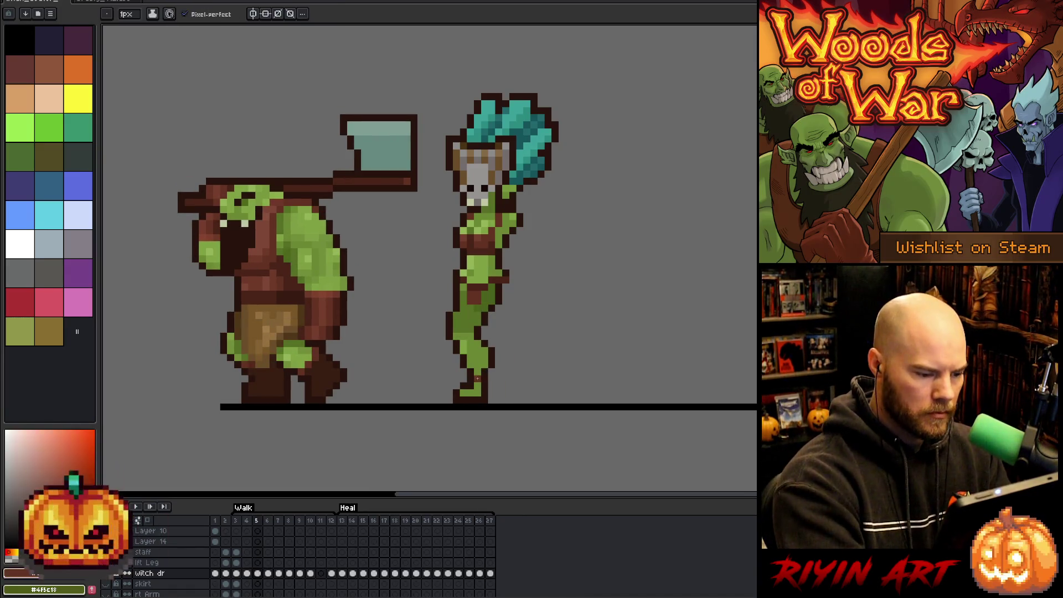
pyautogui.press('Left')
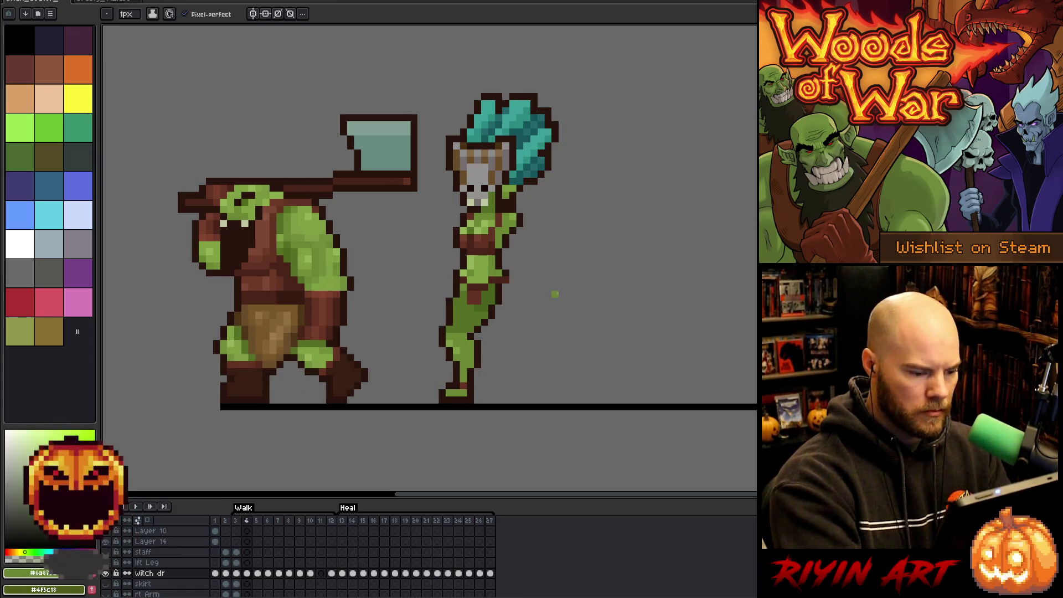
pyautogui.press('Left')
pyautogui.press('Right')
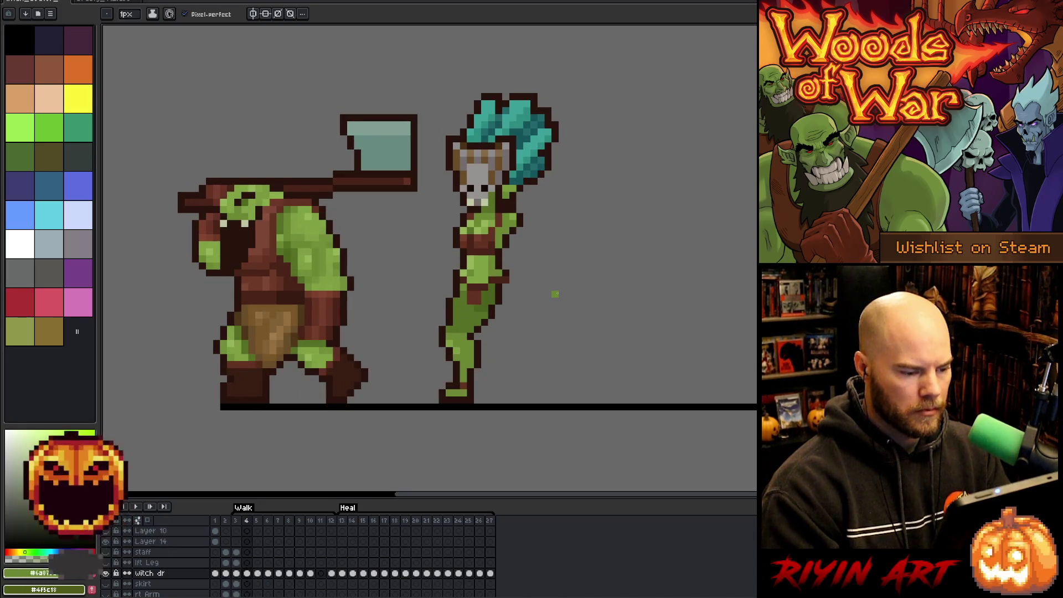
pyautogui.press('Right')
# Step: Flip between walk frames 5, 6 and 7 to compare the leg poses
pyautogui.press('Left')
pyautogui.press('Right')
pyautogui.press('Left')
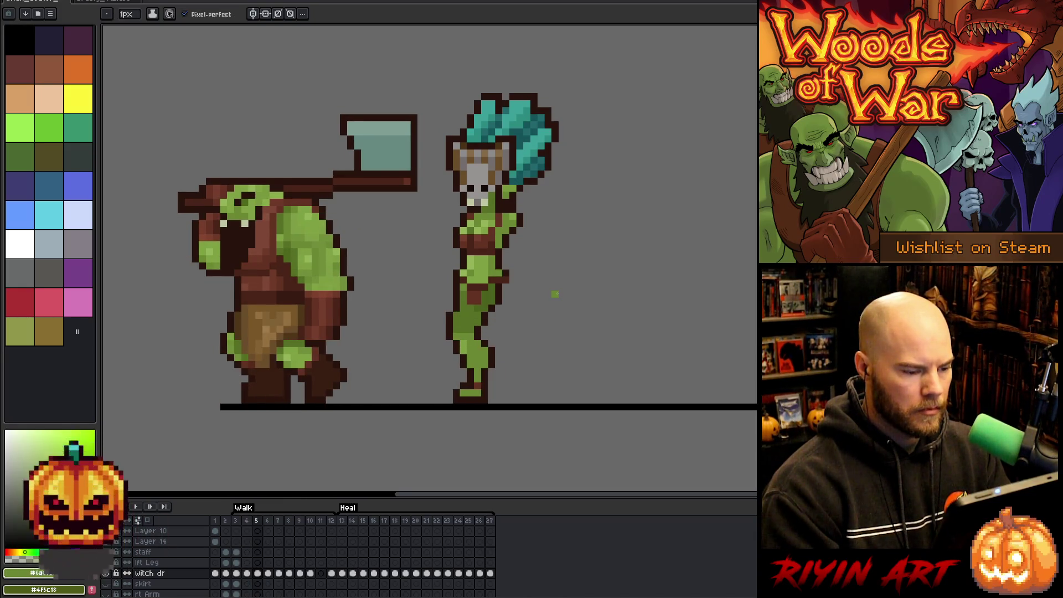
pyautogui.press('Right')
pyautogui.press('Right')
pyautogui.press('Left')
pyautogui.press('Right')
pyautogui.press('Right')
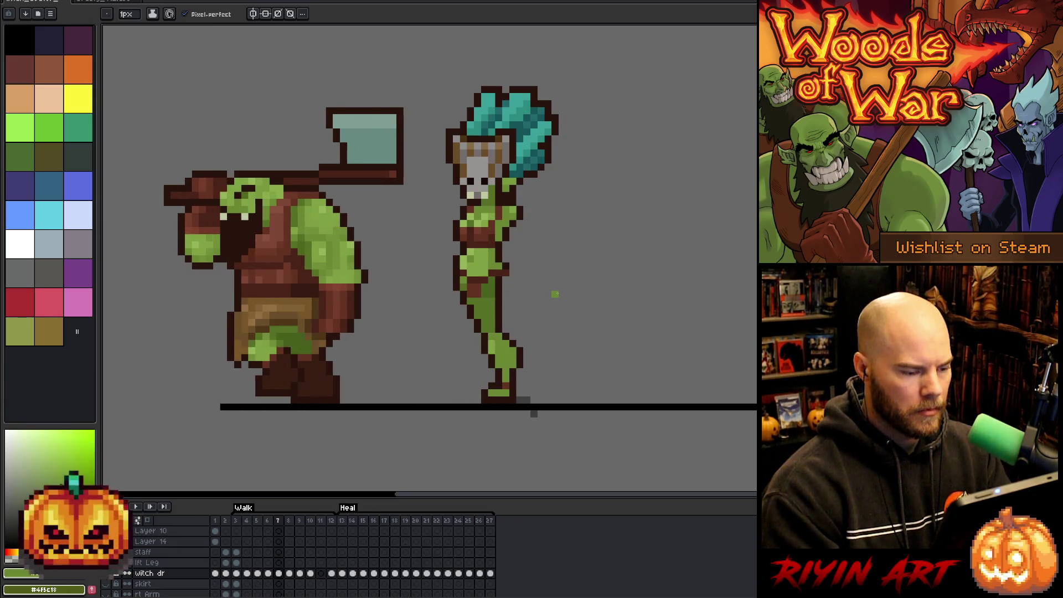
pyautogui.press('Left')
pyautogui.press('Left')
pyautogui.press('Left')
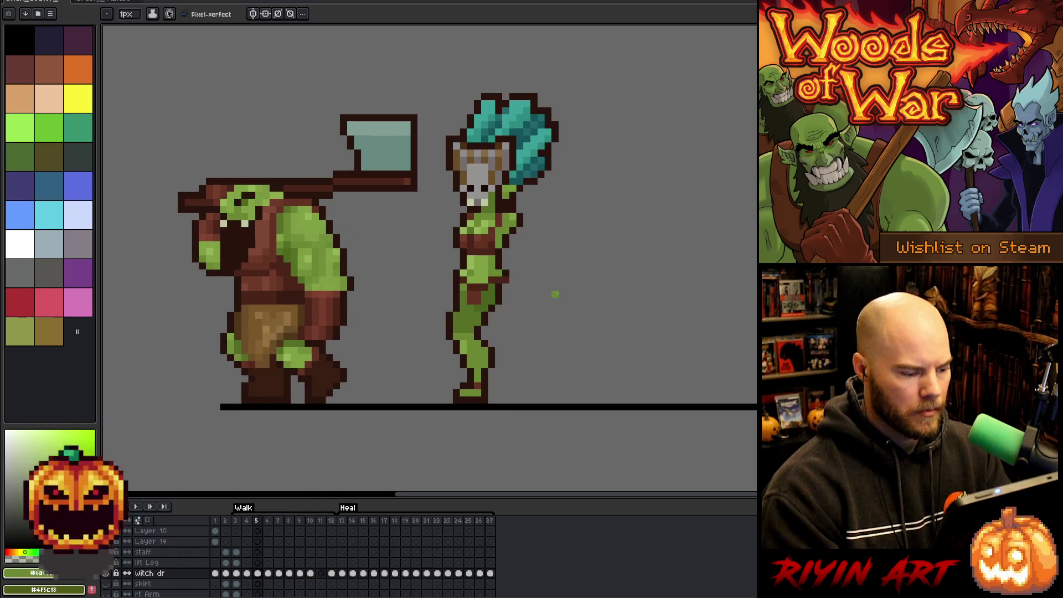
pyautogui.press('Right')
pyautogui.press('Right')
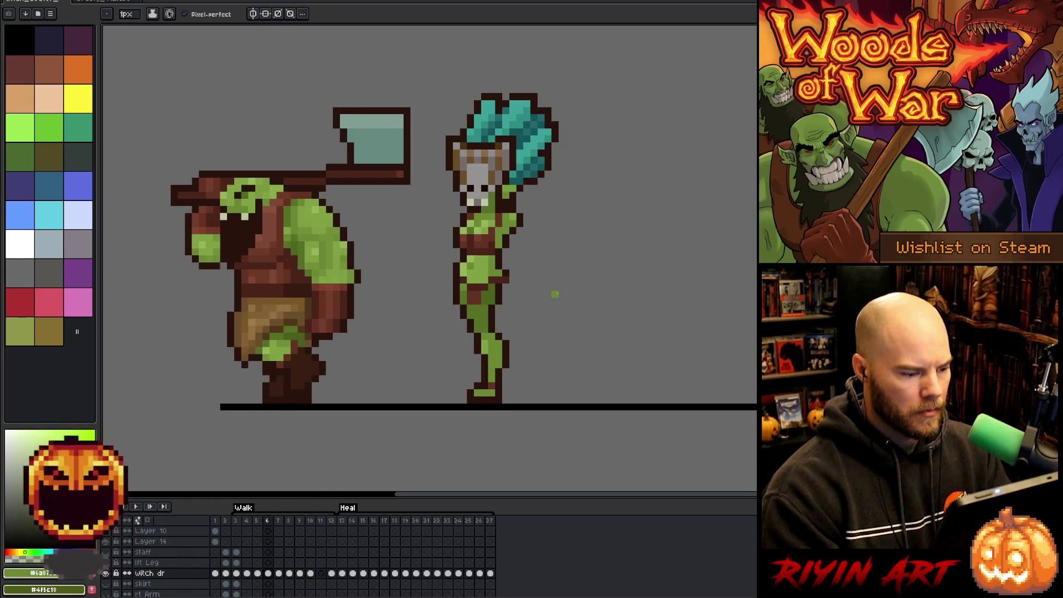
pyautogui.press('Right')
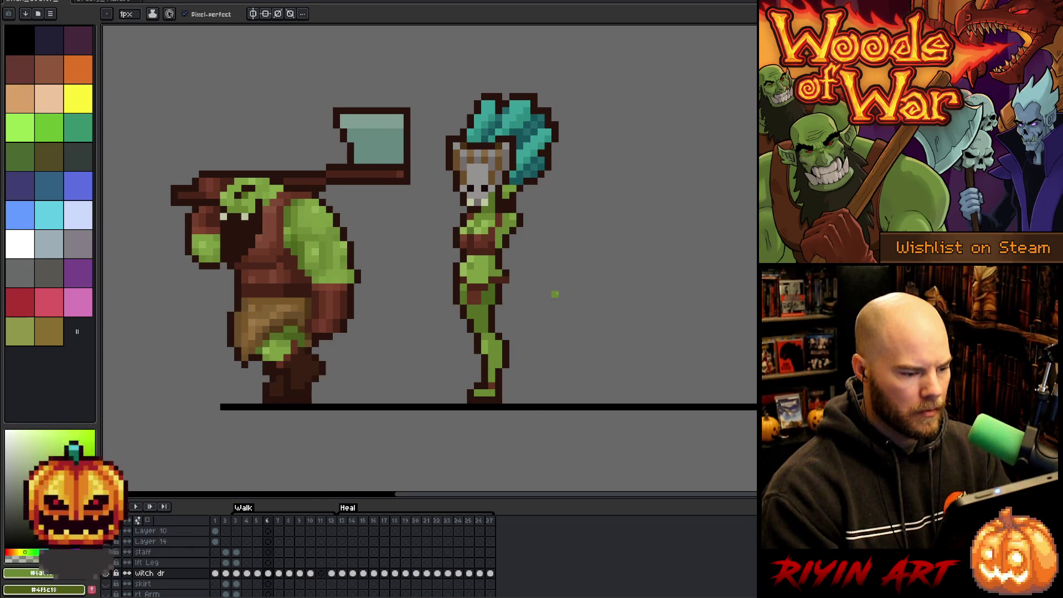
pyautogui.press('Left')
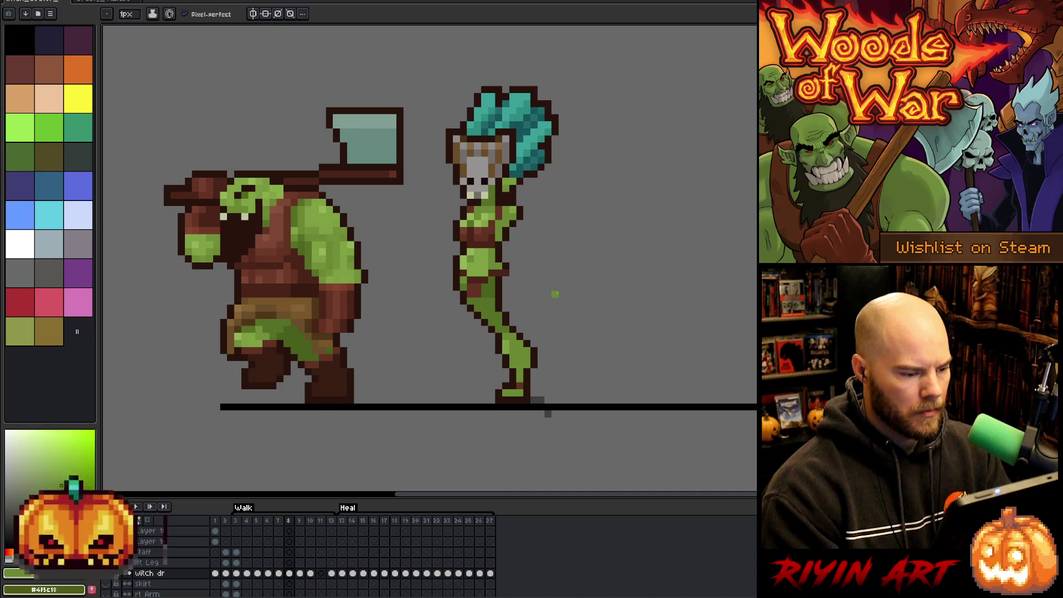
pyautogui.press('Right')
pyautogui.press('Right')
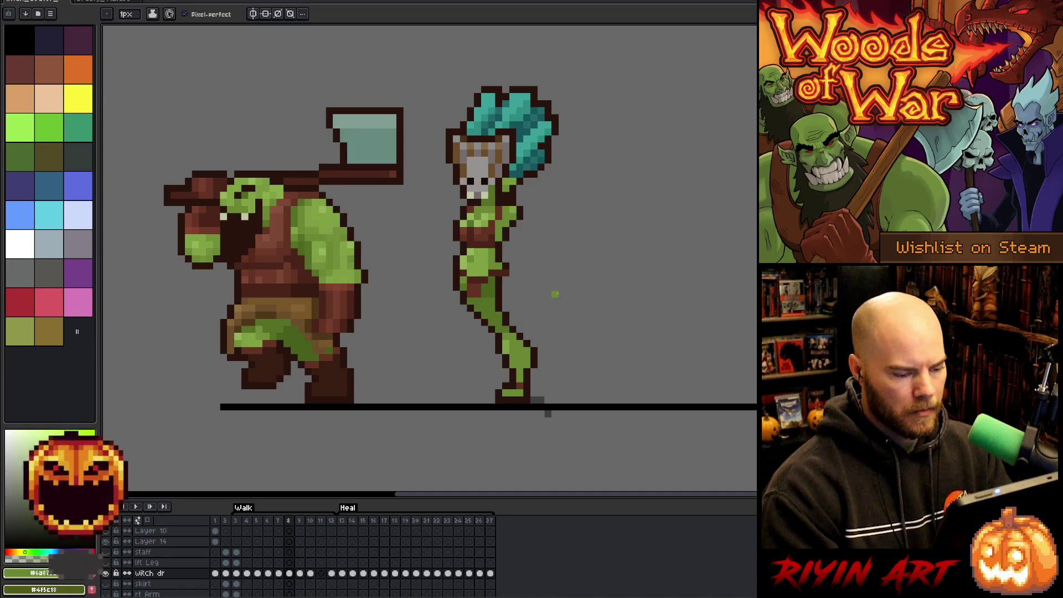
# Step: Nudge the witch's frame 7 lower leg with a rectangle selection so the foot meets the ground line
pyautogui.press('m')
pyautogui.moveTo(533, 350)
pyautogui.mouseDown()
pyautogui.moveTo(527, 365)
pyautogui.moveTo(537, 354)
pyautogui.mouseUp()
pyautogui.hotkey('ctrl', 'd')
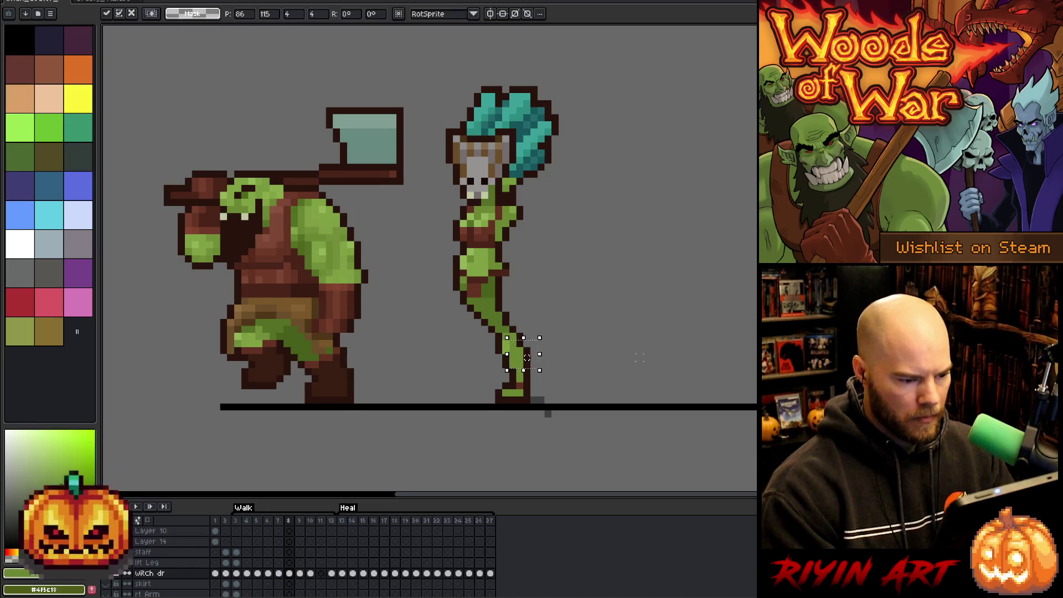
pyautogui.press('Left')
pyautogui.press('Left')
pyautogui.press('Right')
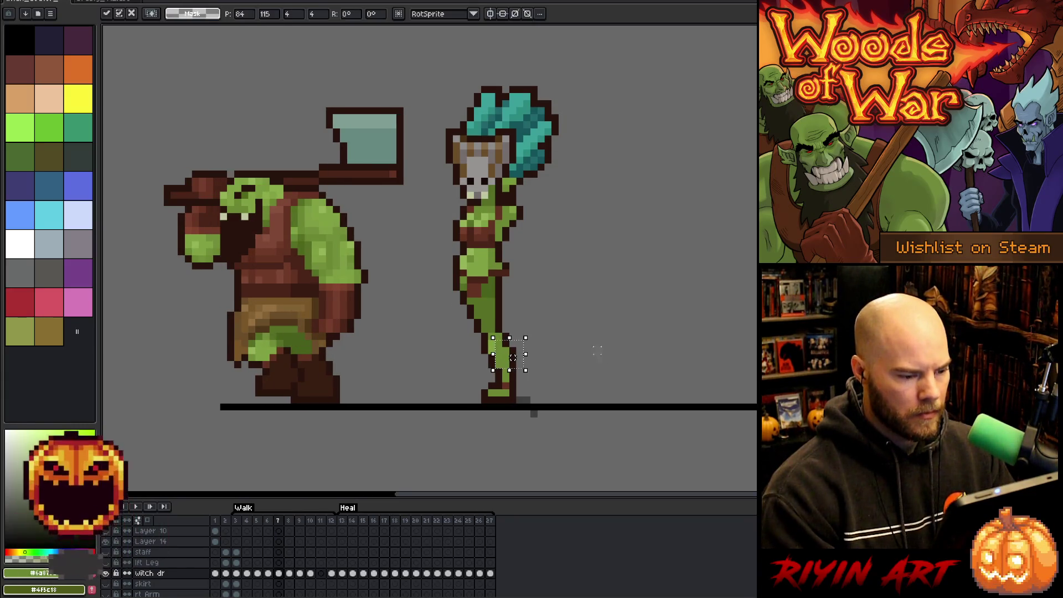
pyautogui.press('Right')
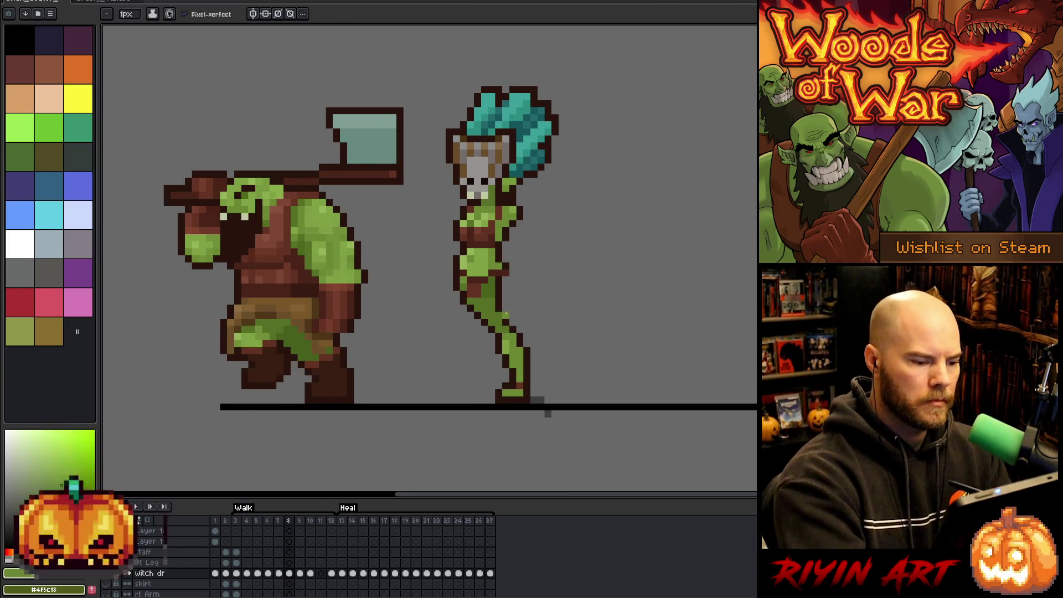
# Step: Sample the witch's green leg colour and toggle frames 7 and 8 to compare legs
pyautogui.press('b')
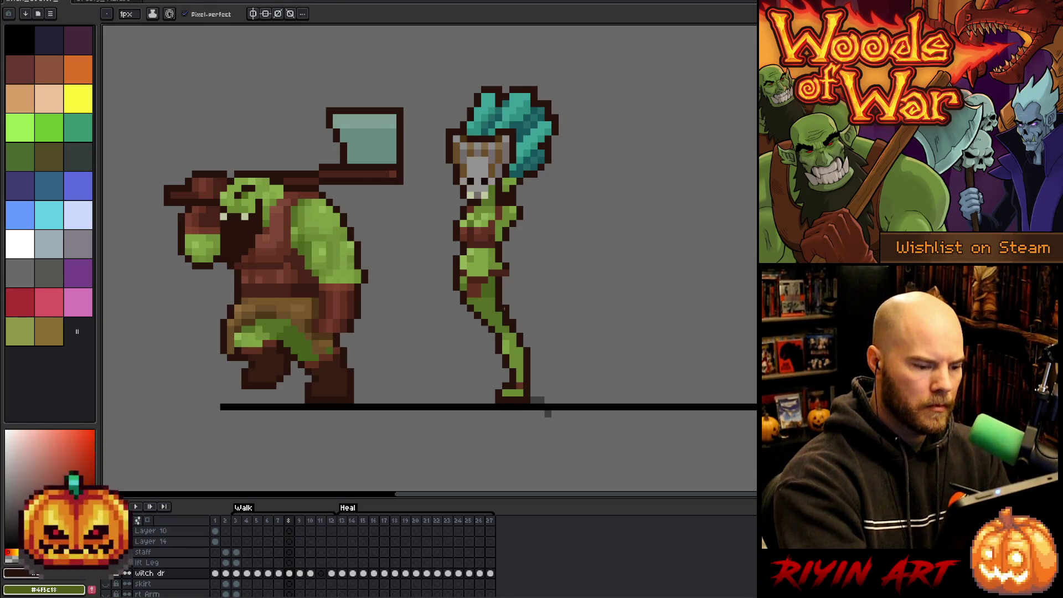
pyautogui.keyDown('alt'); pyautogui.click(504, 323); pyautogui.keyUp('alt')
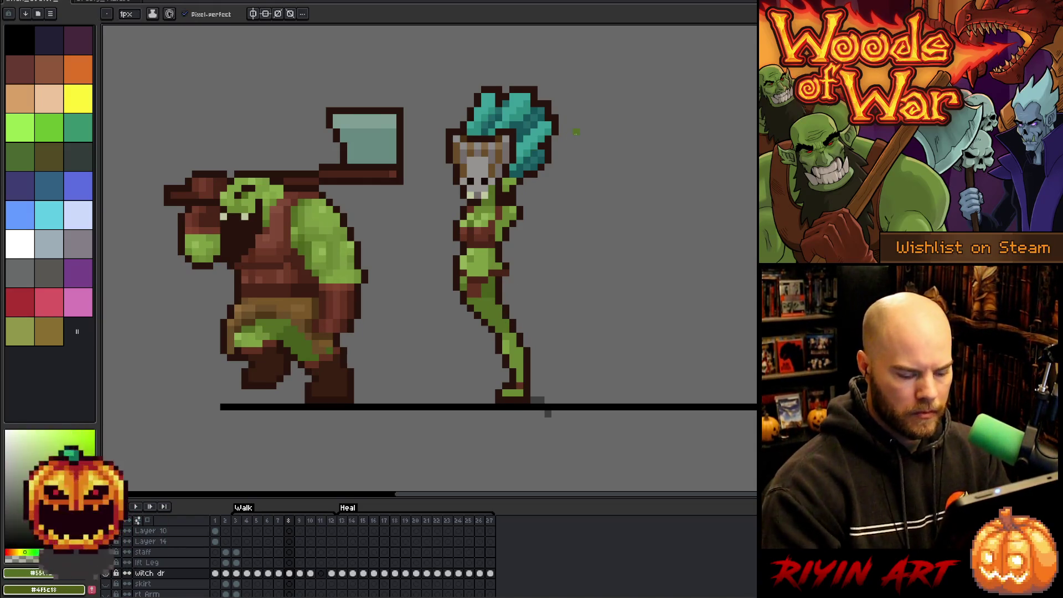
pyautogui.press('Left')
pyautogui.press('Right')
pyautogui.press('Left')
pyautogui.press('Right')
pyautogui.press('Left')
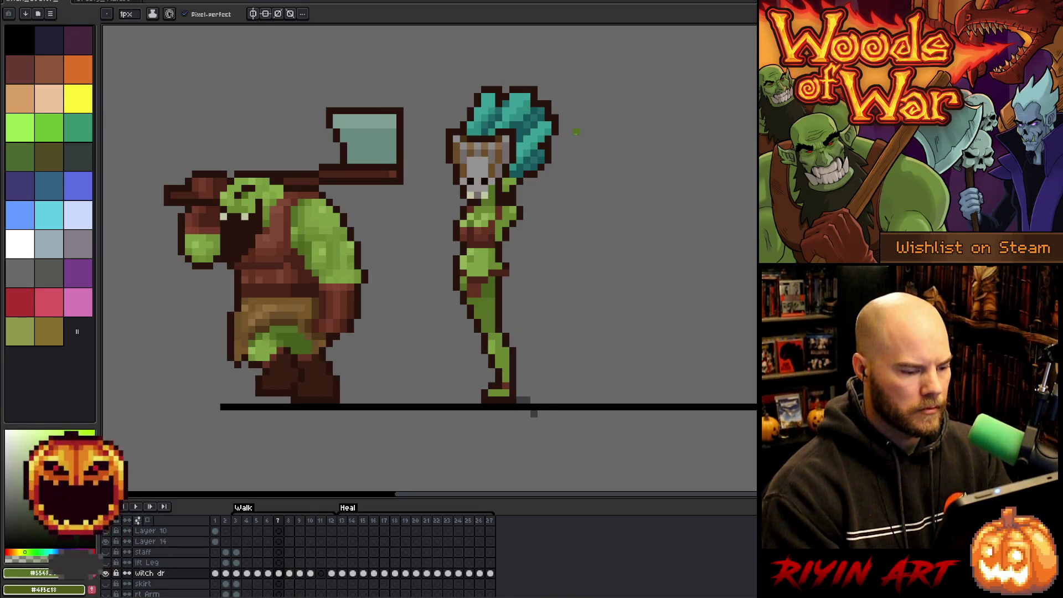
pyautogui.press('e')
pyautogui.press('Left')
# Step: Step through walk frames 6 to 9, comparing the leg poses of frames 8 and 9
pyautogui.press('Right')
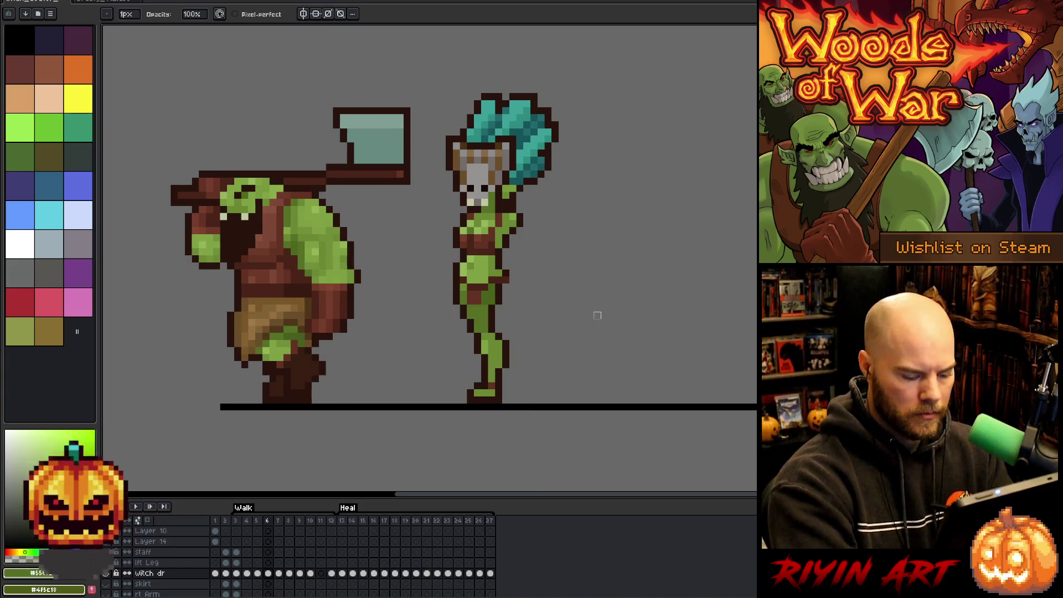
pyautogui.press('Right')
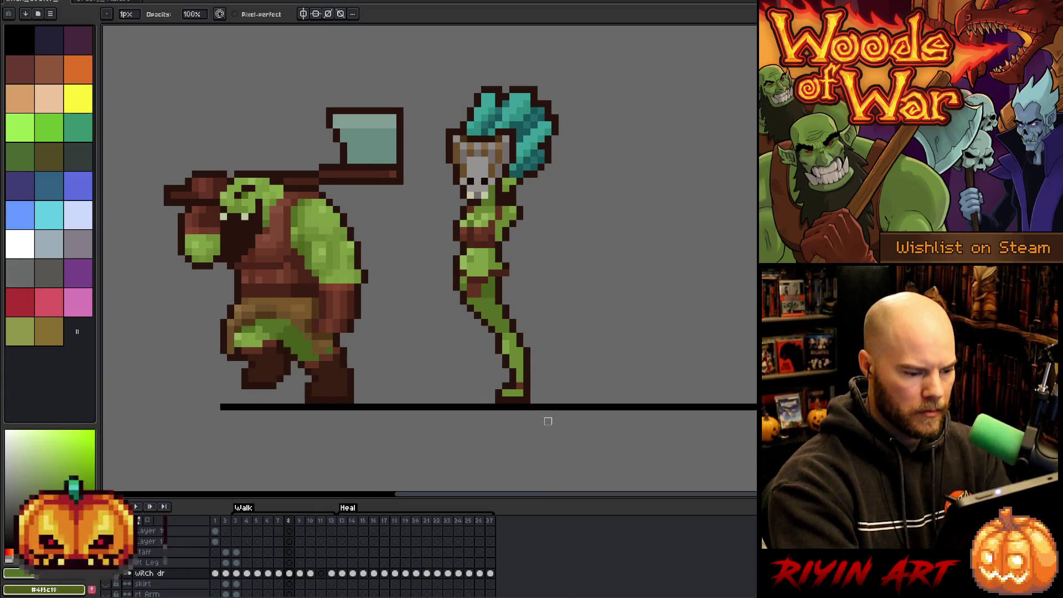
pyautogui.press('Right')
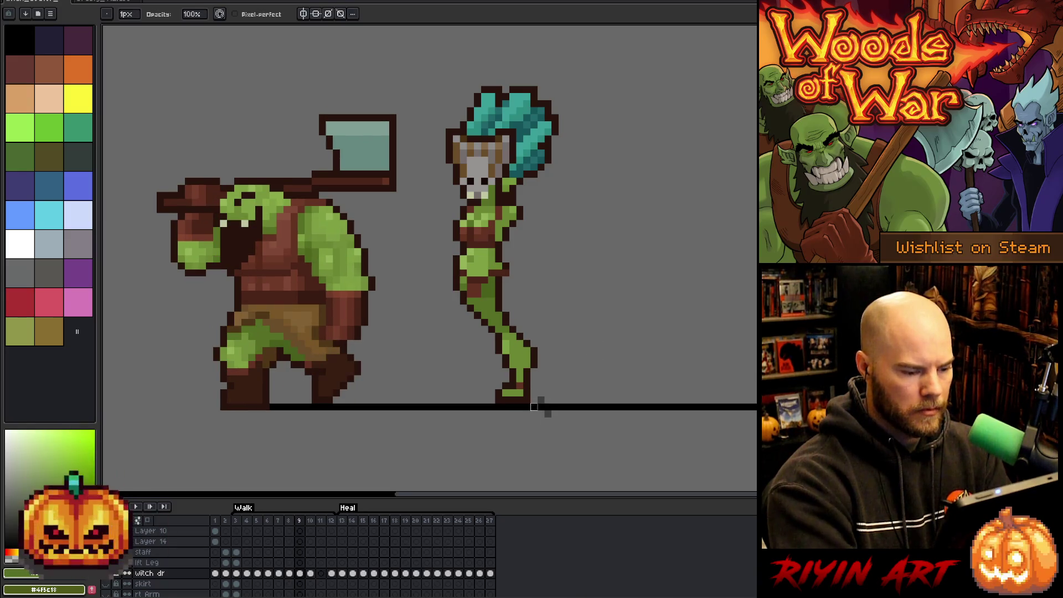
pyautogui.press('Left')
pyautogui.press('Right')
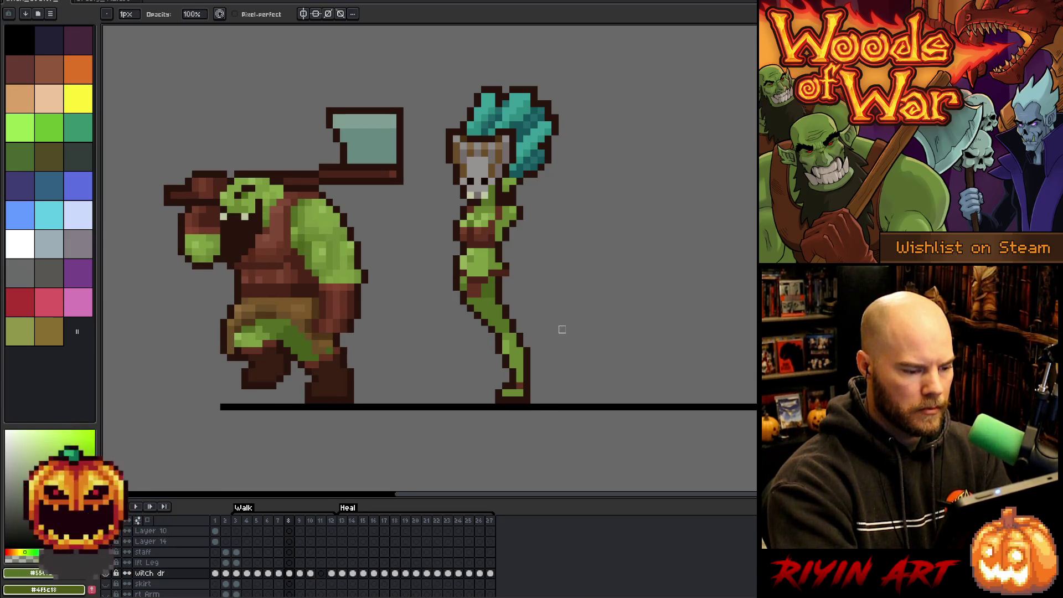
pyautogui.press('Left')
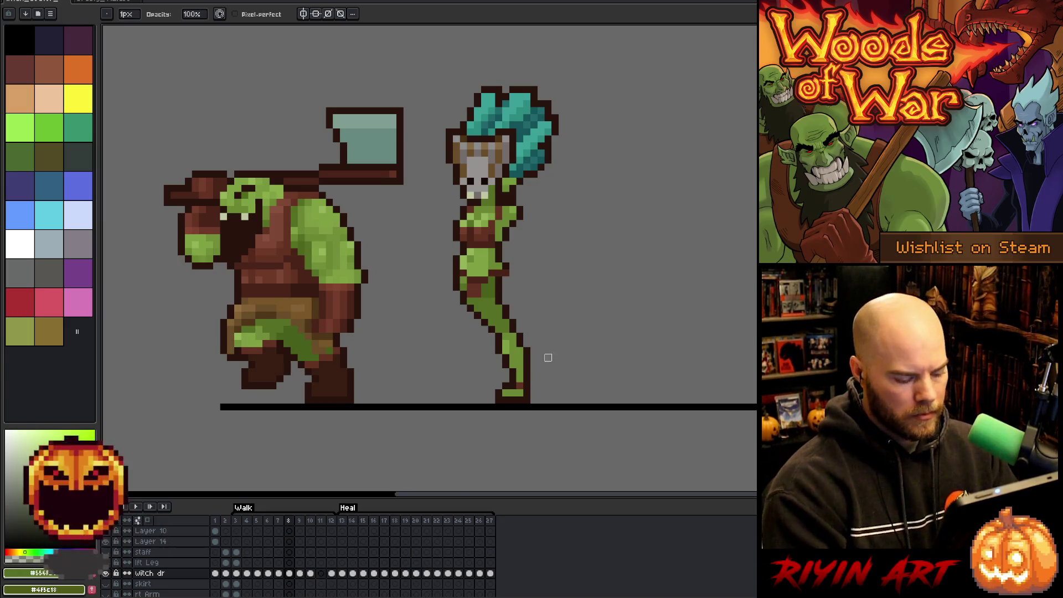
pyautogui.click(299, 574)
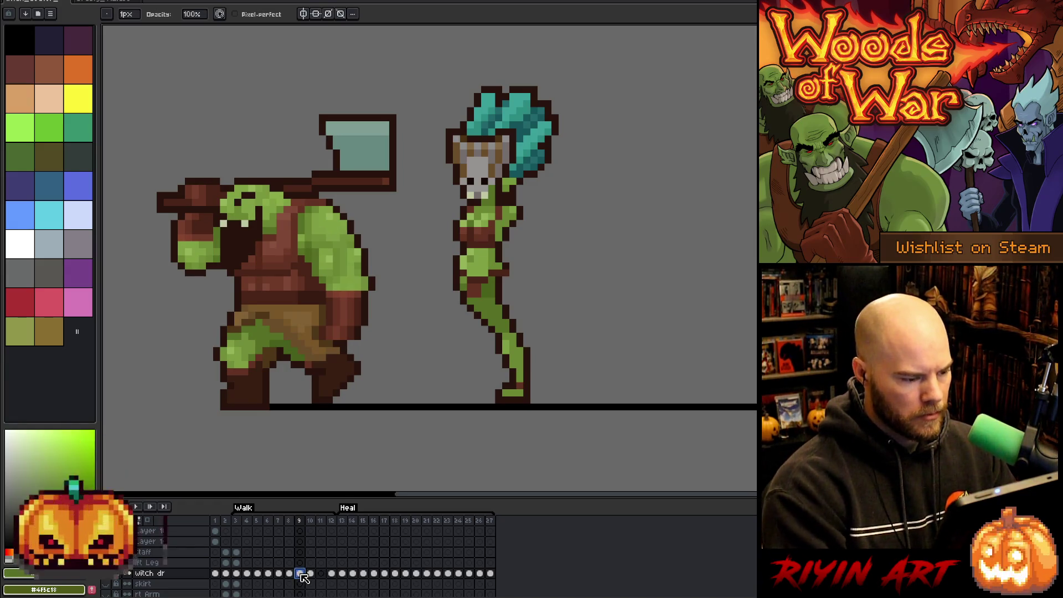
pyautogui.press('Left')
pyautogui.press('Right')
pyautogui.press('Left')
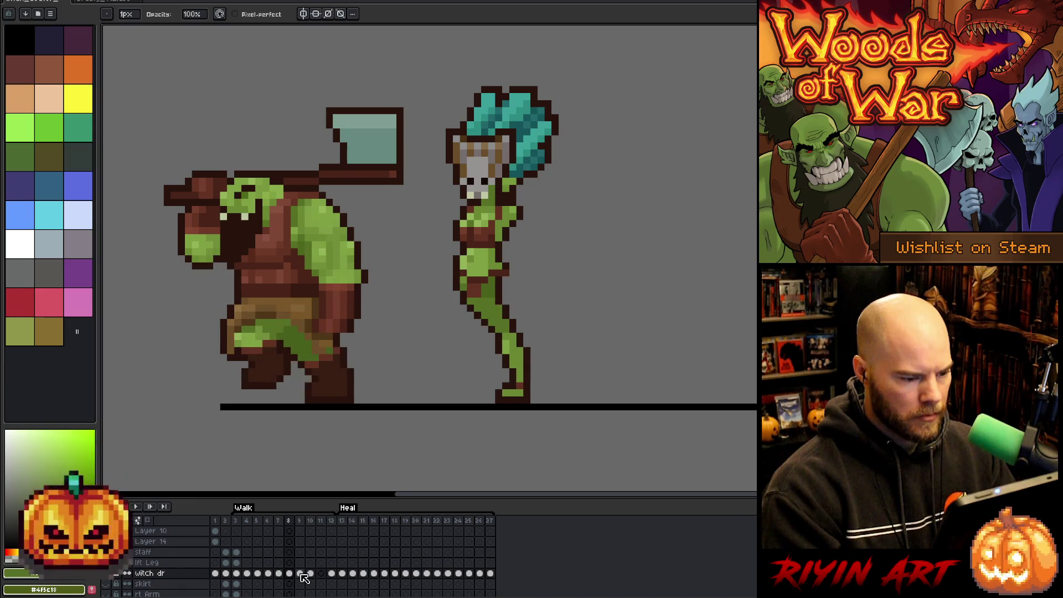
pyautogui.press('Right')
# Step: Scrub frames 6 through 9 again, settling on frame 8
pyautogui.press('Left')
pyautogui.press('Left')
pyautogui.press('Left')
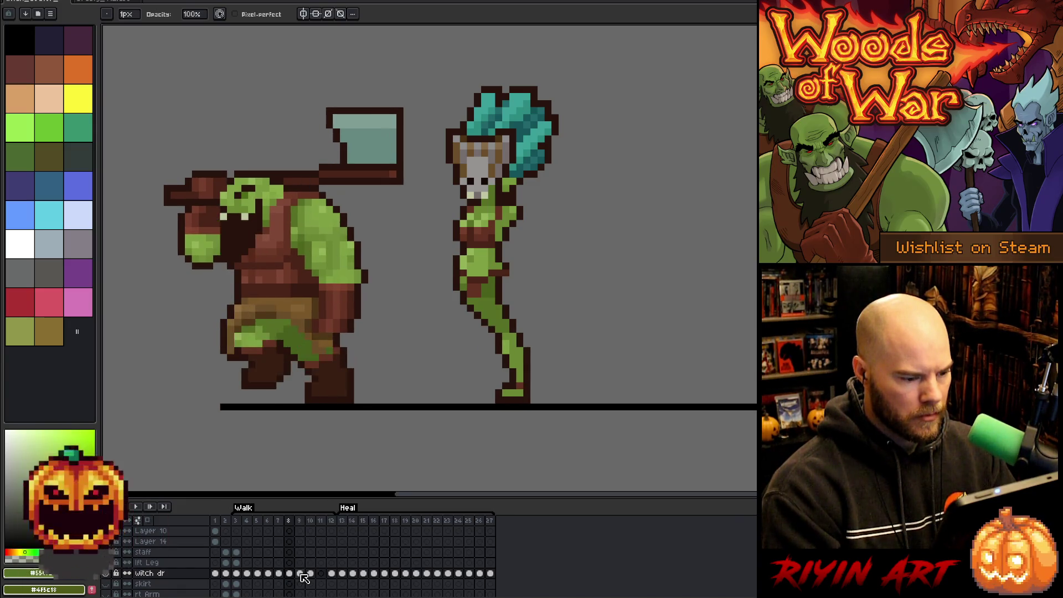
pyautogui.press('Right')
pyautogui.press('Right')
pyautogui.press('Left')
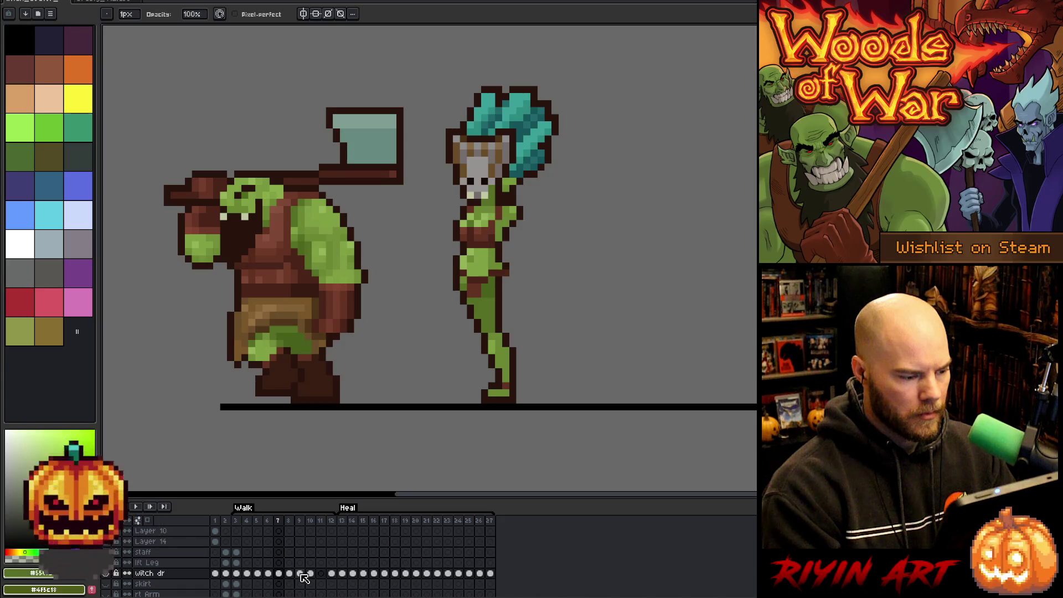
pyautogui.press('Right')
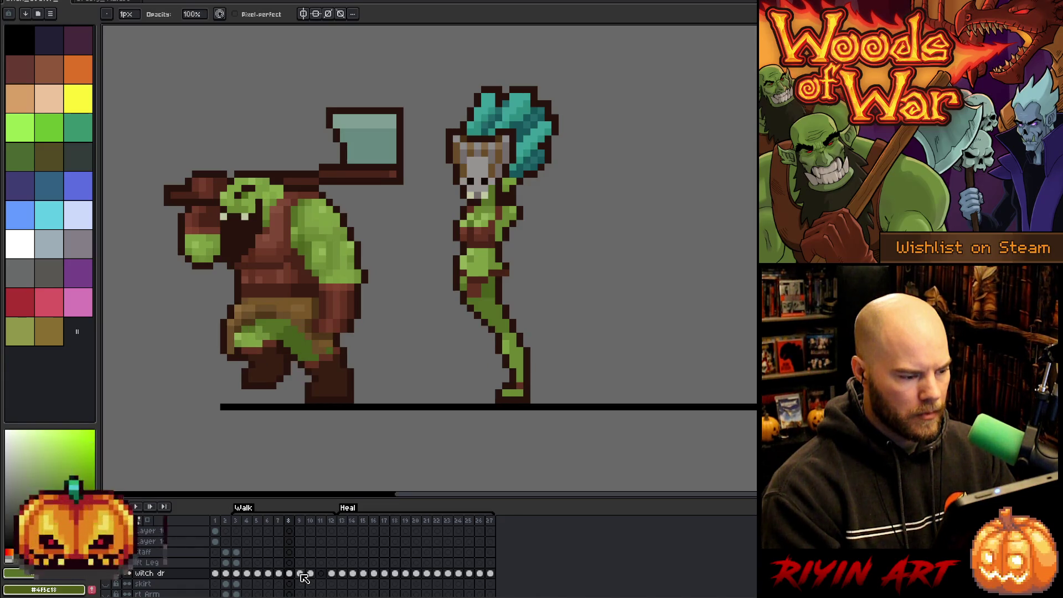
pyautogui.press('Left')
pyautogui.press('Left')
pyautogui.press('Right')
pyautogui.press('Right')
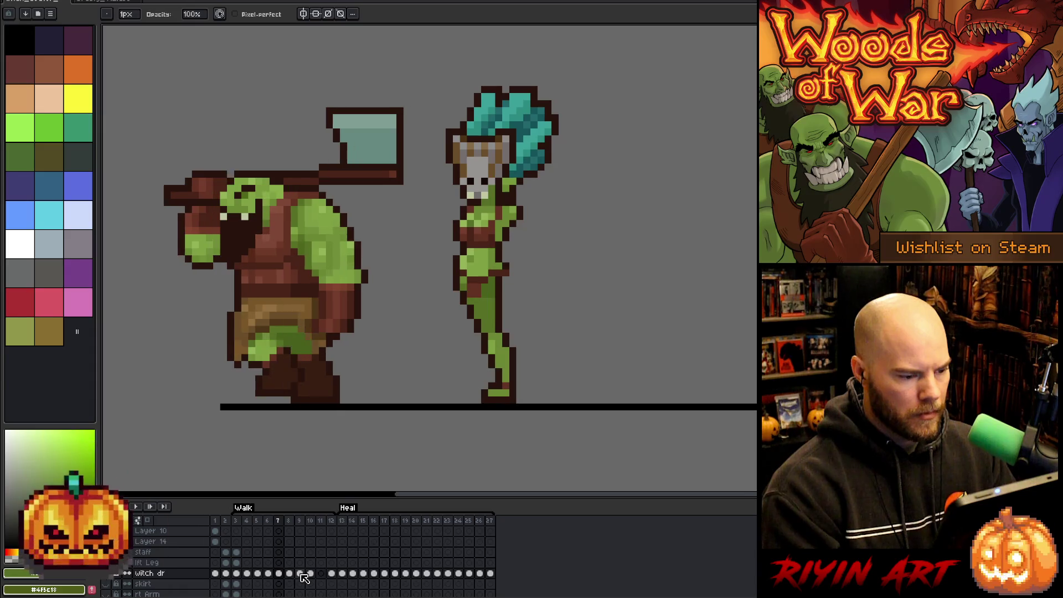
pyautogui.press('Right')
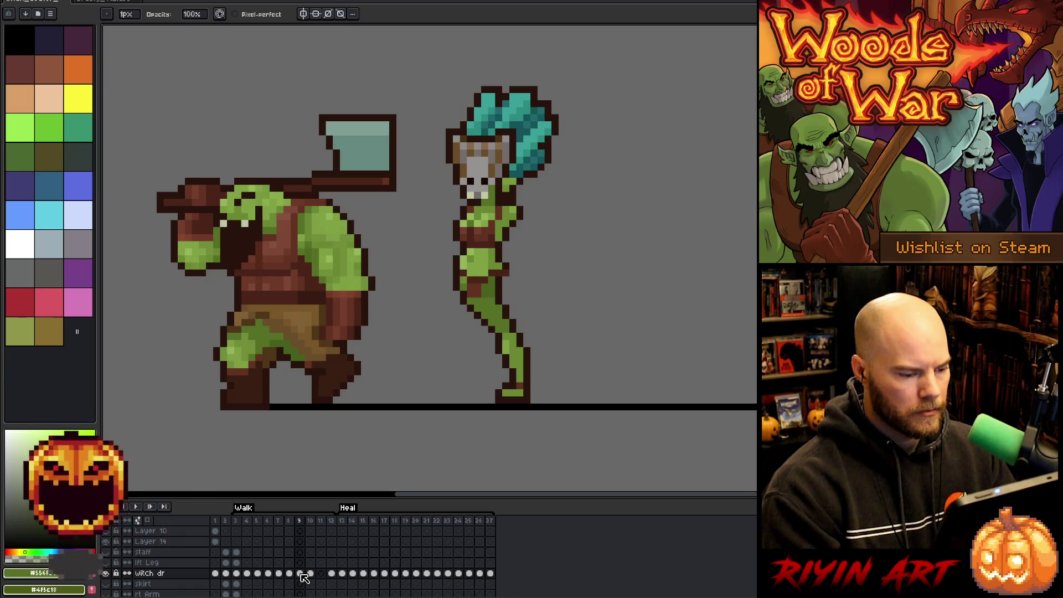
pyautogui.press('Left')
pyautogui.press('Right')
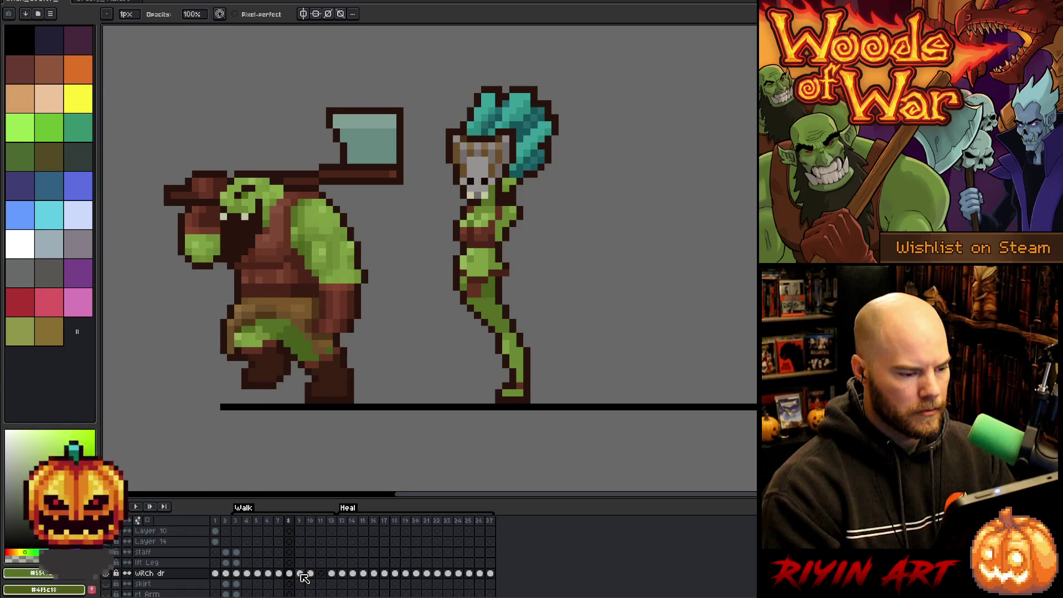
pyautogui.press('Left')
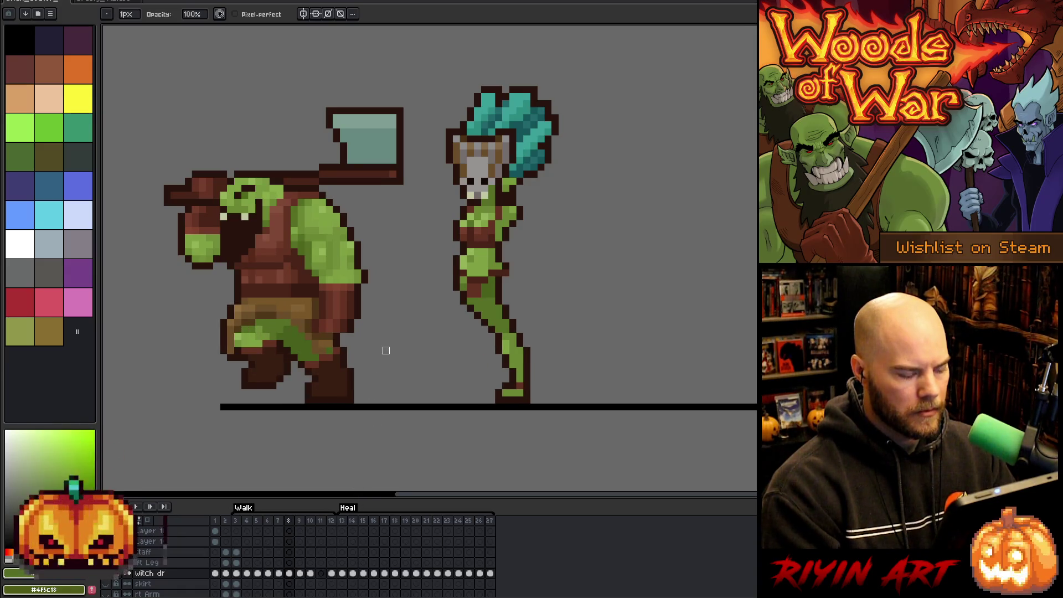
pyautogui.press('Left')
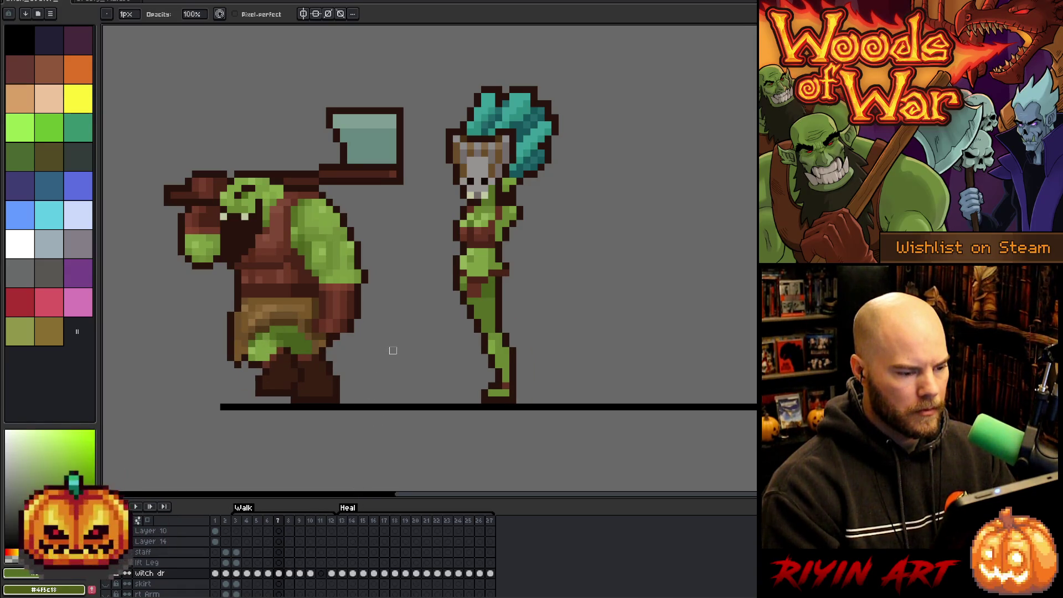
pyautogui.press('Right')
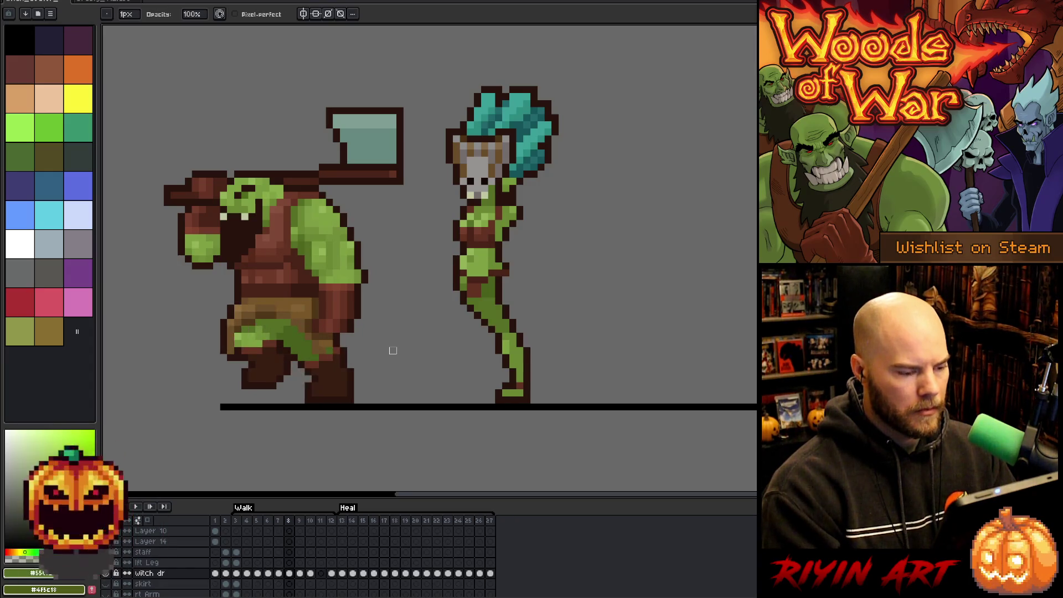
# Step: Pick the witch's dark outline colour with the eyedropper, then jump to walk frame 3
pyautogui.press('i')
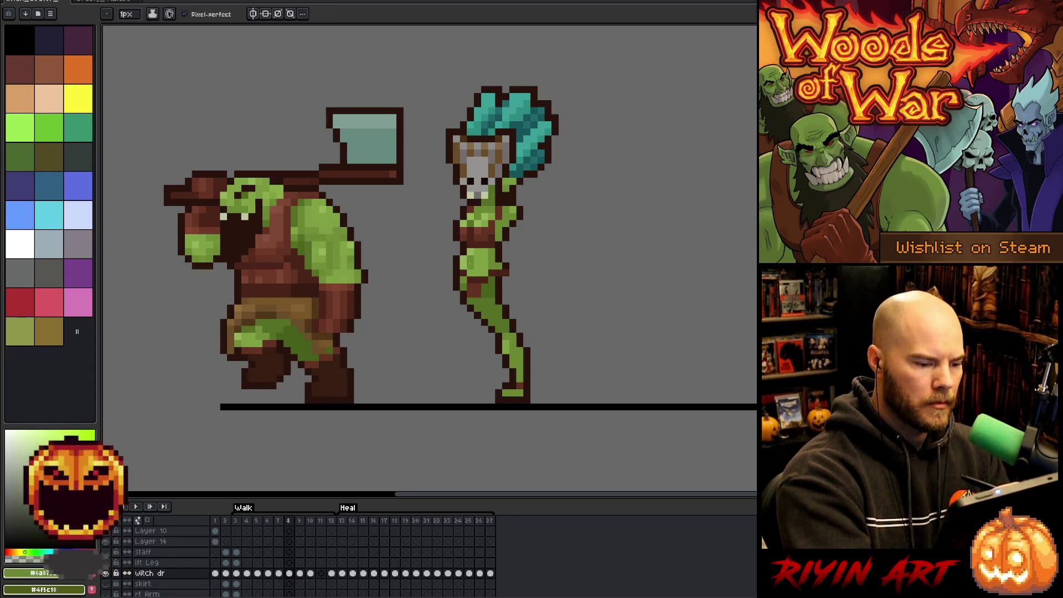
pyautogui.click(475, 245)
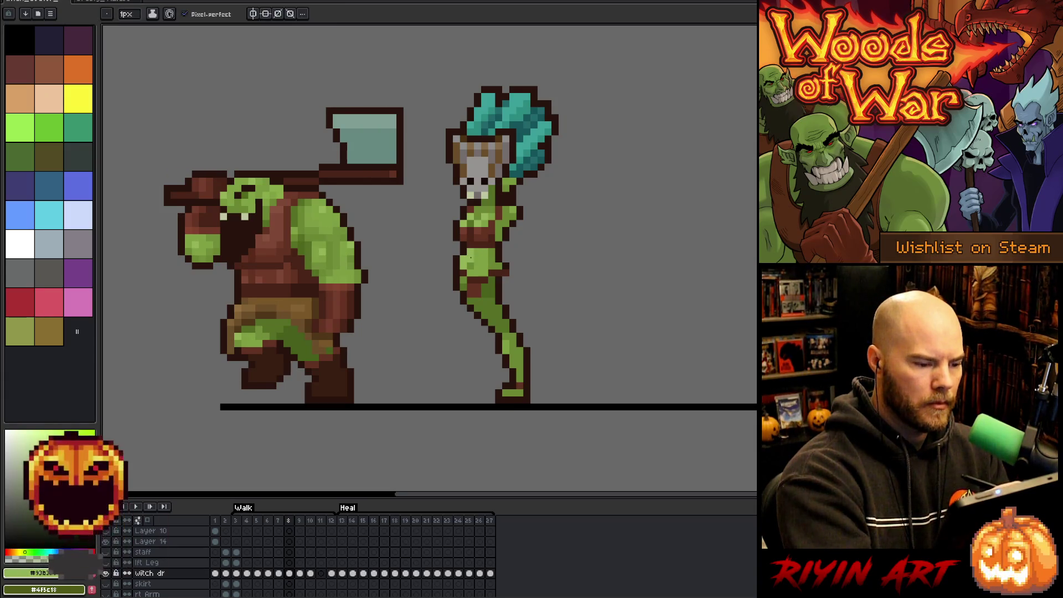
pyautogui.keyDown('alt'); pyautogui.click(456, 251); pyautogui.keyUp('alt')
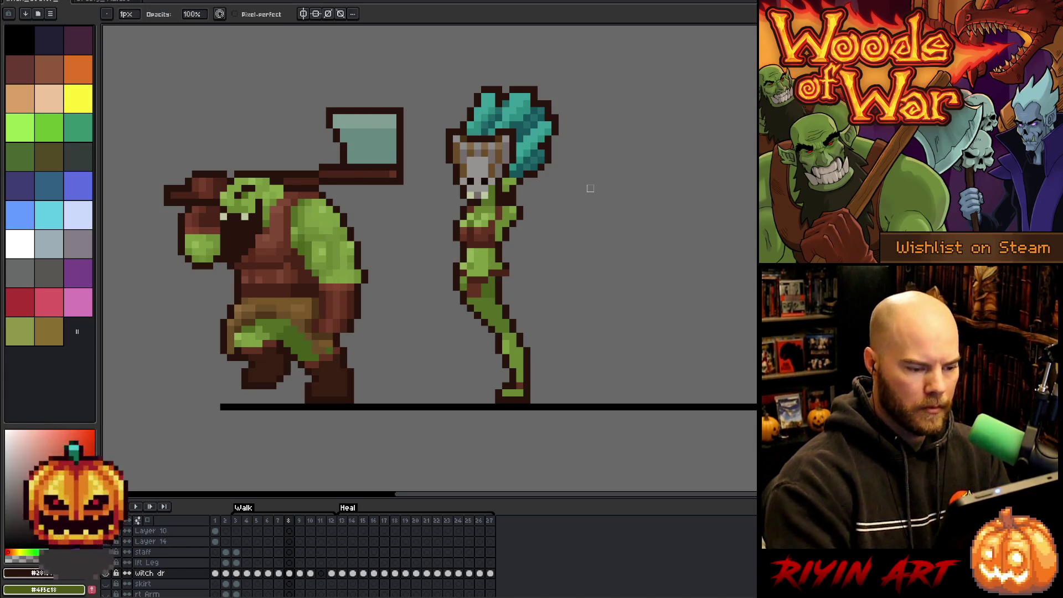
pyautogui.press('Left')
pyautogui.press('Right')
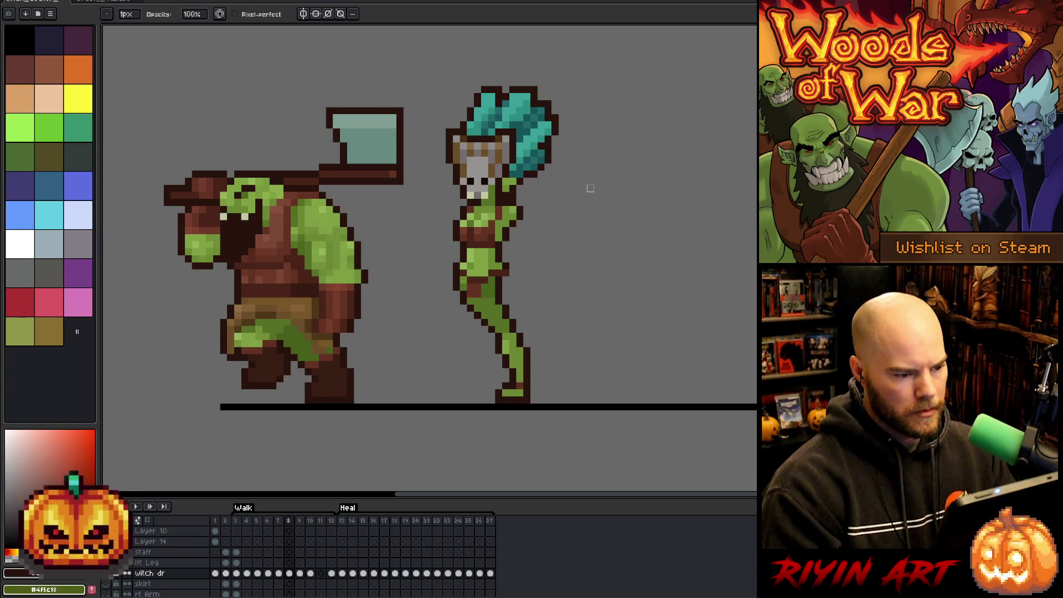
pyautogui.click(240, 521)
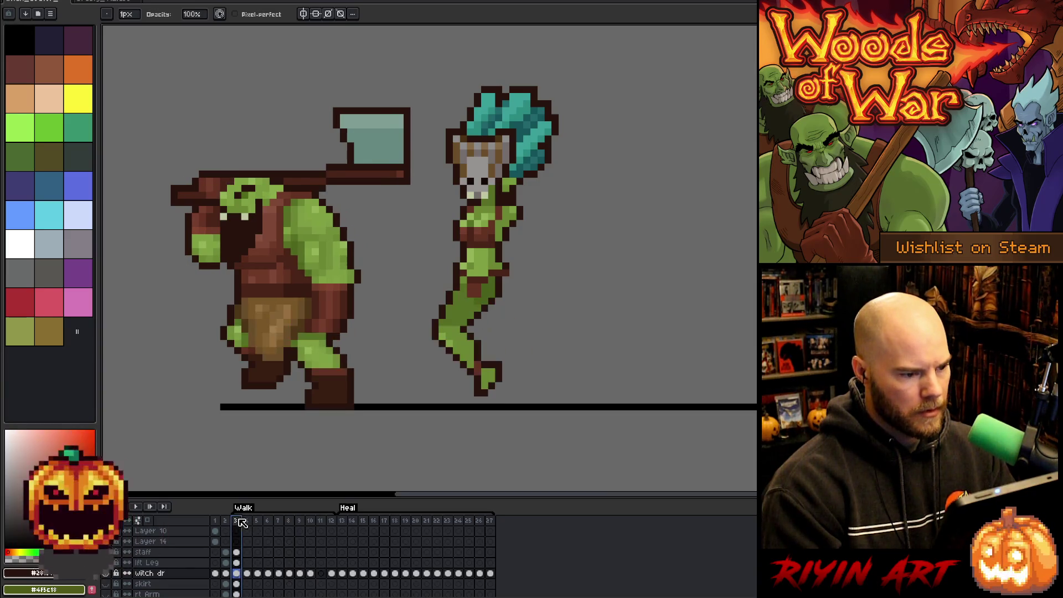
# Step: Flip through walk frames 7–9 to compare the witch's and orc's leg poses, ending on frame 9
pyautogui.press('Right')
pyautogui.press('Right')
pyautogui.press('Right')
pyautogui.press('Right')
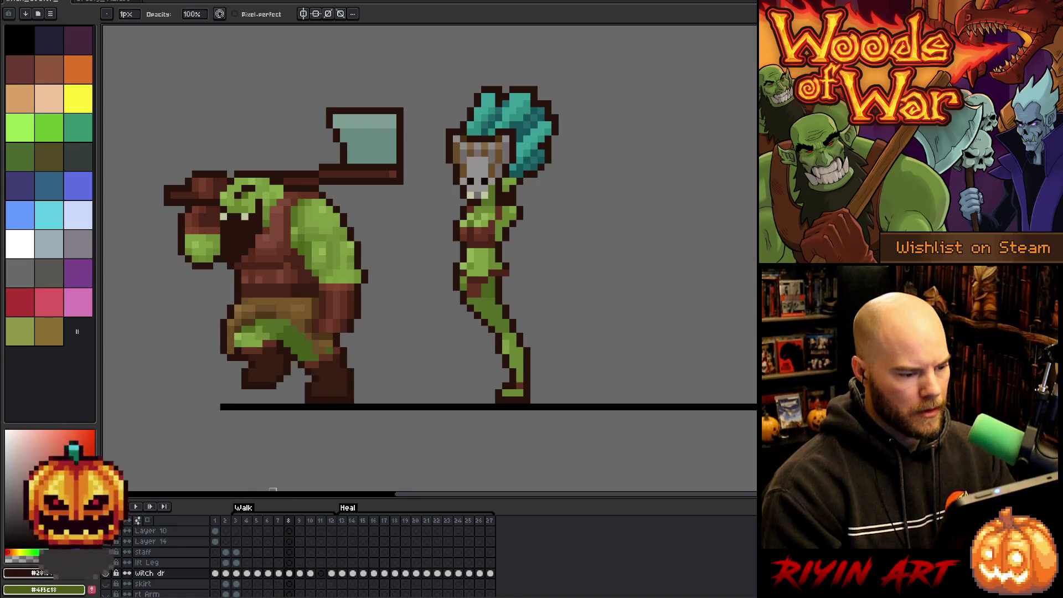
pyautogui.press('Right')
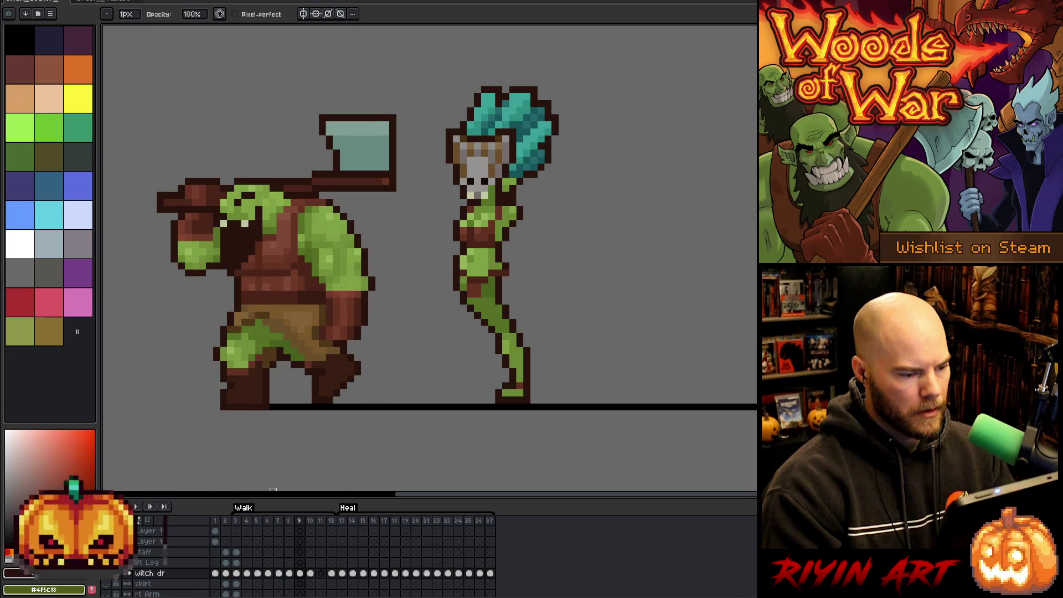
pyautogui.press('Left')
pyautogui.press('Left')
pyautogui.press('Right')
pyautogui.press('Right')
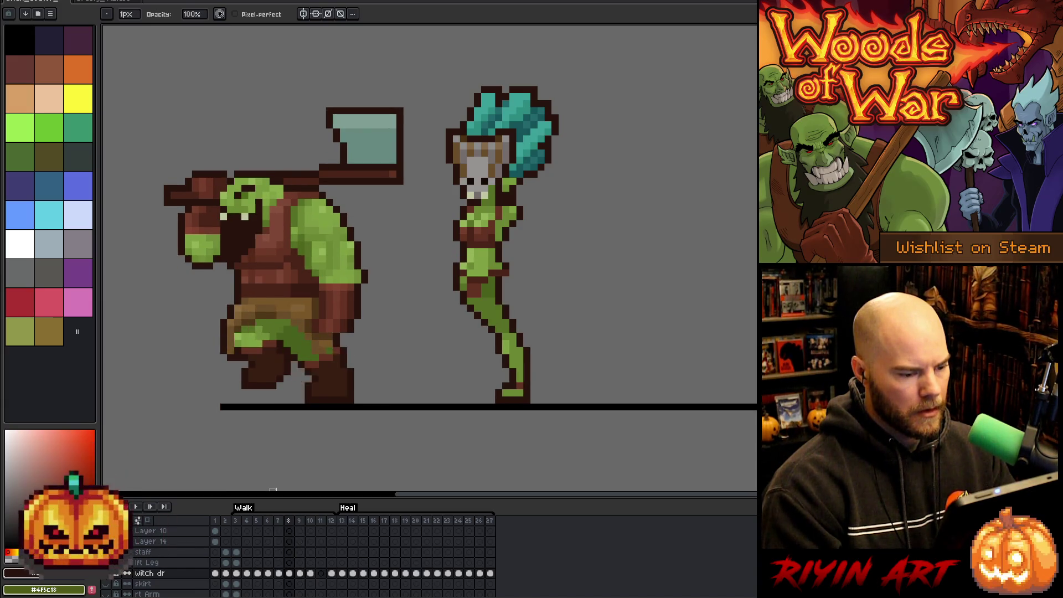
pyautogui.press('Right')
pyautogui.press('Left')
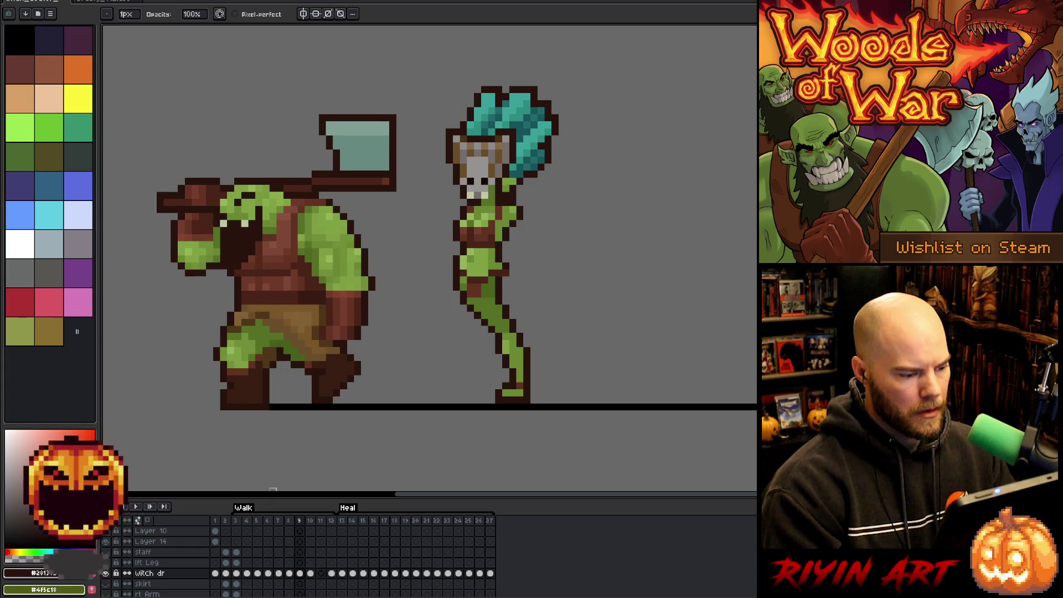
pyautogui.press('Left')
pyautogui.press('Right')
pyautogui.press('Left')
pyautogui.press('Right')
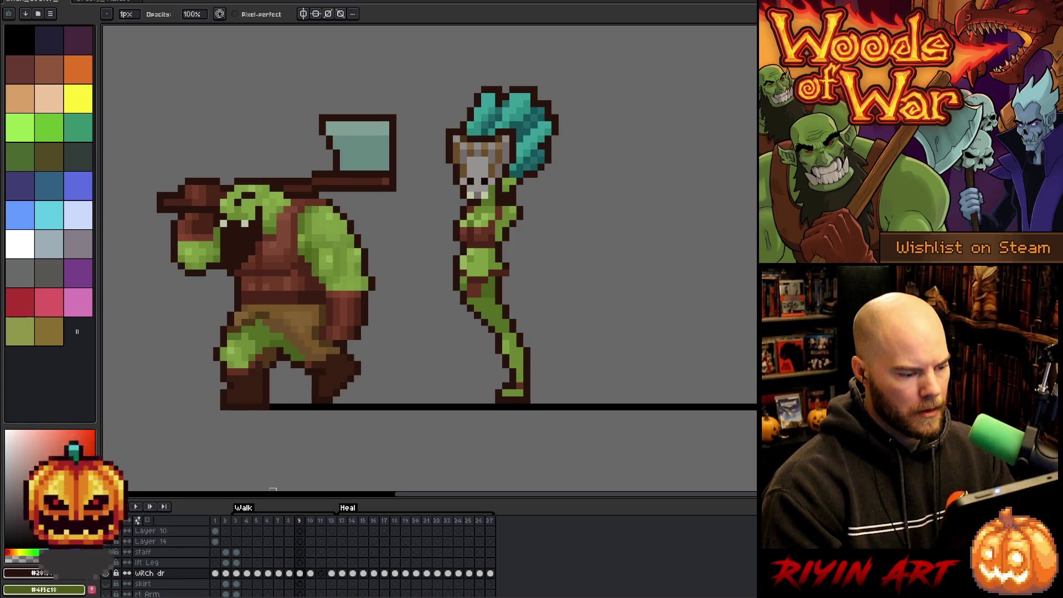
pyautogui.press('Left')
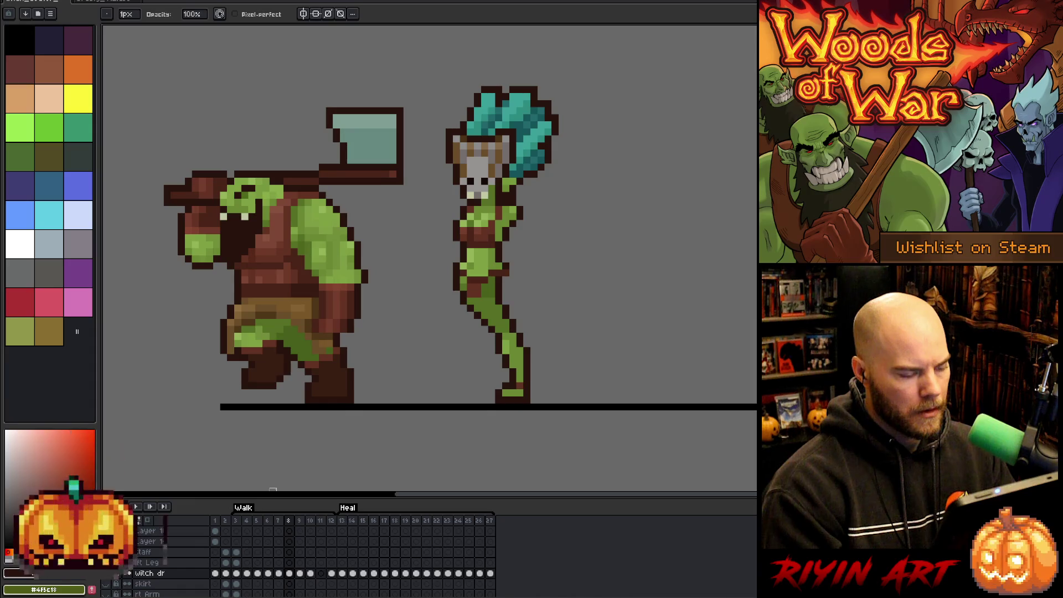
pyautogui.press('Left')
pyautogui.press('Right')
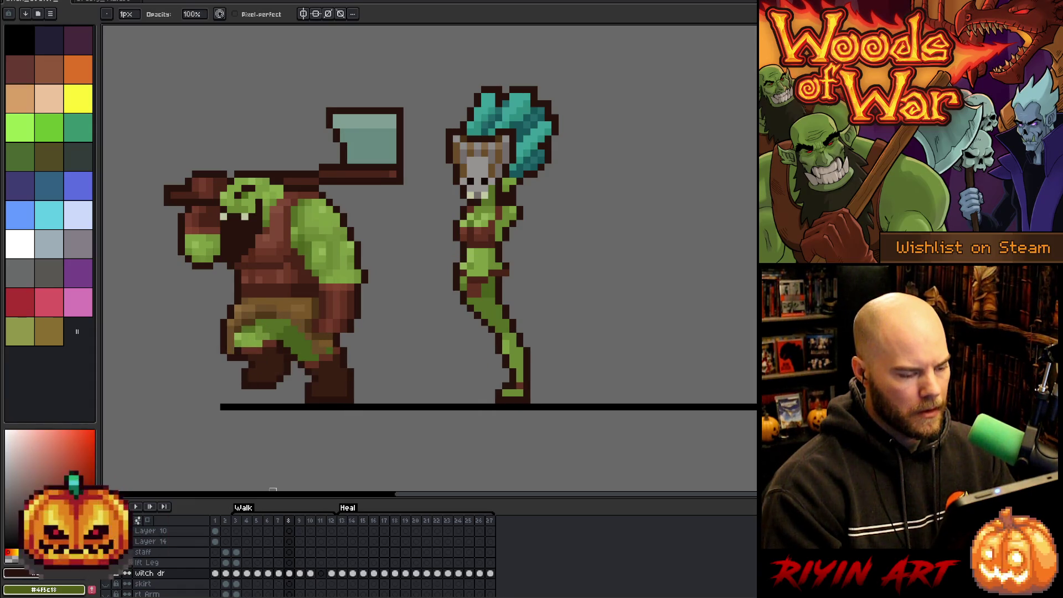
pyautogui.press('Right')
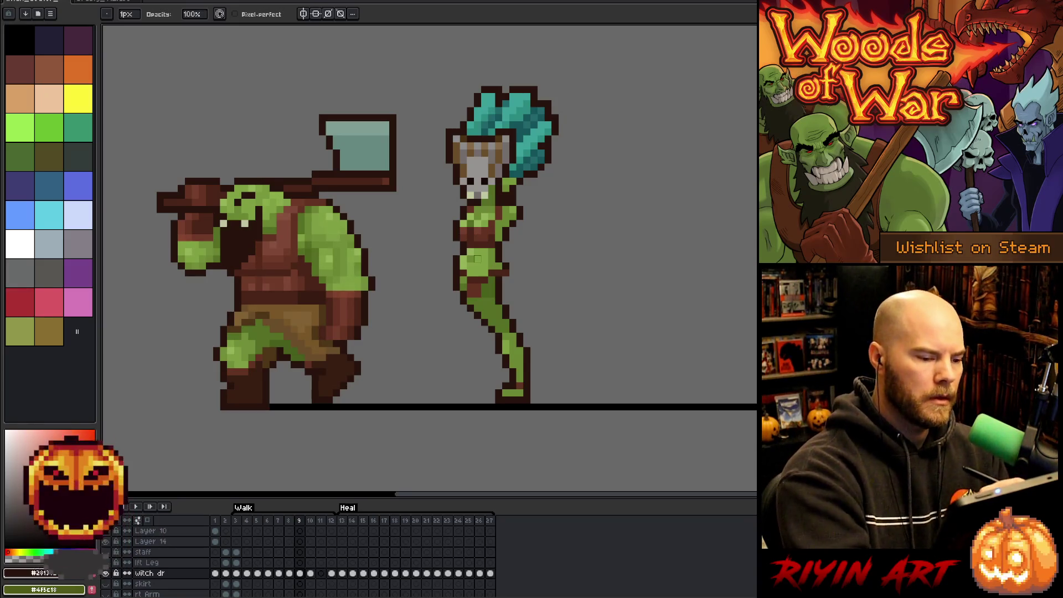
# Step: With the 1px pencil, sample the witch's skin green and dark outline colours, then marquee-select her legs
pyautogui.press('b')
pyautogui.keyDown('alt'); pyautogui.click(471, 258); pyautogui.keyUp('alt')
pyautogui.keyDown('alt'); pyautogui.click(456, 260); pyautogui.keyUp('alt')
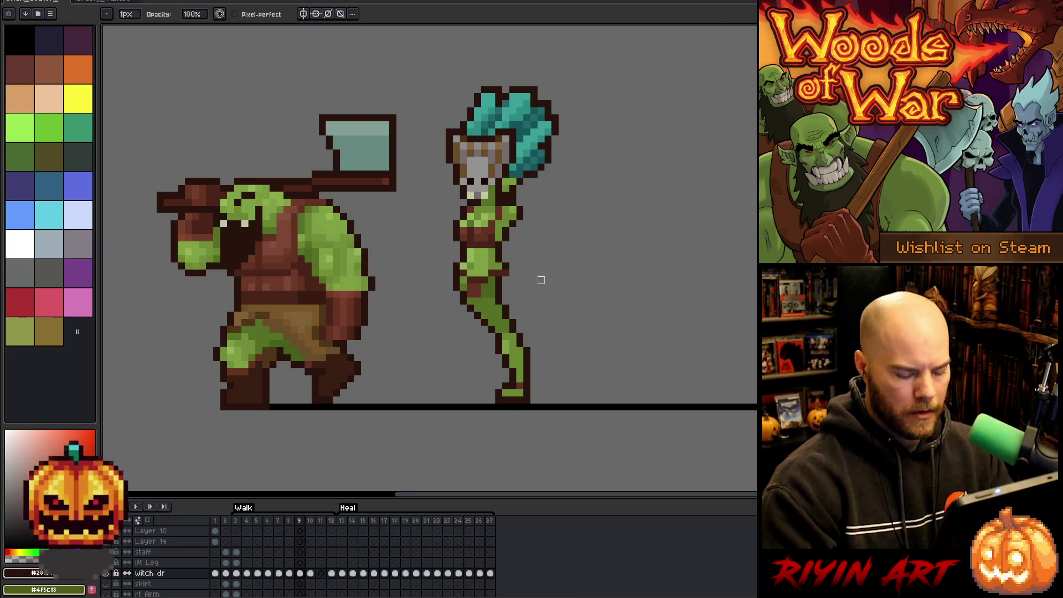
pyautogui.press('m')
pyautogui.moveTo(579, 453)
pyautogui.mouseDown()
pyautogui.moveTo(432, 353)
pyautogui.moveTo(430, 338)
pyautogui.mouseUp()
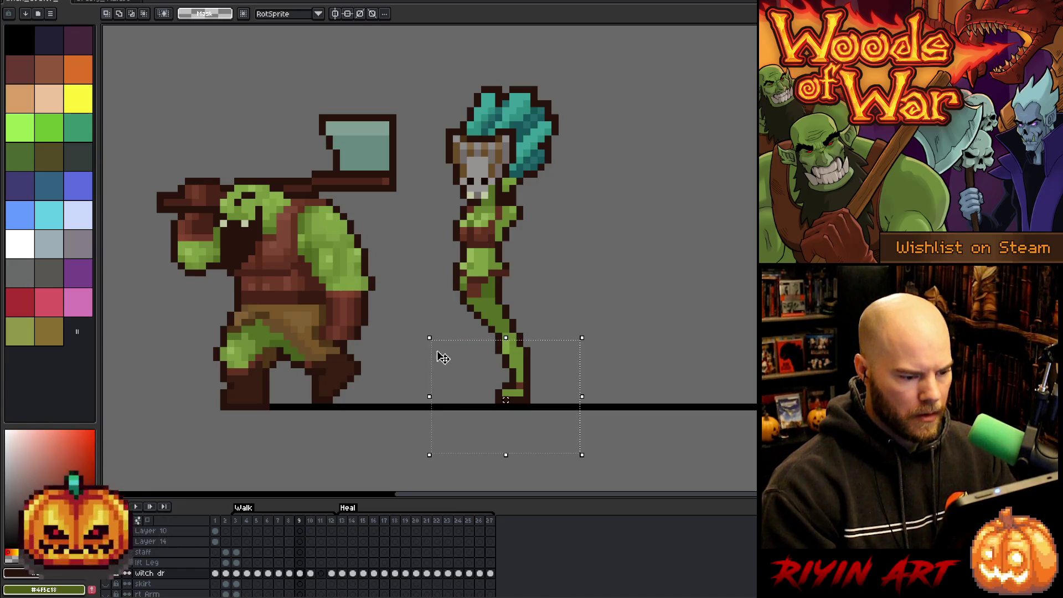
# Step: Nudge the selected witch legs one pixel right, commit, and compare frames 8 and 9
pyautogui.press('Right')
pyautogui.press('Return')
pyautogui.press('Left')
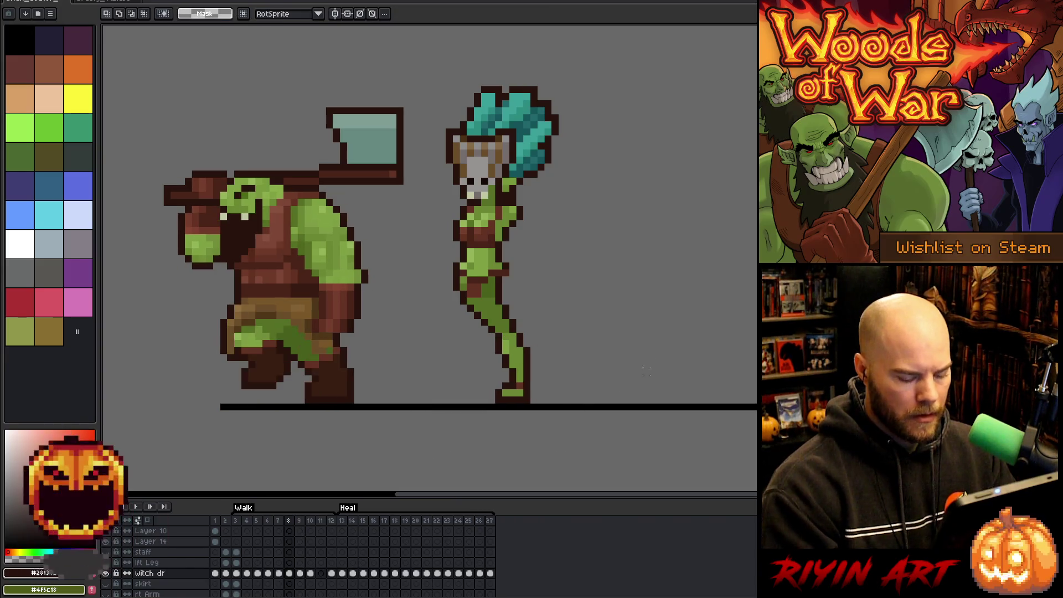
pyautogui.press('Right')
pyautogui.press('Left')
pyautogui.press('Right')
pyautogui.press('Left')
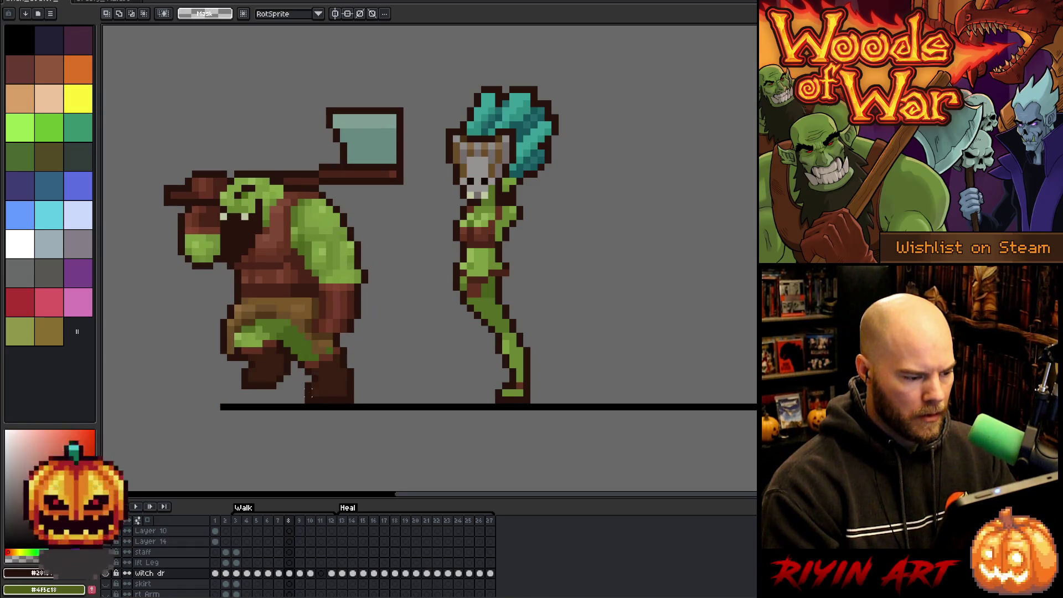
# Step: Select the orc's foot, compare it across frames 8–10, and play the Walk animation
pyautogui.moveTo(303, 386); pyautogui.dragTo(322, 412)
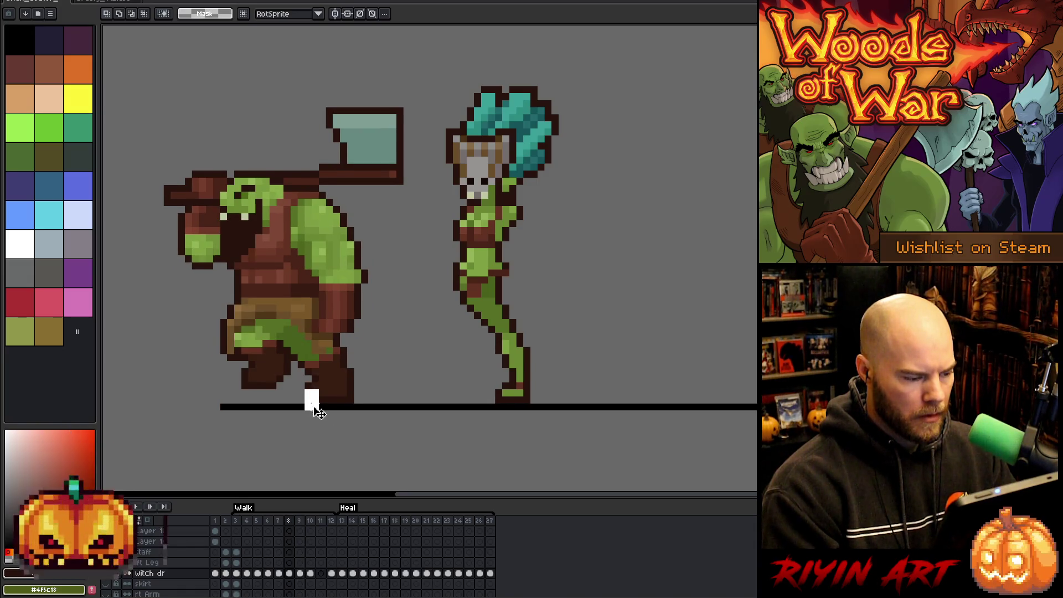
pyautogui.press('Right')
pyautogui.press('Left')
pyautogui.press('Right')
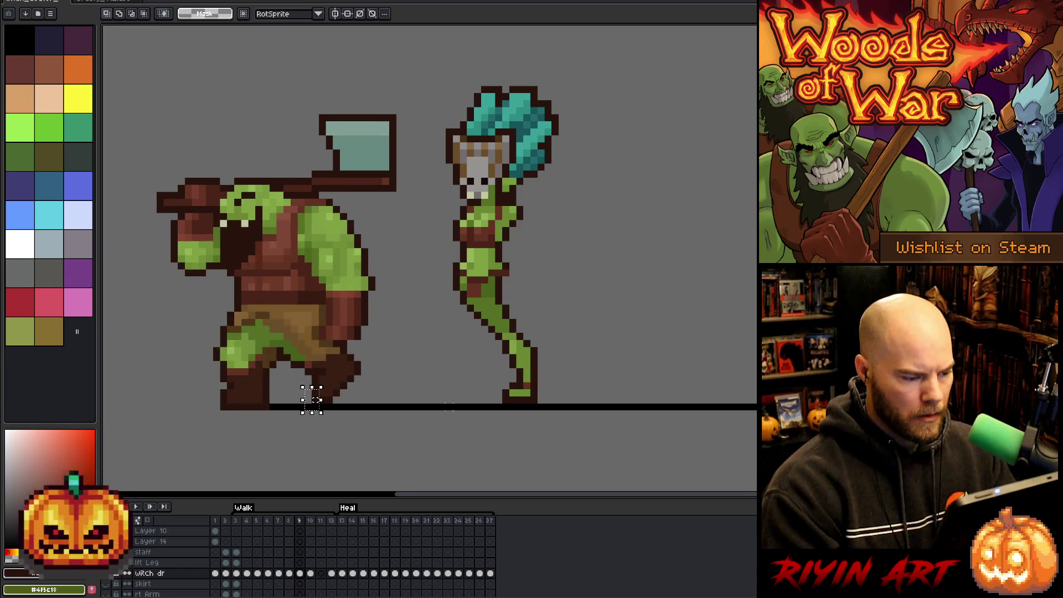
pyautogui.press('Right')
pyautogui.press('Left')
pyautogui.press('Return')
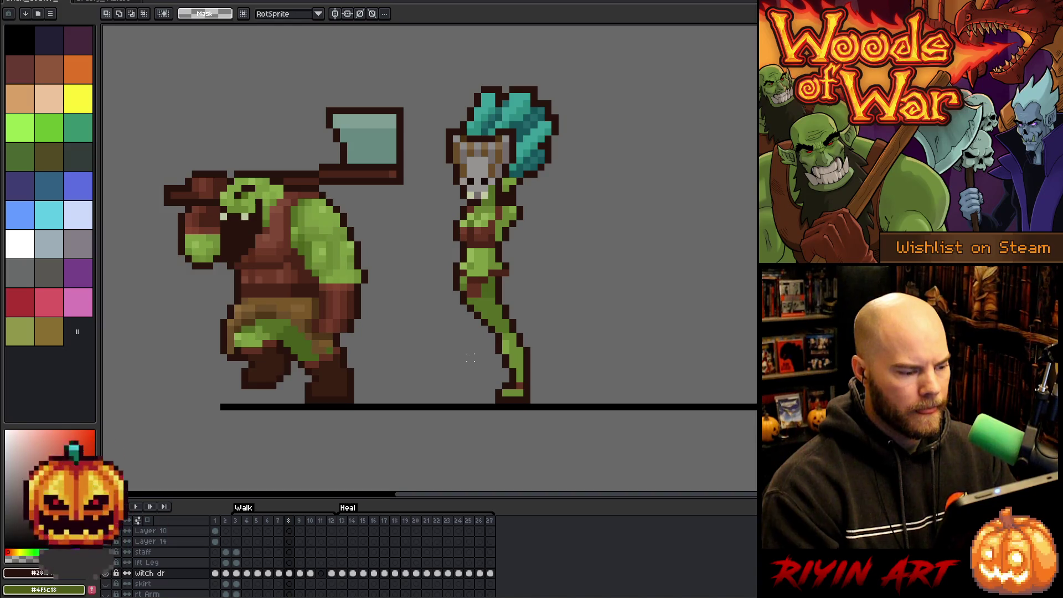
pyautogui.press('Right')
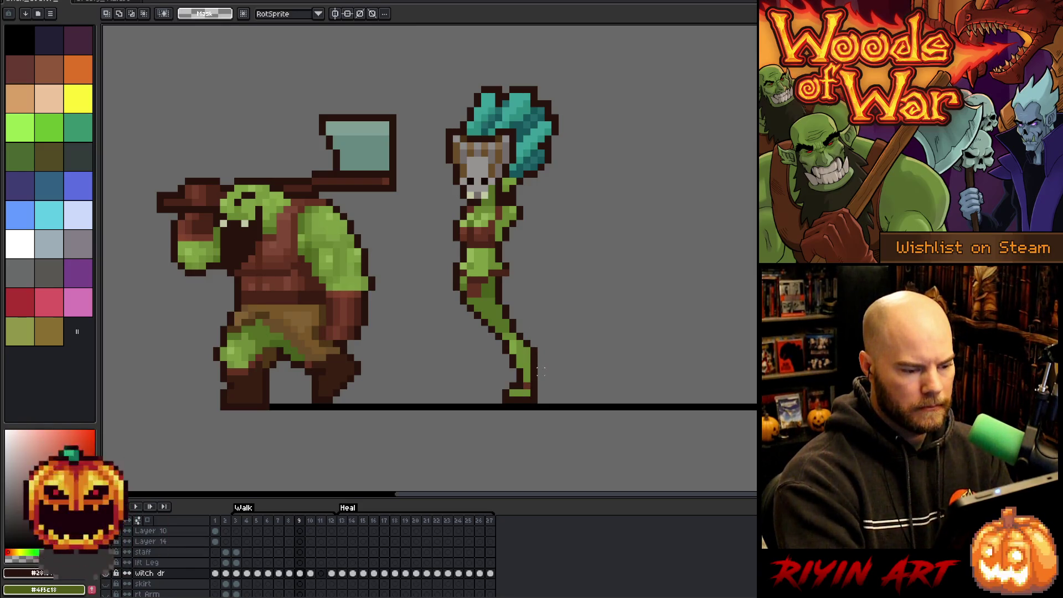
pyautogui.press('Right')
pyautogui.press('Left')
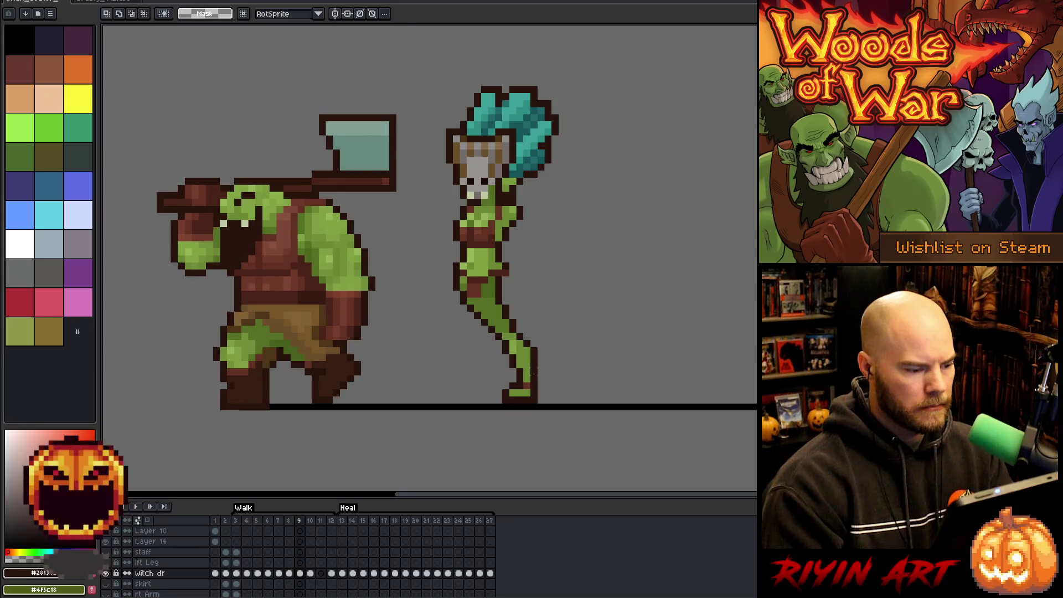
pyautogui.press('Left')
pyautogui.press('Right')
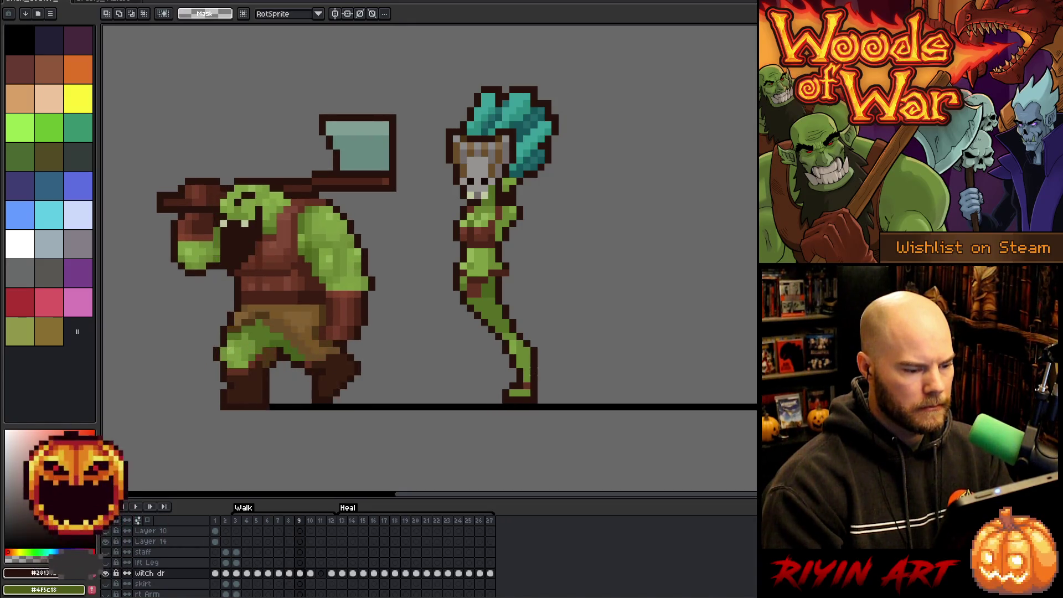
pyautogui.press('Left')
pyautogui.press('Right')
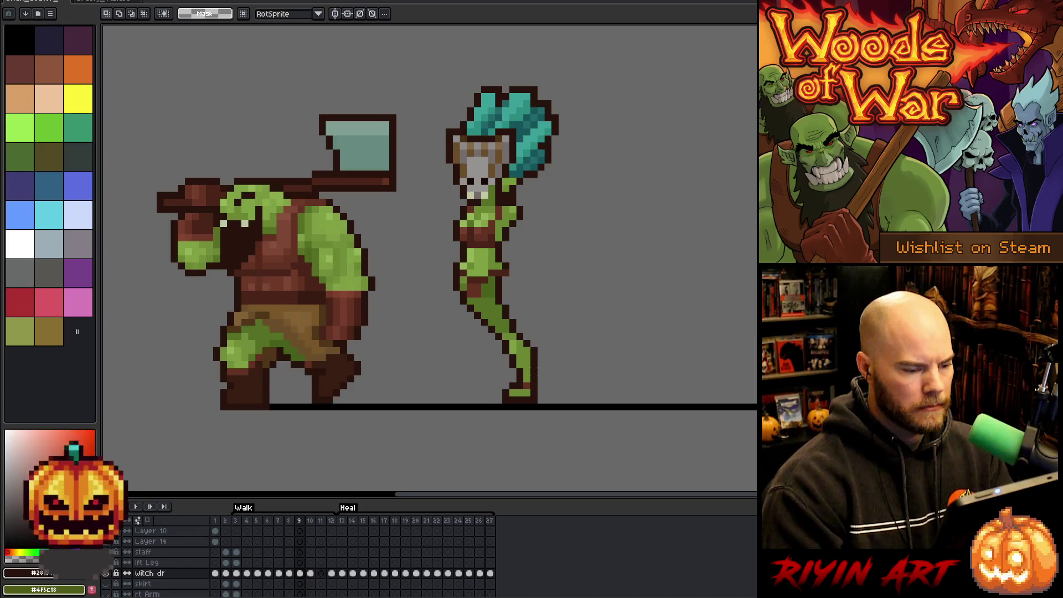
pyautogui.press('b')
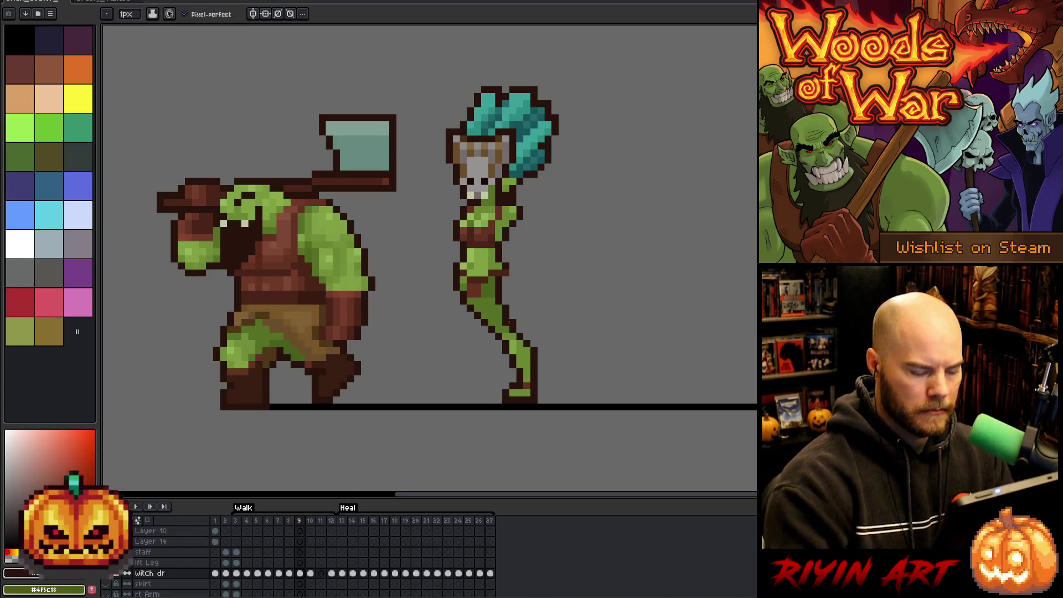
pyautogui.press('Left')
pyautogui.press('Right')
pyautogui.press('Left')
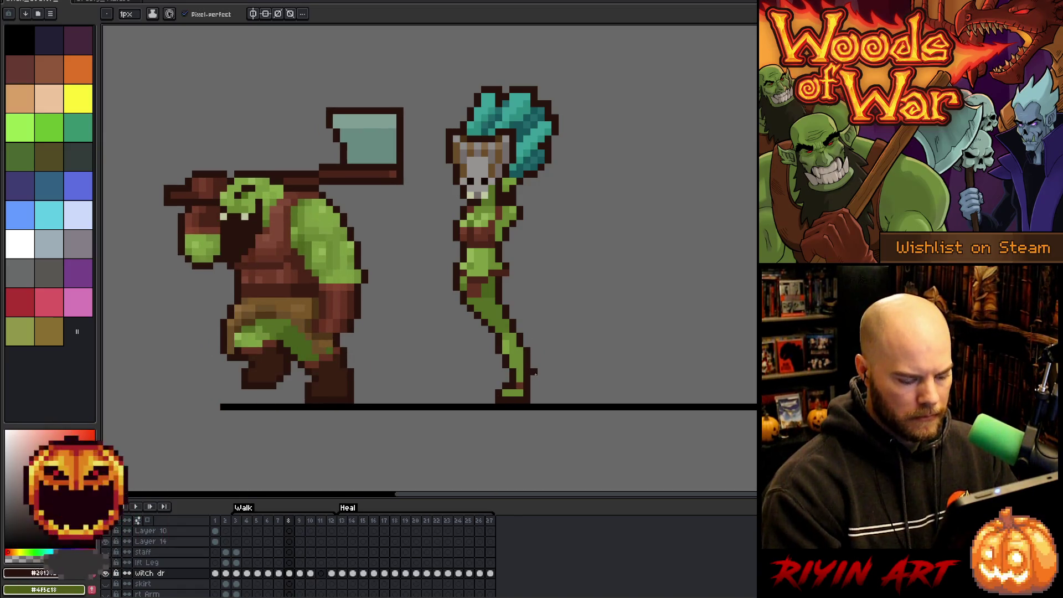
pyautogui.press('m')
# Step: Marquee-select the witch's foot on frame 9 and shift it right
pyautogui.moveTo(493, 387); pyautogui.dragTo(512, 412)
pyautogui.press('Right')
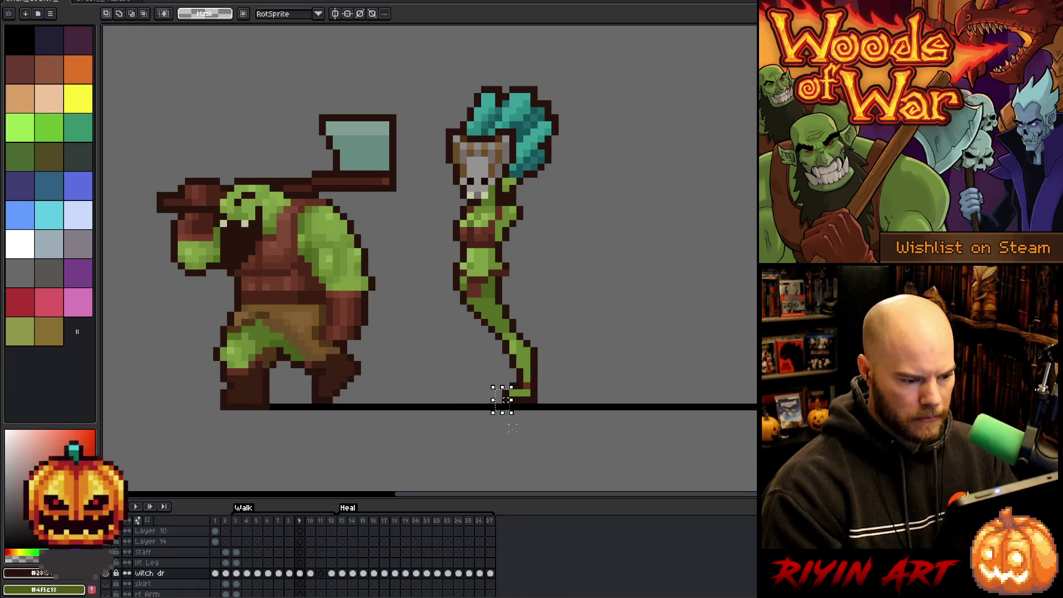
pyautogui.click(528, 414)
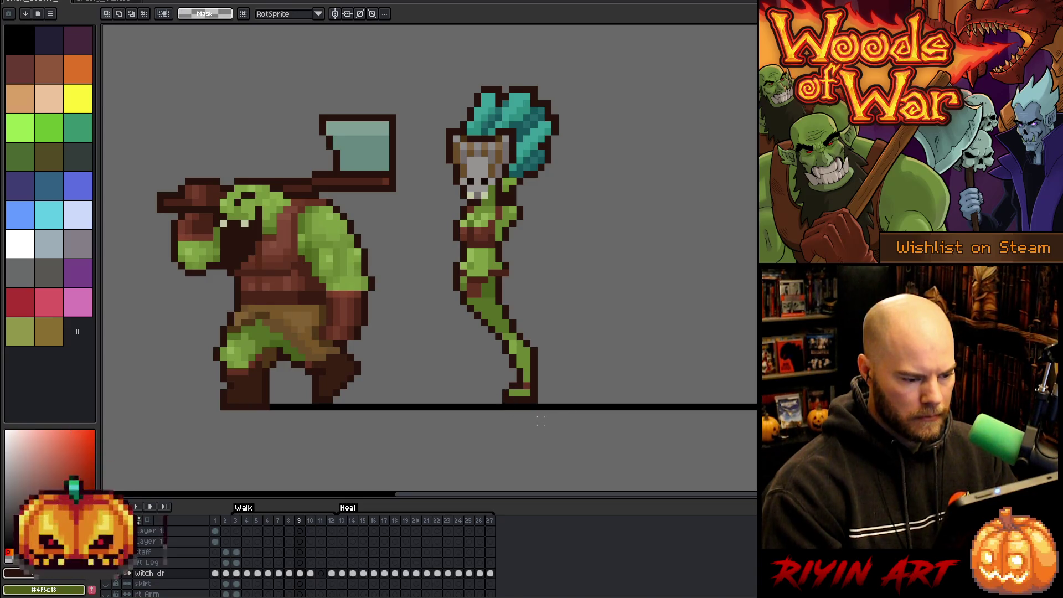
pyautogui.moveTo(543, 409); pyautogui.dragTo(482, 387)
pyautogui.hotkey('ctrl', 'd')
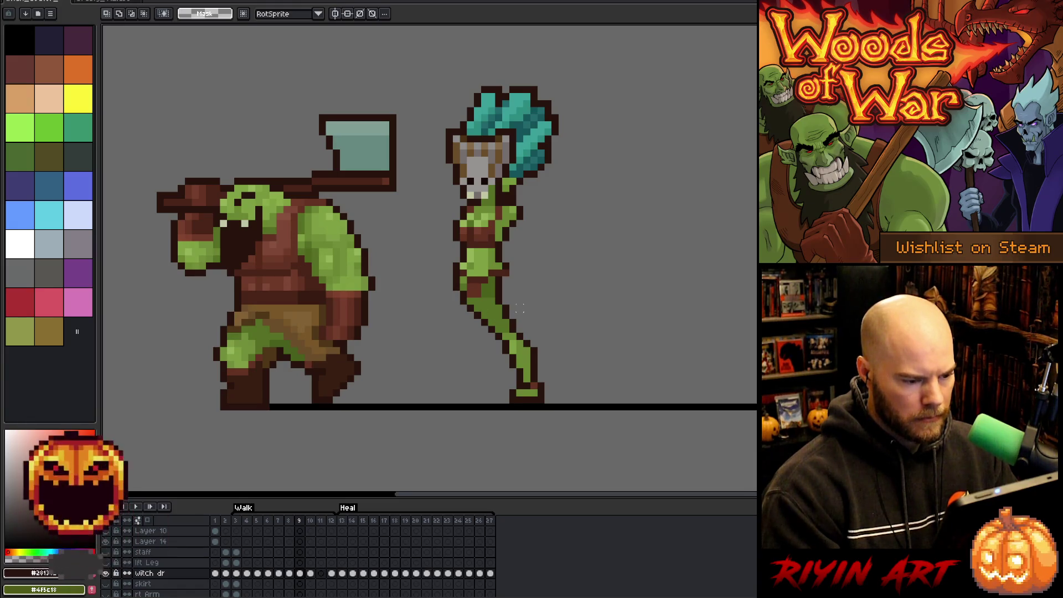
# Step: Move and rotate the witch's lower leg to a further-back angle, then commit the transform
pyautogui.moveTo(521, 306); pyautogui.dragTo(460, 333)
pyautogui.moveTo(410, 262)
pyautogui.mouseDown()
pyautogui.moveTo(479, 311)
pyautogui.moveTo(517, 304)
pyautogui.mouseUp()
pyautogui.click(590, 315)
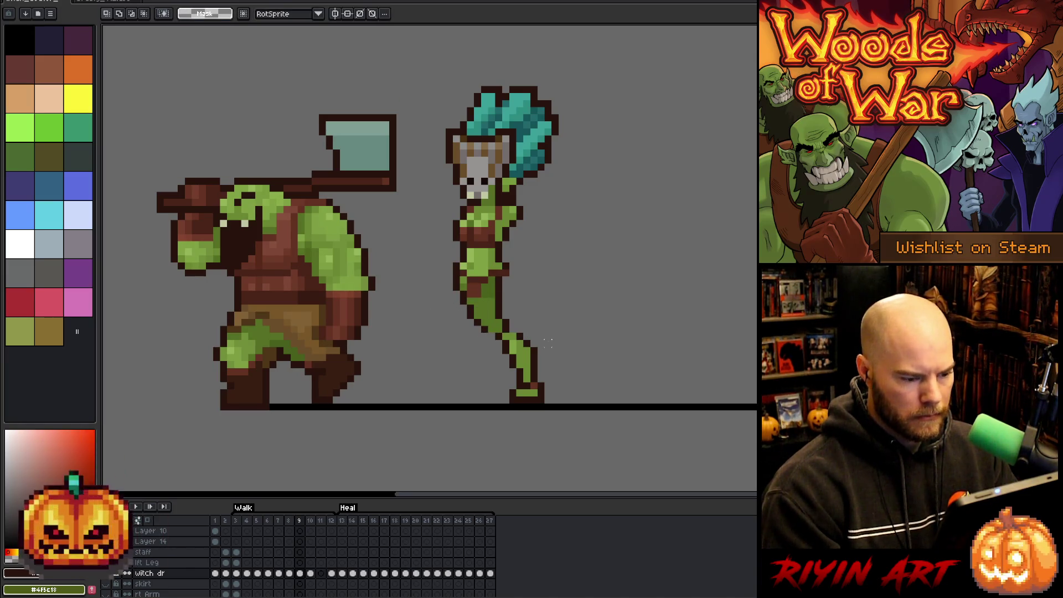
pyautogui.moveTo(545, 347); pyautogui.dragTo(479, 363)
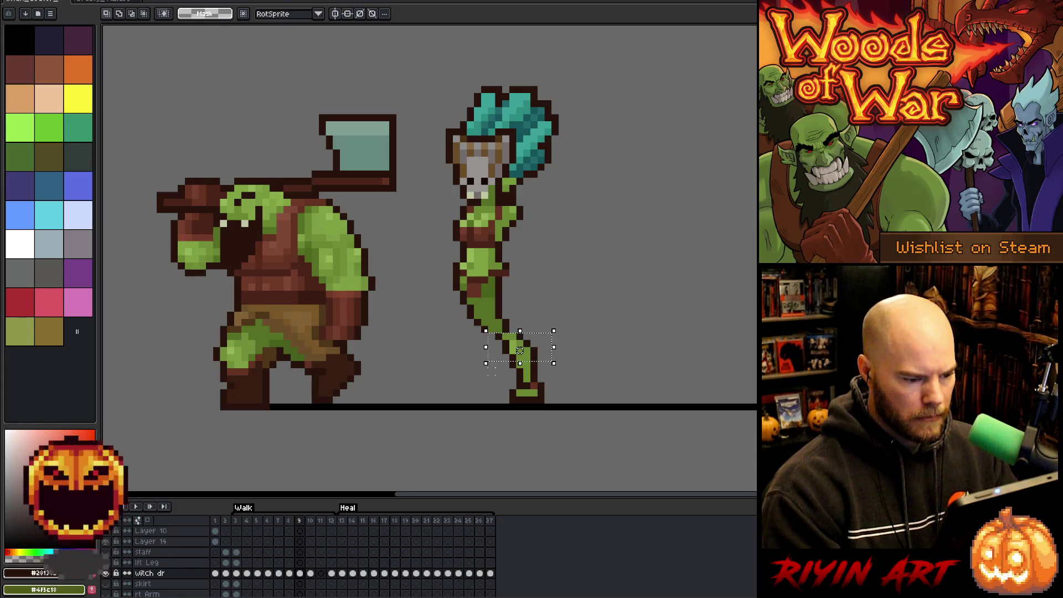
pyautogui.click(646, 350)
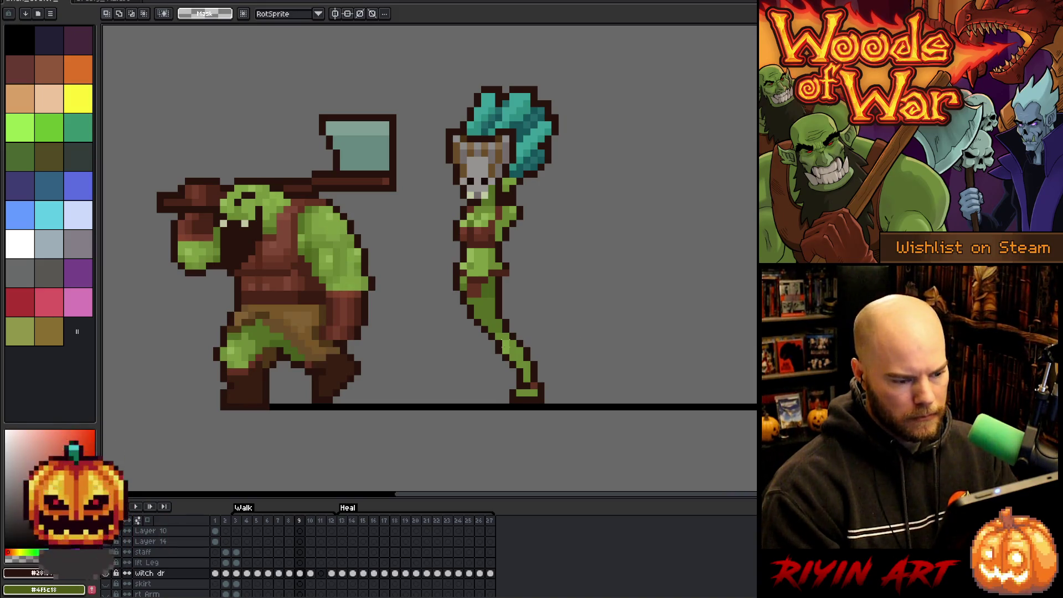
pyautogui.moveTo(544, 374); pyautogui.dragTo(465, 329)
pyautogui.click(626, 322)
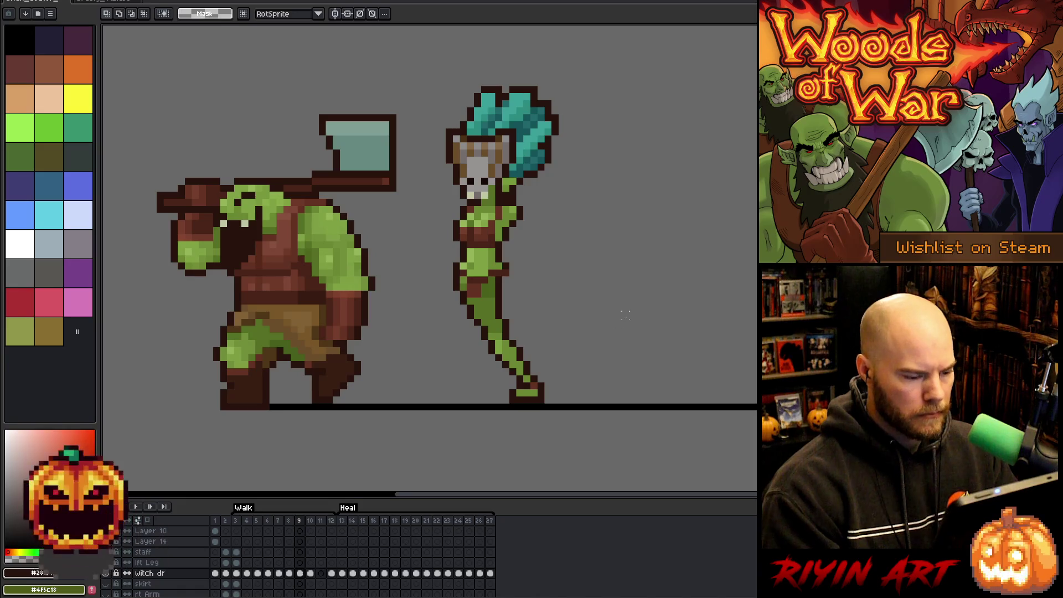
# Step: With the pencil, pick muted green, erase stray pixels, and add dark outline pixels beside the foot
pyautogui.press('b')
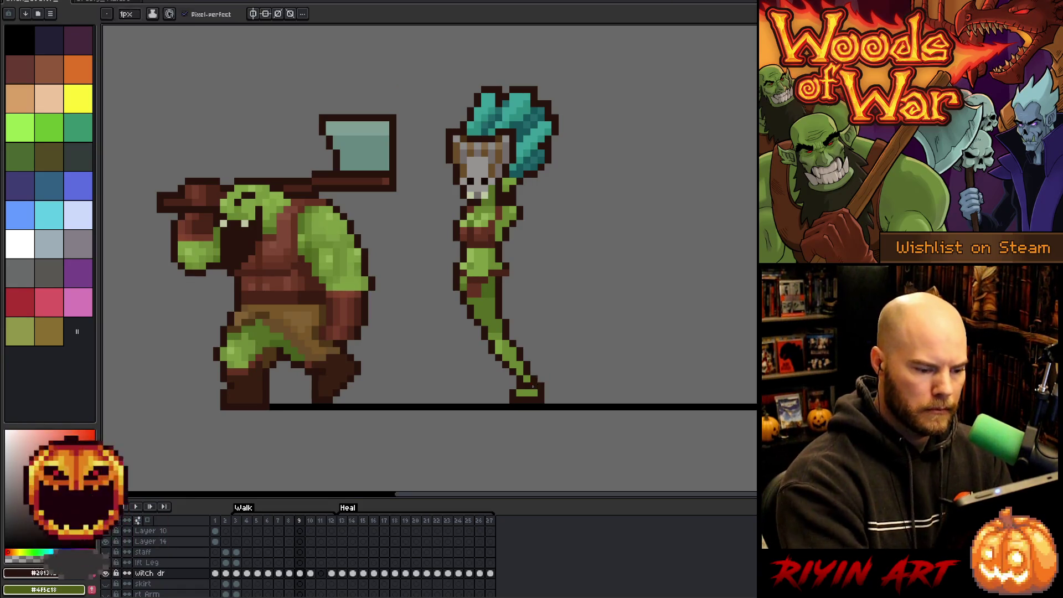
pyautogui.keyDown('alt'); pyautogui.click(498, 332); pyautogui.keyUp('alt')
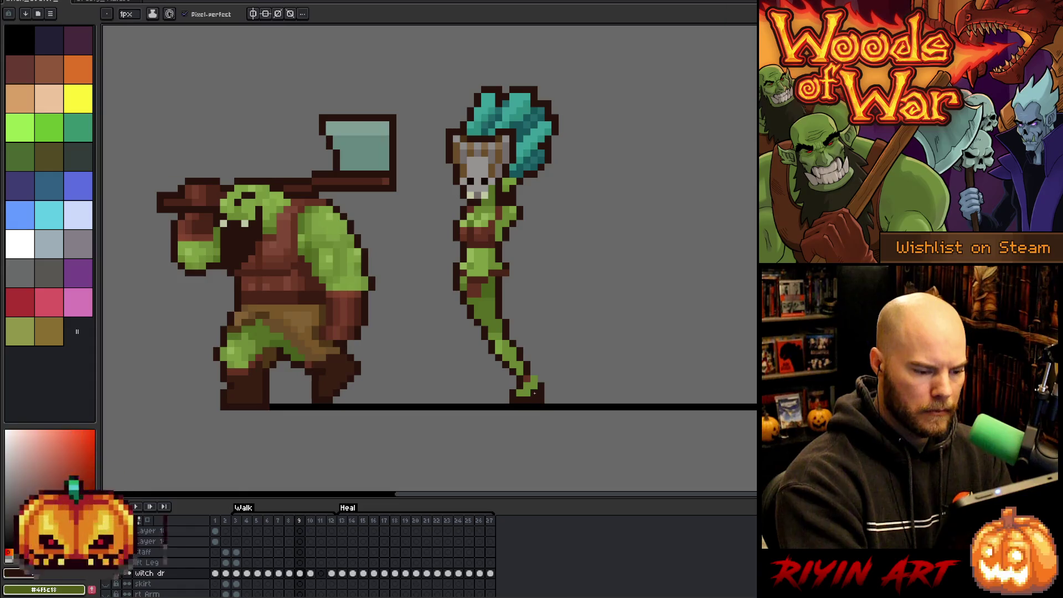
pyautogui.keyDown('alt'); pyautogui.click(540, 398); pyautogui.keyUp('alt')
pyautogui.keyDown('alt'); pyautogui.click(540, 371); pyautogui.keyUp('alt')
pyautogui.click(541, 373)
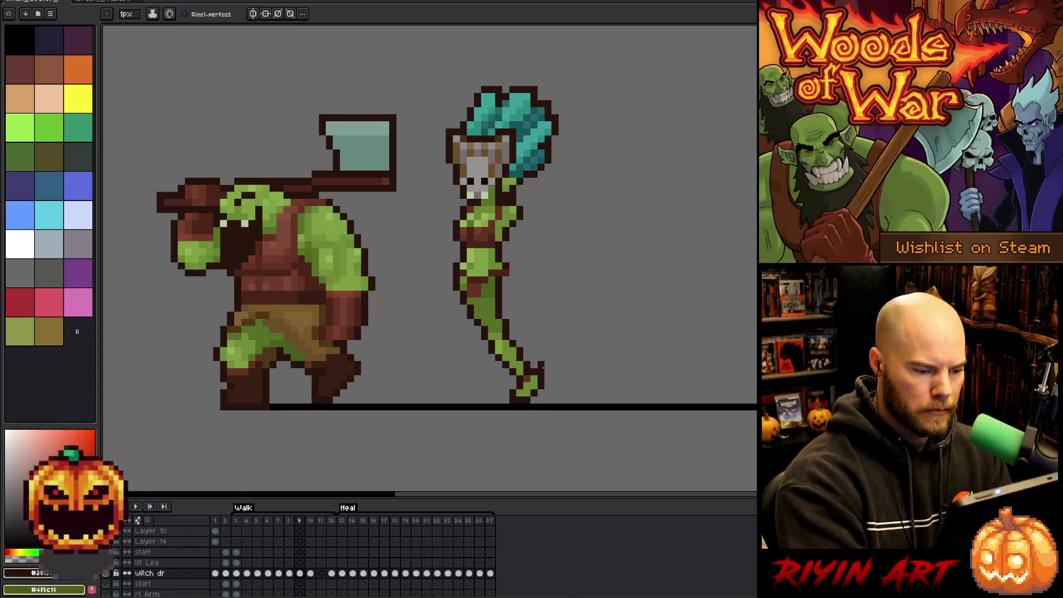
# Step: Compare frames 8 and 9, sample the leg green, and marquee-select the whole witch sprite
pyautogui.press('Left')
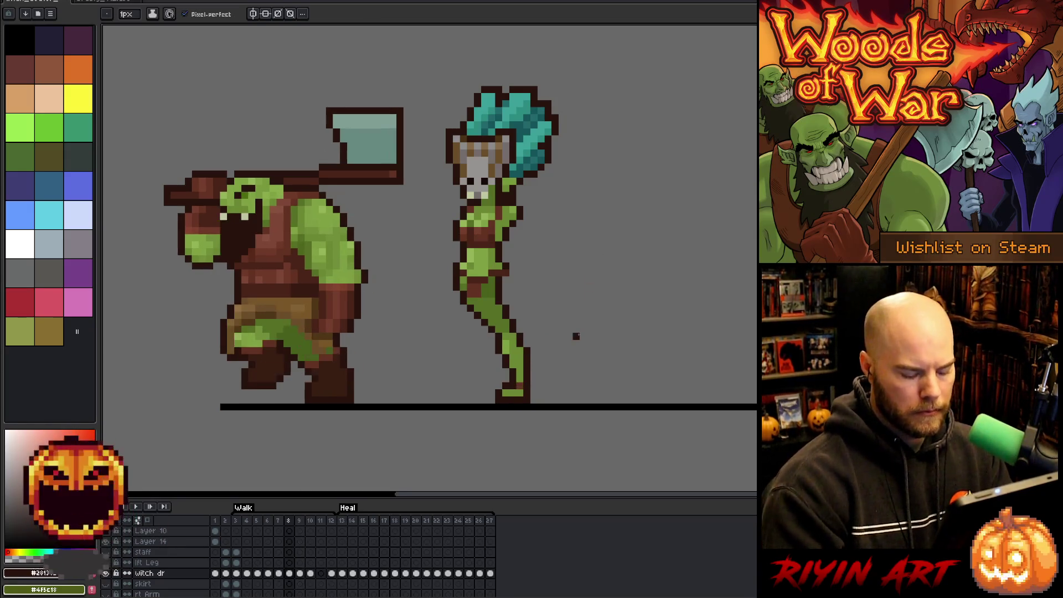
pyautogui.press('Right')
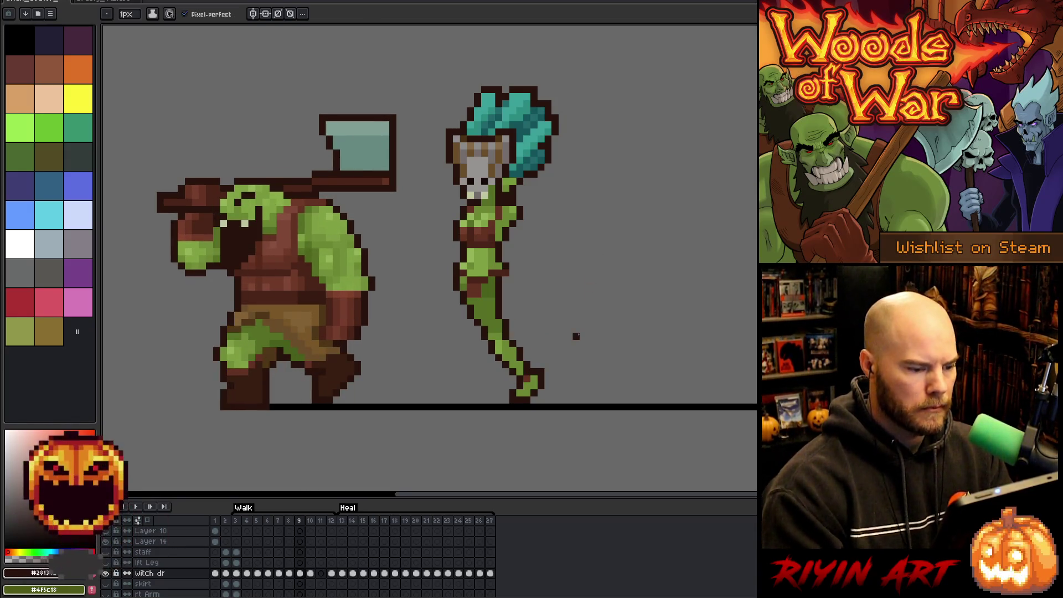
pyautogui.keyDown('alt'); pyautogui.click(487, 321); pyautogui.keyUp('alt')
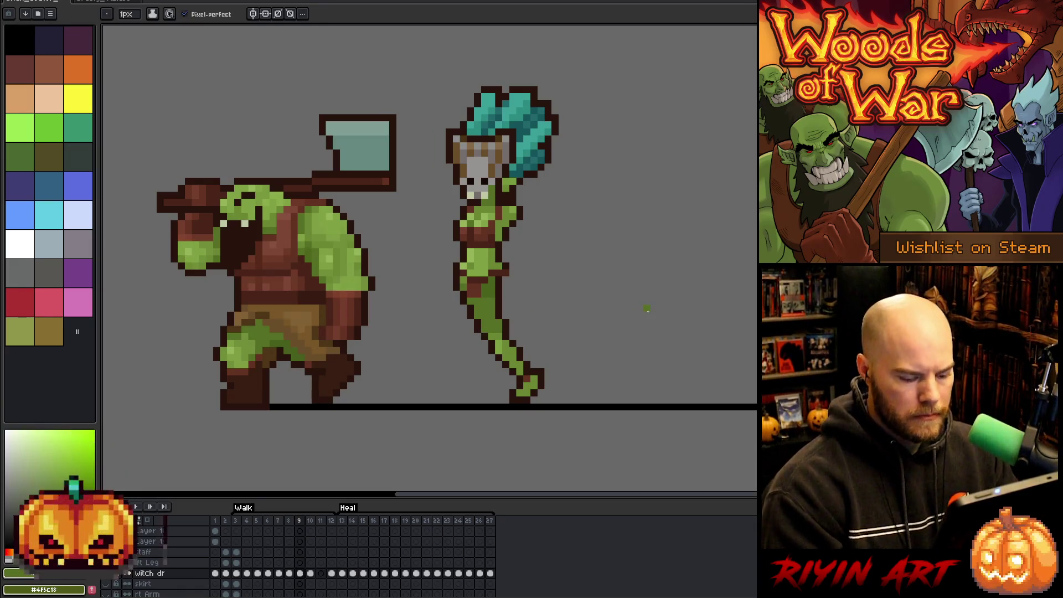
pyautogui.press('Left')
pyautogui.press('Right')
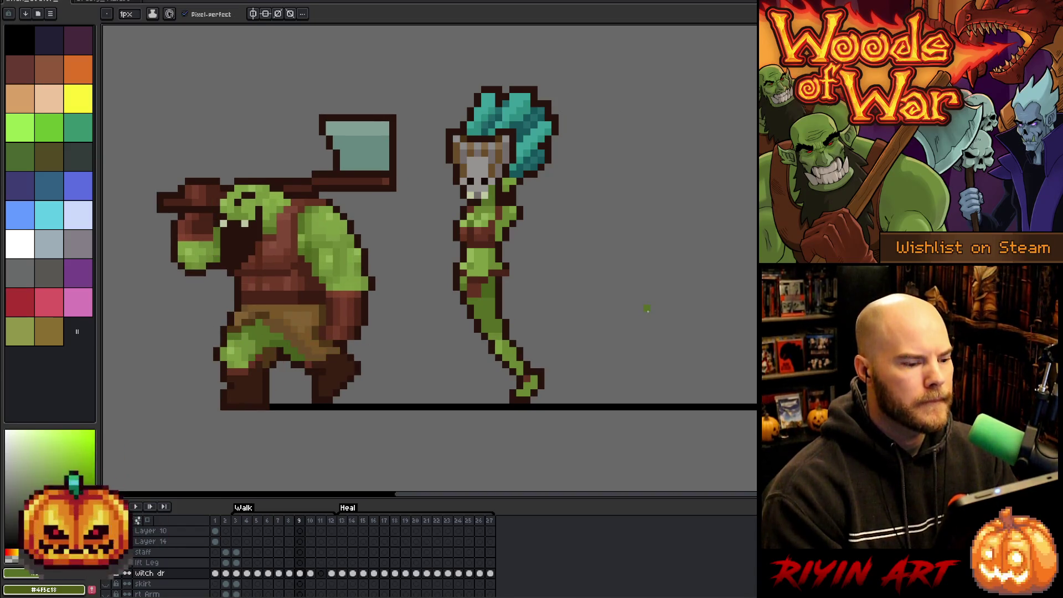
pyautogui.press('Left')
pyautogui.press('Right')
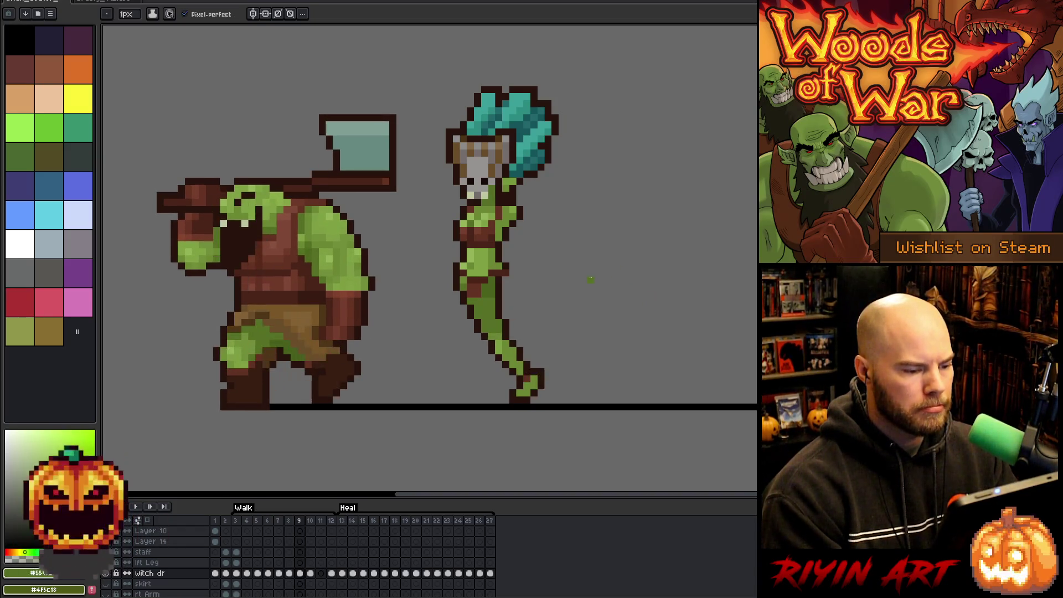
pyautogui.press('m')
pyautogui.moveTo(585, 59)
pyautogui.mouseDown()
pyautogui.moveTo(467, 190)
pyautogui.moveTo(427, 330)
pyautogui.moveTo(426, 318)
pyautogui.mouseUp()
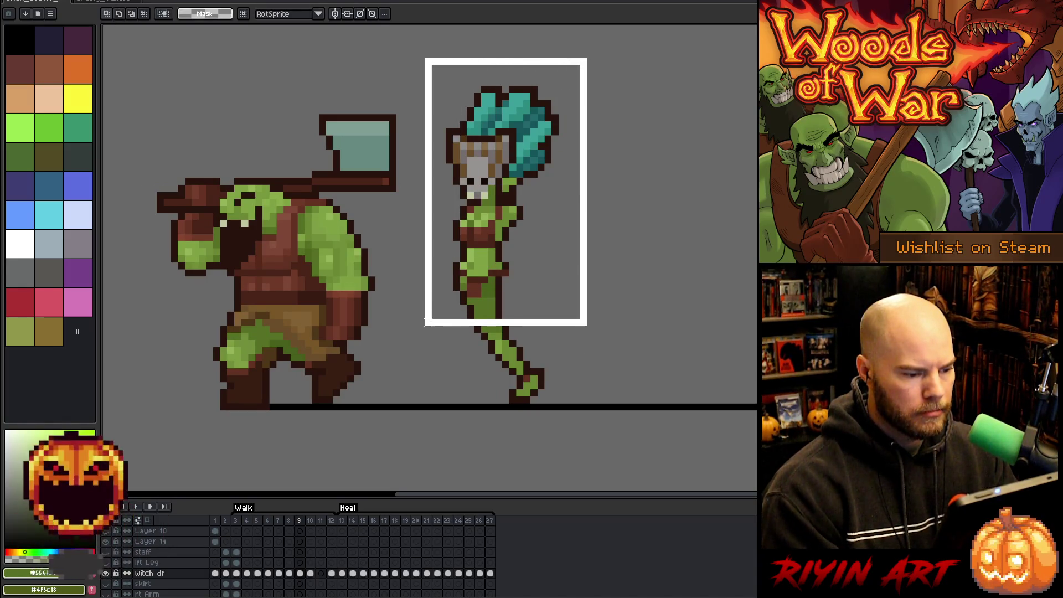
# Step: Clear the selection and flip between frames 9 and 10 to compare the witch's poses
pyautogui.click(640, 285)
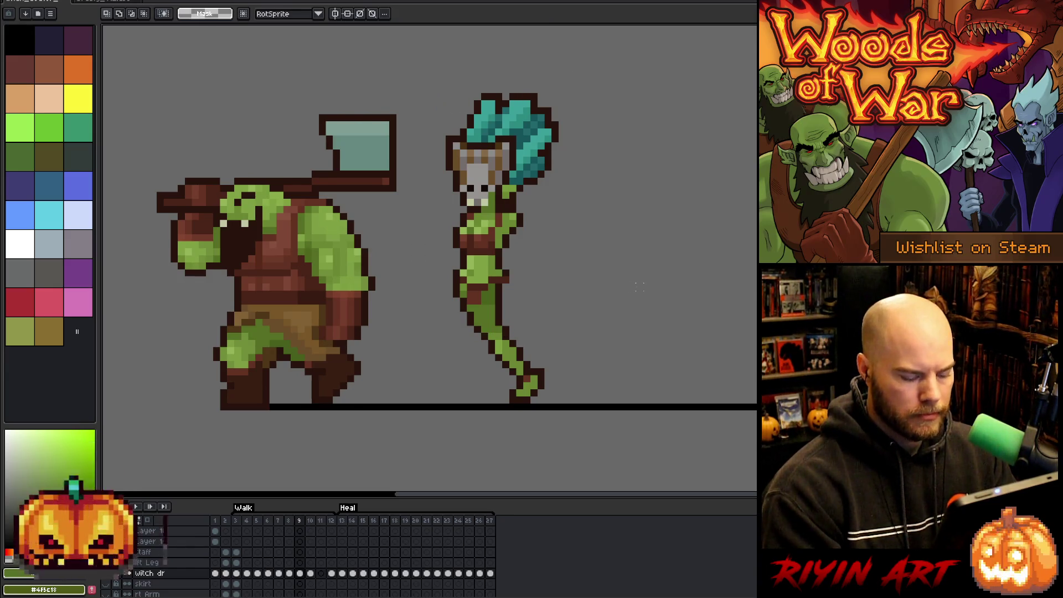
pyautogui.press('Left')
pyautogui.press('Right')
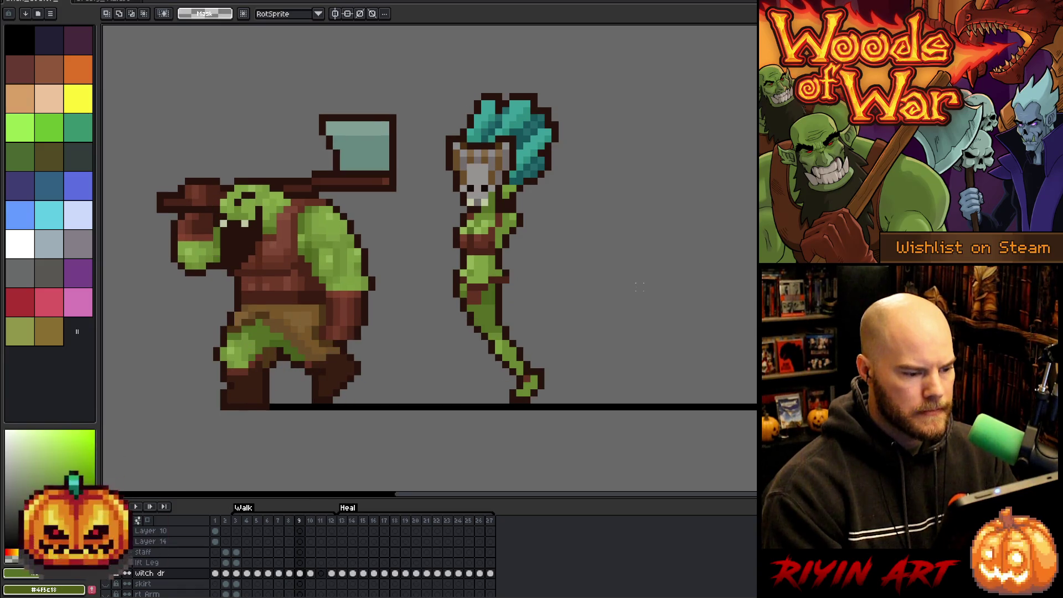
pyautogui.press('Right')
pyautogui.press('Left')
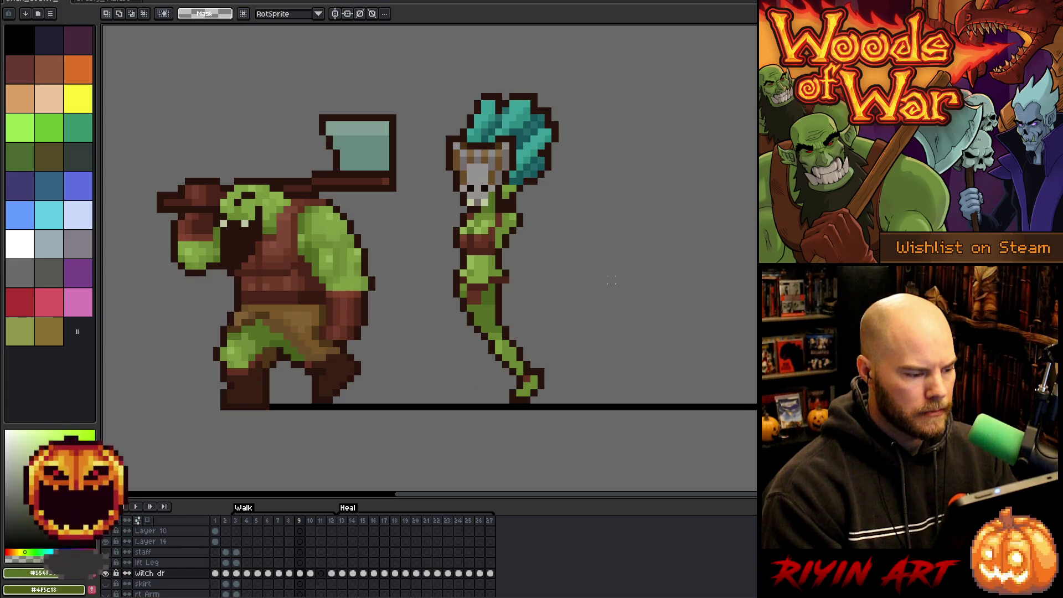
pyautogui.press('Right')
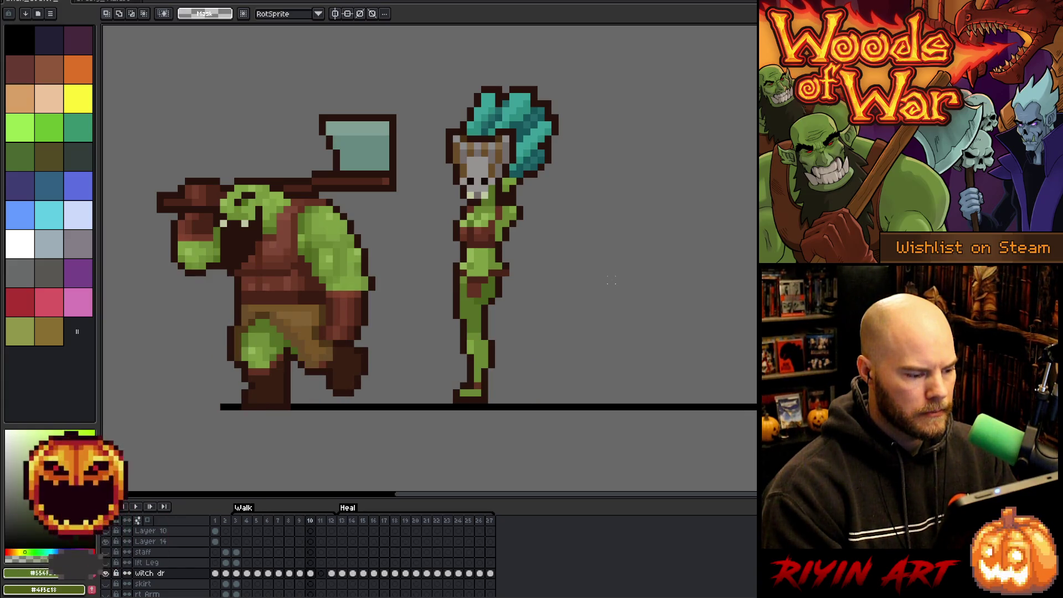
pyautogui.press('Left')
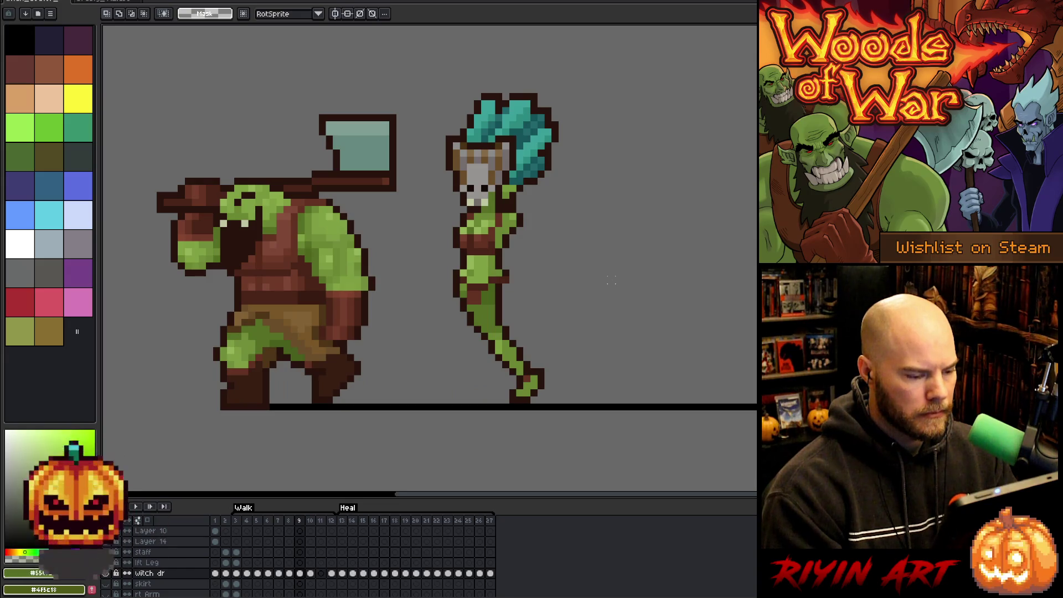
# Step: Copy the witch dr layer's frame 9 cel and select its frame 10 cel
pyautogui.click(300, 573)
pyautogui.hotkey('ctrl', 'c')
pyautogui.click(312, 574)
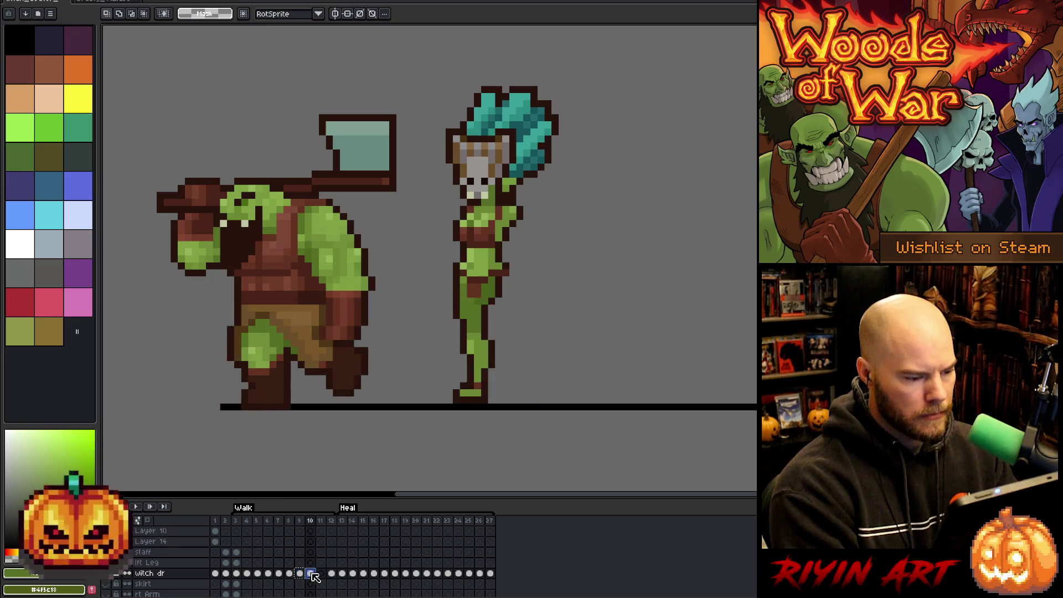
# Step: Paste frame 9's witch pose into frame 10 and redraw the foot with outline, red and green pixels, erasing the old toe
pyautogui.hotkey('ctrl', 'v')
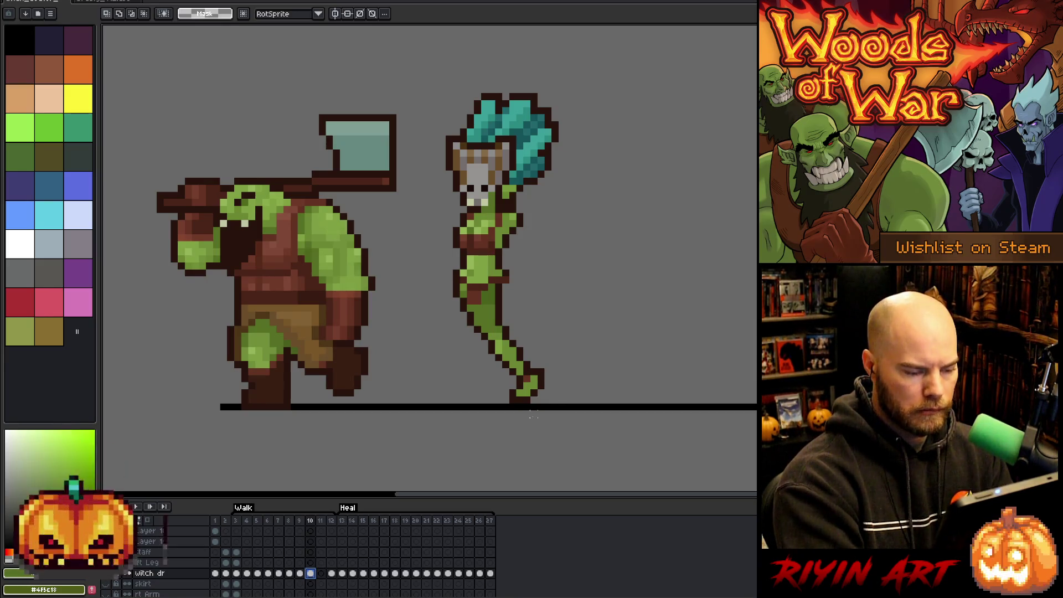
pyautogui.press('b')
pyautogui.keyDown('alt'); pyautogui.click(539, 377); pyautogui.keyUp('alt')
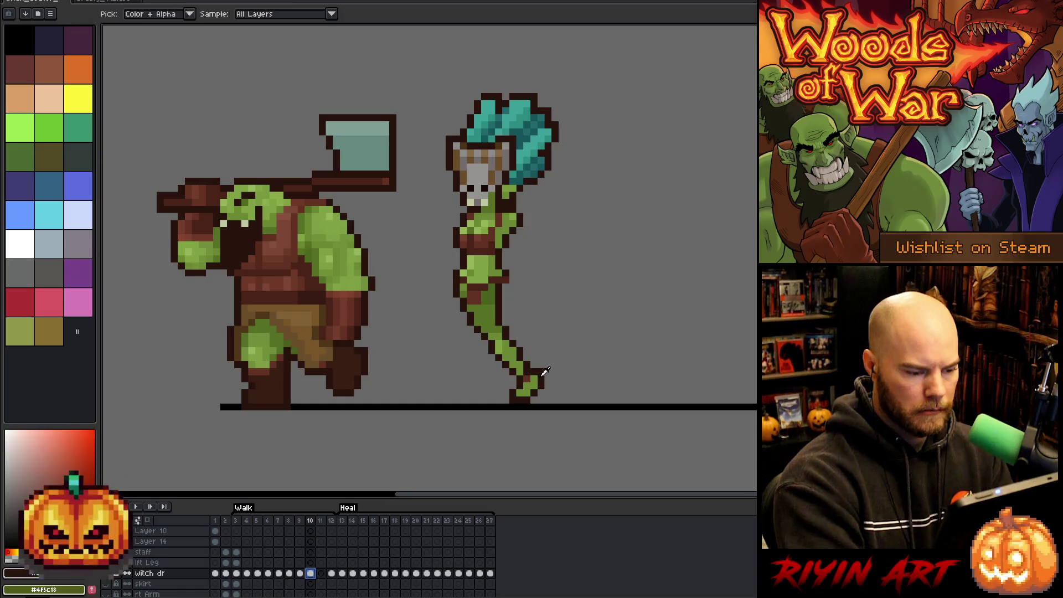
pyautogui.moveTo(555, 363); pyautogui.dragTo(555, 381)
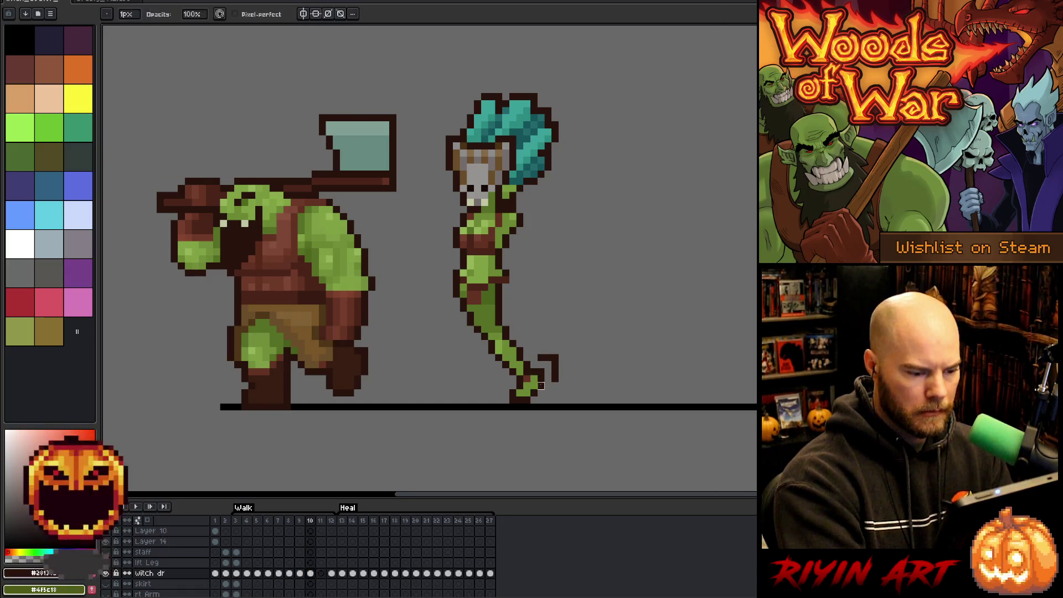
pyautogui.keyDown('alt'); pyautogui.click(537, 366); pyautogui.keyUp('alt')
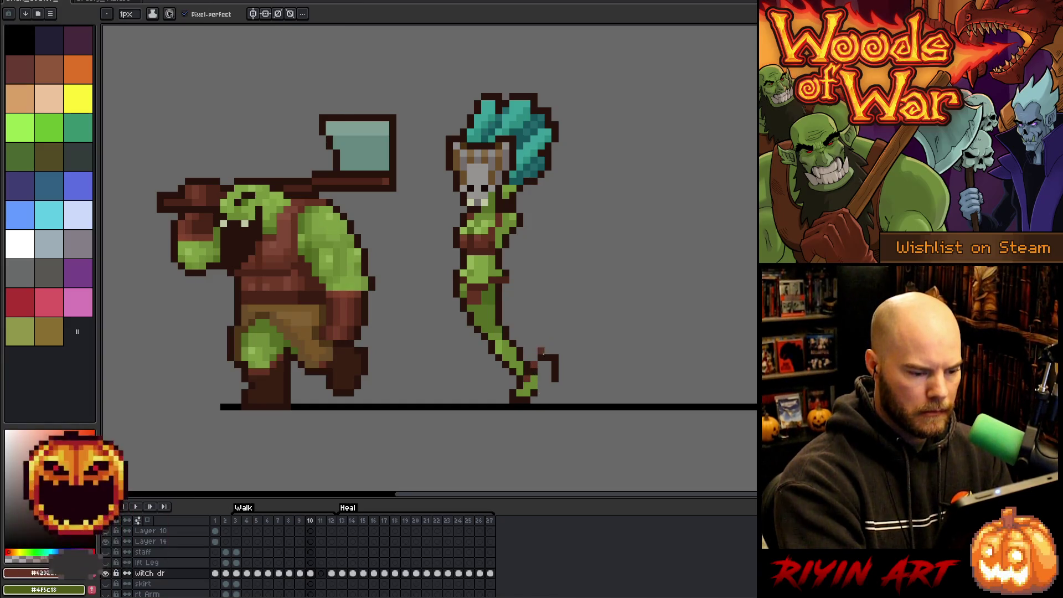
pyautogui.keyDown('alt'); pyautogui.click(541, 361); pyautogui.keyUp('alt')
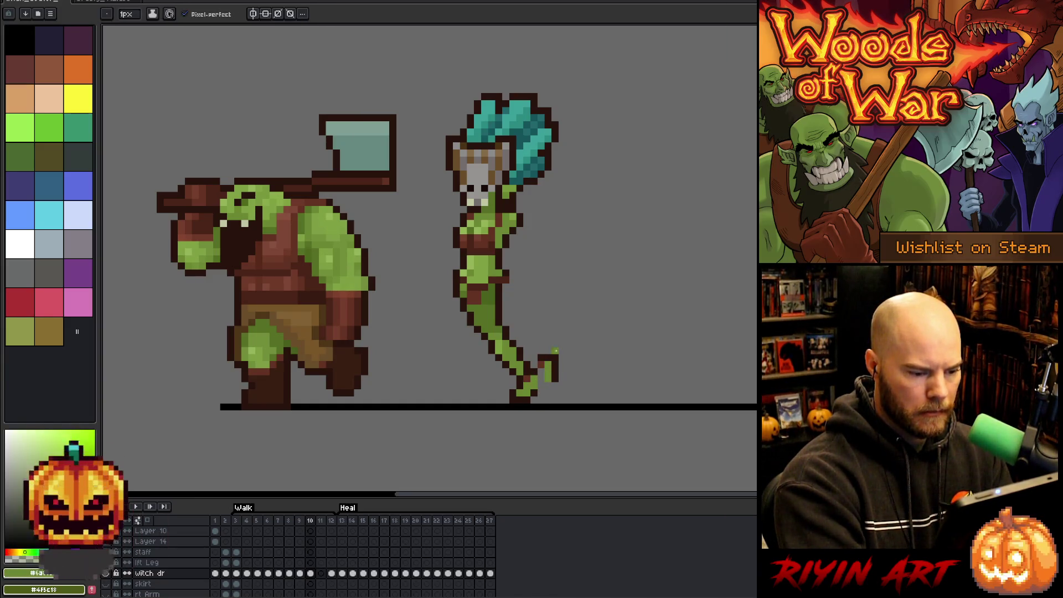
pyautogui.press('e')
pyautogui.moveTo(541, 394)
pyautogui.mouseDown()
pyautogui.moveTo(512, 394)
pyautogui.moveTo(547, 387)
pyautogui.mouseUp()
pyautogui.keyDown('alt'); pyautogui.click(556, 360); pyautogui.keyUp('alt')
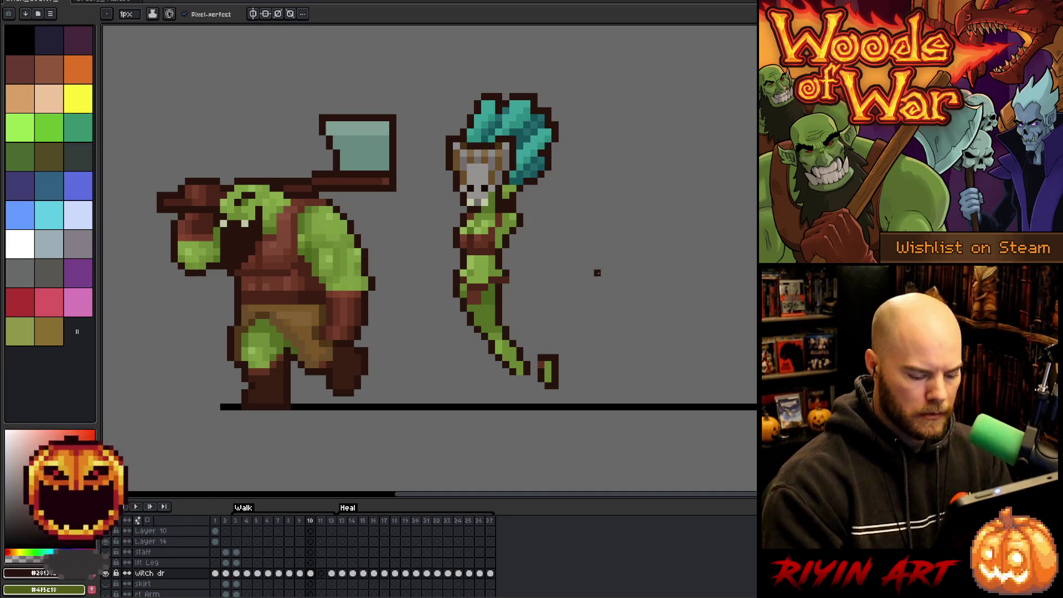
# Step: Flip between frames 9 and 10 to compare, then marquee-select the witch's lower legs and feet
pyautogui.press(',')
pyautogui.press('m')
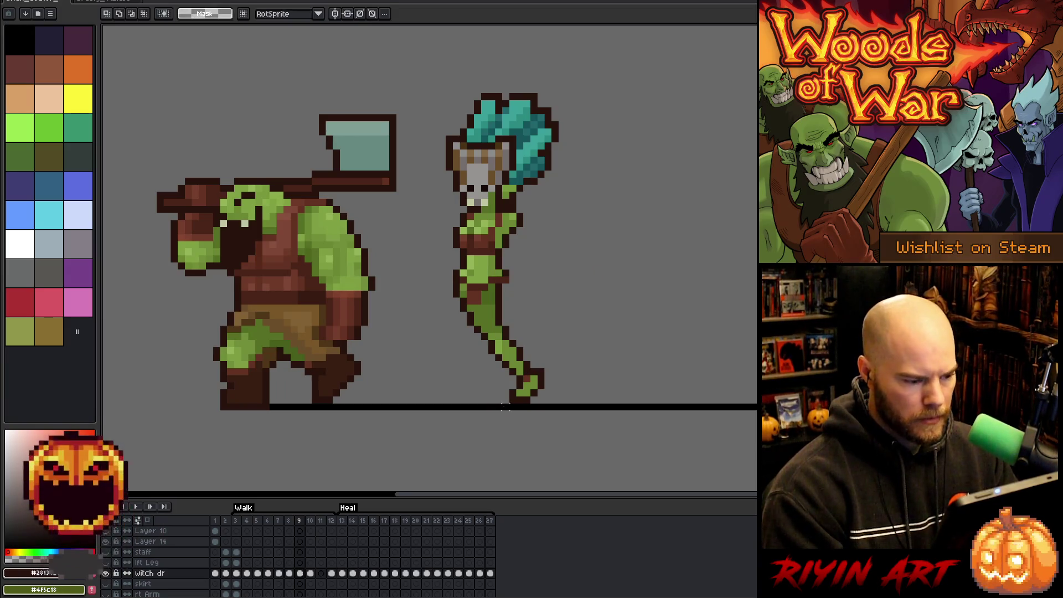
pyautogui.press('.')
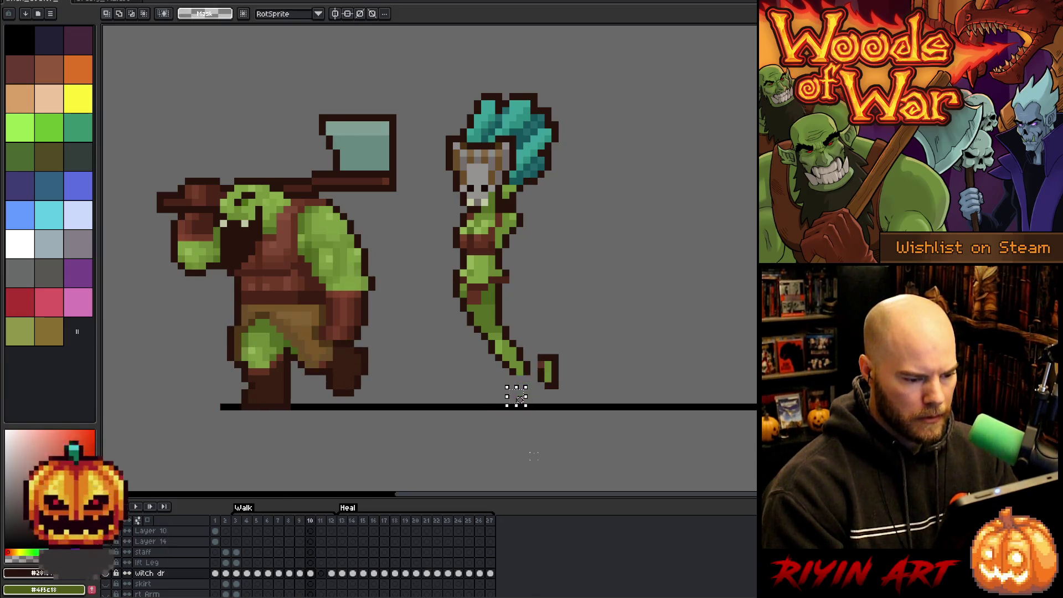
pyautogui.press(',')
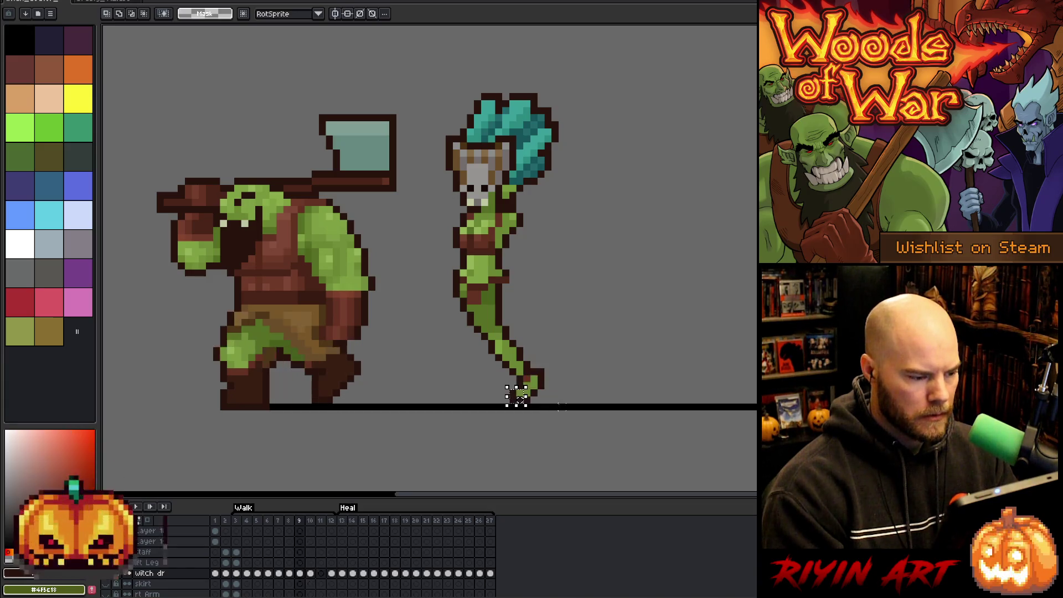
pyautogui.press('.')
pyautogui.press(',')
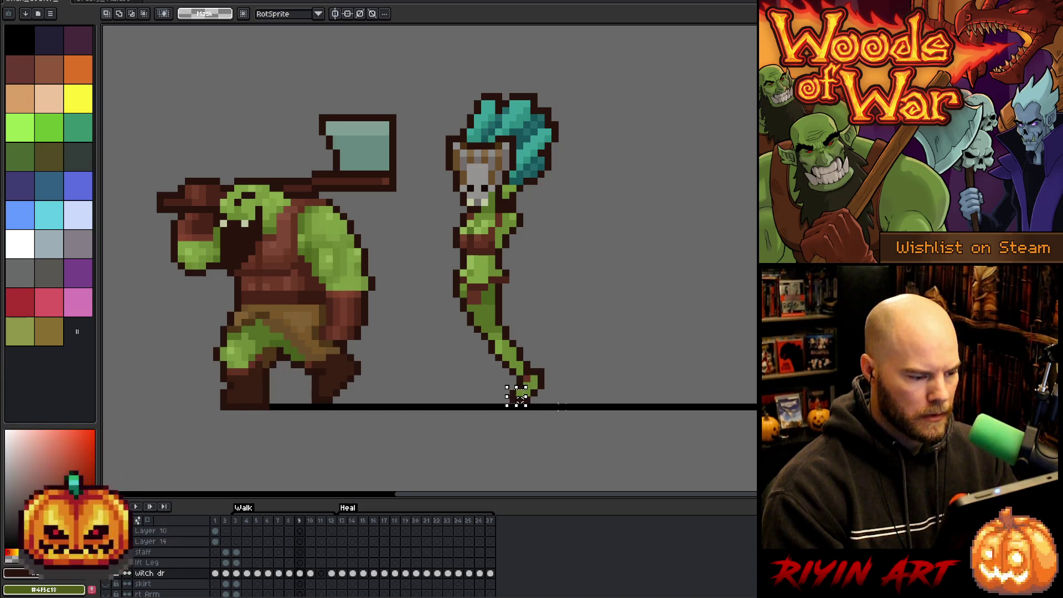
pyautogui.press('.')
pyautogui.press(',')
pyautogui.press('.')
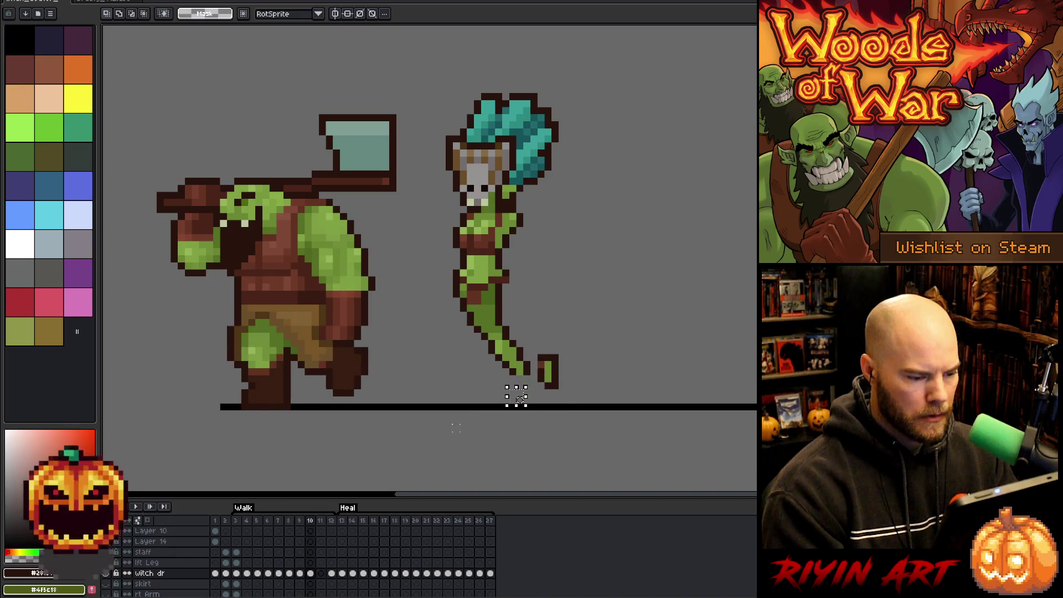
pyautogui.press(',')
pyautogui.press('.')
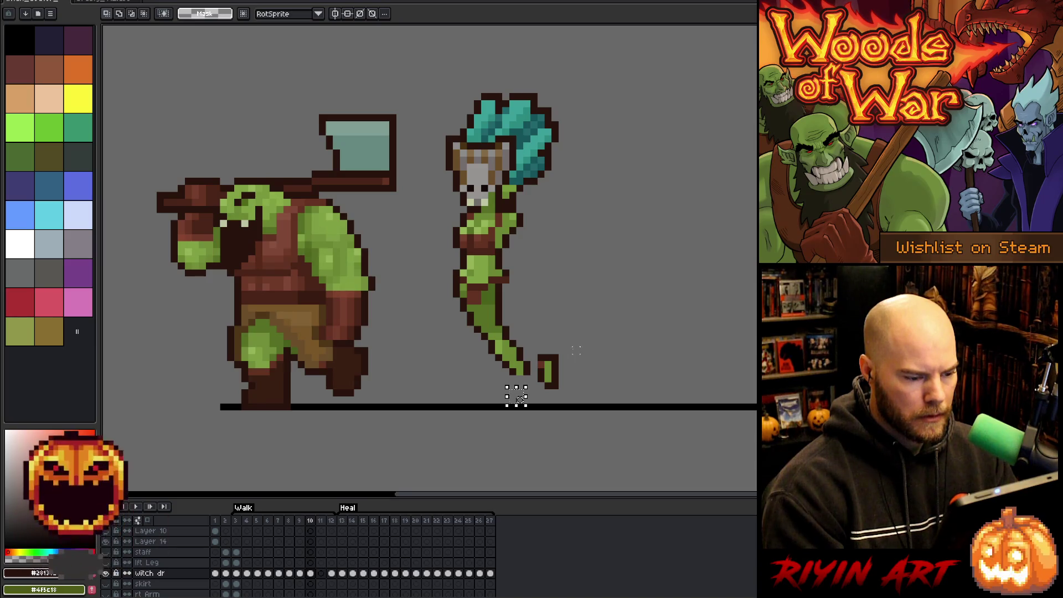
pyautogui.moveTo(573, 339); pyautogui.dragTo(472, 391)
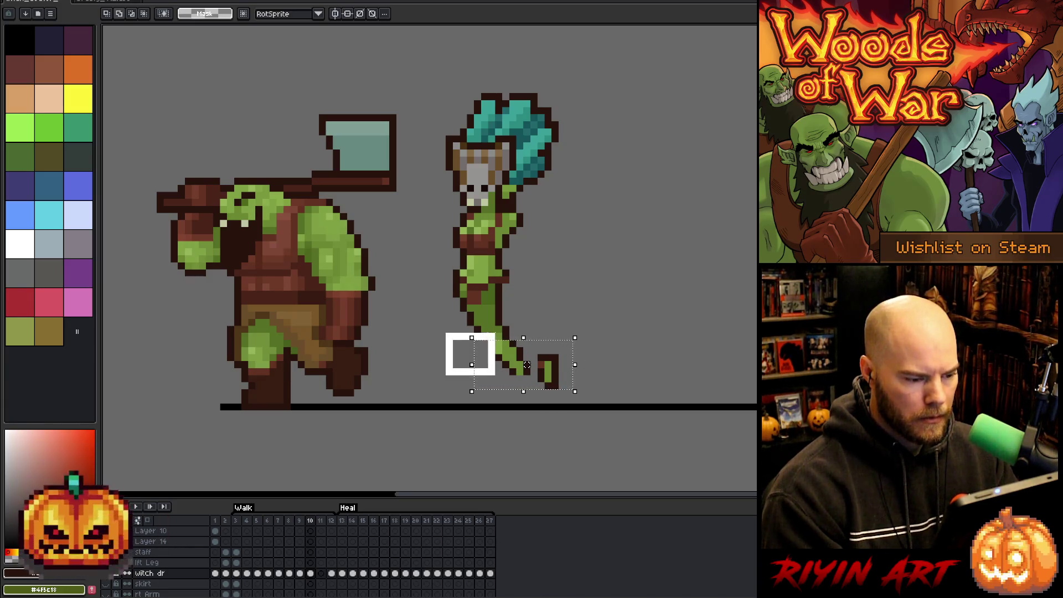
# Step: Shift the selected leg pixels one pixel left and commit the move
pyautogui.moveTo(542, 369); pyautogui.dragTo(534, 368)
pyautogui.click(590, 343)
pyautogui.moveTo(584, 343); pyautogui.dragTo(530, 417)
pyautogui.click(655, 328)
# Step: Flip between frames 9 and 10 to compare the witch's leg pose
pyautogui.press('Left')
pyautogui.press('Right')
pyautogui.press('Left')
pyautogui.press('Right')
# Step: Touch up the foot pixels using the leg greens and dark outline colour sampled from the witch
pyautogui.press('b')
pyautogui.keyDown('alt'); pyautogui.click(484, 342); pyautogui.keyUp('alt')
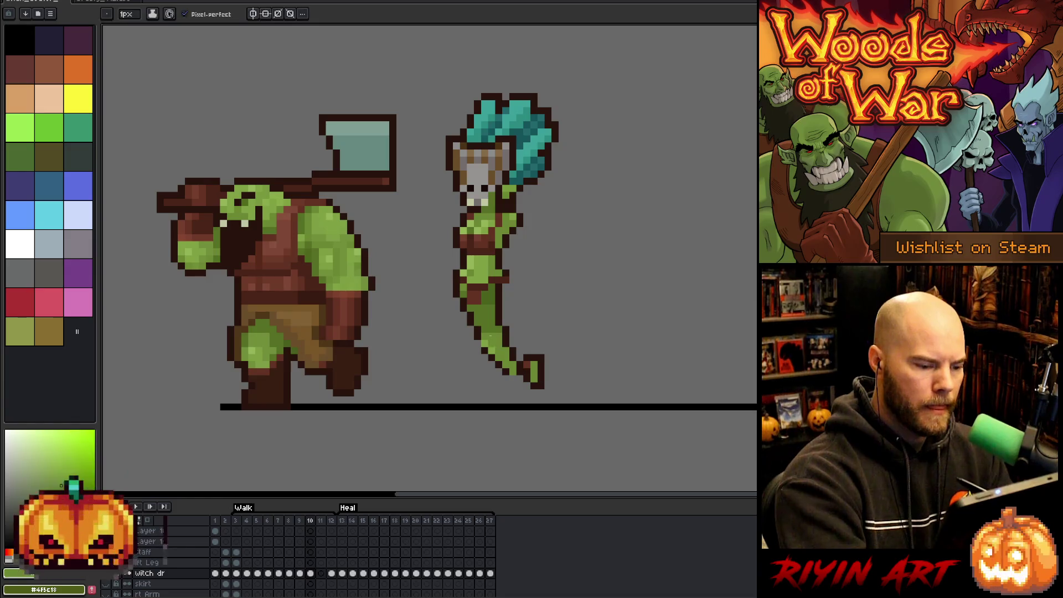
pyautogui.press('alt')
pyautogui.keyDown('alt'); pyautogui.click(502, 316); pyautogui.keyUp('alt')
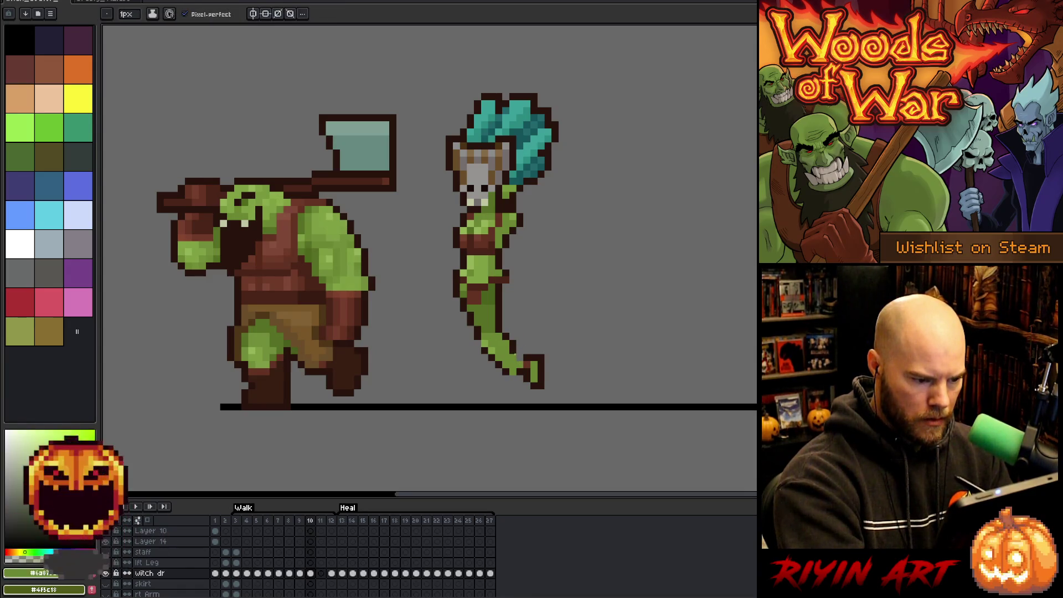
pyautogui.keyDown('alt'); pyautogui.click(514, 350); pyautogui.keyUp('alt')
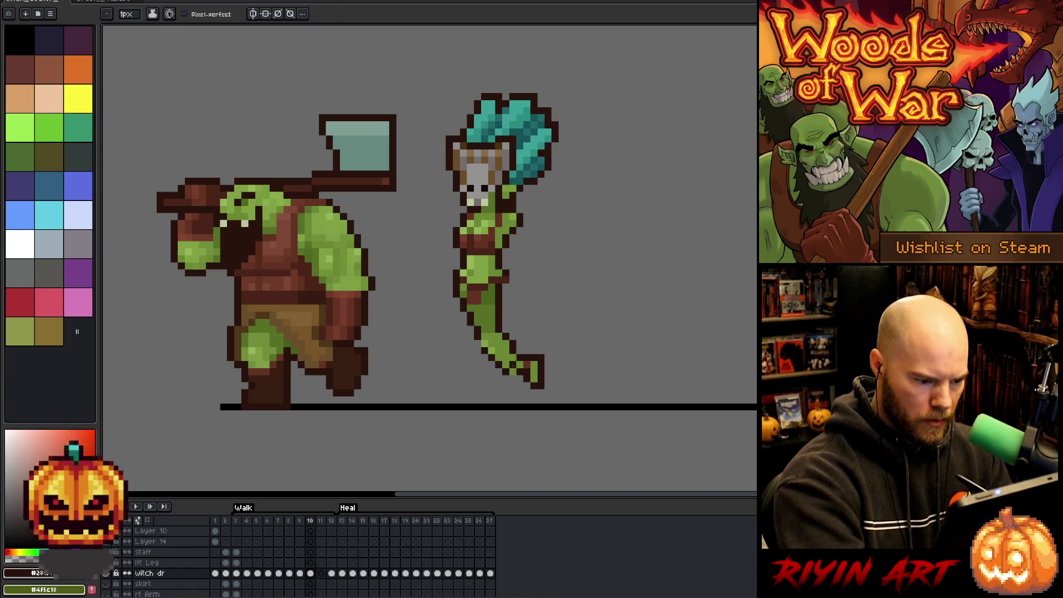
pyautogui.press('e')
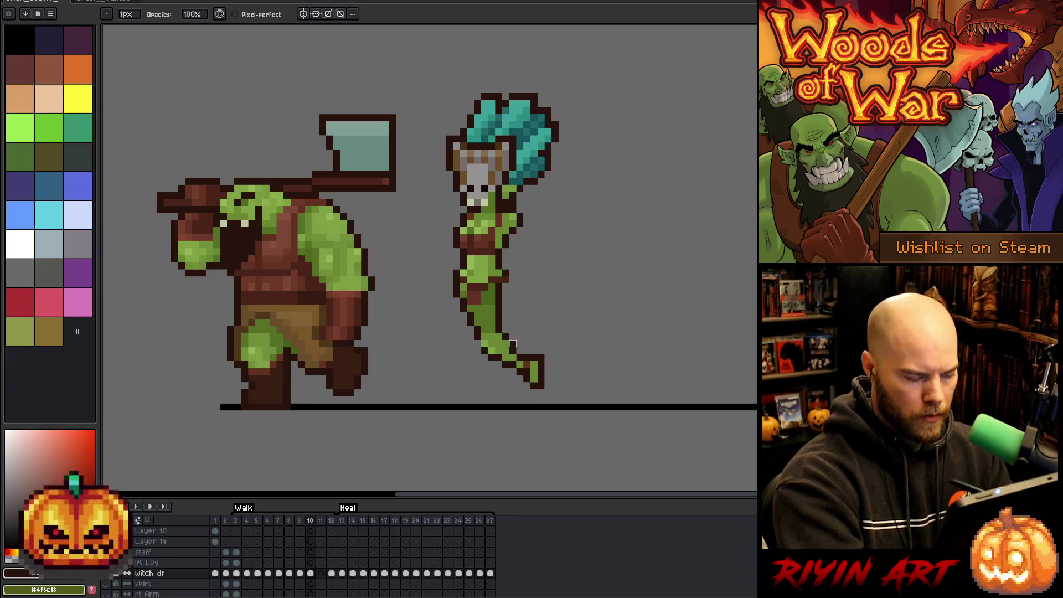
pyautogui.press('b')
pyautogui.keyDown('alt'); pyautogui.click(482, 348); pyautogui.keyUp('alt')
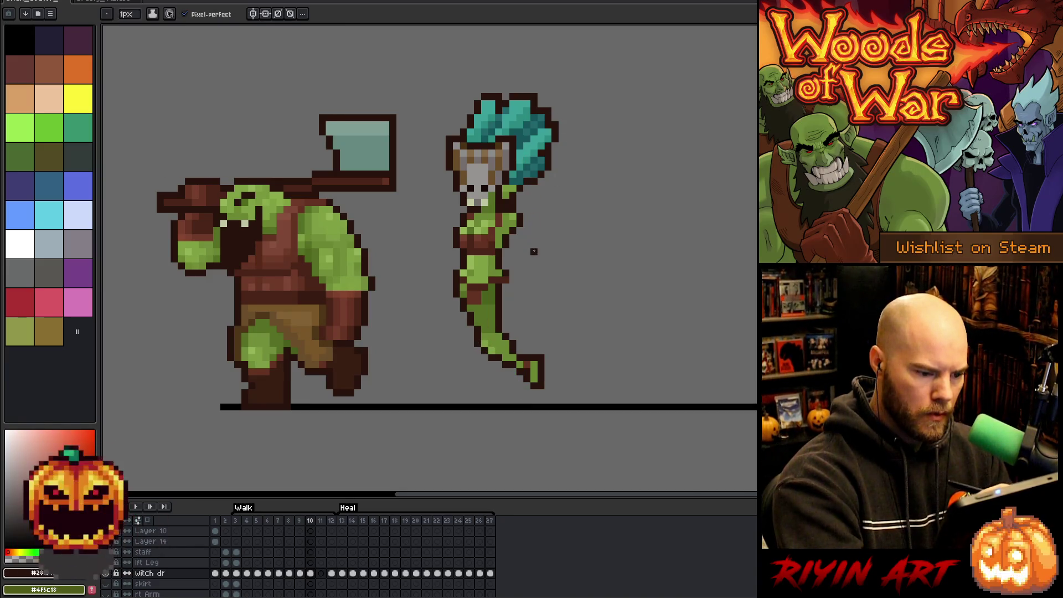
pyautogui.keyDown('alt'); pyautogui.click(514, 259); pyautogui.keyUp('alt')
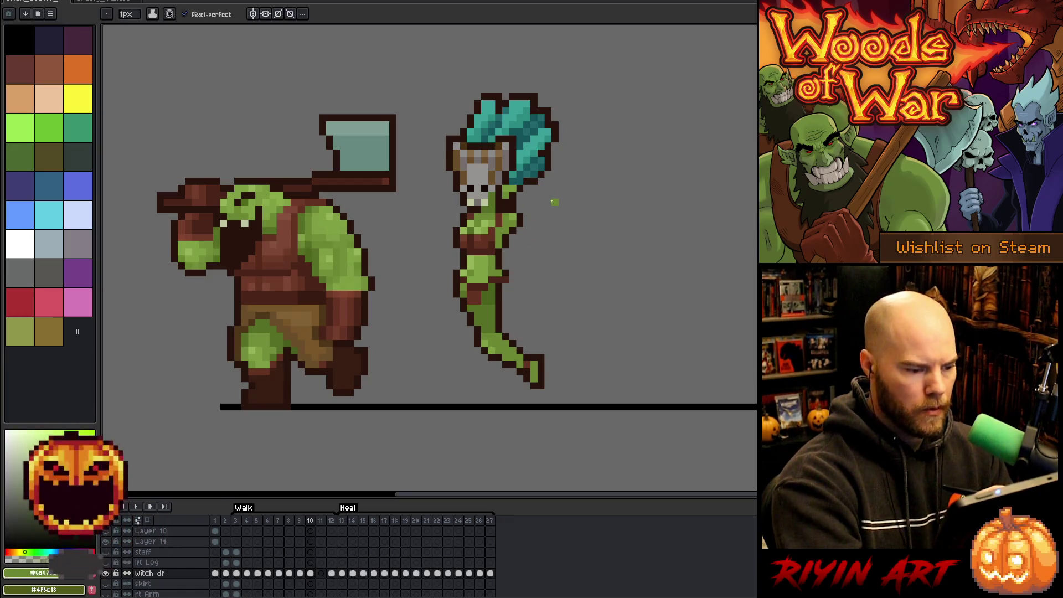
pyautogui.keyDown('alt'); pyautogui.click(479, 294); pyautogui.keyUp('alt')
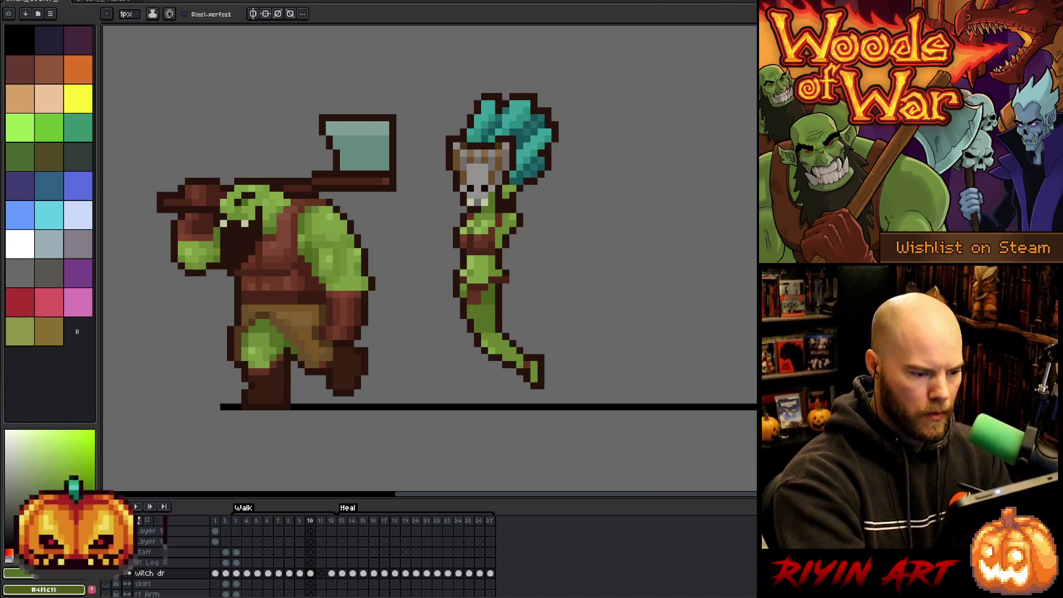
# Step: Compare frames 9 and 10, then play the walk animation from frame 3
pyautogui.press('Left')
pyautogui.press('Right')
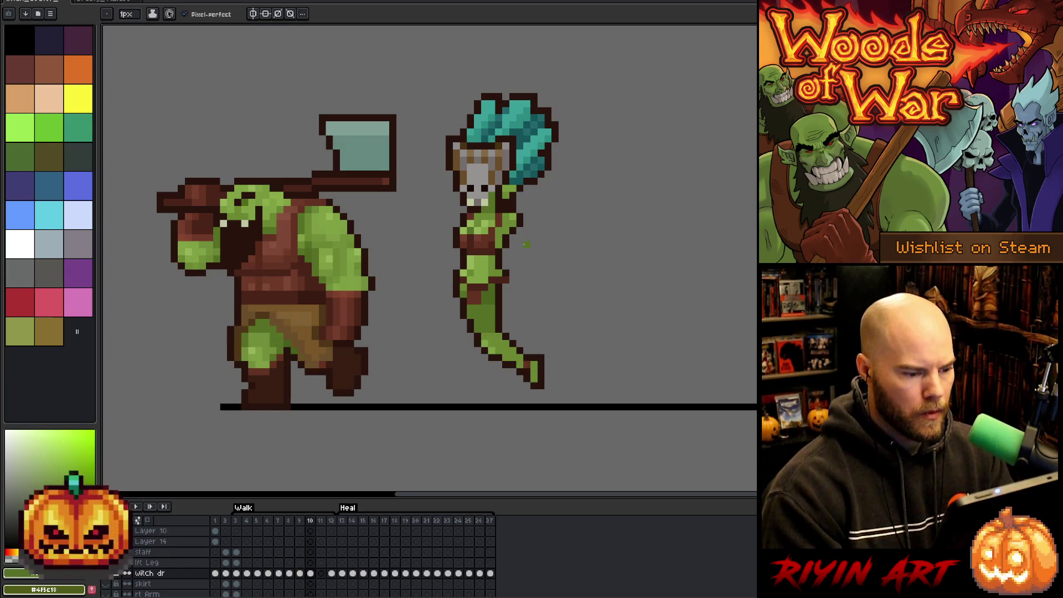
pyautogui.press('Left')
pyautogui.press('Right')
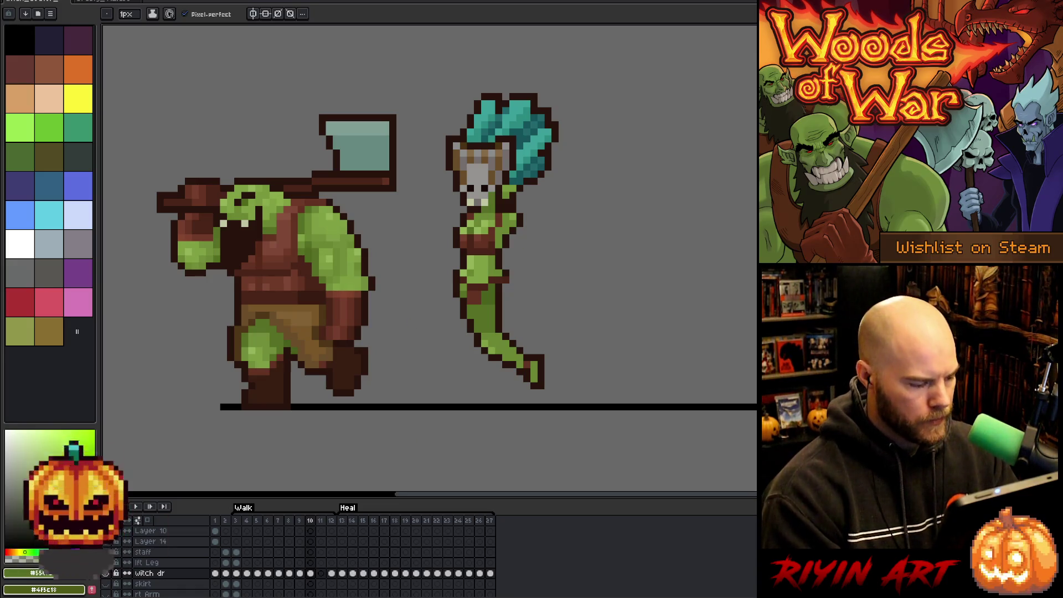
pyautogui.click(237, 574)
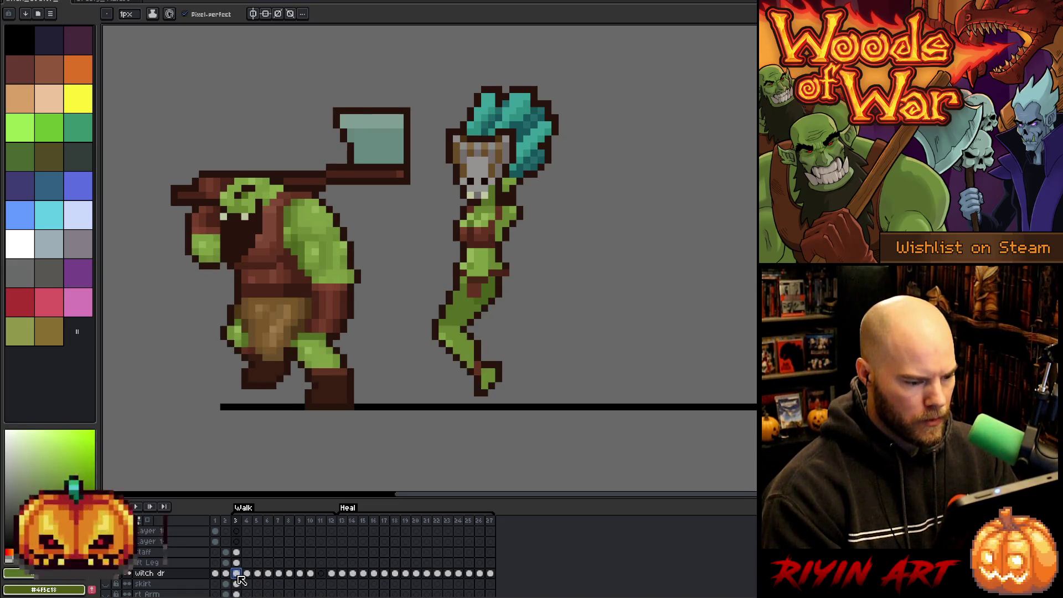
pyautogui.press('Return')
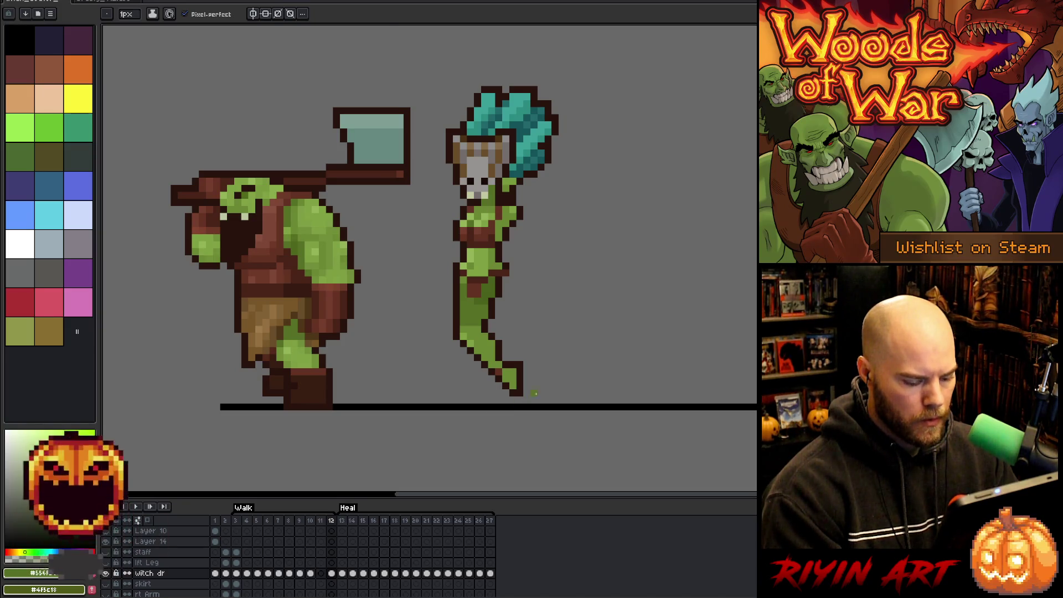
# Step: Select the witch's foot tip on frame 10, nudge it right and up, and commit
pyautogui.press('m')
pyautogui.moveTo(547, 352); pyautogui.dragTo(500, 412)
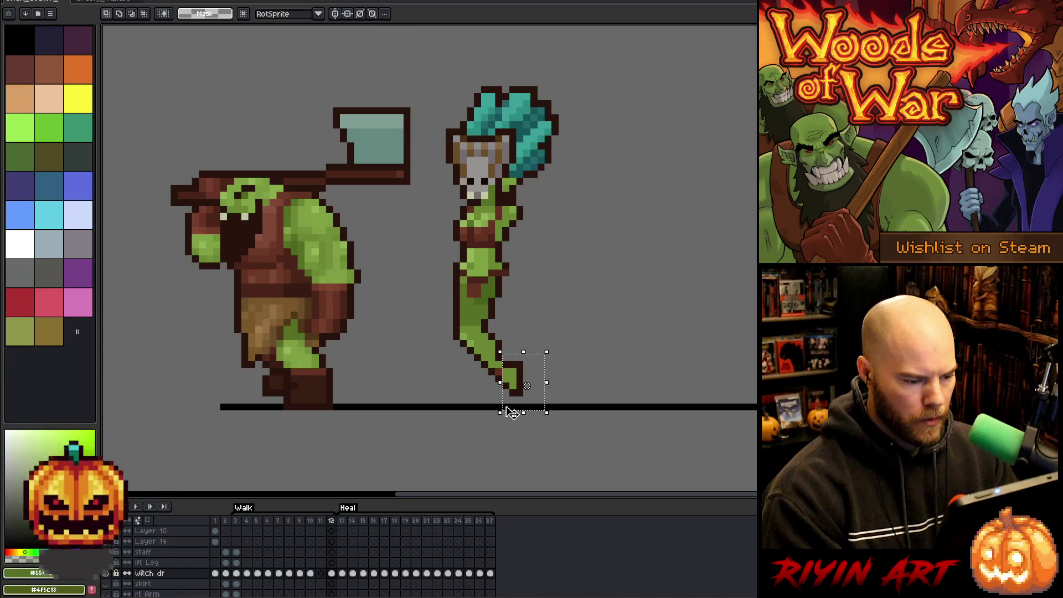
pyautogui.press('Left')
pyautogui.press('Left')
pyautogui.press('Left')
pyautogui.press('Right')
pyautogui.press('Right')
pyautogui.press('Right')
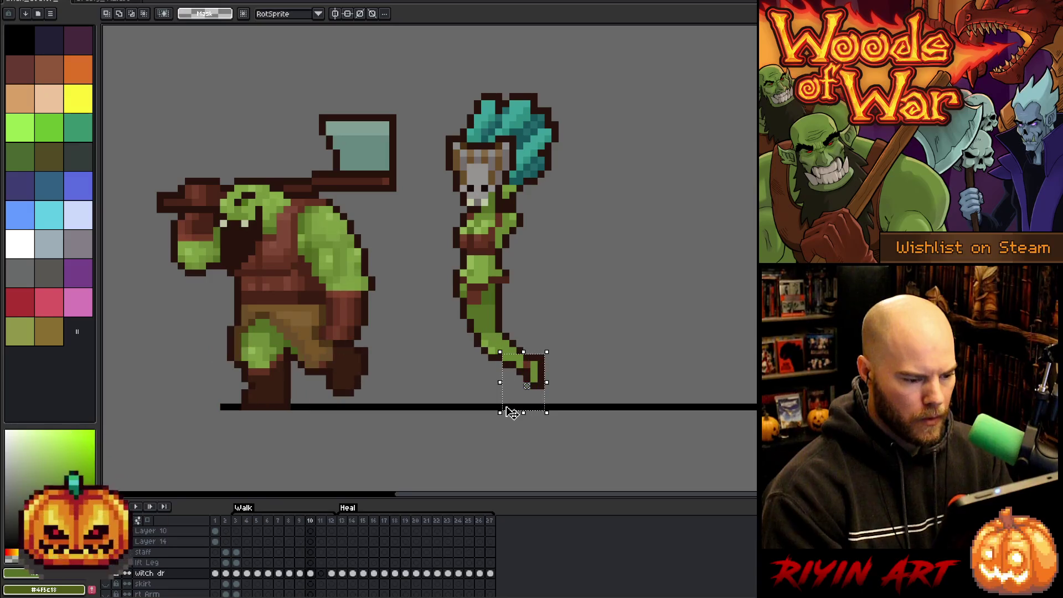
pyautogui.press('Right')
pyautogui.press('Right')
pyautogui.press('Right')
pyautogui.press('Up')
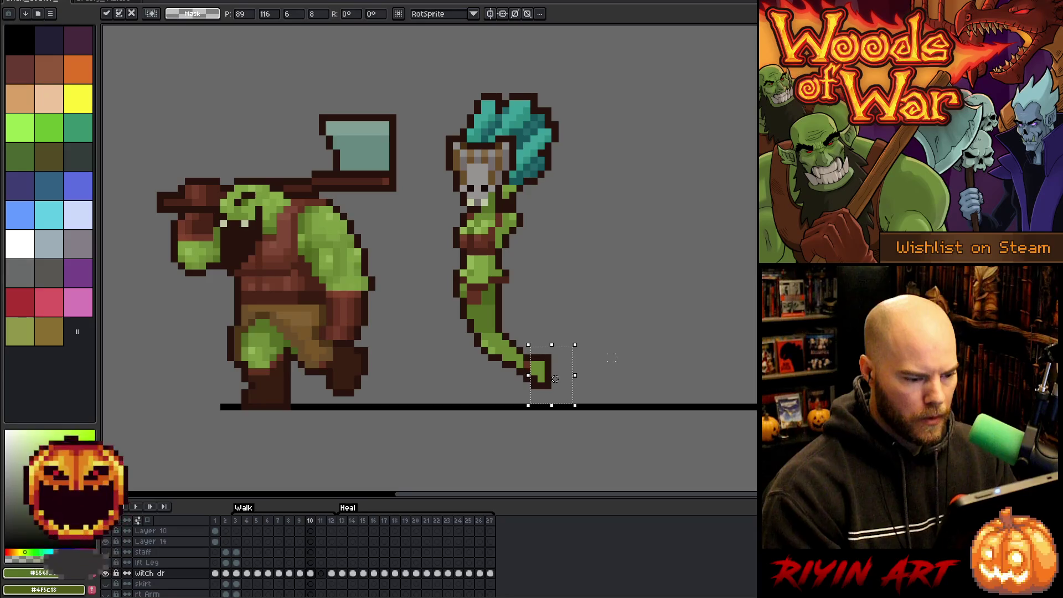
pyautogui.hotkey('ctrl', 'd')
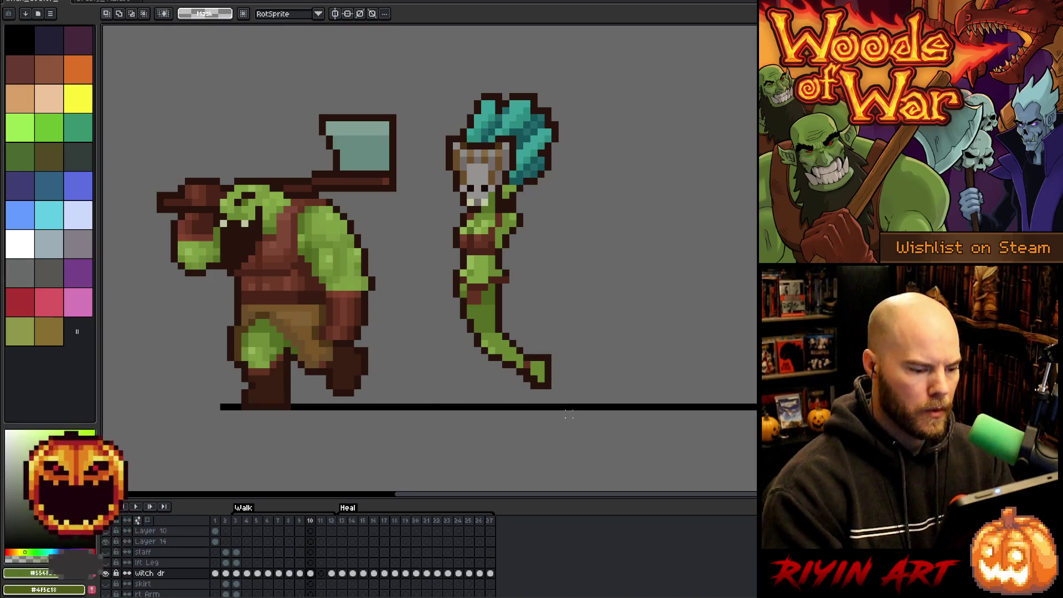
# Step: Select the witch's lower leg region and shift it slightly left
pyautogui.press('b')
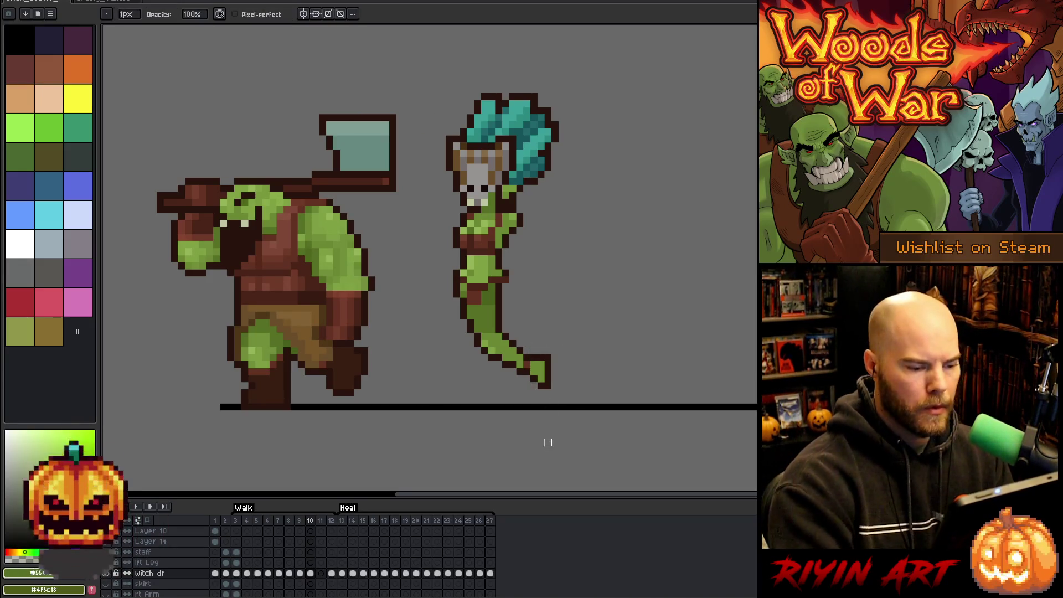
pyautogui.press('m')
pyautogui.moveTo(460, 390)
pyautogui.mouseDown()
pyautogui.moveTo(629, 424)
pyautogui.moveTo(416, 344)
pyautogui.mouseUp()
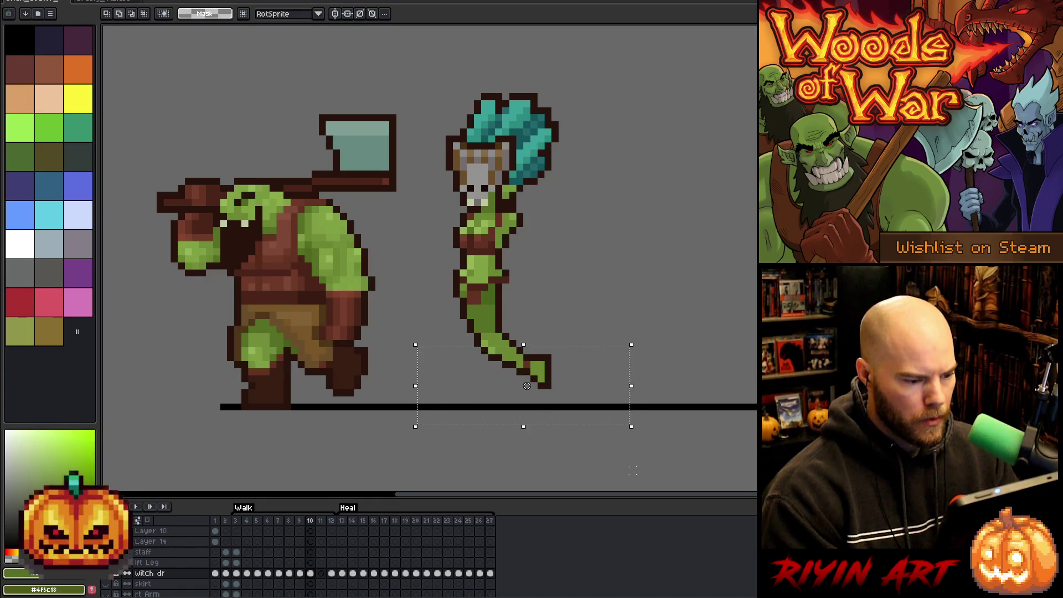
pyautogui.click(668, 463)
pyautogui.moveTo(650, 452)
pyautogui.mouseDown()
pyautogui.moveTo(411, 335)
pyautogui.moveTo(435, 360)
pyautogui.mouseUp()
pyautogui.click(563, 321)
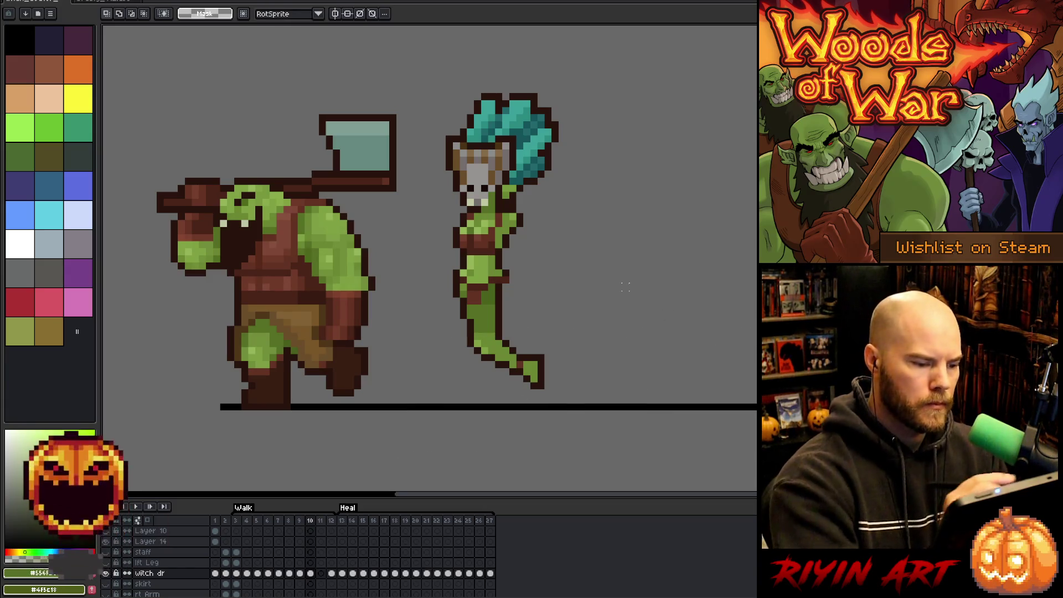
# Step: Retouch the leg with the dark outline and leg green, erasing stray pixels
pyautogui.keyDown('alt'); pyautogui.click(476, 311); pyautogui.keyUp('alt')
pyautogui.keyDown('alt'); pyautogui.click(483, 289); pyautogui.keyUp('alt')
pyautogui.press('Right')
pyautogui.press('Left')
pyautogui.press('Left')
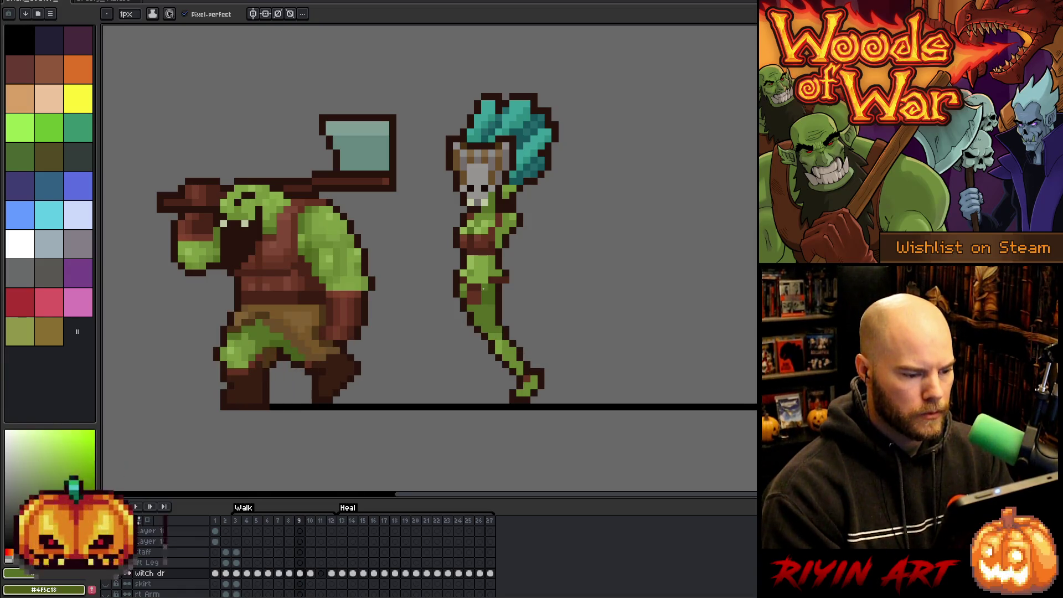
pyautogui.press('alt')
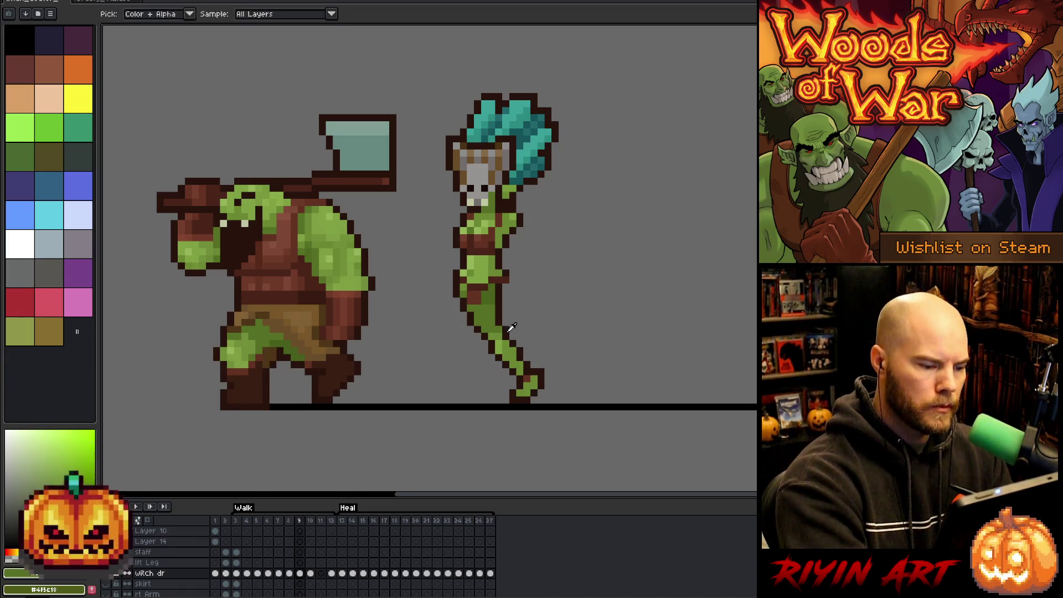
pyautogui.press('alt')
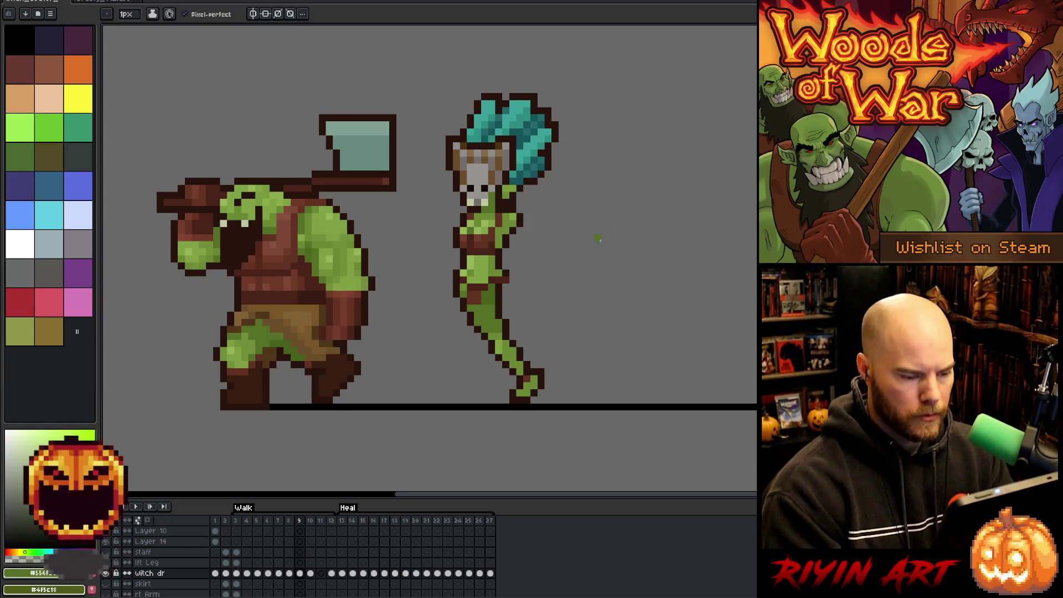
pyautogui.press('e')
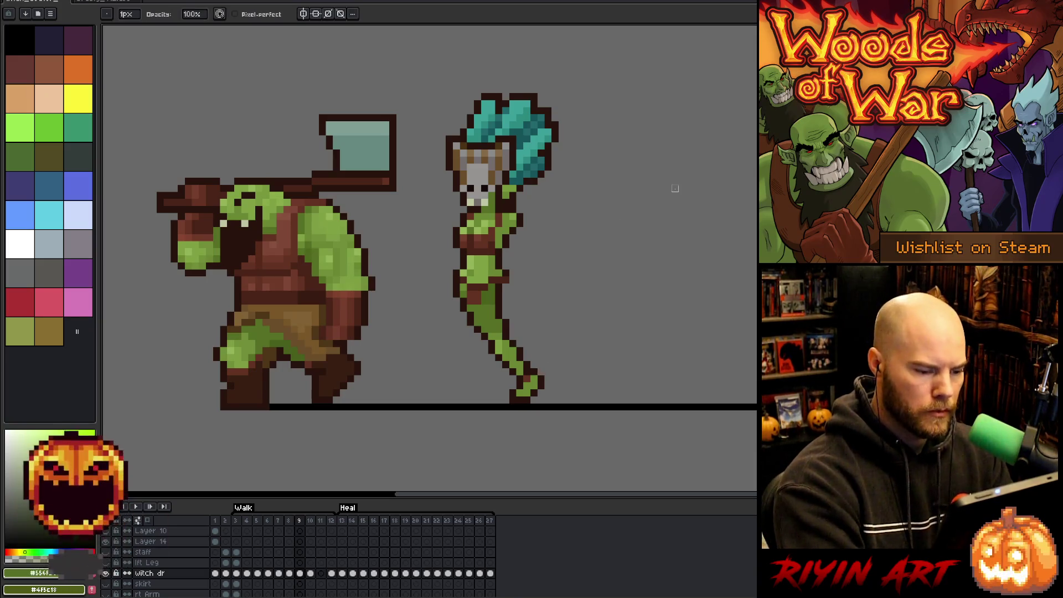
# Step: Compare frame 10 with frames 9 and 11, then move on to frame 12
pyautogui.press('Right')
pyautogui.press('Left')
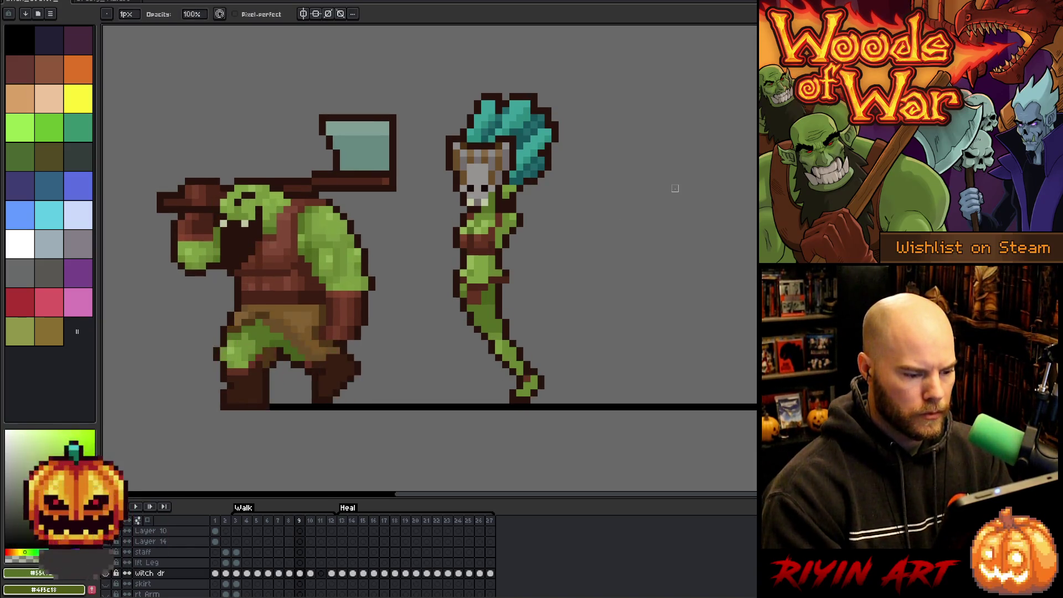
pyautogui.press('Right')
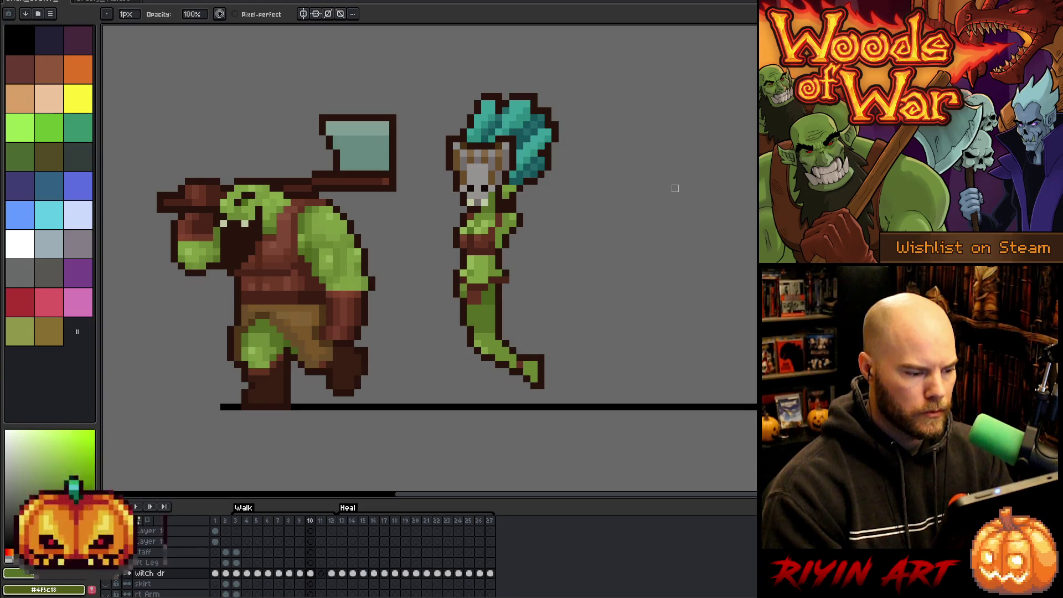
pyautogui.press('Left')
pyautogui.press('Right')
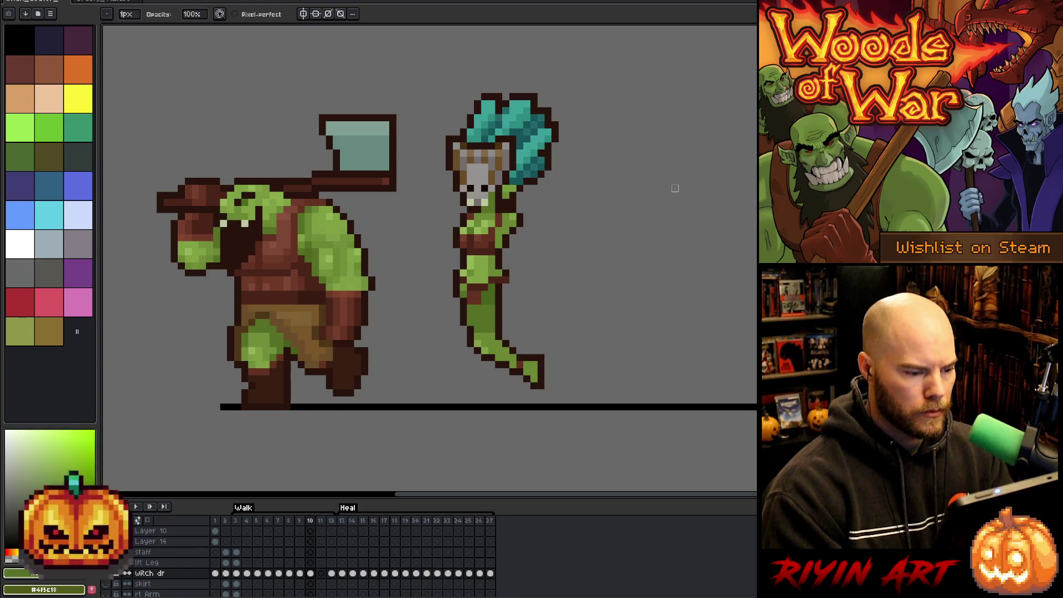
pyautogui.press('Right')
pyautogui.press('Left')
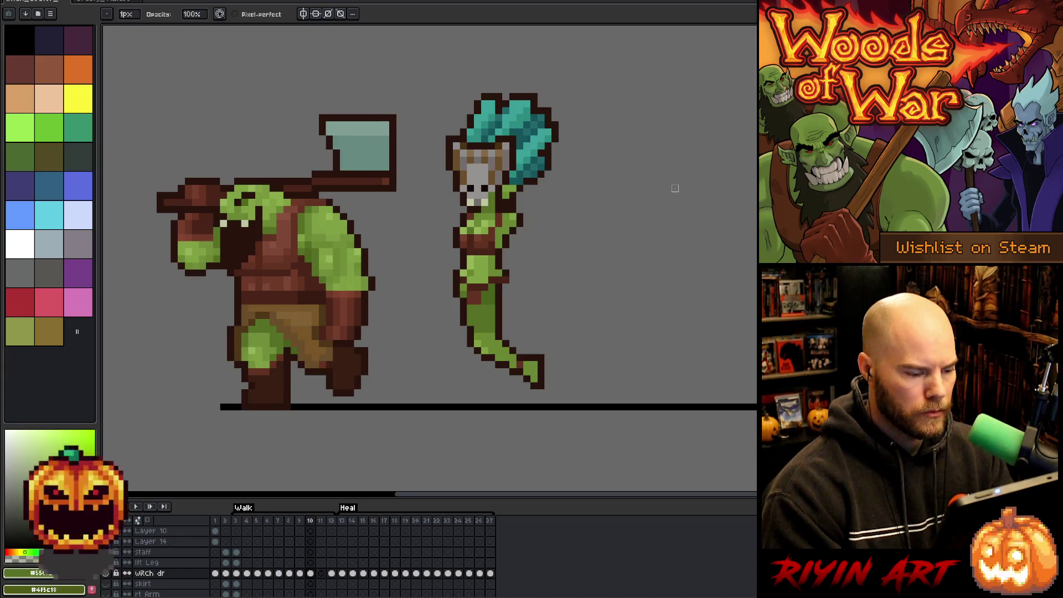
pyautogui.click(332, 574)
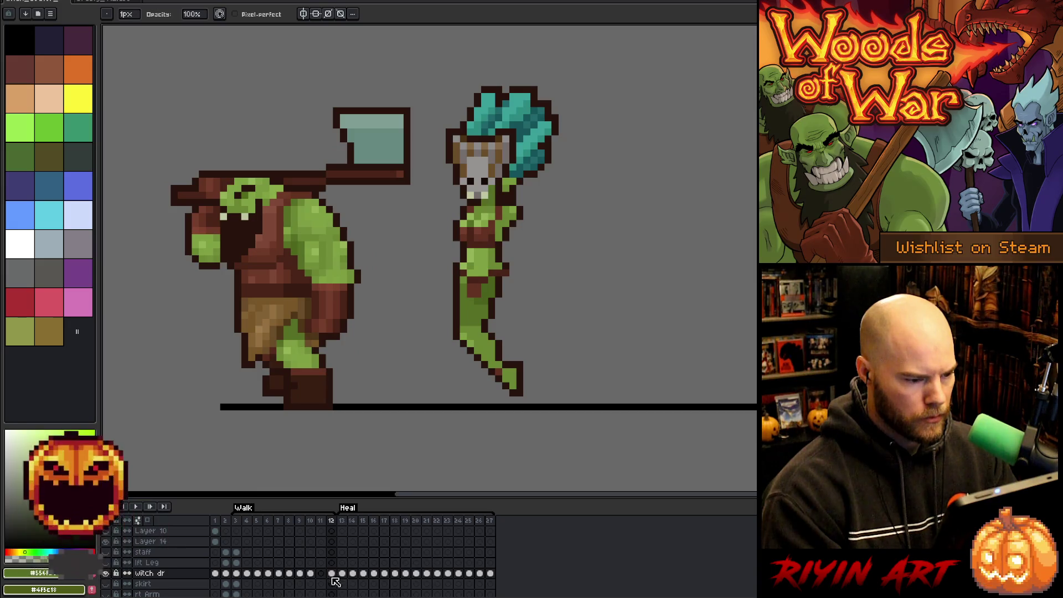
# Step: Select the witch's lower legs on frame 10, reposition them, and commit
pyautogui.press('m')
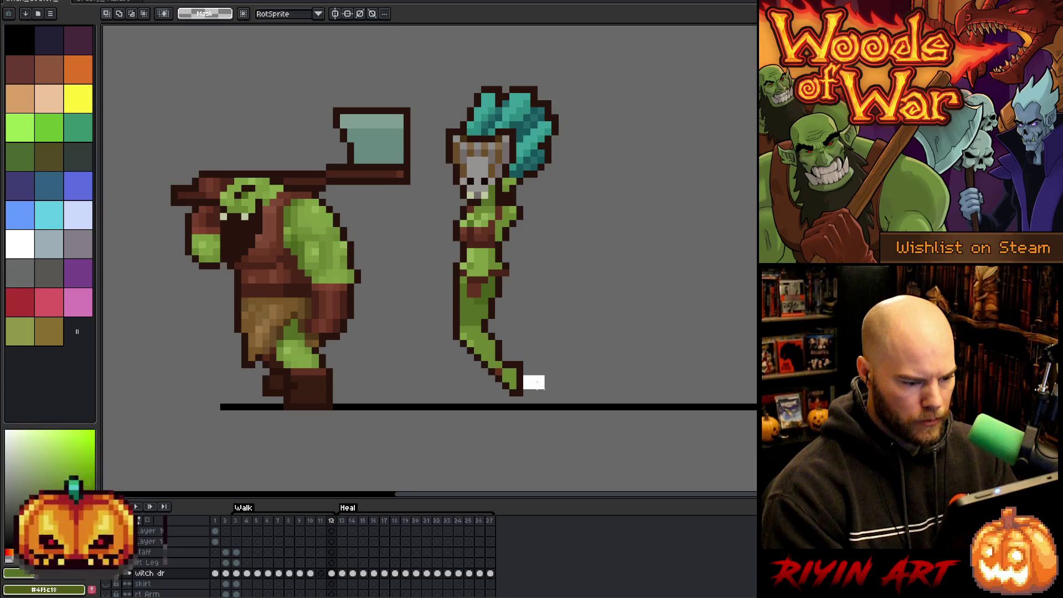
pyautogui.moveTo(521, 373); pyautogui.dragTo(554, 391)
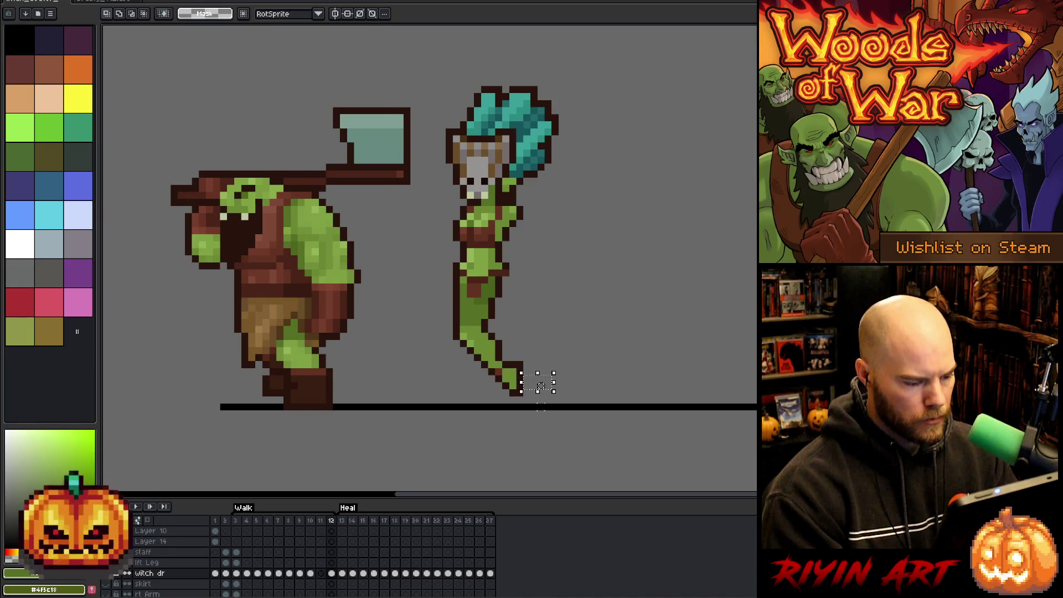
pyautogui.press(',')
pyautogui.press(',')
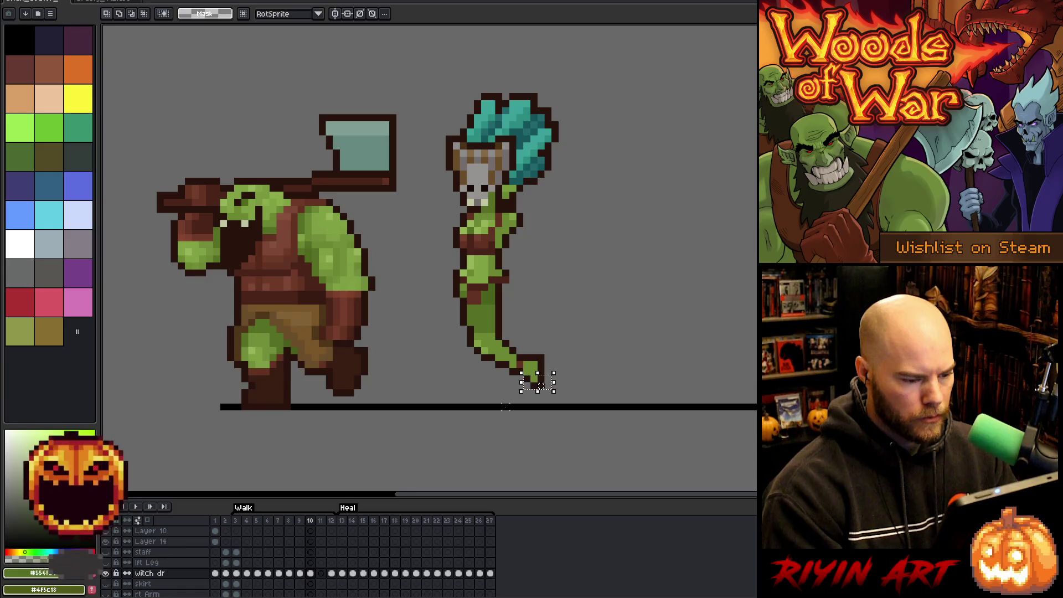
pyautogui.moveTo(591, 443)
pyautogui.mouseDown()
pyautogui.moveTo(551, 422)
pyautogui.moveTo(430, 310)
pyautogui.mouseUp()
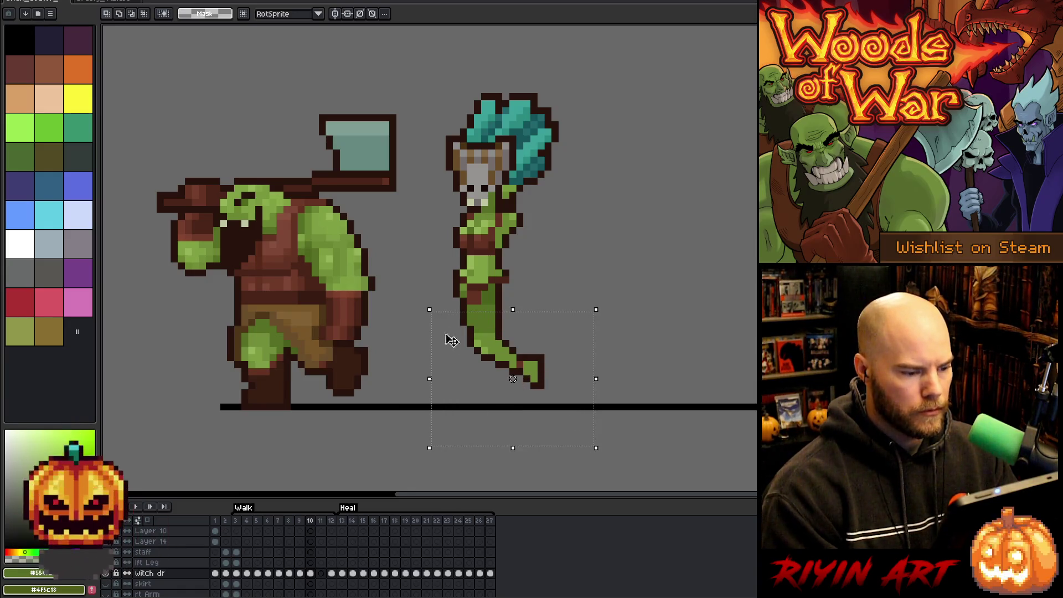
pyautogui.click(633, 350)
pyautogui.moveTo(615, 439)
pyautogui.mouseDown()
pyautogui.moveTo(408, 330)
pyautogui.moveTo(481, 338)
pyautogui.mouseUp()
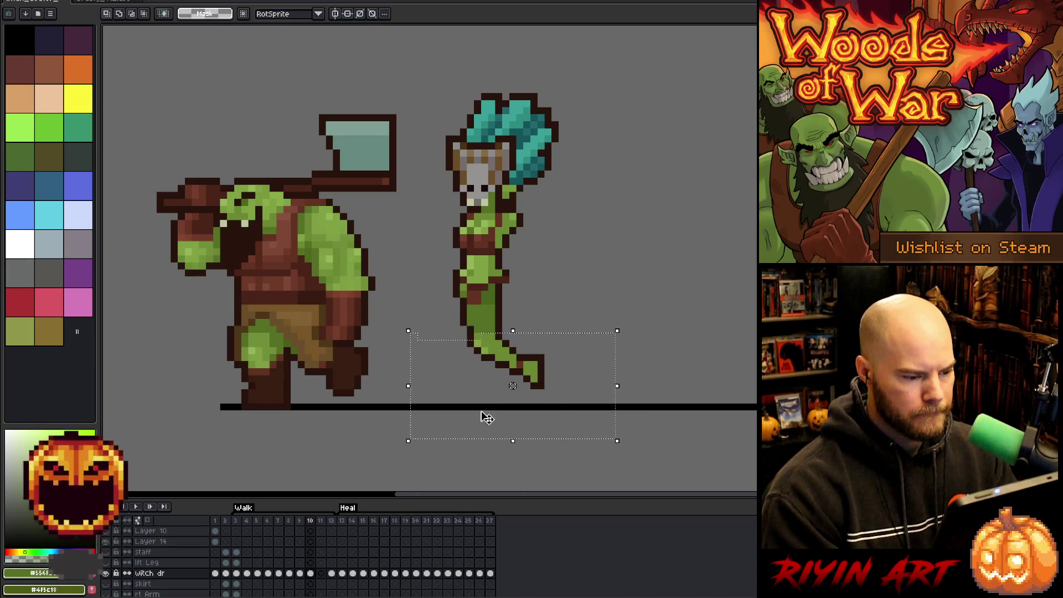
pyautogui.press('Return')
pyautogui.press('b')
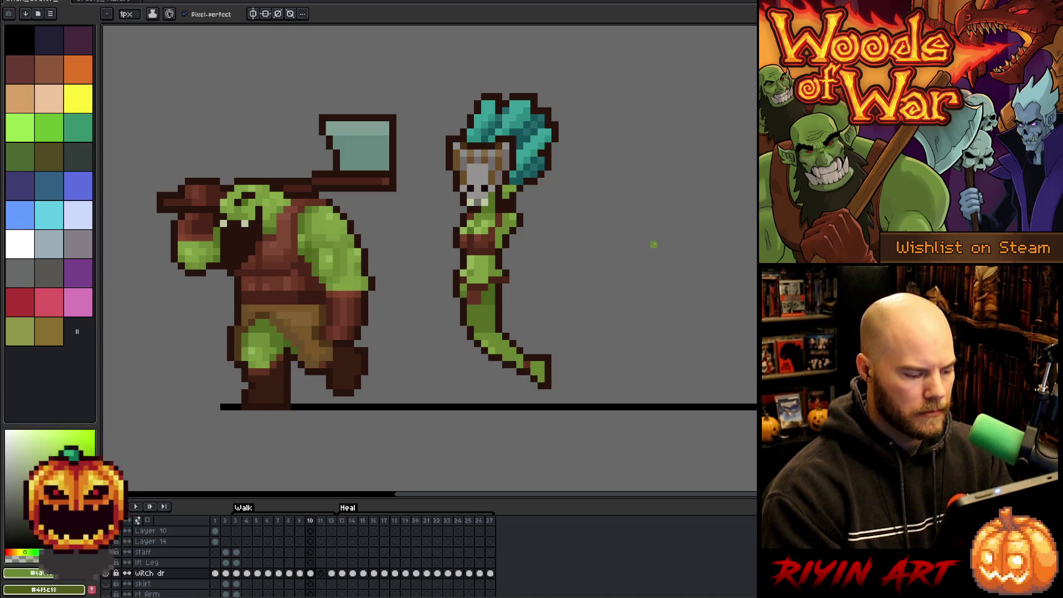
# Step: Step through frames 9 to 12 to check the leg, then return to the walk's start
pyautogui.click(331, 575)
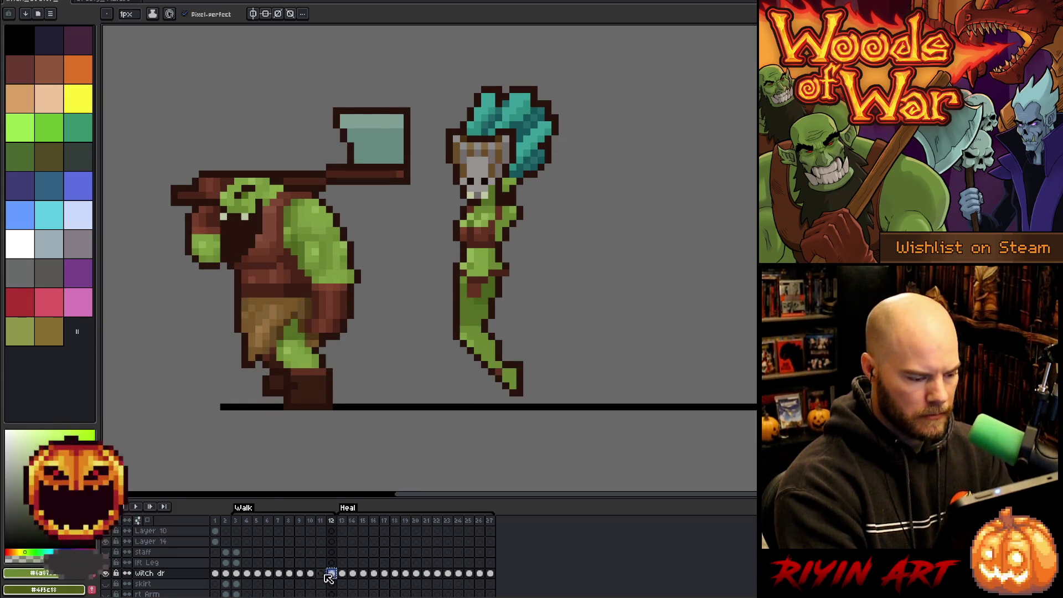
pyautogui.click(320, 574)
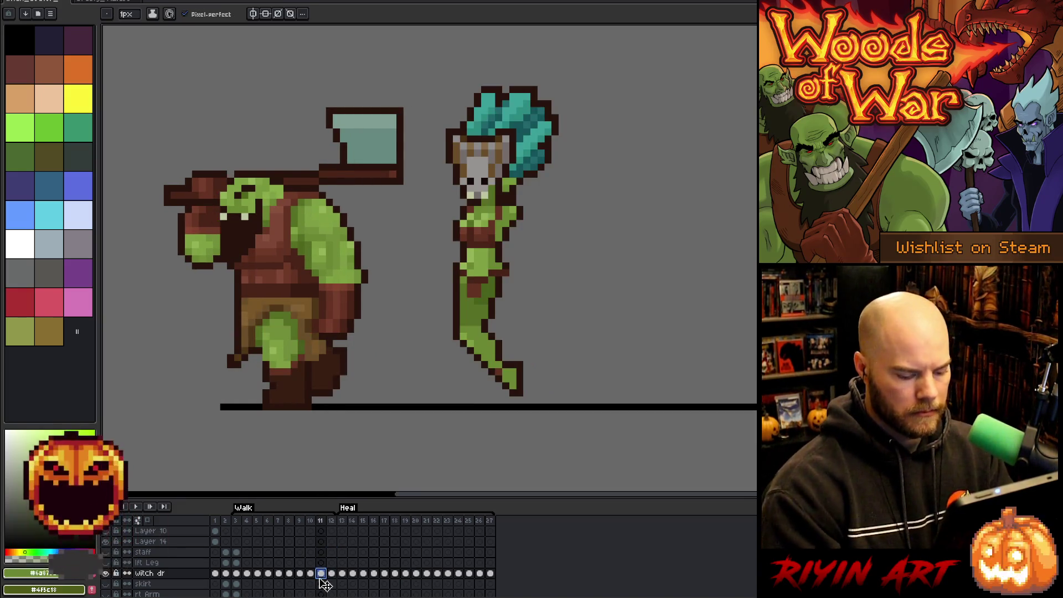
pyautogui.press('Left')
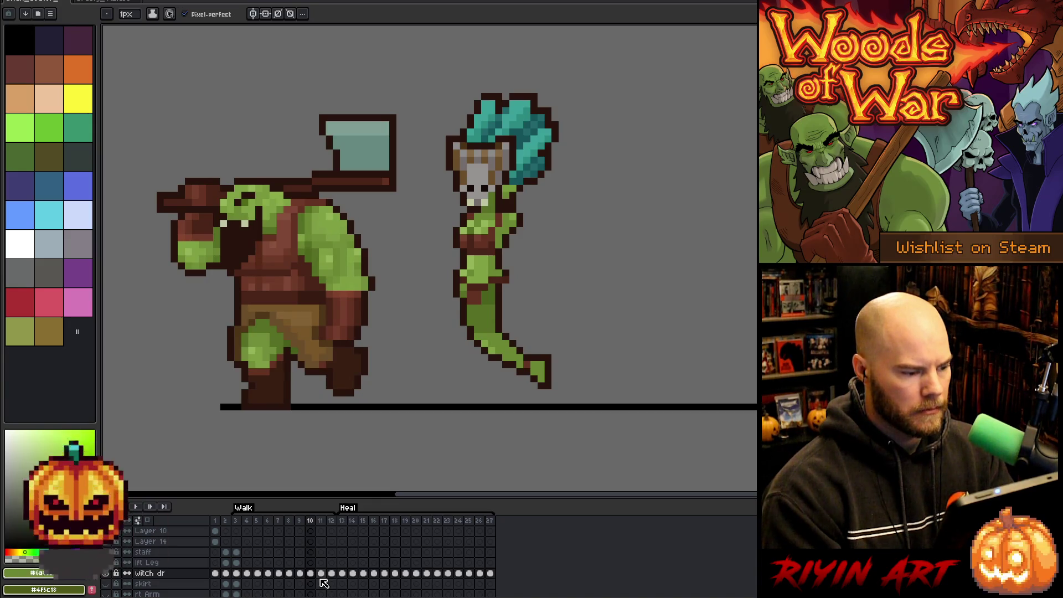
pyautogui.press('Right')
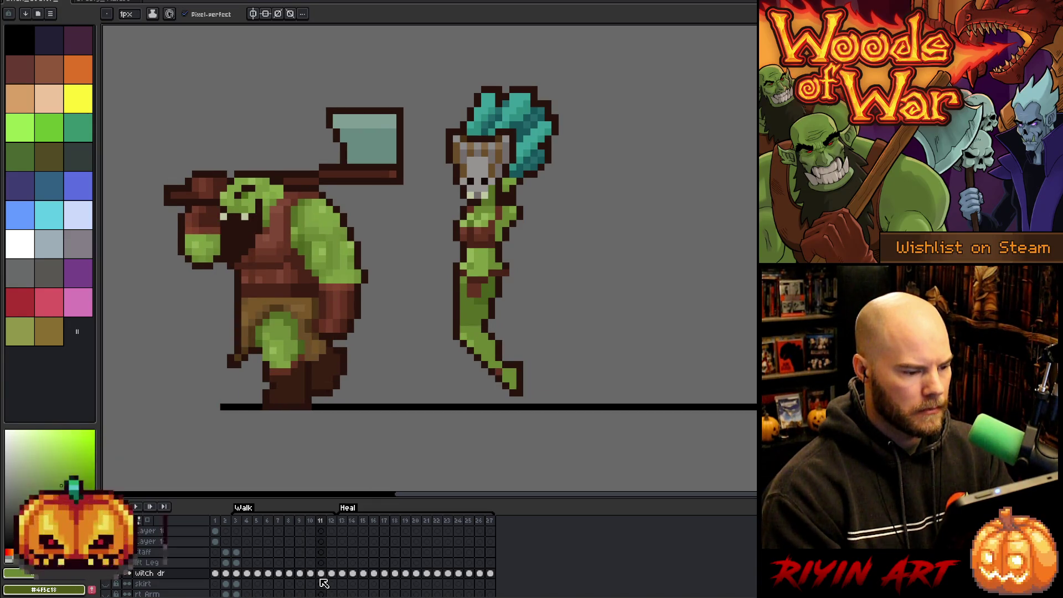
pyautogui.press('Left')
pyautogui.press('Left')
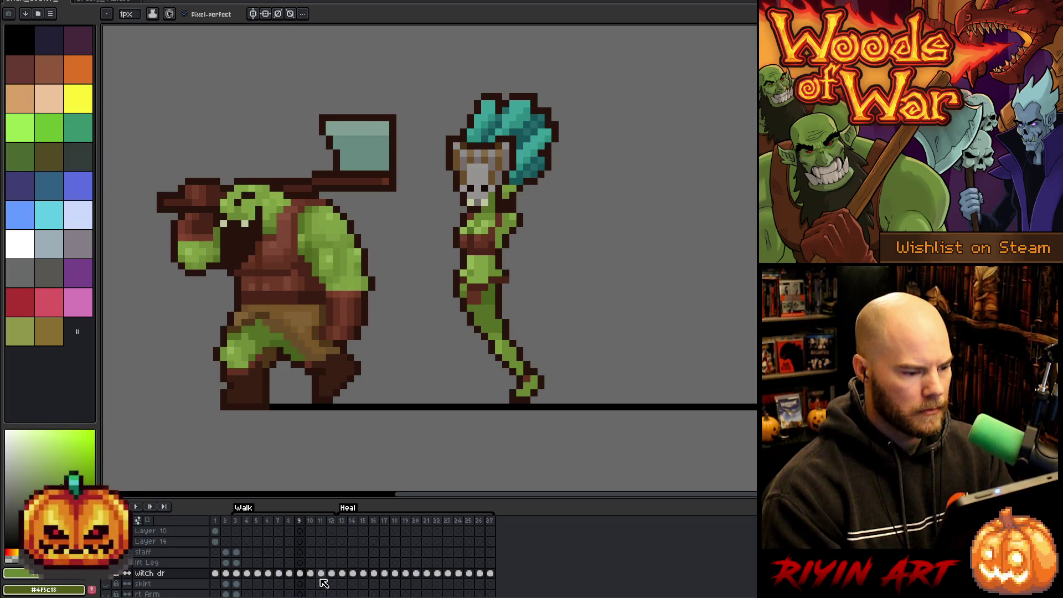
pyautogui.press('Right')
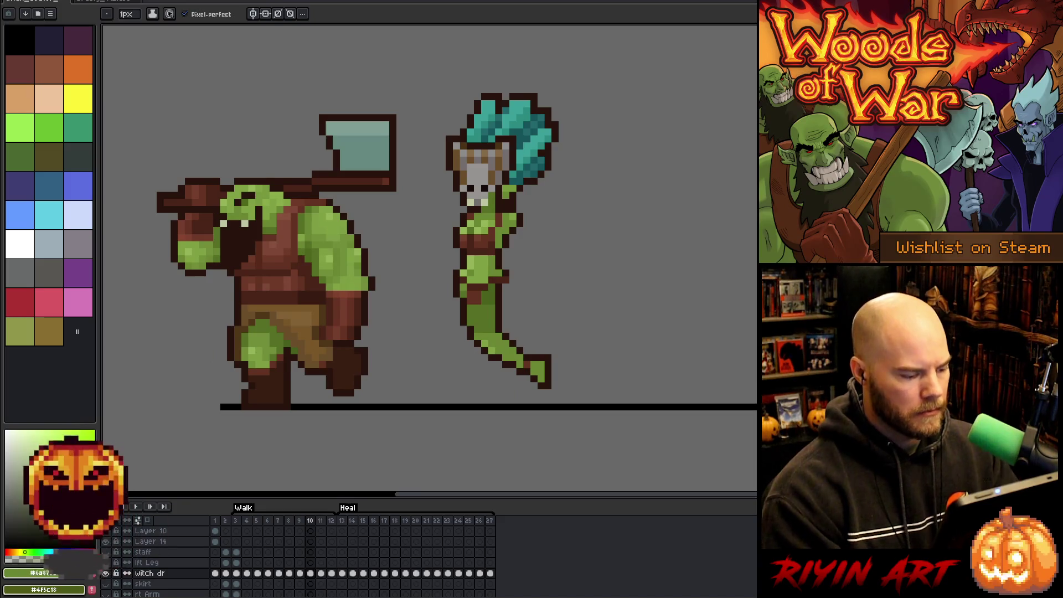
pyautogui.click(239, 523)
# Step: Advance through the walk frames, comparing frames 8, 9, 10 and 11 side by side
pyautogui.press('Right')
pyautogui.press('Right')
pyautogui.press('Right')
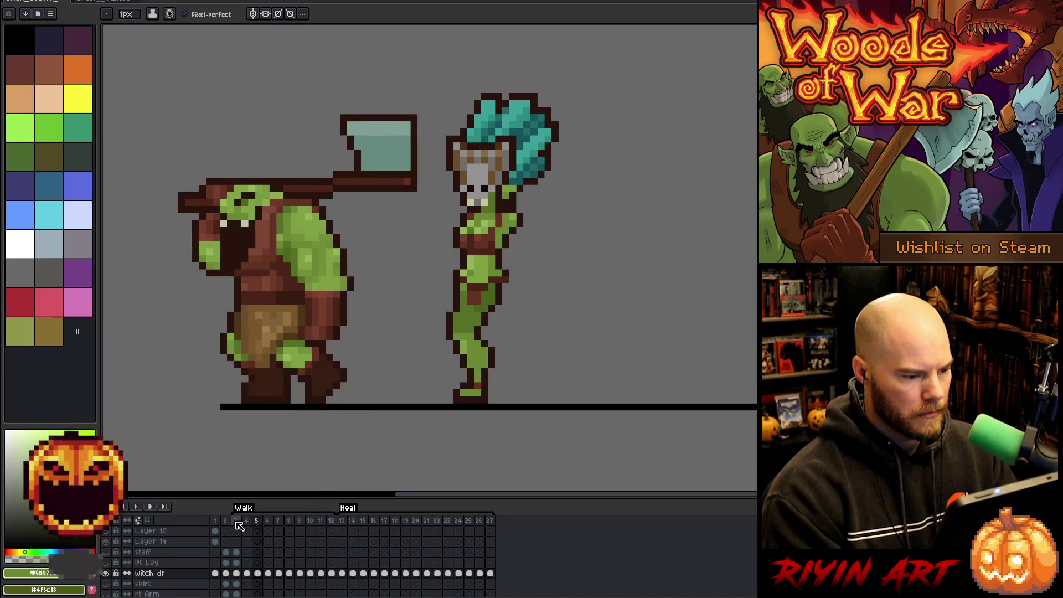
pyautogui.click(239, 525)
pyautogui.press('Right')
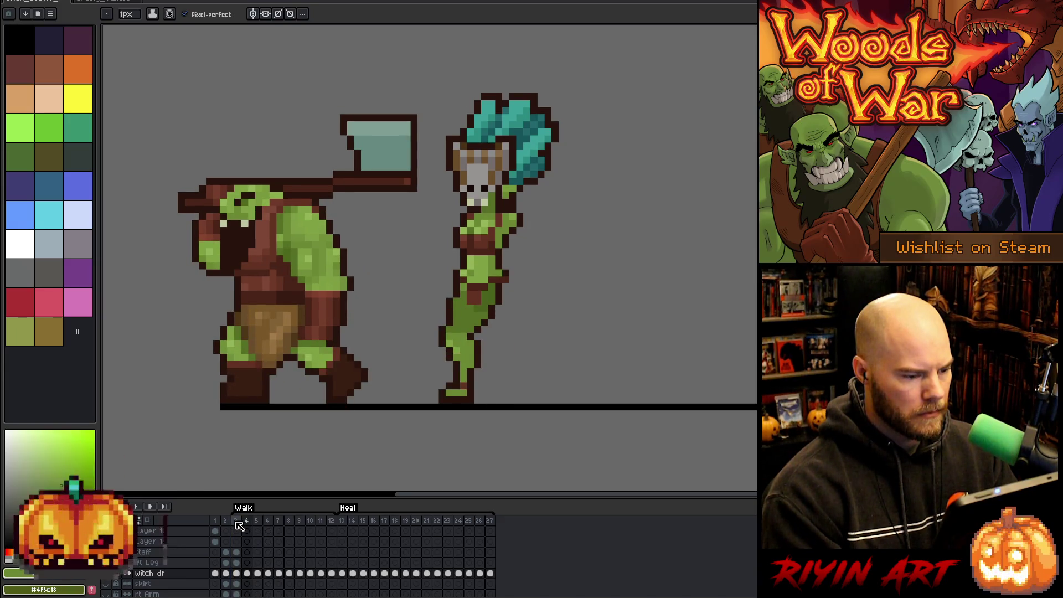
pyautogui.press('Right')
pyautogui.press('Right')
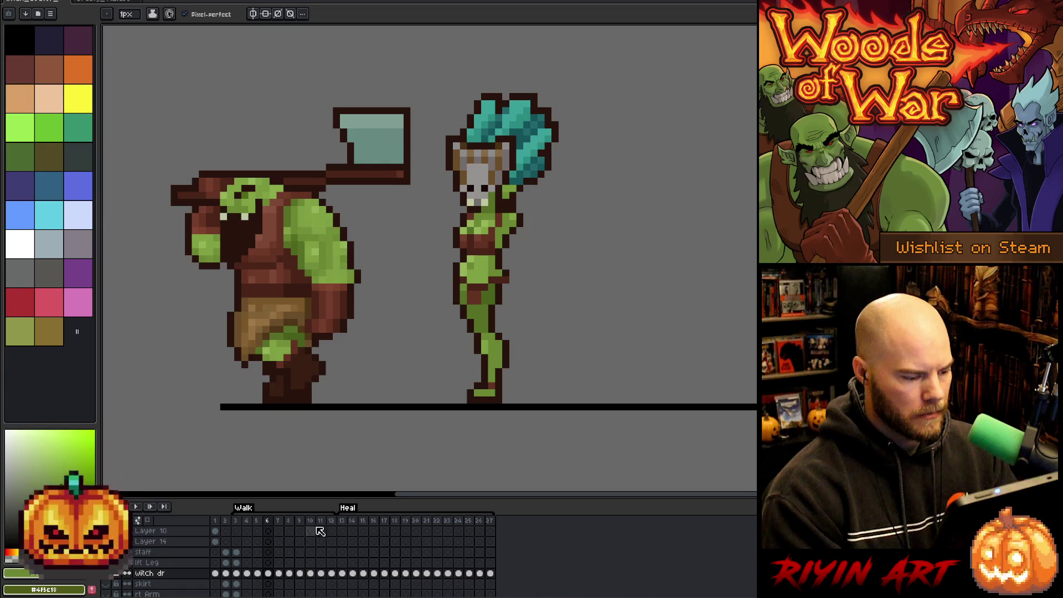
pyautogui.press('Right')
pyautogui.press('Right')
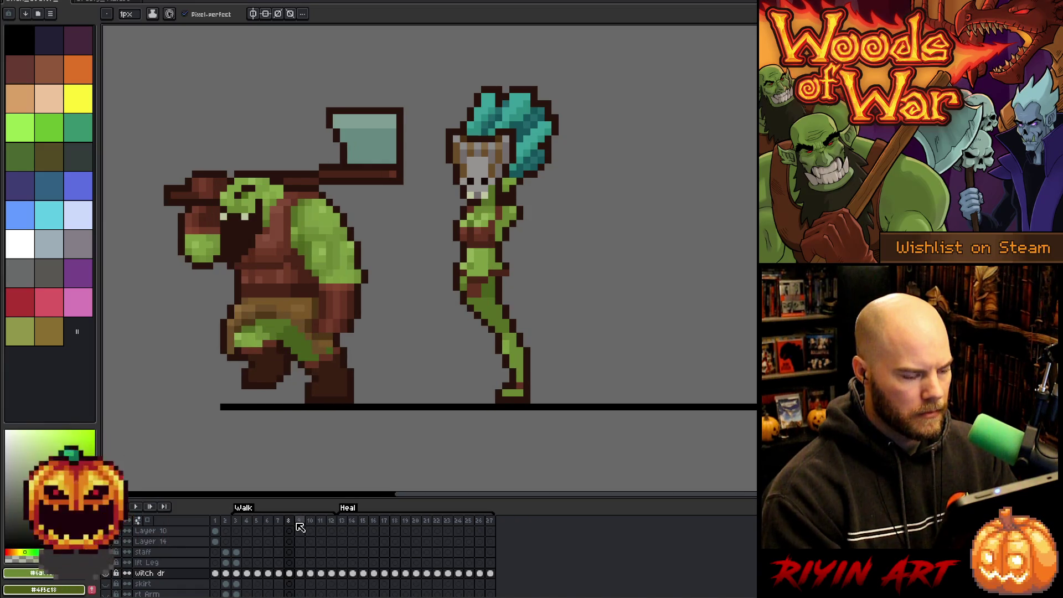
pyautogui.click(300, 526)
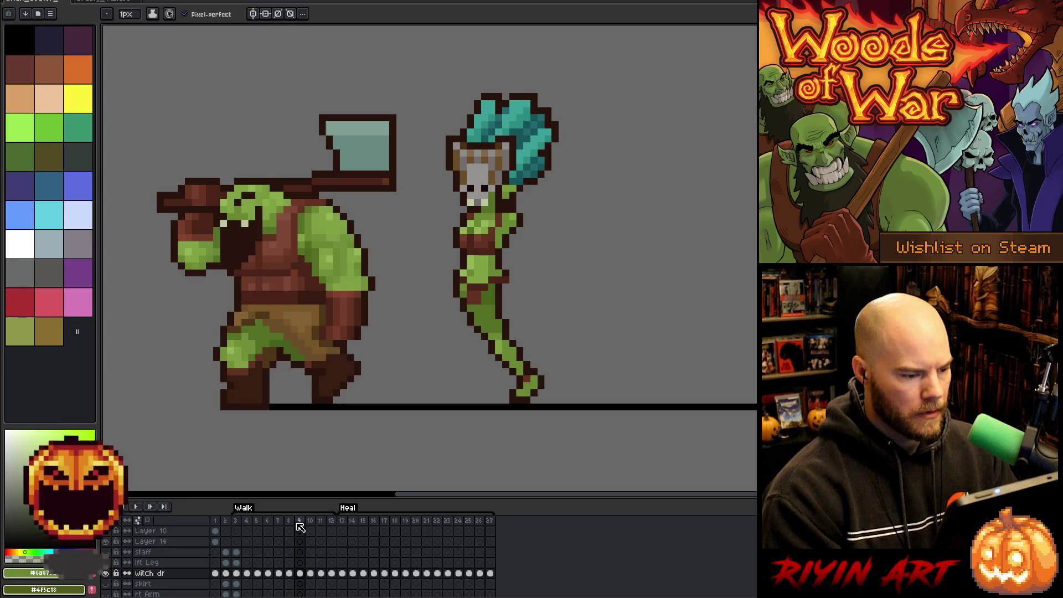
pyautogui.press('Left')
pyautogui.press('Right')
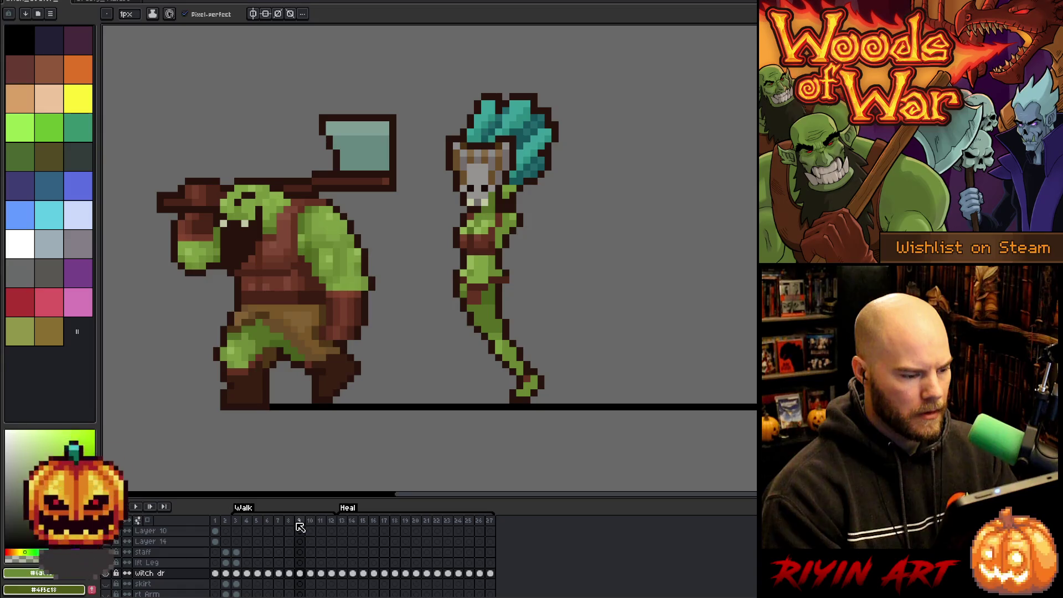
pyautogui.press('Right')
pyautogui.press('Right')
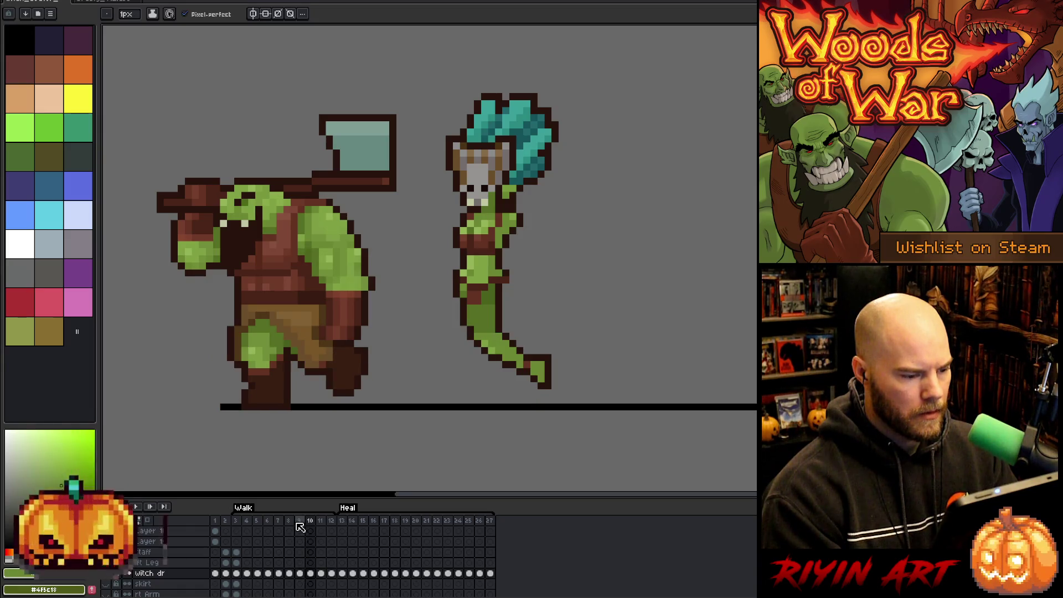
pyautogui.press('Left')
pyautogui.press('Right')
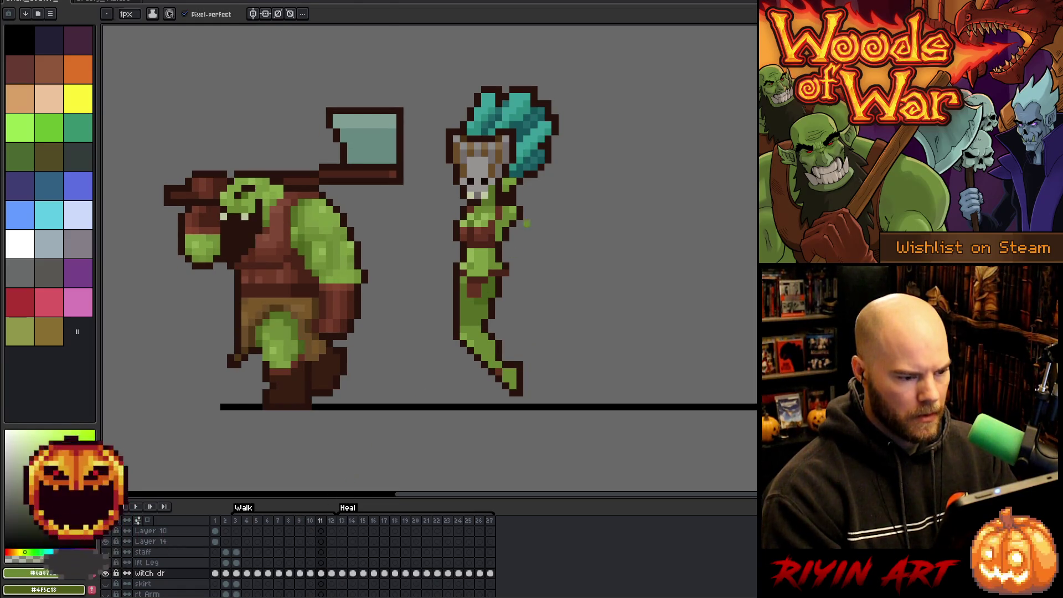
# Step: Pick a green from the witch and flip between frames 10 and 11
pyautogui.press('m')
pyautogui.moveTo(579, 80)
pyautogui.mouseDown()
pyautogui.moveTo(425, 303)
pyautogui.moveTo(429, 311)
pyautogui.mouseUp()
pyautogui.hotkey('ctrl', 'd')
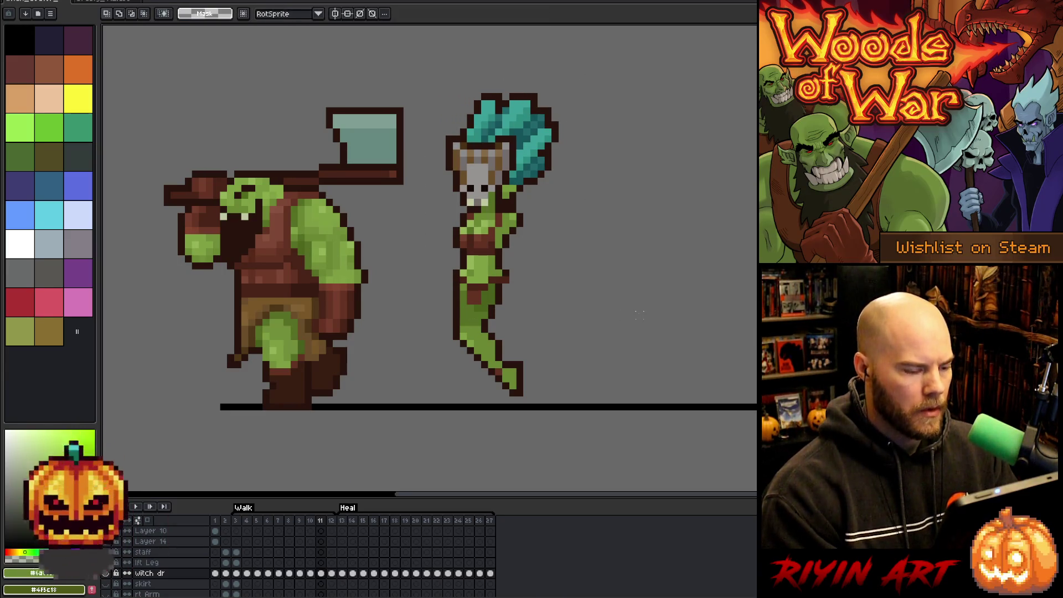
pyautogui.press('b')
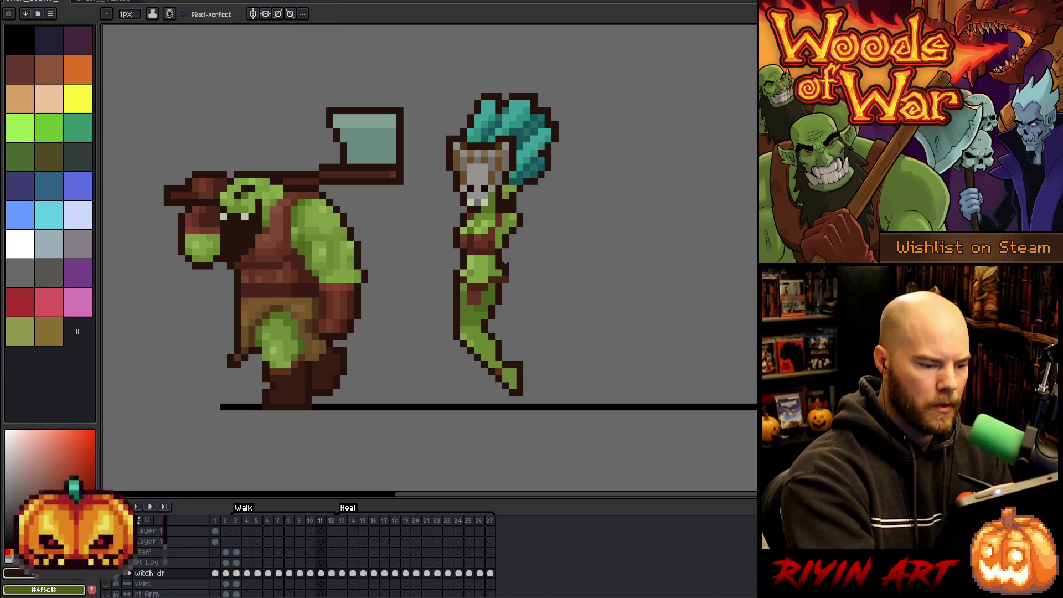
pyautogui.keyDown('alt'); pyautogui.click(506, 257); pyautogui.keyUp('alt')
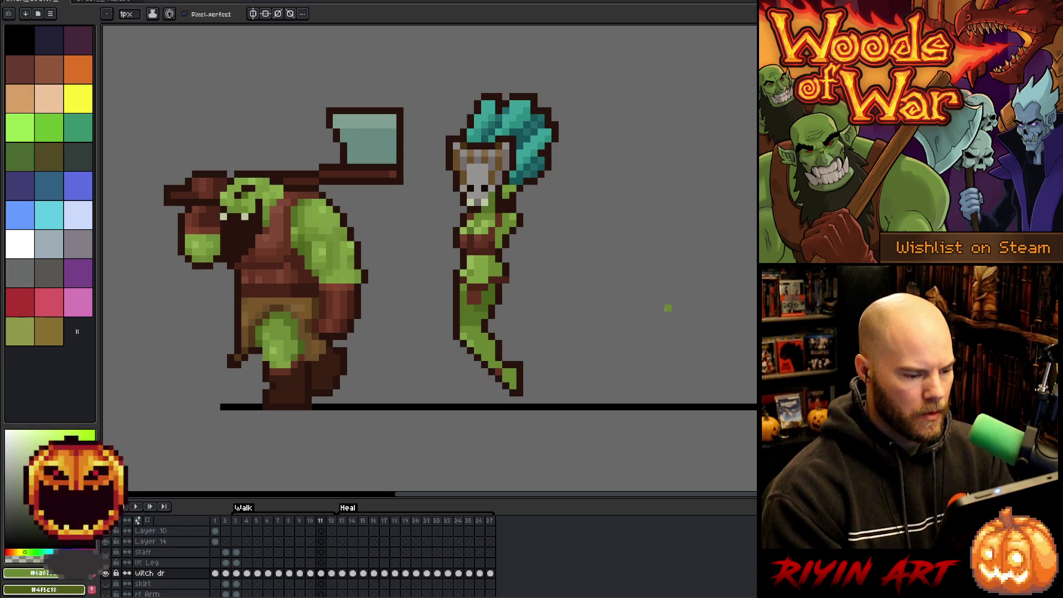
pyautogui.press(',')
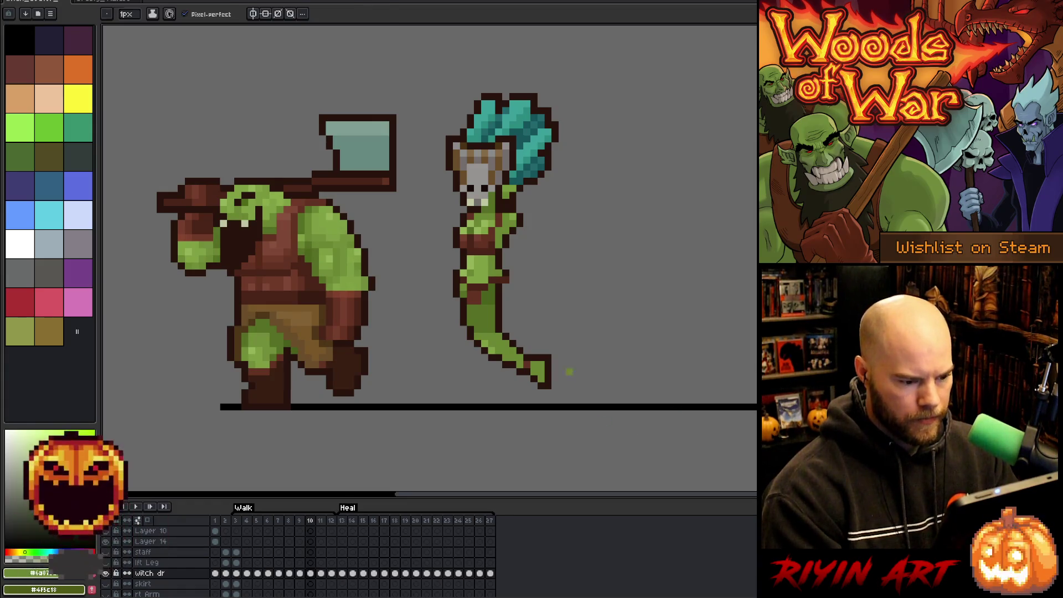
pyautogui.press('m')
pyautogui.press('.')
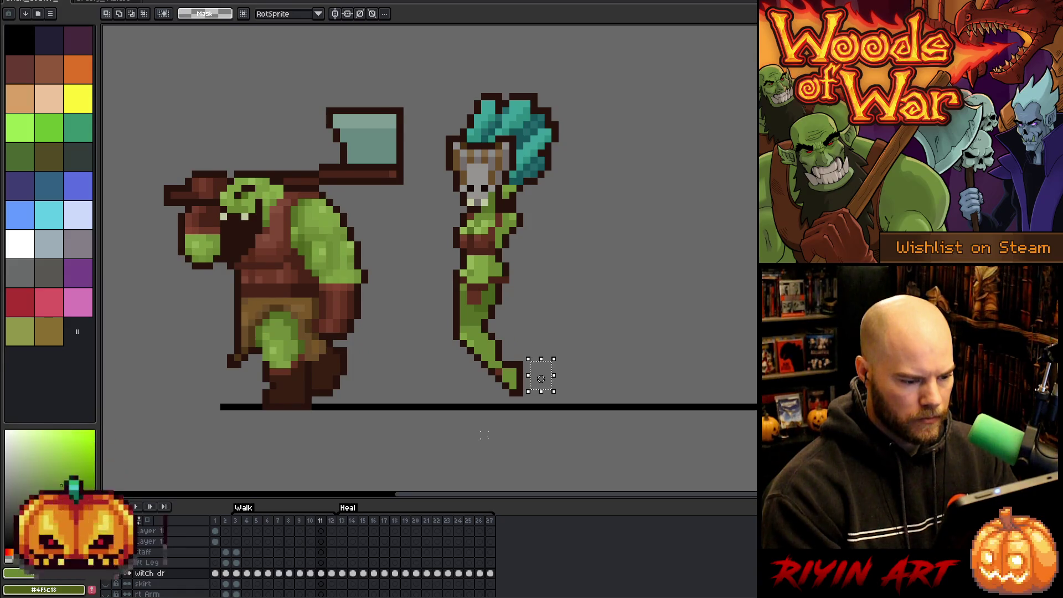
pyautogui.press(',')
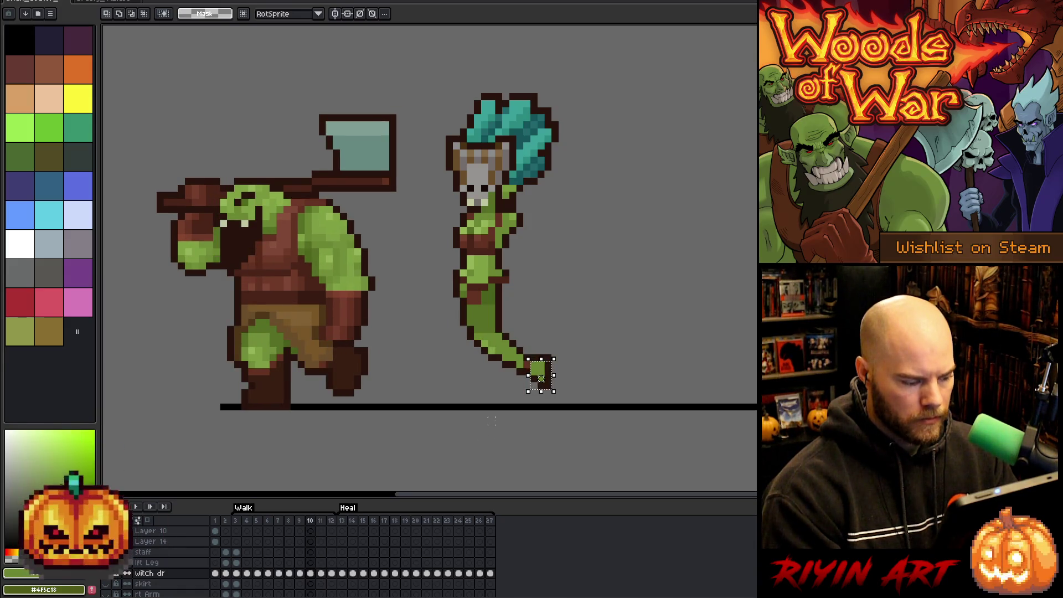
# Step: Nudge the witch's foot on frame 11 one pixel right, then reposition the lower leg
pyautogui.moveTo(475, 410); pyautogui.dragTo(534, 340)
pyautogui.press('.')
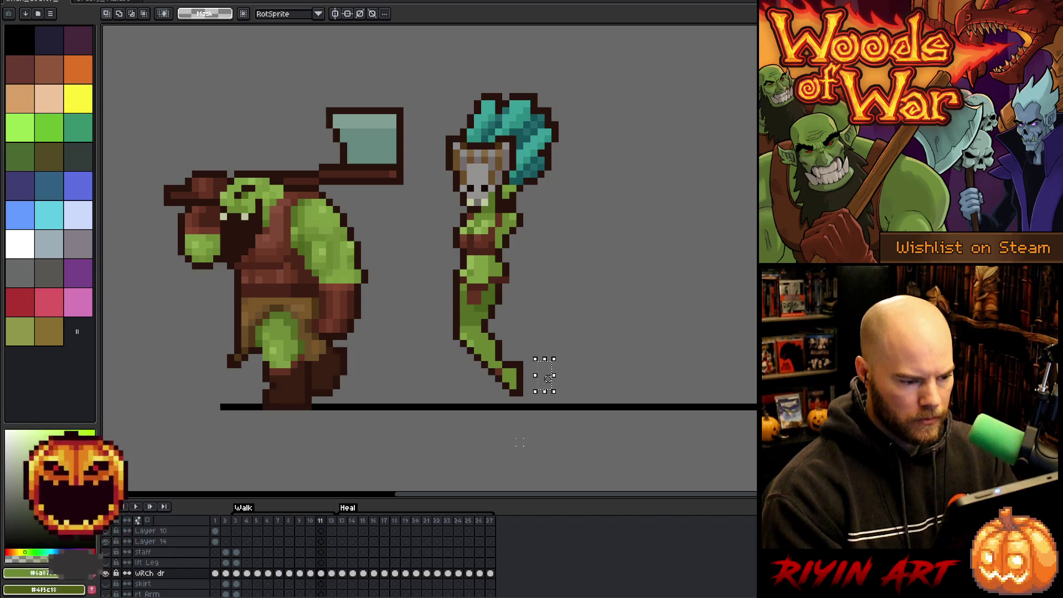
pyautogui.moveTo(528, 415)
pyautogui.mouseDown()
pyautogui.moveTo(453, 351)
pyautogui.moveTo(436, 317)
pyautogui.mouseUp()
pyautogui.press('Right')
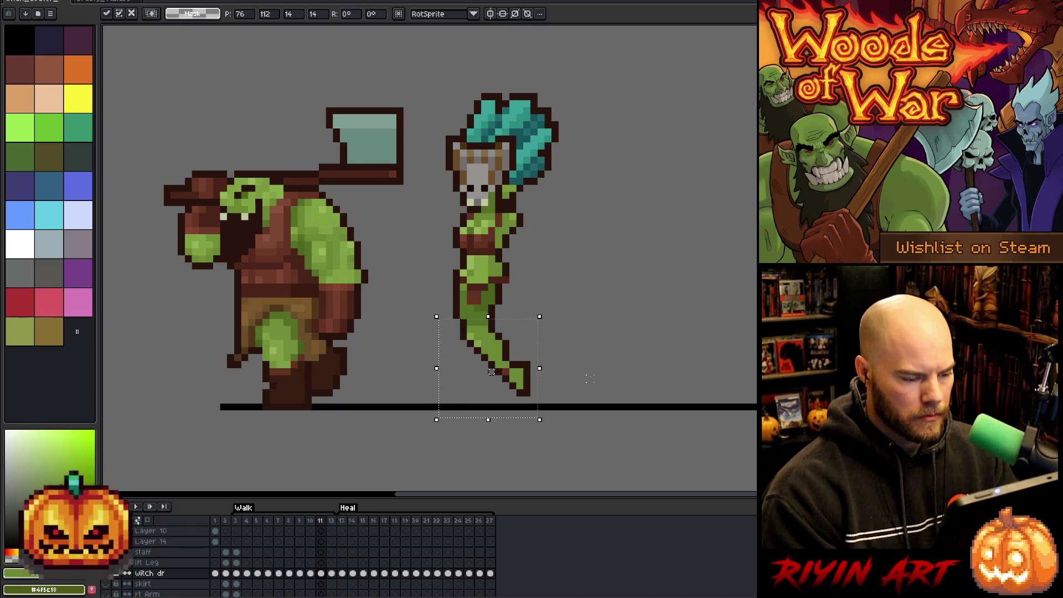
pyautogui.click(568, 441)
pyautogui.moveTo(562, 428)
pyautogui.mouseDown()
pyautogui.moveTo(420, 343)
pyautogui.moveTo(409, 324)
pyautogui.mouseUp()
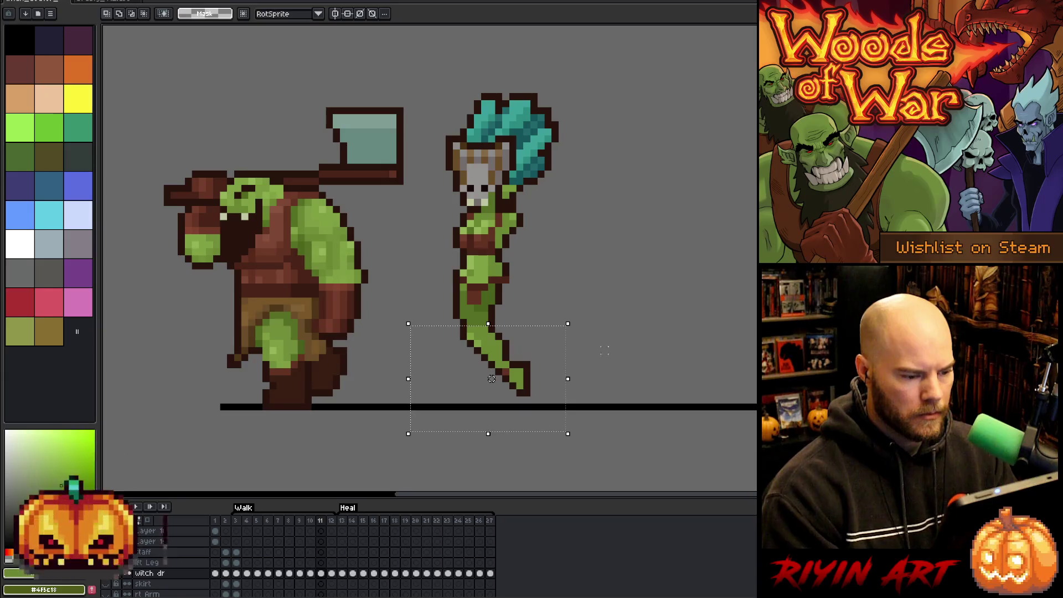
pyautogui.click(636, 449)
pyautogui.moveTo(446, 361)
pyautogui.mouseDown()
pyautogui.moveTo(461, 347)
pyautogui.moveTo(717, 337)
pyautogui.mouseUp()
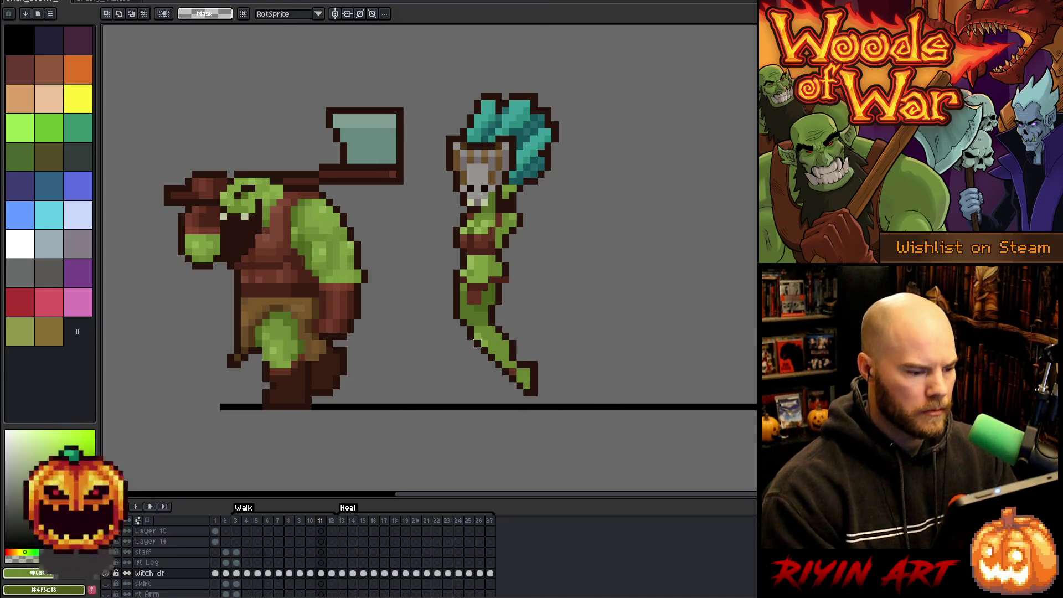
# Step: Sample the dark brown outline and green skin, then play the walk from frame 11
pyautogui.press('b')
pyautogui.keyDown('alt'); pyautogui.click(469, 242); pyautogui.keyUp('alt')
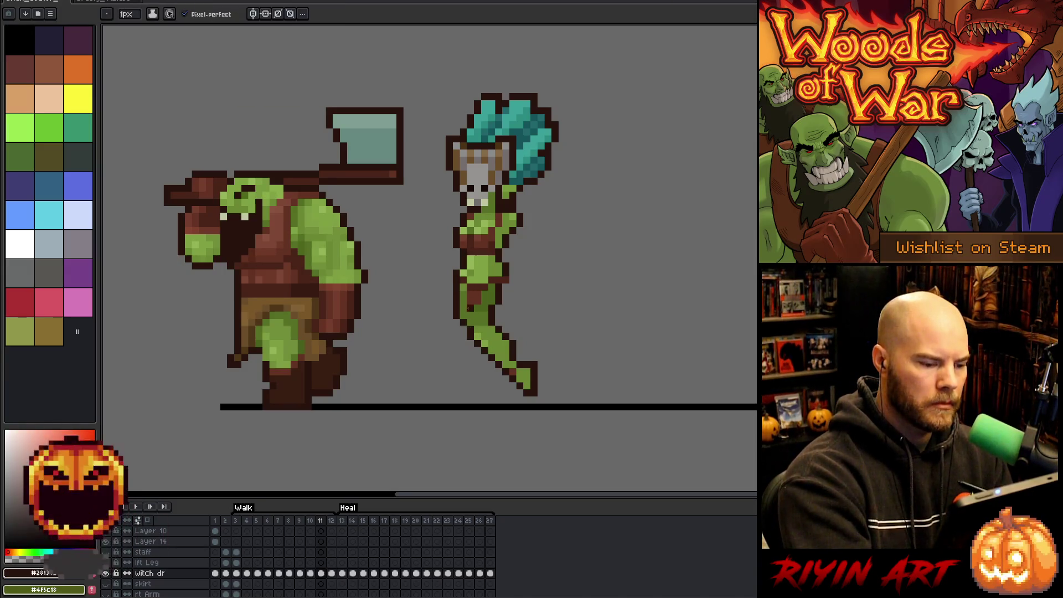
pyautogui.keyDown('alt'); pyautogui.click(477, 321); pyautogui.keyUp('alt')
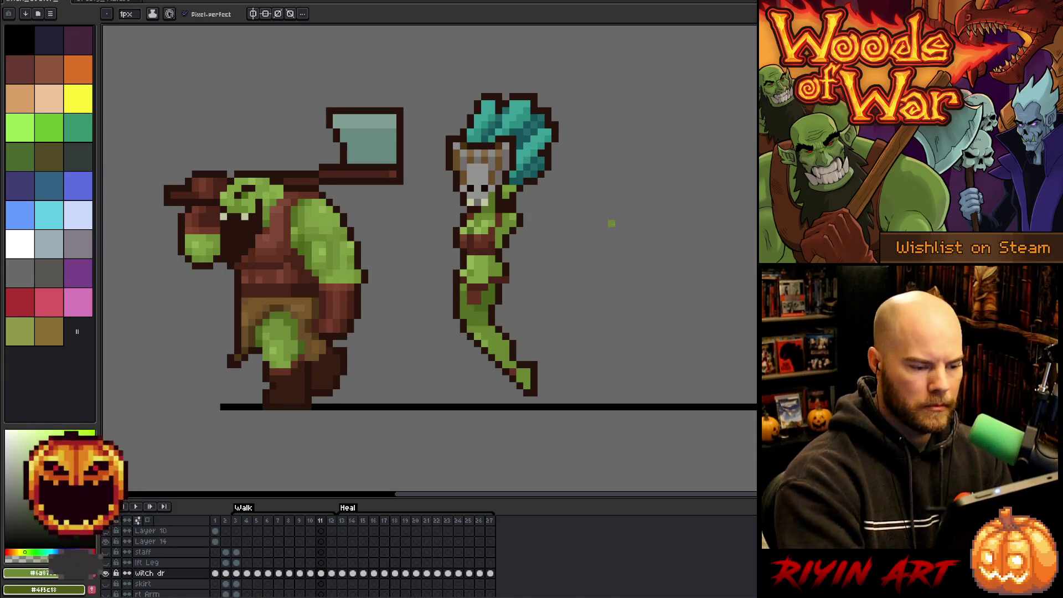
pyautogui.press('Left')
pyautogui.press('Right')
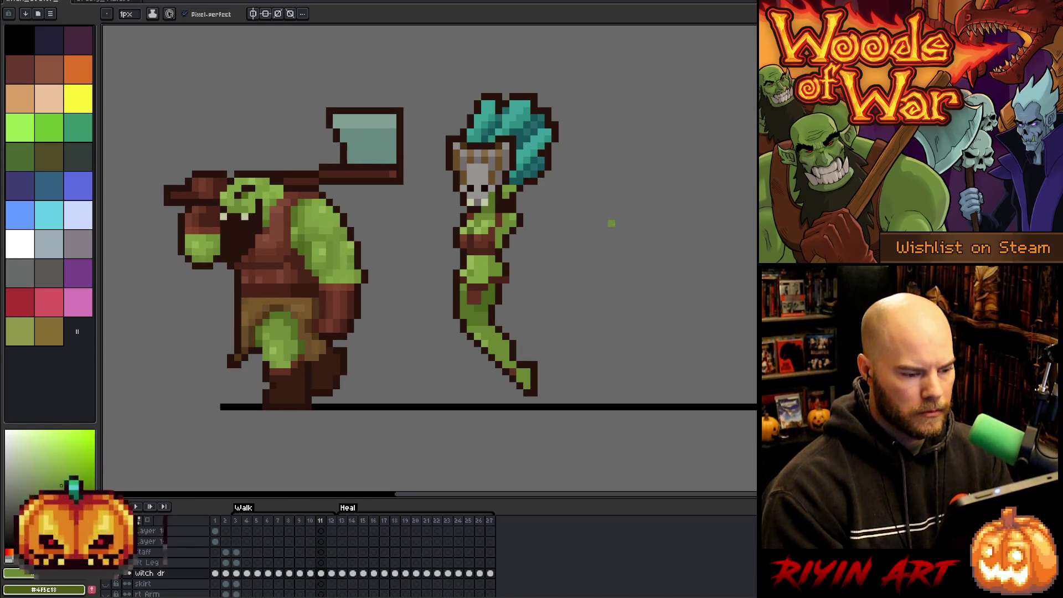
pyautogui.press('Return')
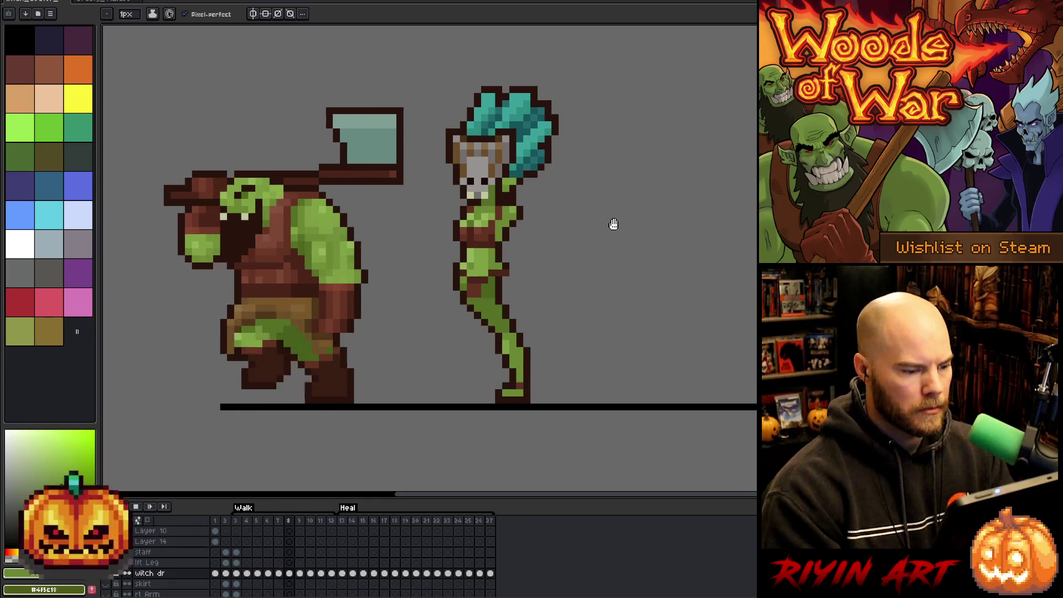
pyautogui.press('Return')
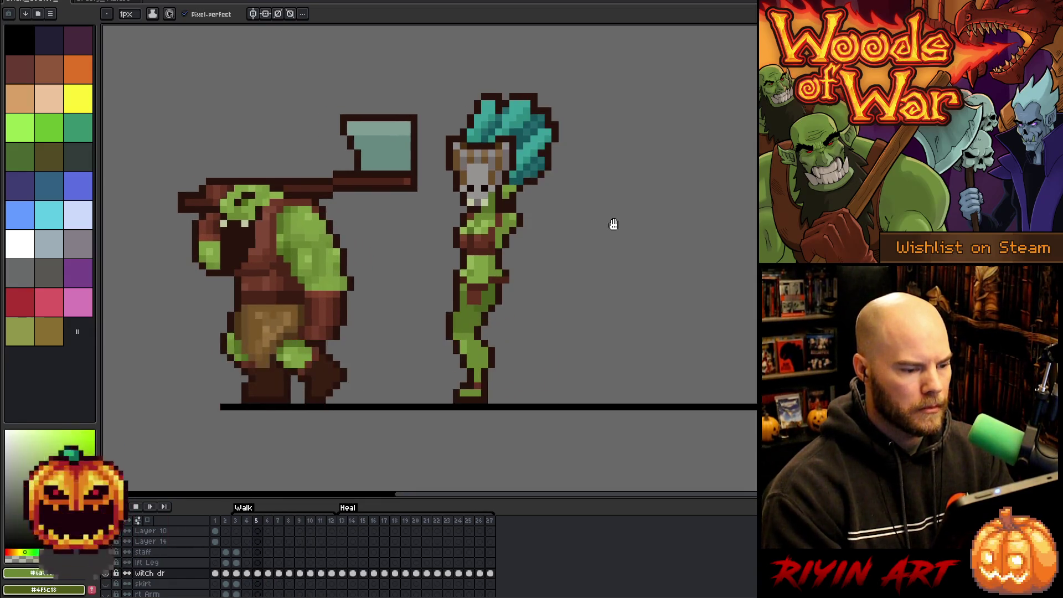
pyautogui.press('Return')
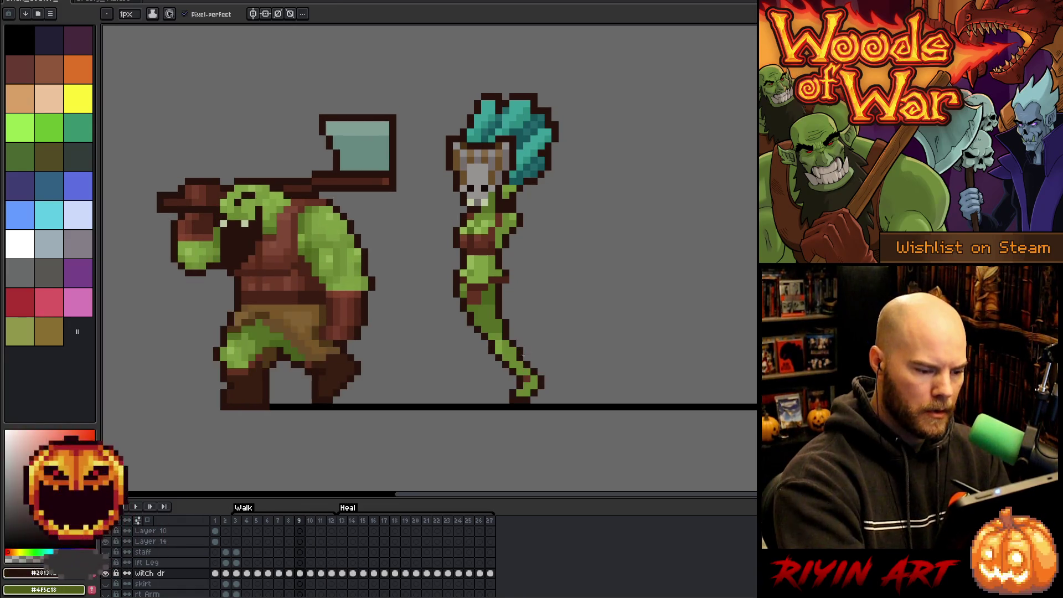
# Step: Sample the grey, outline and green colours, then compare frames 8, 9 and 10
pyautogui.keyDown('alt'); pyautogui.click(521, 334); pyautogui.keyUp('alt')
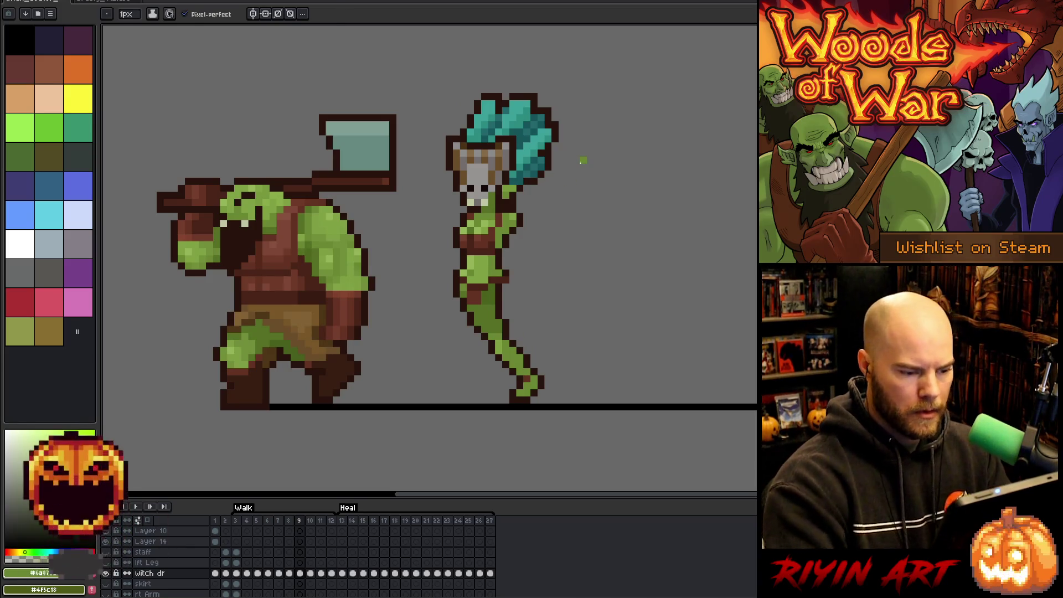
pyautogui.keyDown('alt'); pyautogui.click(522, 342); pyautogui.keyUp('alt')
pyautogui.keyDown('alt'); pyautogui.click(524, 351); pyautogui.keyUp('alt')
pyautogui.press(',')
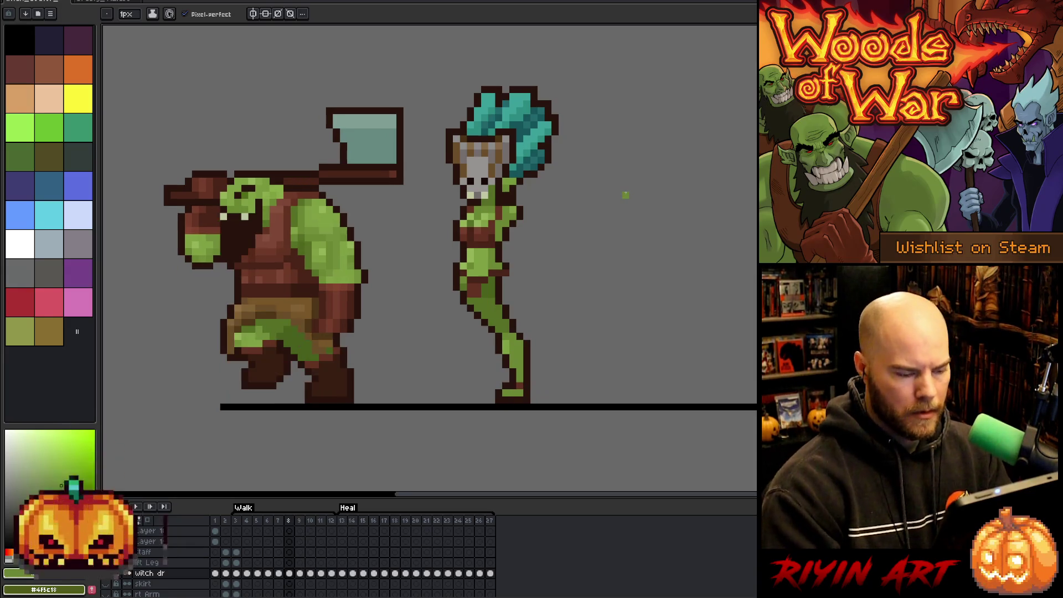
pyautogui.press('.')
pyautogui.press(',')
pyautogui.press('.')
pyautogui.press('.')
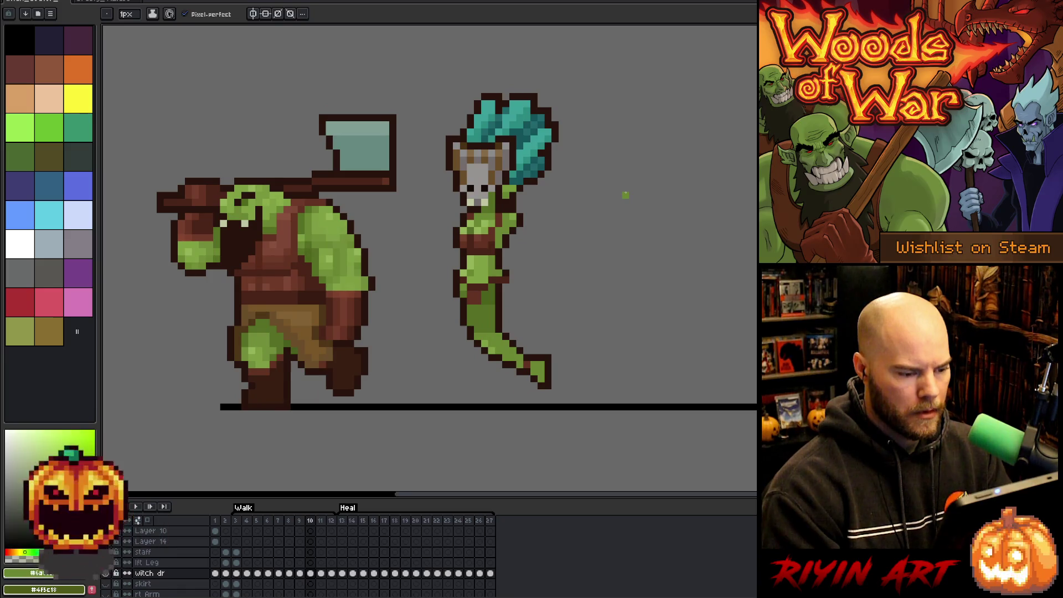
pyautogui.press('.')
pyautogui.press(',')
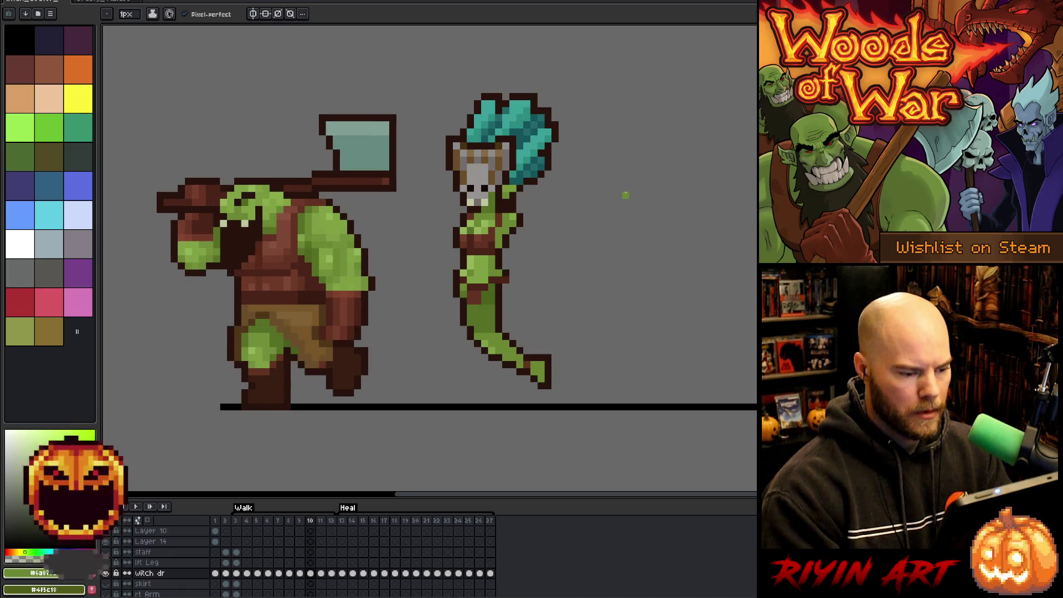
# Step: Resample the witch's outline and skin green, compare frames 10 and 11, and play the walk
pyautogui.keyDown('alt'); pyautogui.click(514, 347); pyautogui.keyUp('alt')
pyautogui.keyDown('alt'); pyautogui.click(505, 340); pyautogui.keyUp('alt')
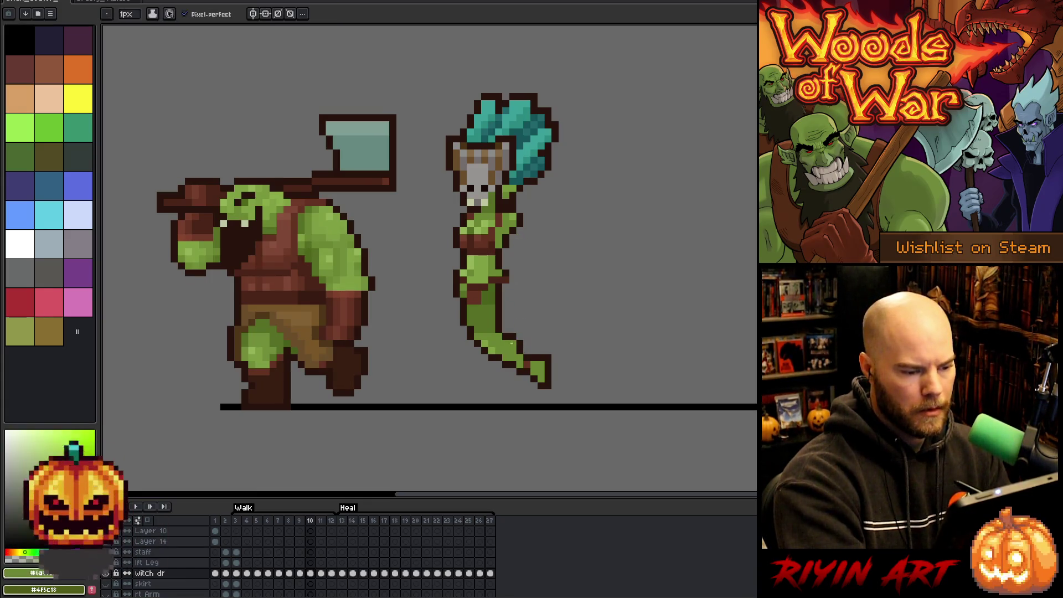
pyautogui.press('.')
pyautogui.press(',')
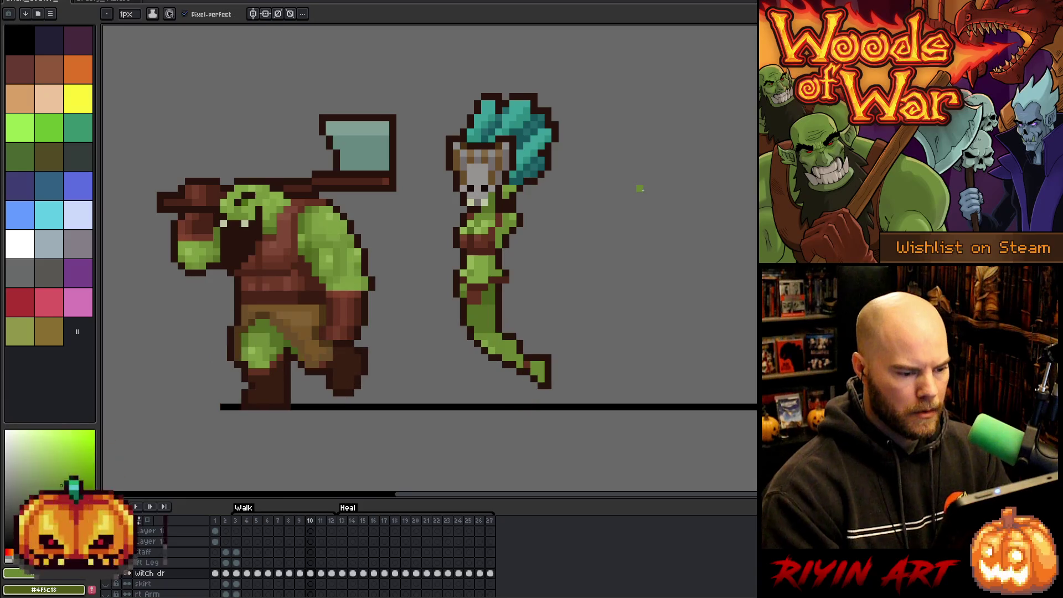
pyautogui.press('.')
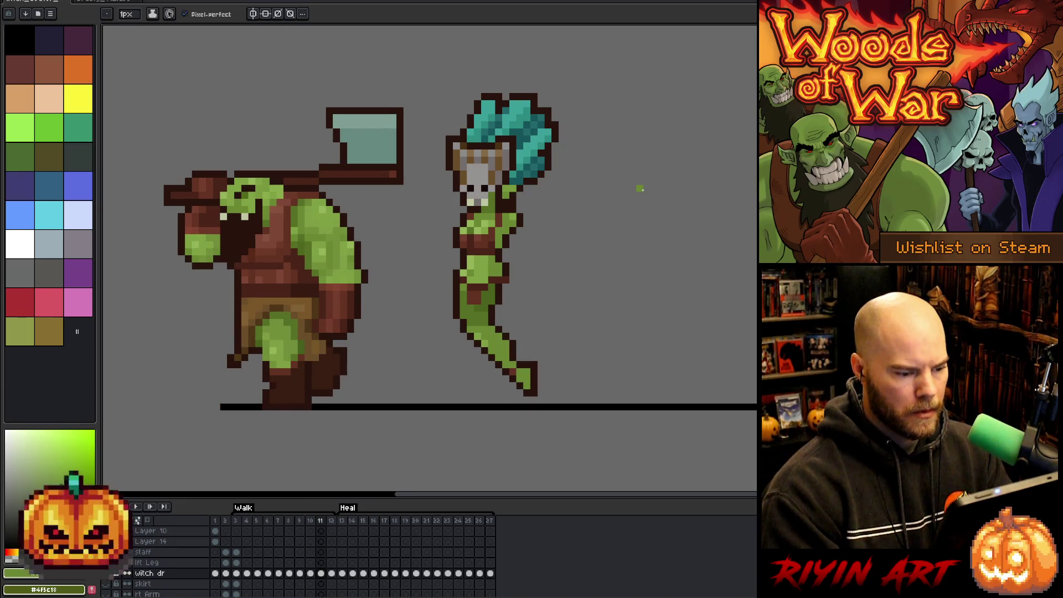
pyautogui.press('.')
pyautogui.press(',')
pyautogui.press('Return')
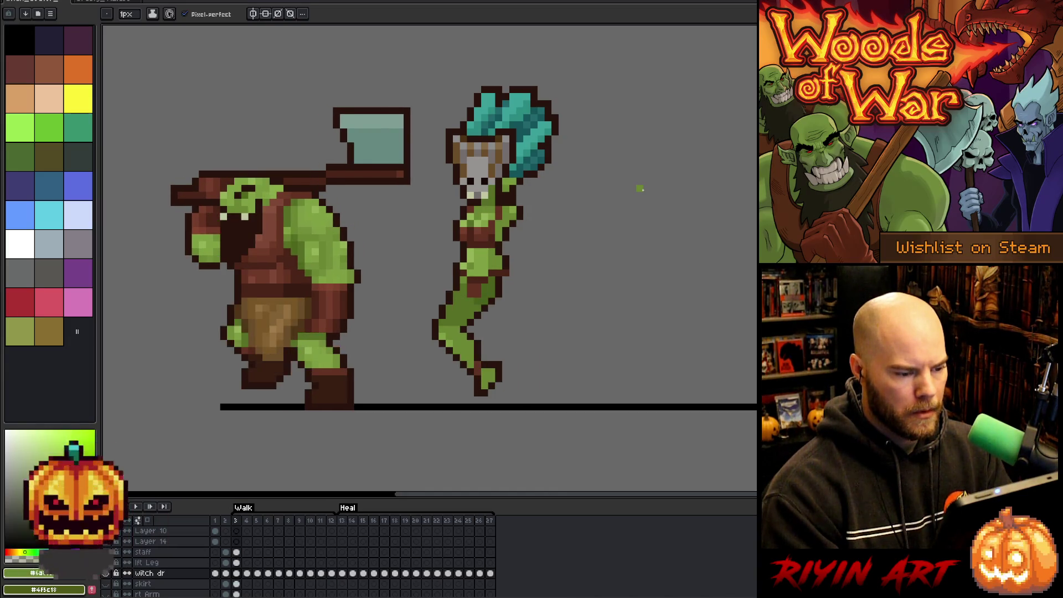
pyautogui.press('Return')
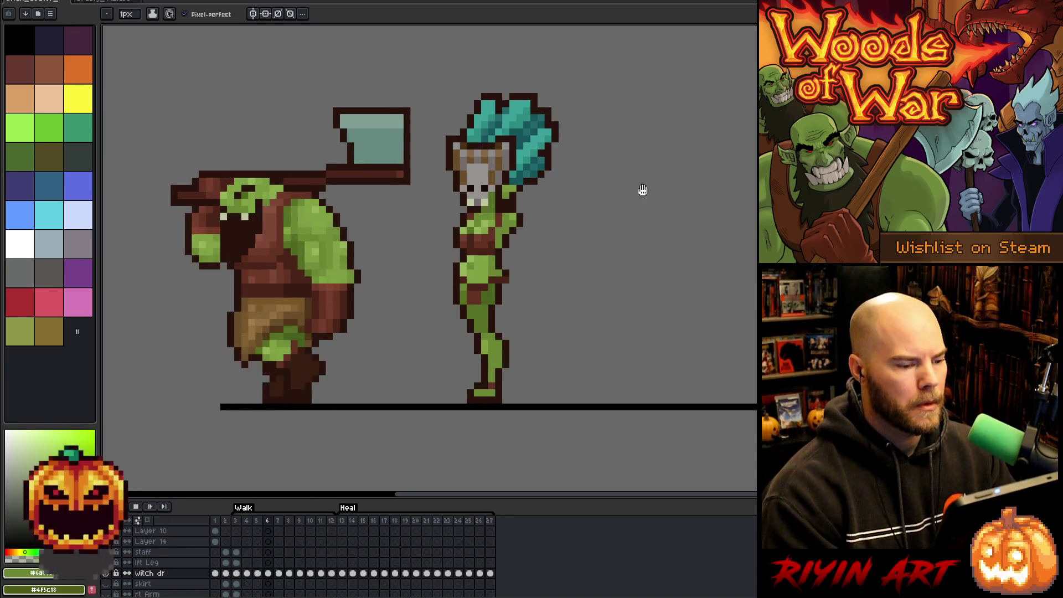
pyautogui.press('Return')
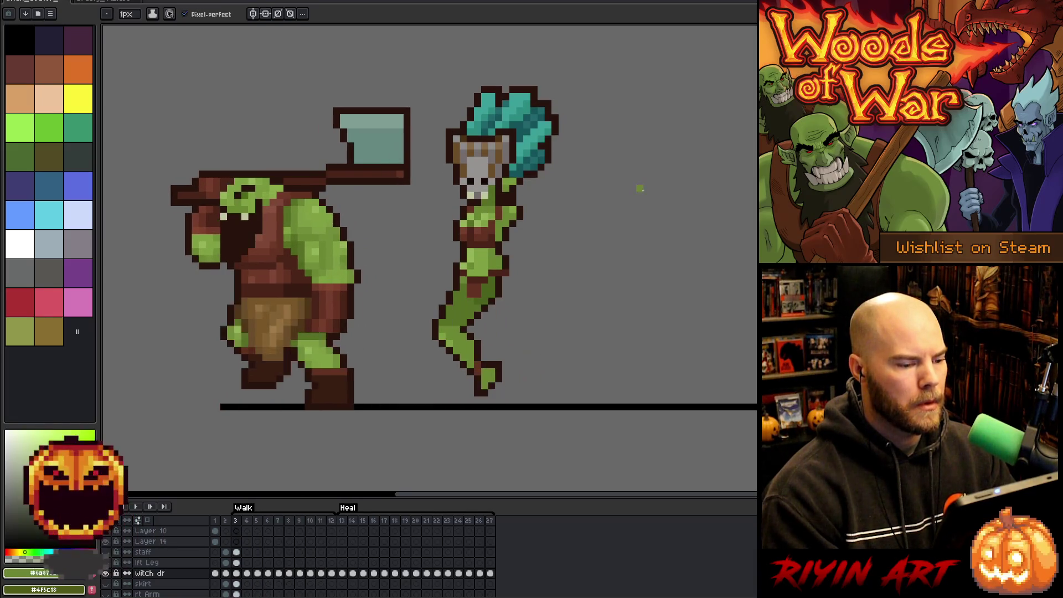
pyautogui.press('Left')
pyautogui.press('Left')
pyautogui.press('Left')
pyautogui.press('Left')
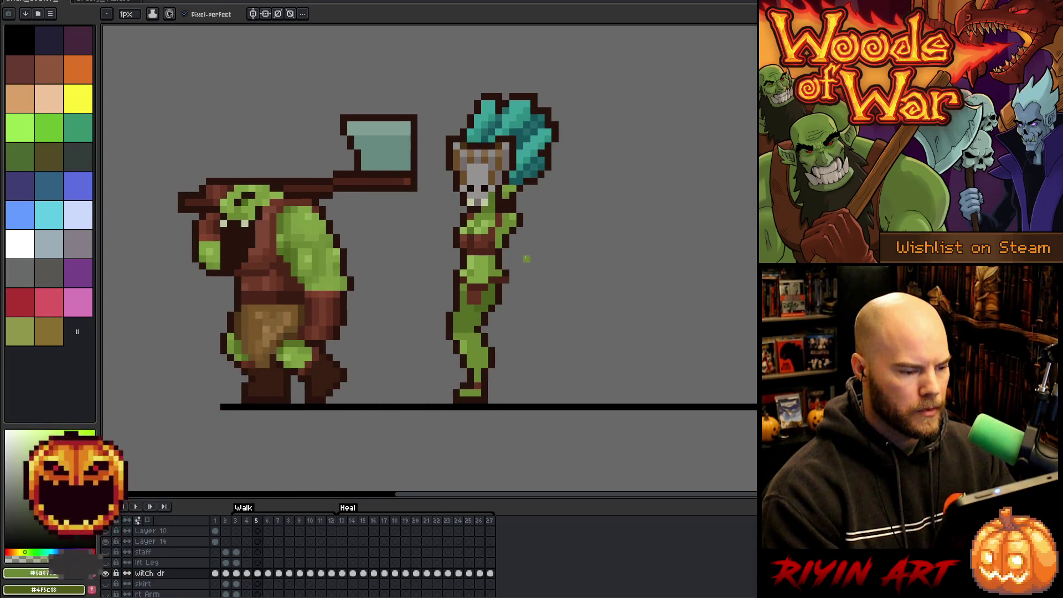
pyautogui.keyDown('alt'); pyautogui.click(464, 260); pyautogui.keyUp('alt')
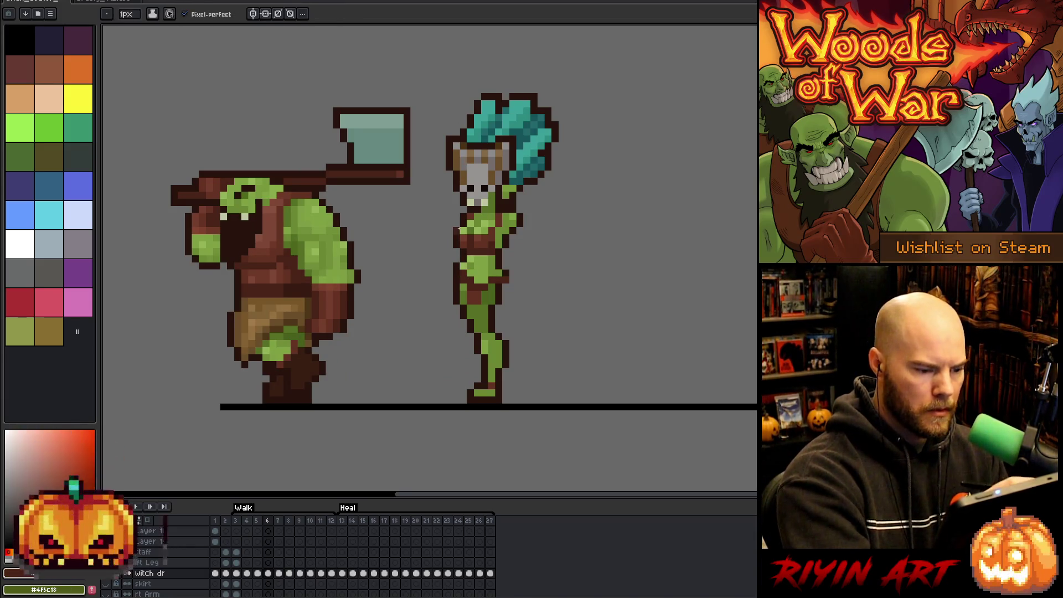
pyautogui.keyDown('alt'); pyautogui.click(464, 201); pyautogui.keyUp('alt')
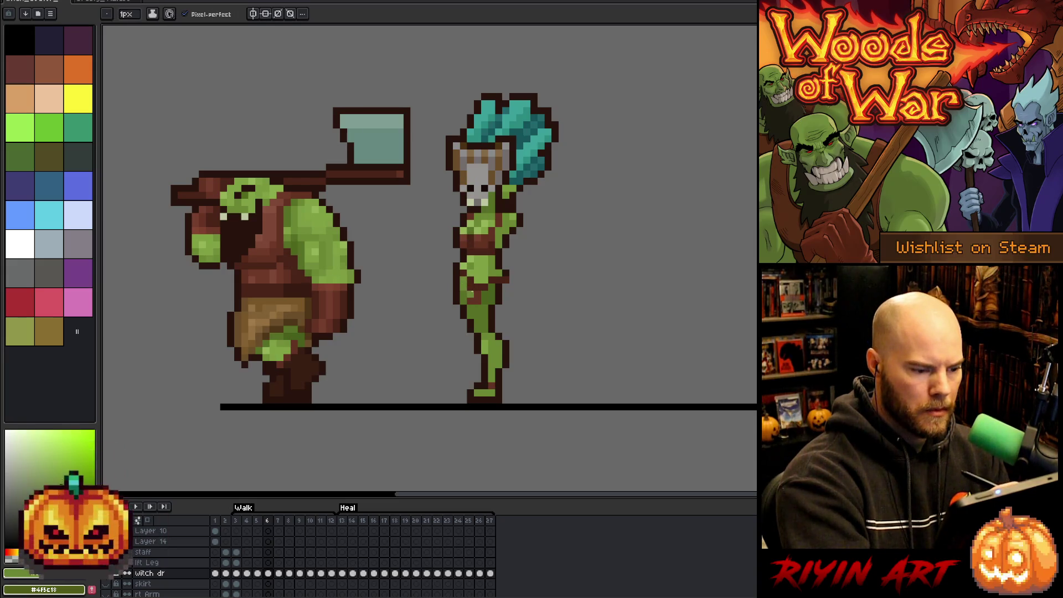
pyautogui.keyDown('alt'); pyautogui.click(471, 296); pyautogui.keyUp('alt')
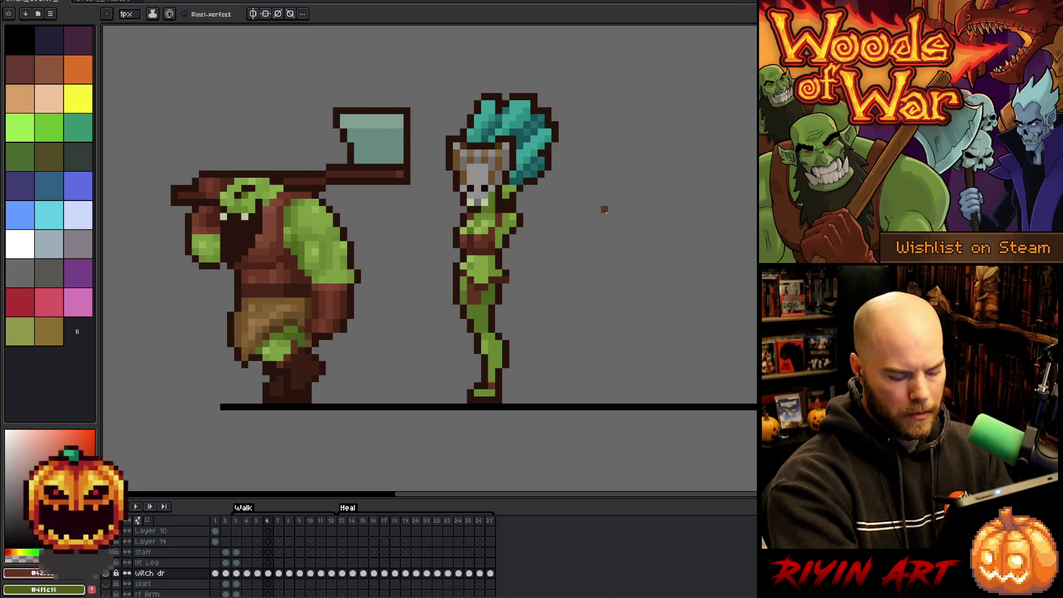
pyautogui.press('.')
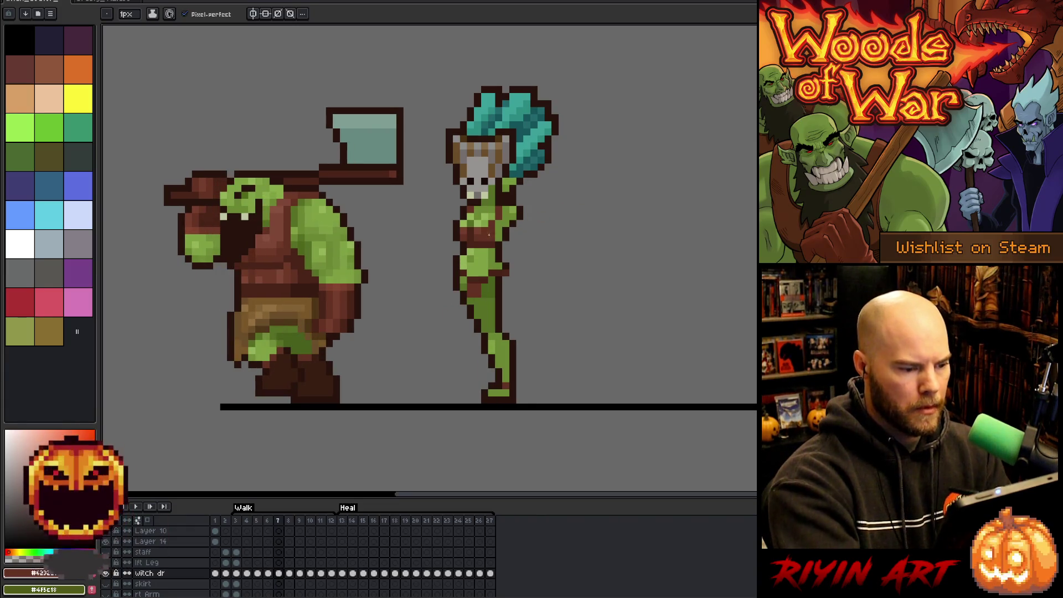
pyautogui.keyDown('alt'); pyautogui.click(464, 266); pyautogui.keyUp('alt')
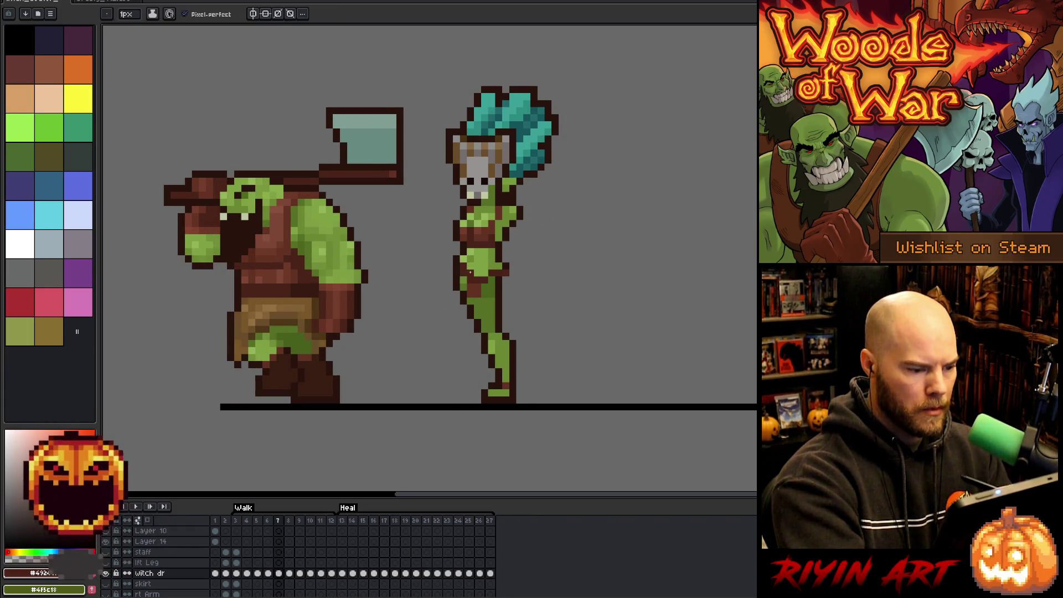
pyautogui.keyDown('alt'); pyautogui.click(470, 259); pyautogui.keyUp('alt')
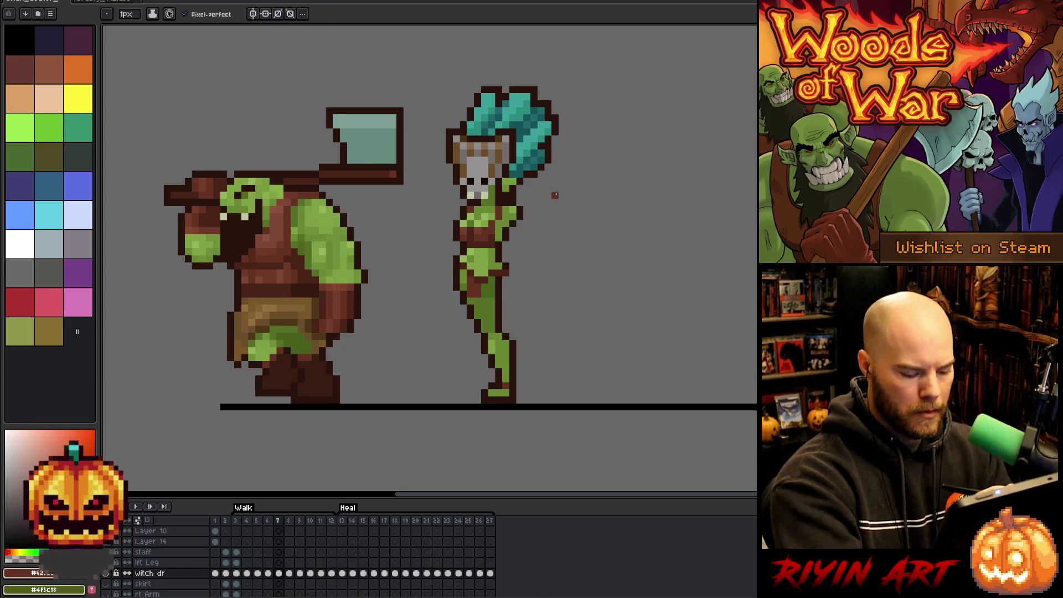
pyautogui.press('.')
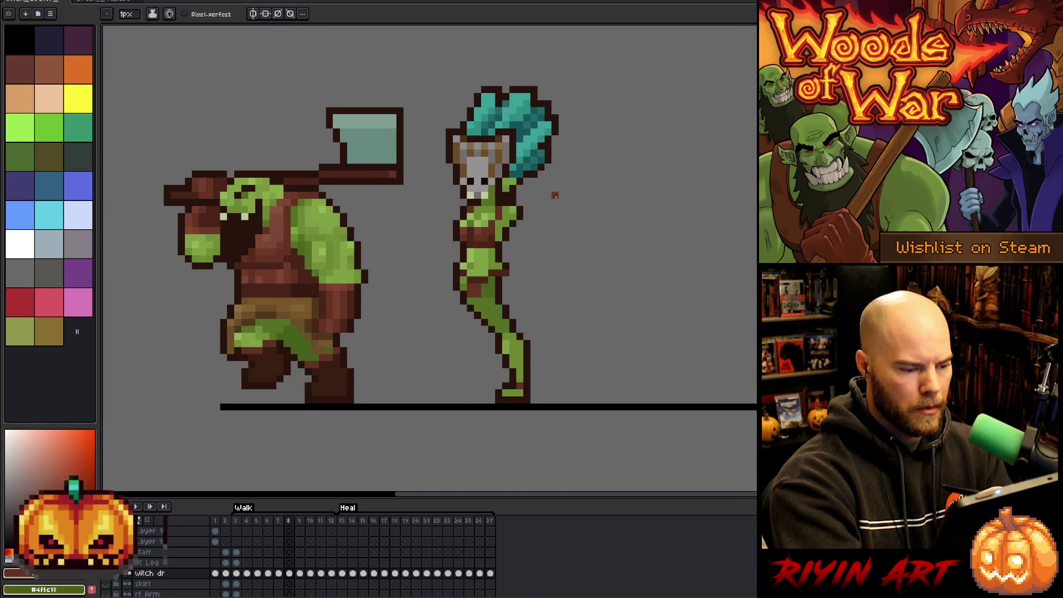
pyautogui.press('.')
pyautogui.press('.')
pyautogui.press('.')
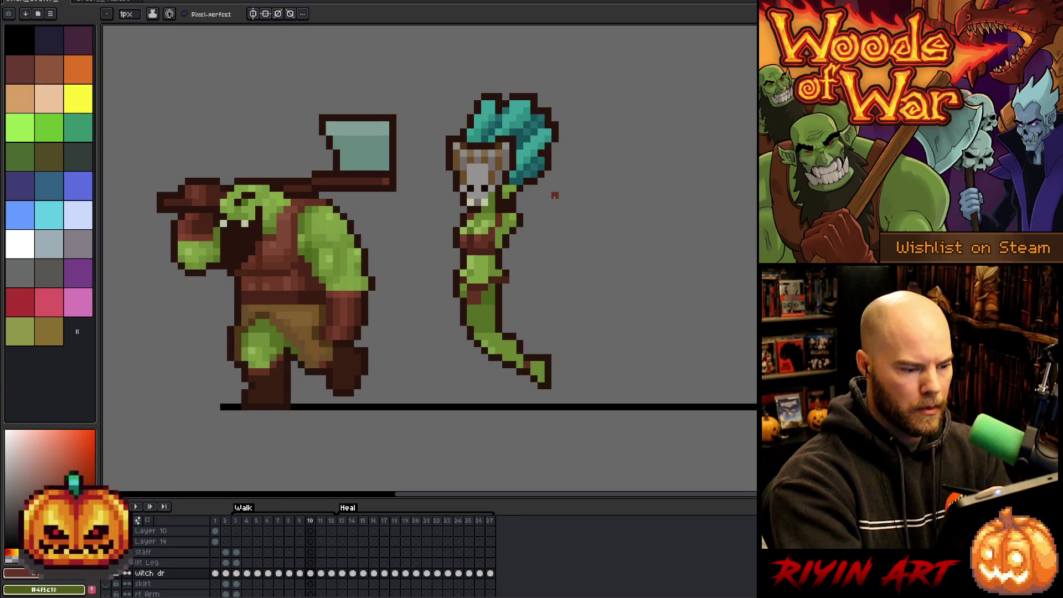
pyautogui.keyDown('alt'); pyautogui.click(506, 268); pyautogui.keyUp('alt')
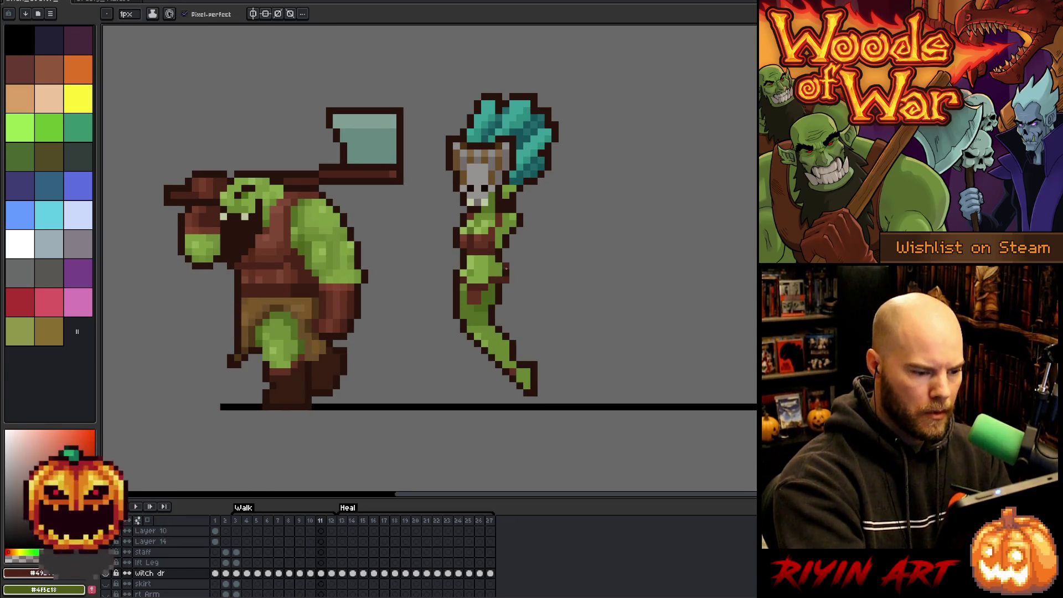
pyautogui.keyDown('alt'); pyautogui.click(498, 289); pyautogui.keyUp('alt')
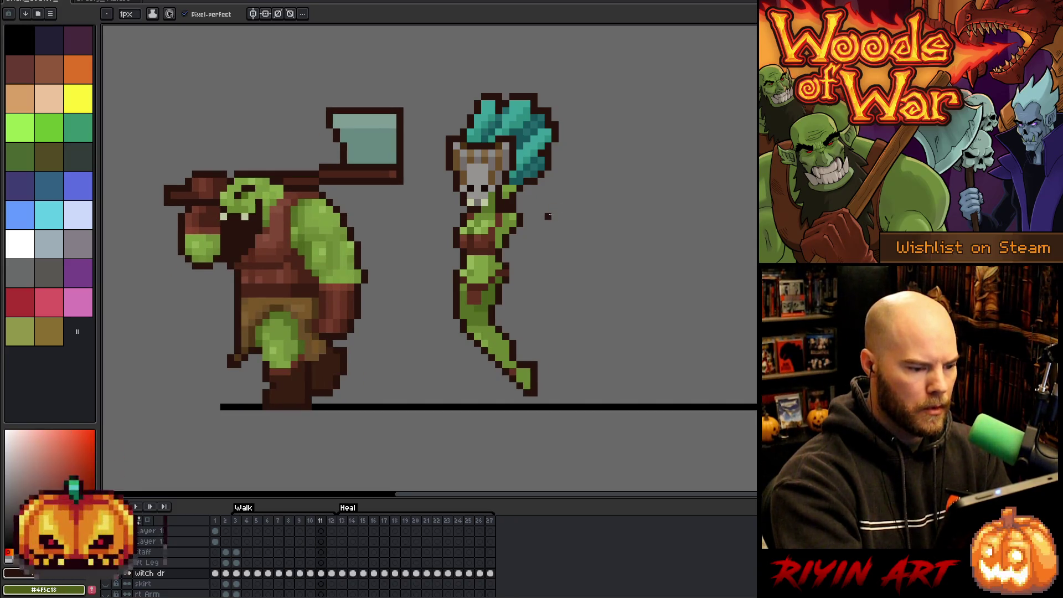
pyautogui.press(',')
pyautogui.press('.')
pyautogui.press('.')
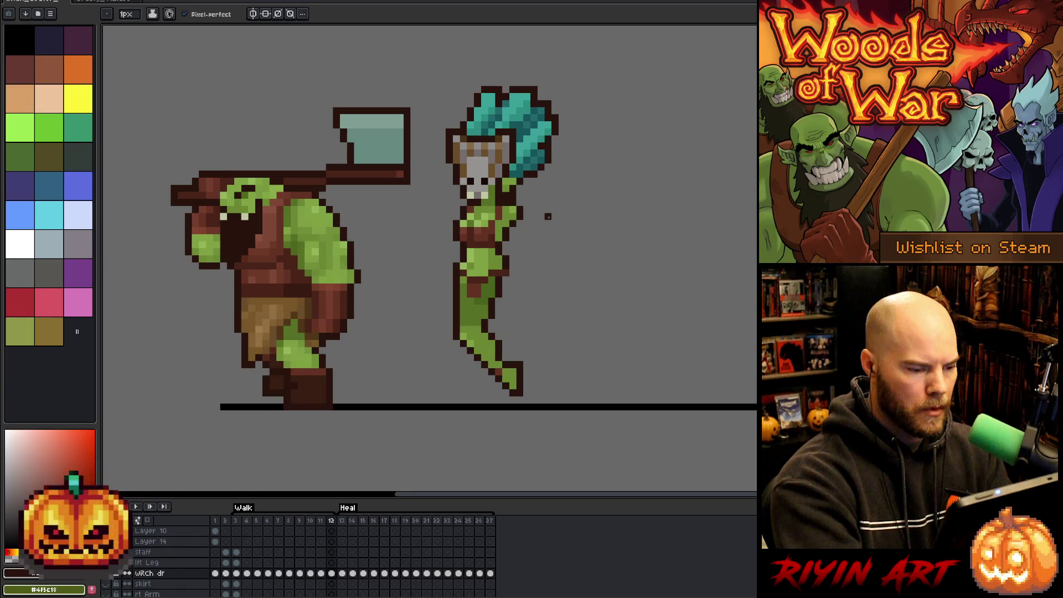
pyautogui.press('i')
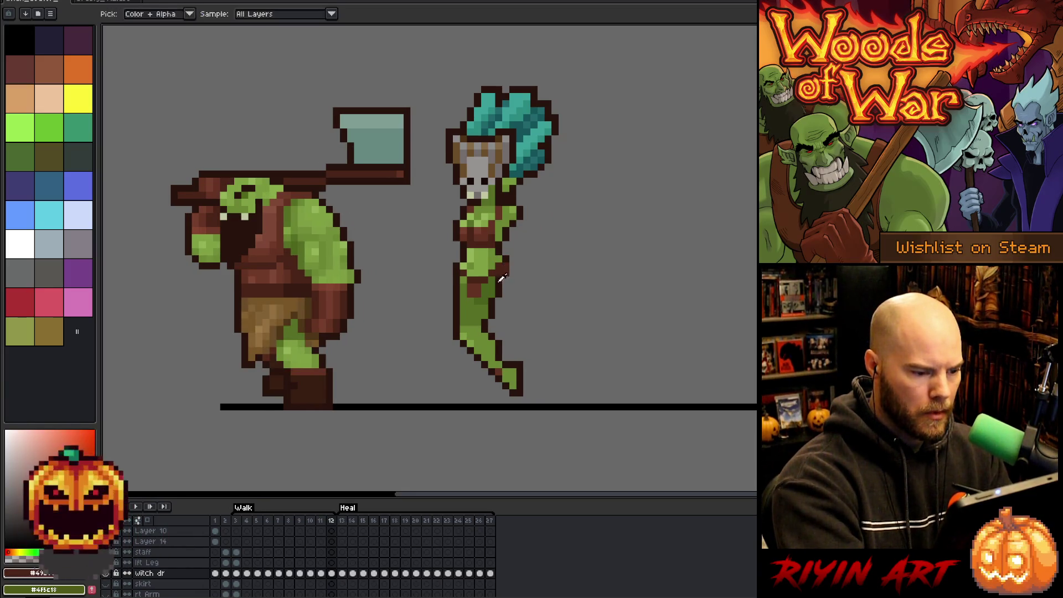
pyautogui.click(501, 281)
pyautogui.press('b')
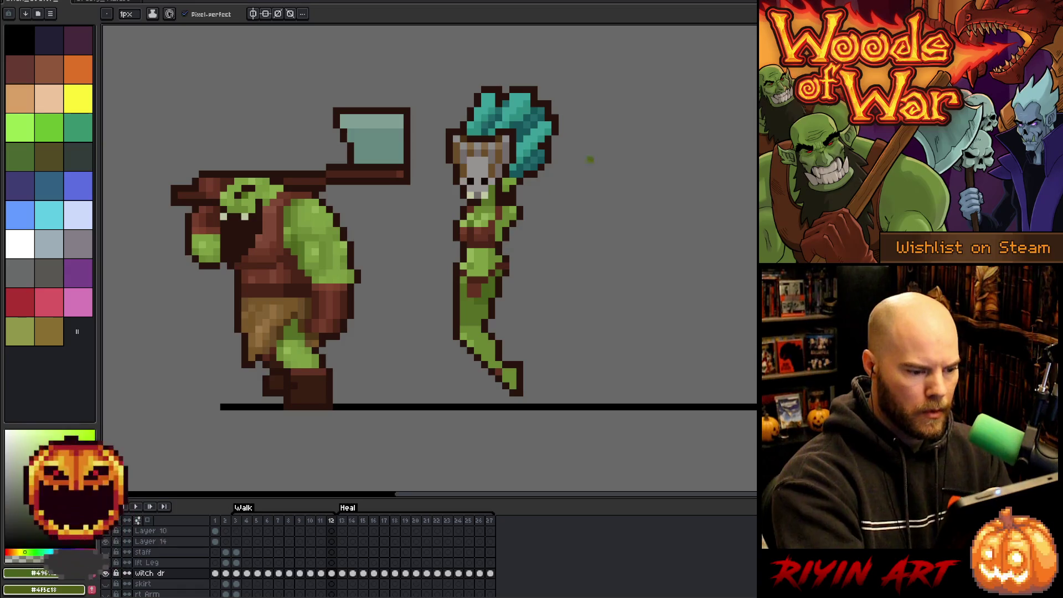
pyautogui.press(',')
pyautogui.press('.')
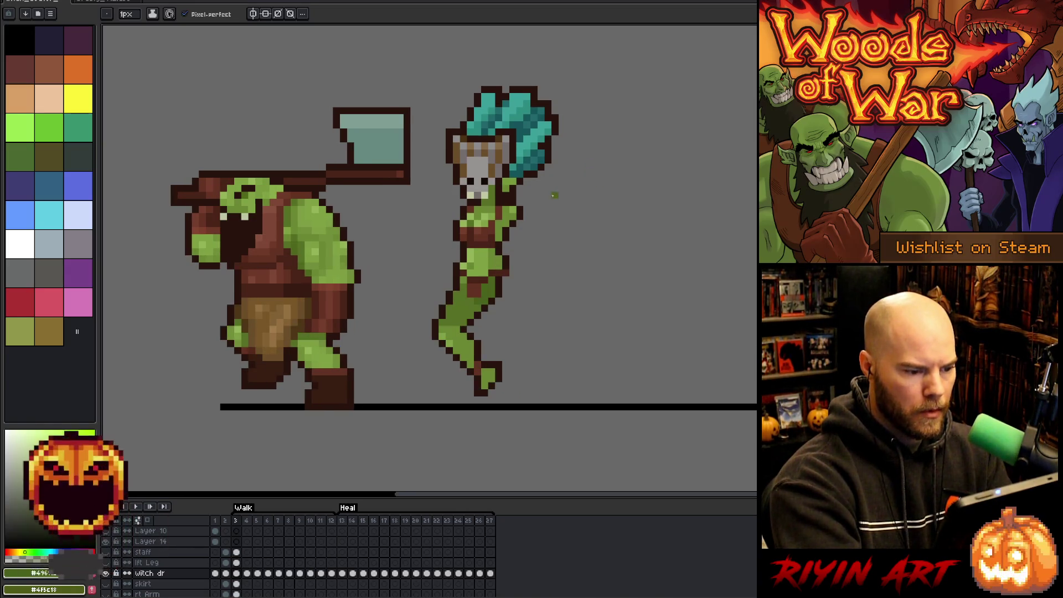
pyautogui.keyDown('alt'); pyautogui.click(499, 270); pyautogui.keyUp('alt')
pyautogui.keyDown('alt'); pyautogui.click(507, 262); pyautogui.keyUp('alt')
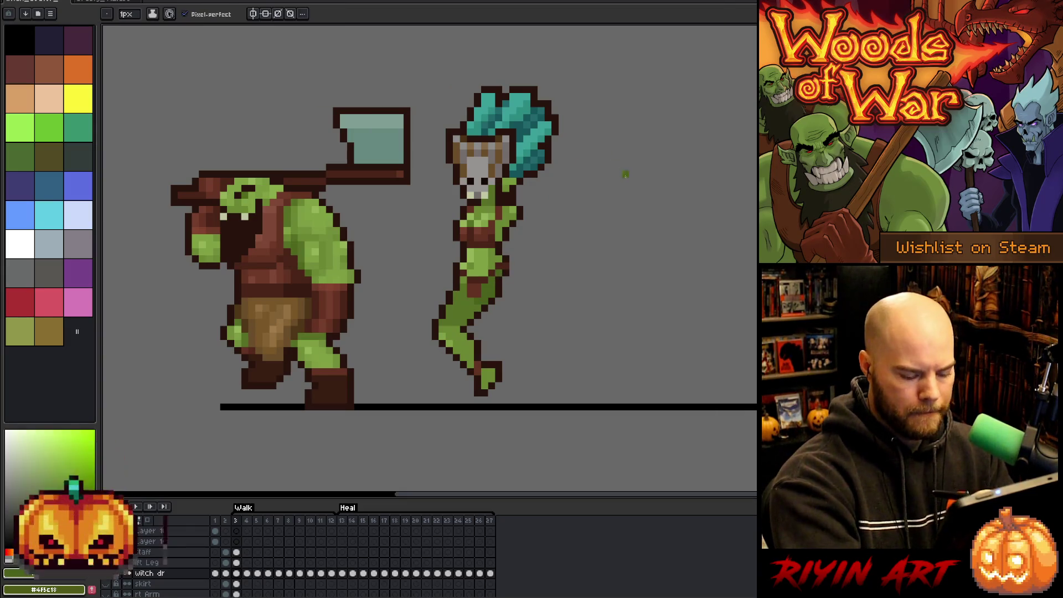
pyautogui.press('.')
pyautogui.press('Return')
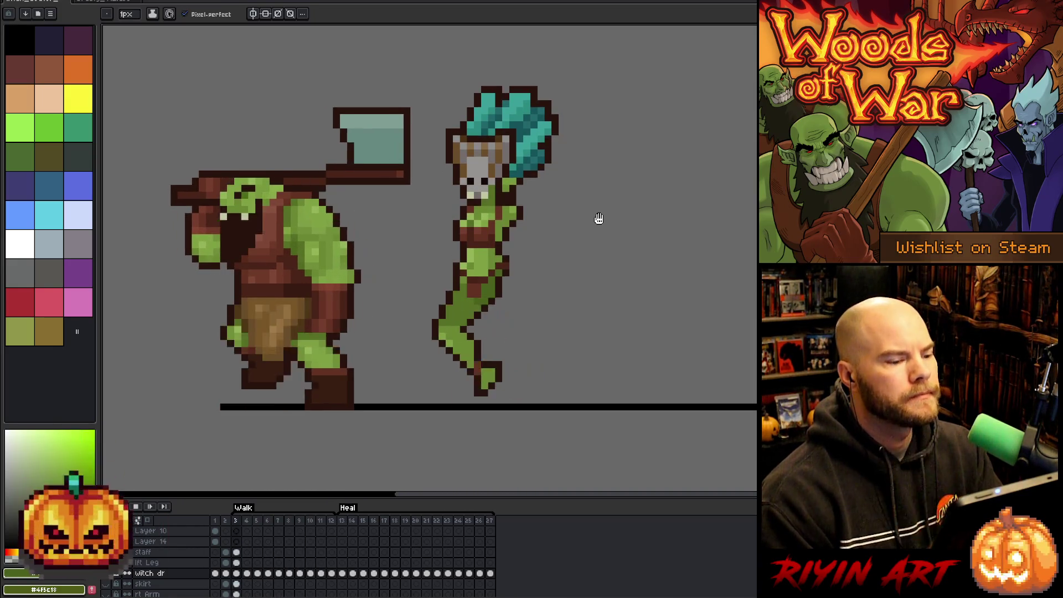
pyautogui.press('Return')
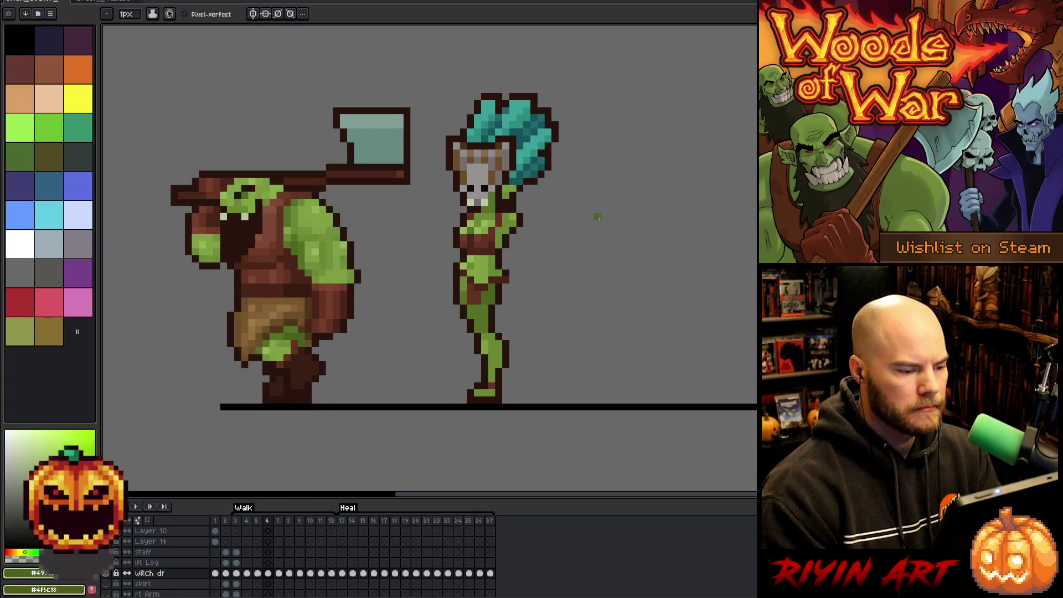
# Step: Sample the witch's body green and step between frames 5 and 8
pyautogui.keyDown('alt'); pyautogui.click(476, 262); pyautogui.keyUp('alt')
pyautogui.keyDown('alt'); pyautogui.click(477, 262); pyautogui.keyUp('alt')
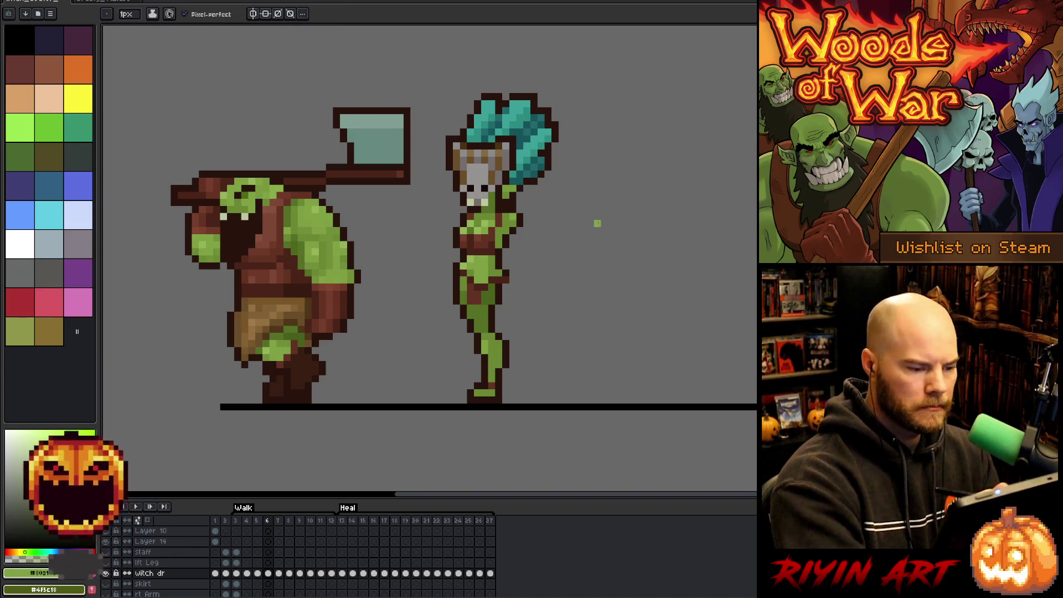
pyautogui.press('.')
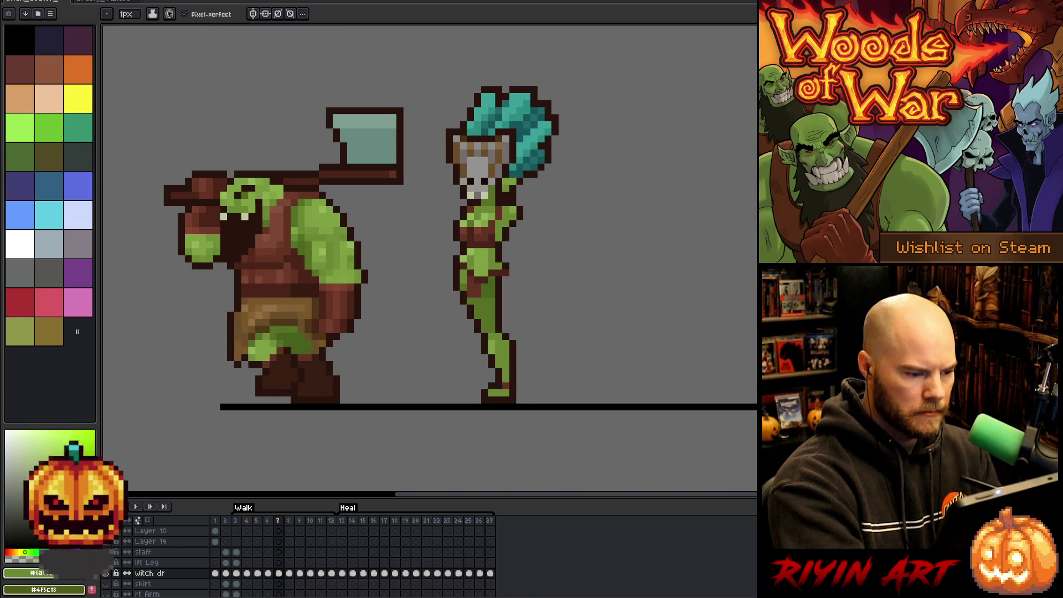
pyautogui.press('.')
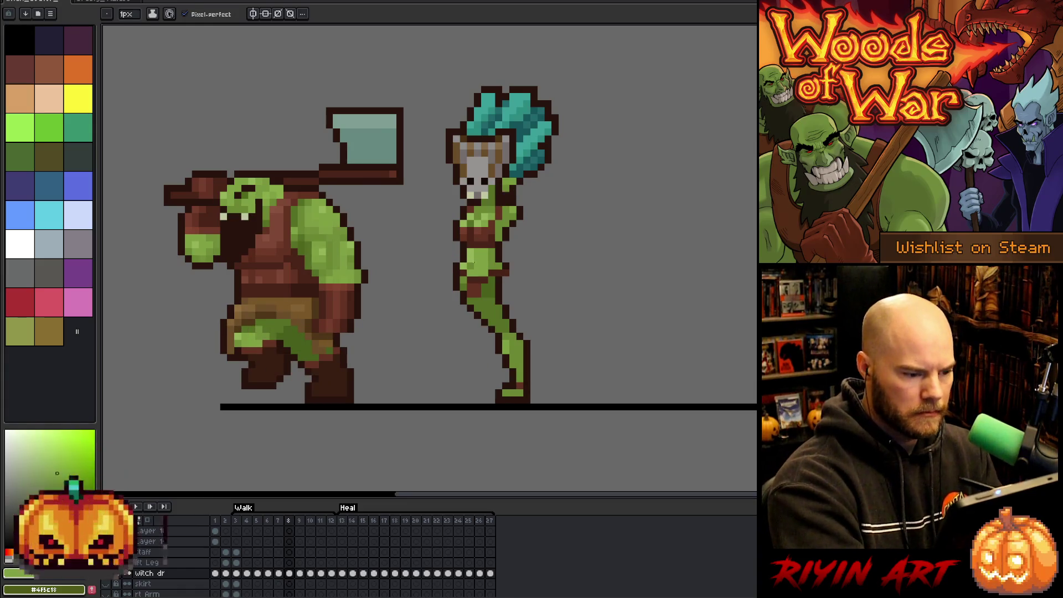
pyautogui.press(',')
pyautogui.press(',')
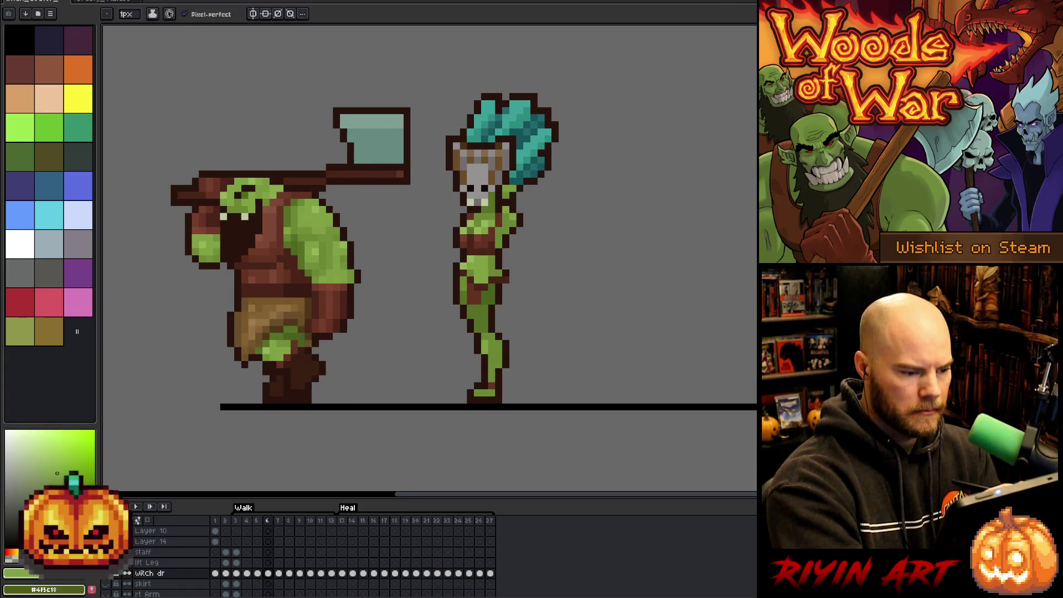
pyautogui.press(',')
# Step: Step forward to frame 11, play the walk animation, and stop on frame 6
pyautogui.press('b')
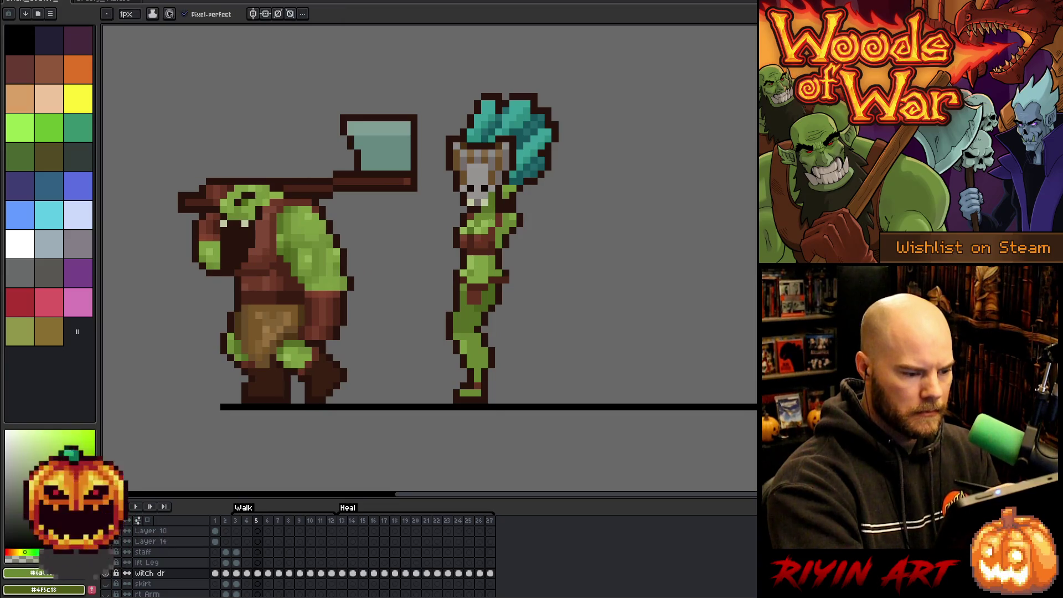
pyautogui.press('.')
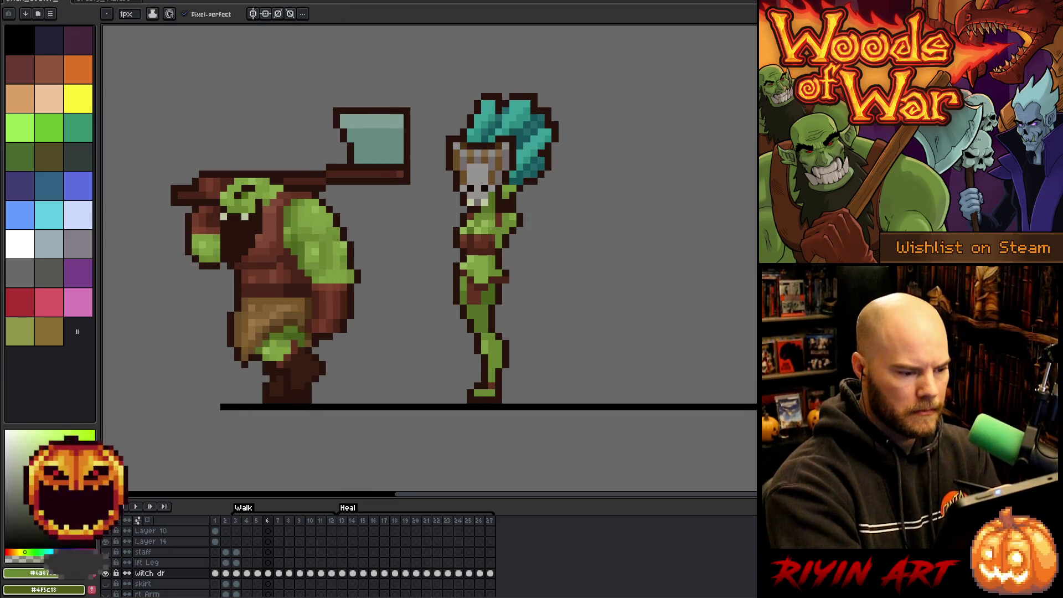
pyautogui.press('.')
pyautogui.press('.')
pyautogui.press('.')
pyautogui.press('Return')
pyautogui.press('Return')
pyautogui.press('v')
pyautogui.press('b')
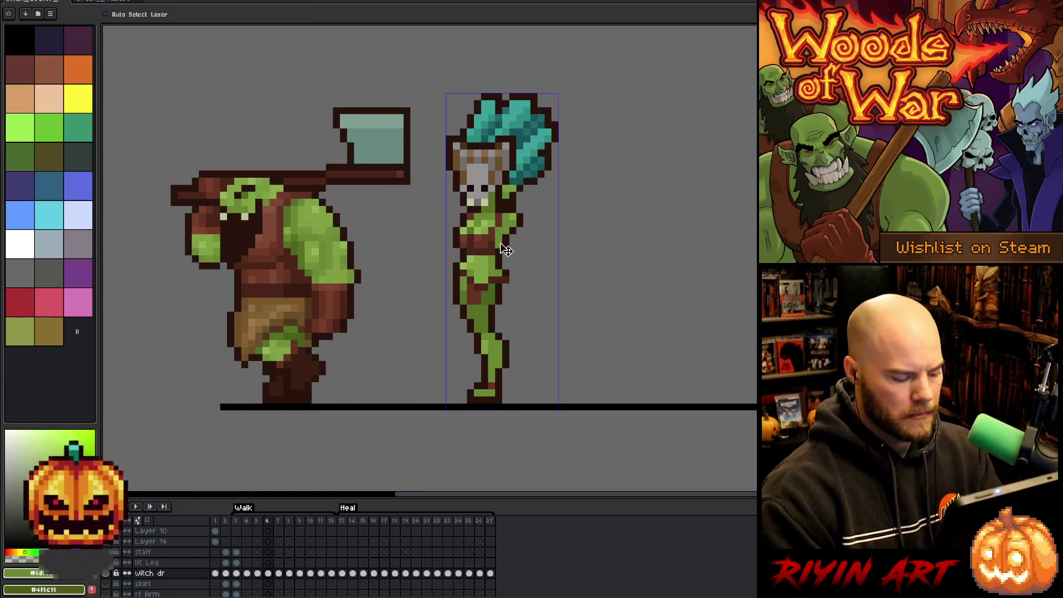
pyautogui.press('Return')
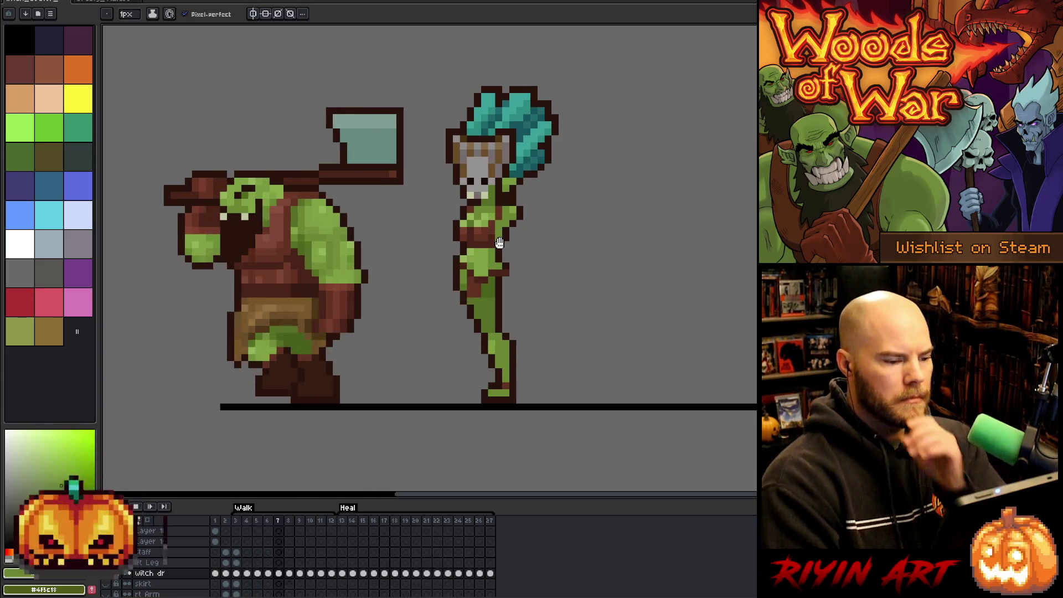
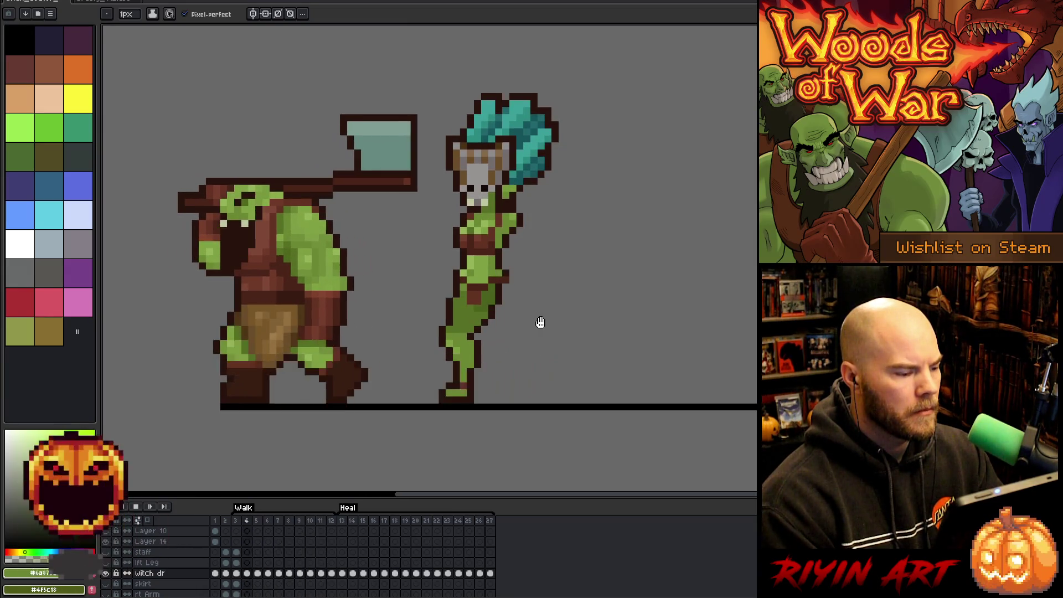
# Step: Stop the walk playback, step back to frame 10, and replay the animation
pyautogui.press('Return')
pyautogui.press('Return')
pyautogui.press('Left')
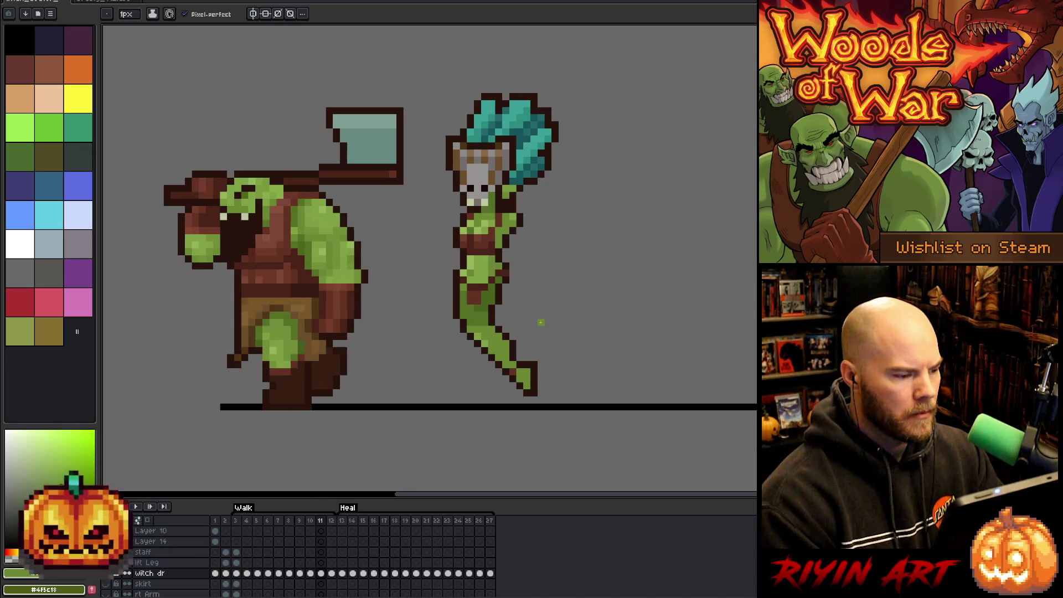
pyautogui.press('Left')
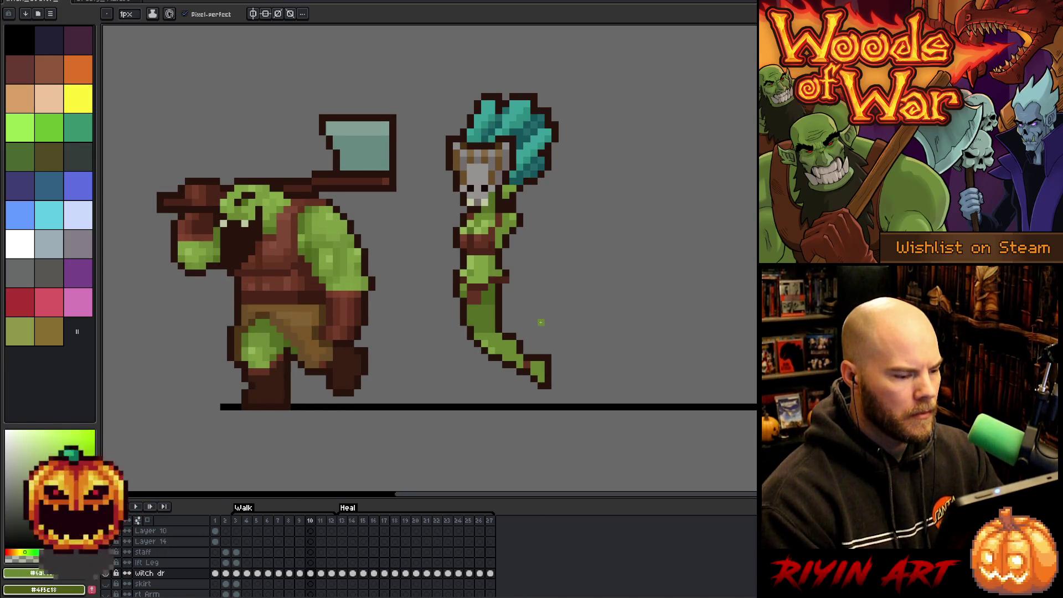
pyautogui.press('Return')
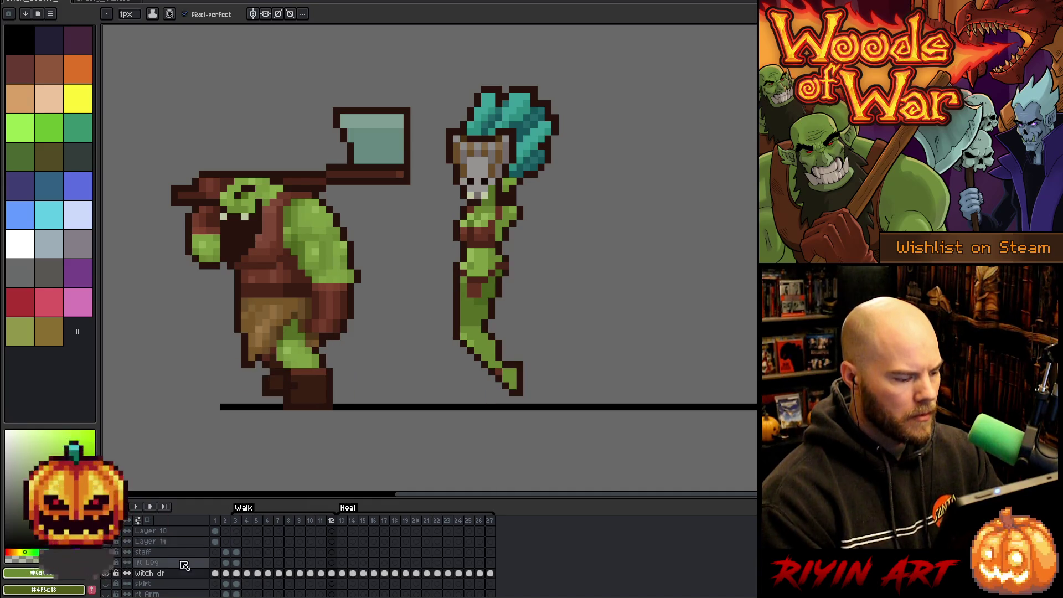
# Step: Paste the copied leg onto the lft Leg layer at frame 11 after visiting frames 3 and 7–10
pyautogui.click(236, 564)
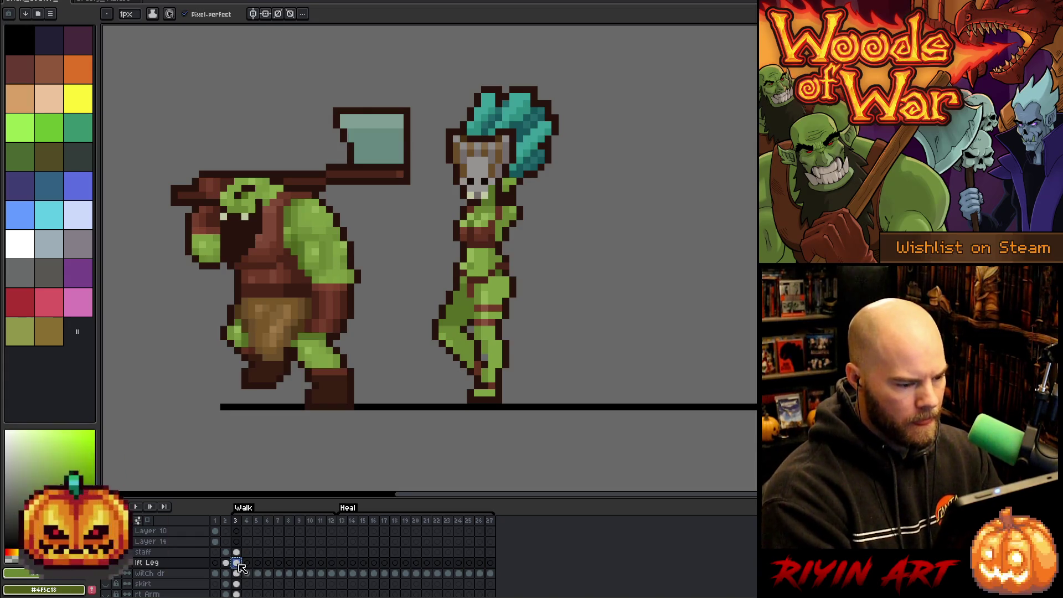
pyautogui.click(279, 563)
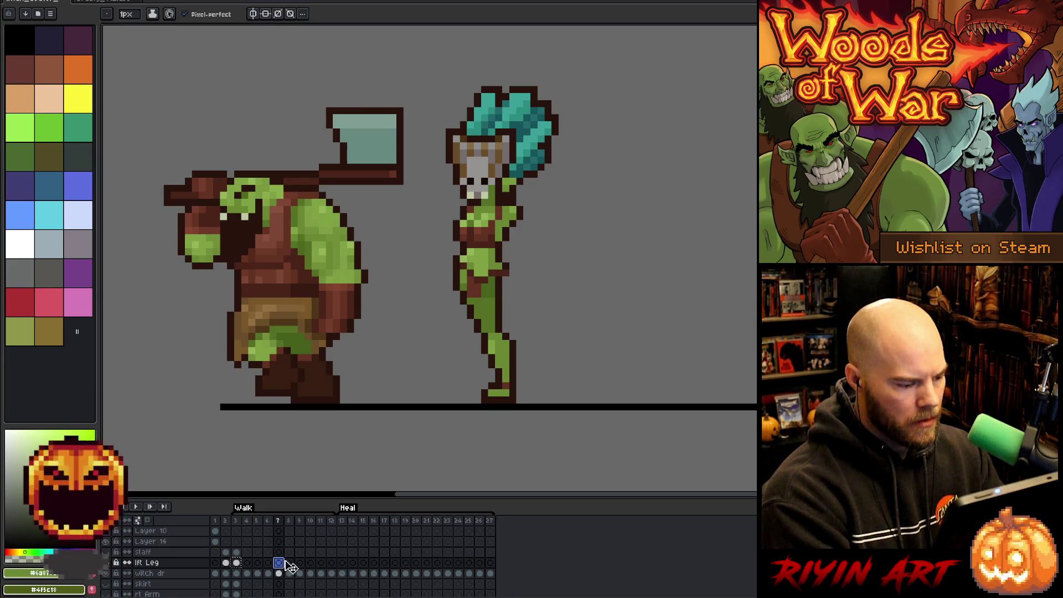
pyautogui.click(289, 563)
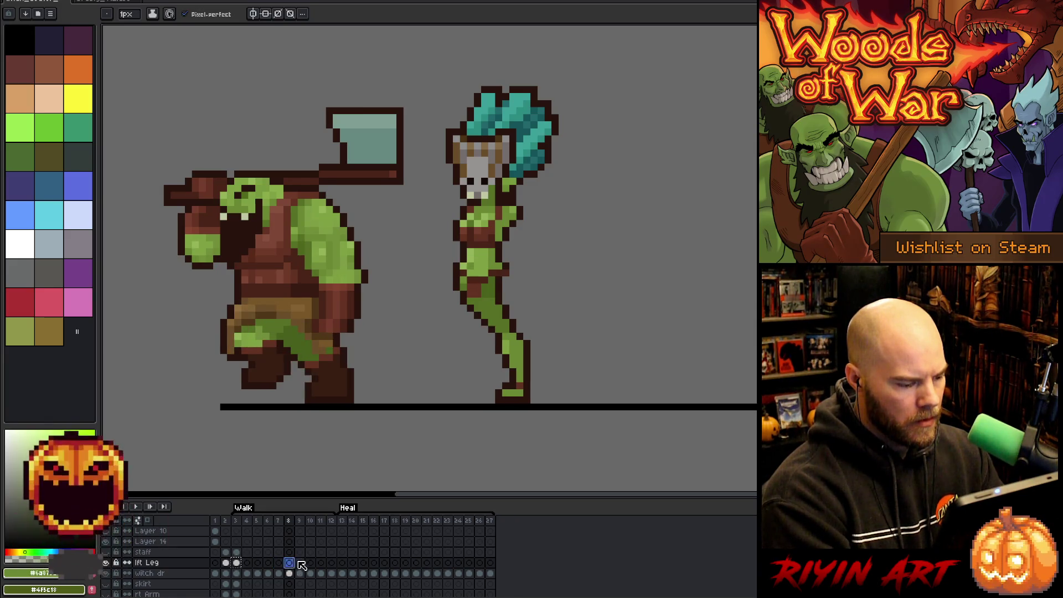
pyautogui.click(299, 563)
pyautogui.click(311, 563)
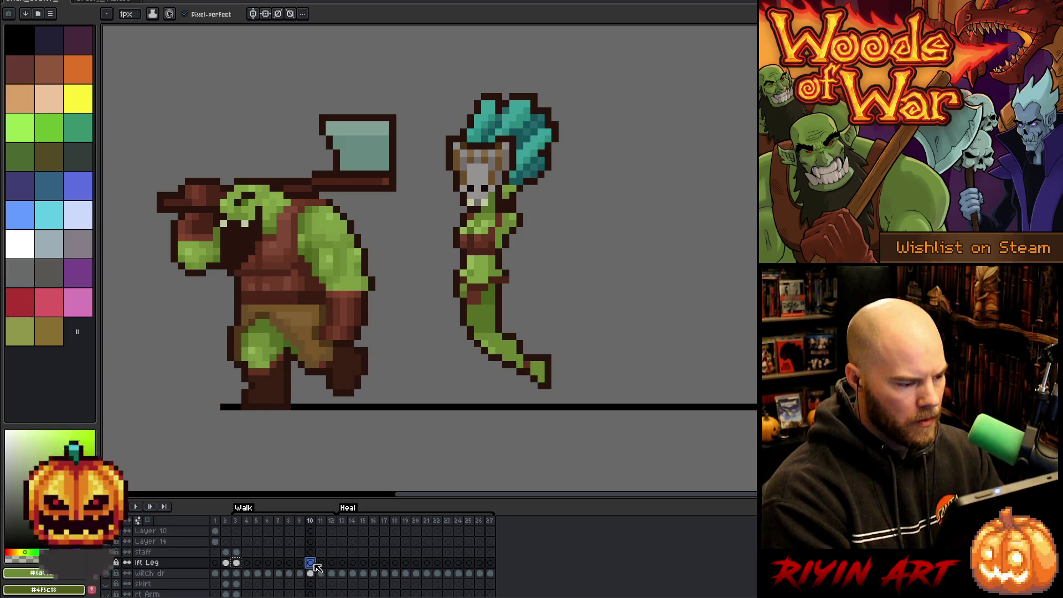
pyautogui.click(320, 563)
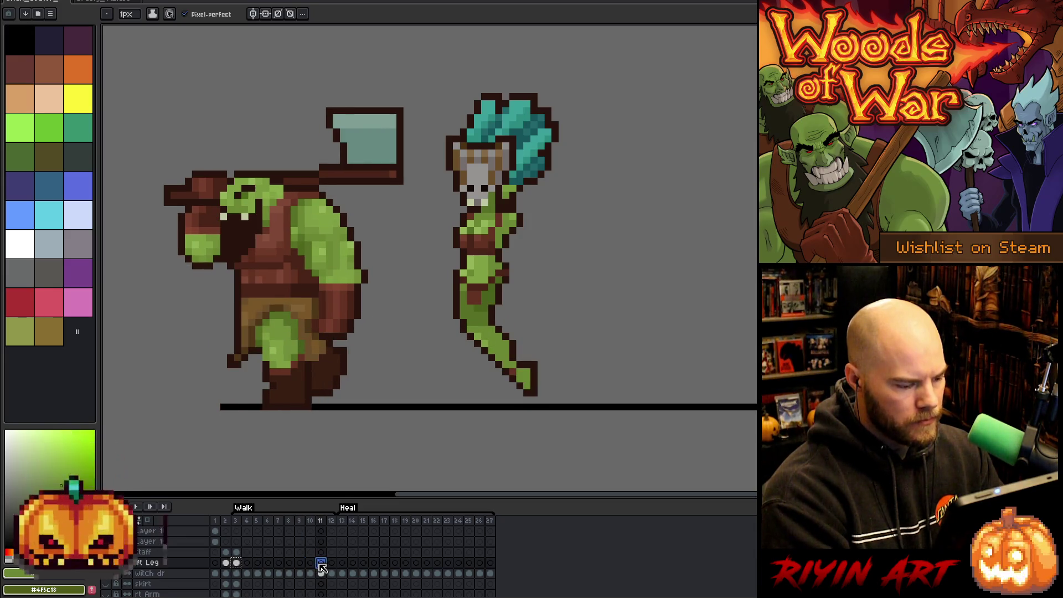
pyautogui.hotkey('ctrl', 'v')
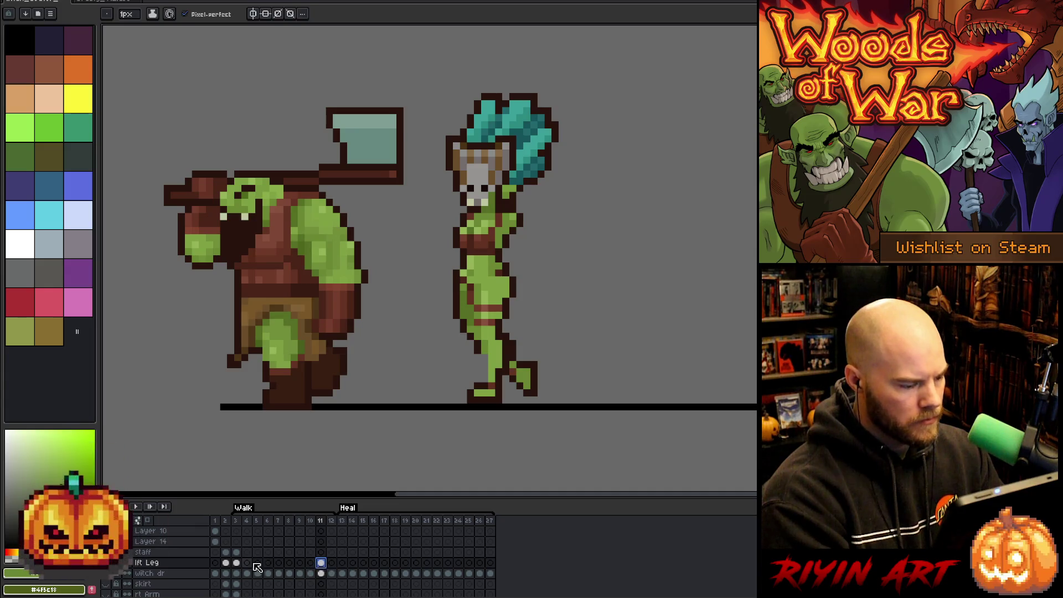
# Step: Compare the leg poses across frames 3, 4 and 12
pyautogui.click(237, 564)
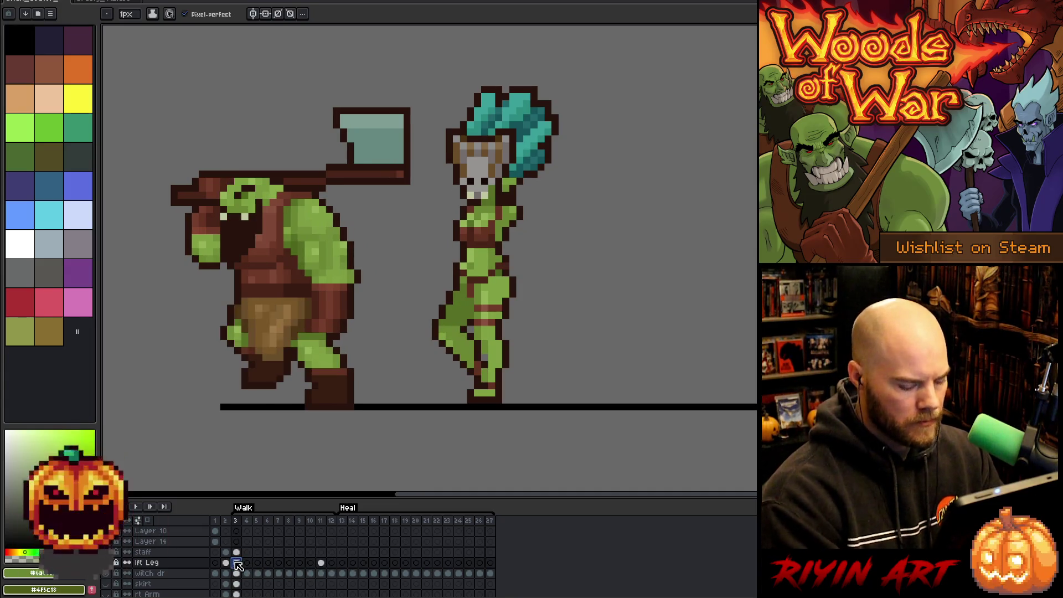
pyautogui.press('Left')
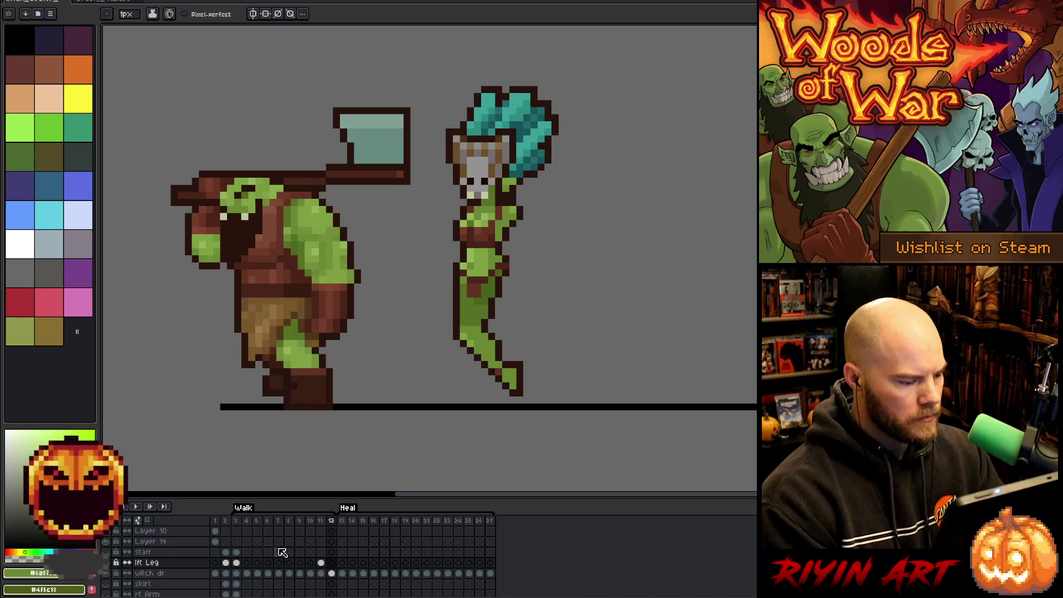
pyautogui.press('Right')
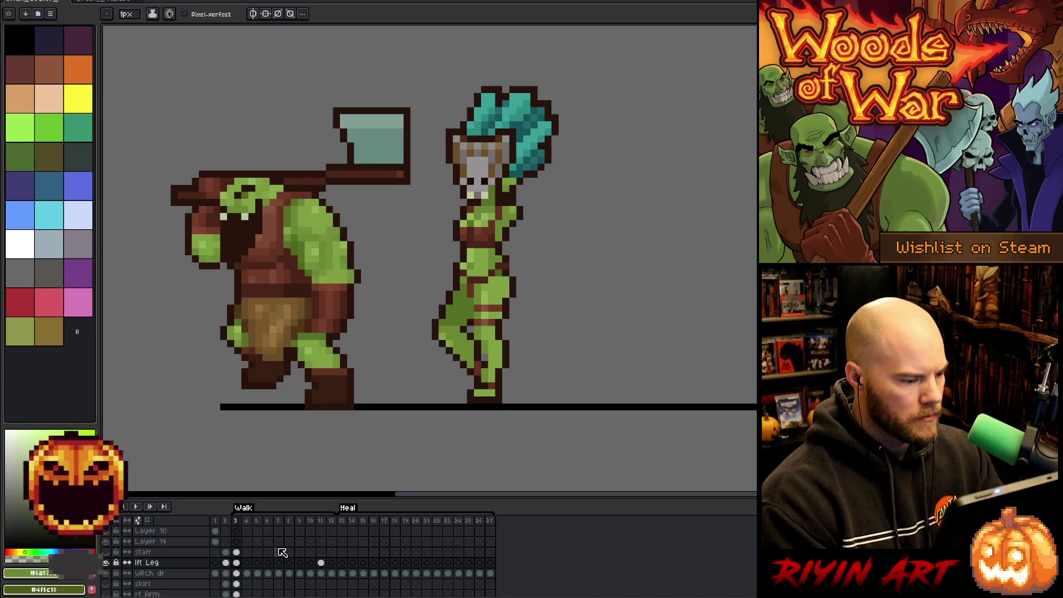
pyautogui.press('Right')
pyautogui.press('Left')
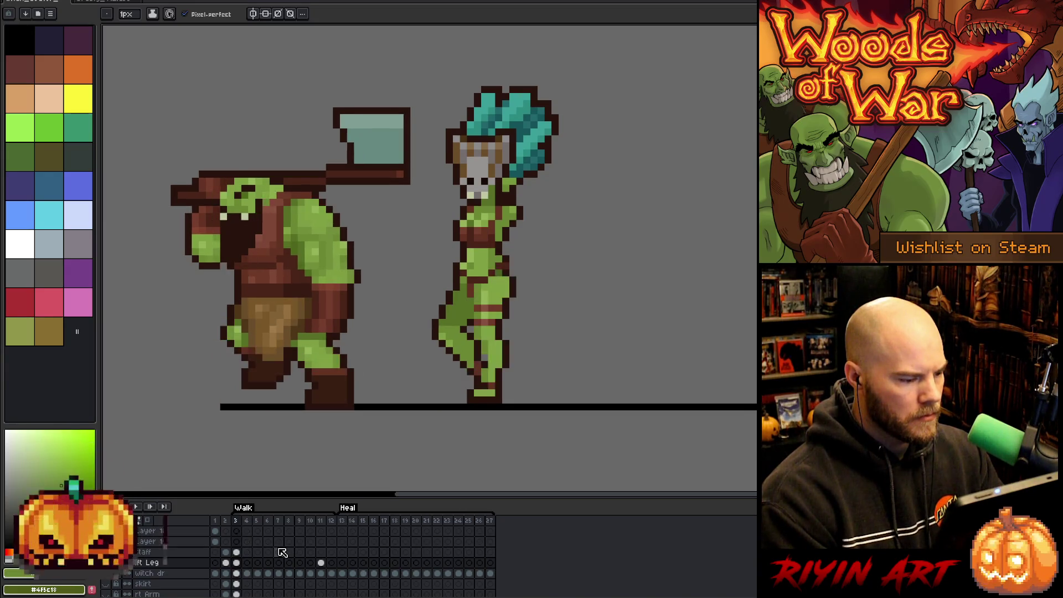
pyautogui.press('Right')
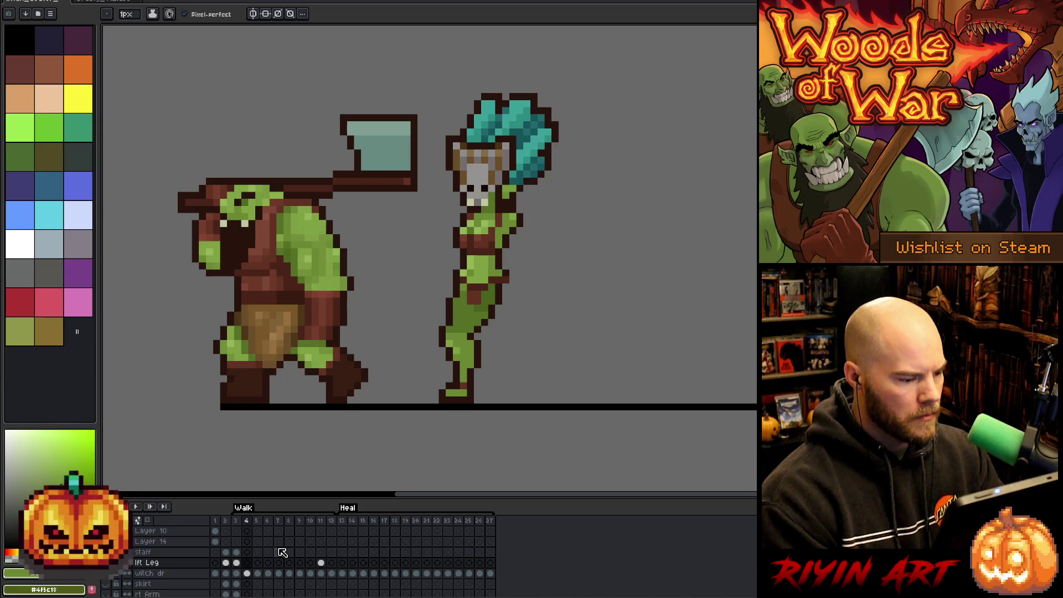
pyautogui.press('Left')
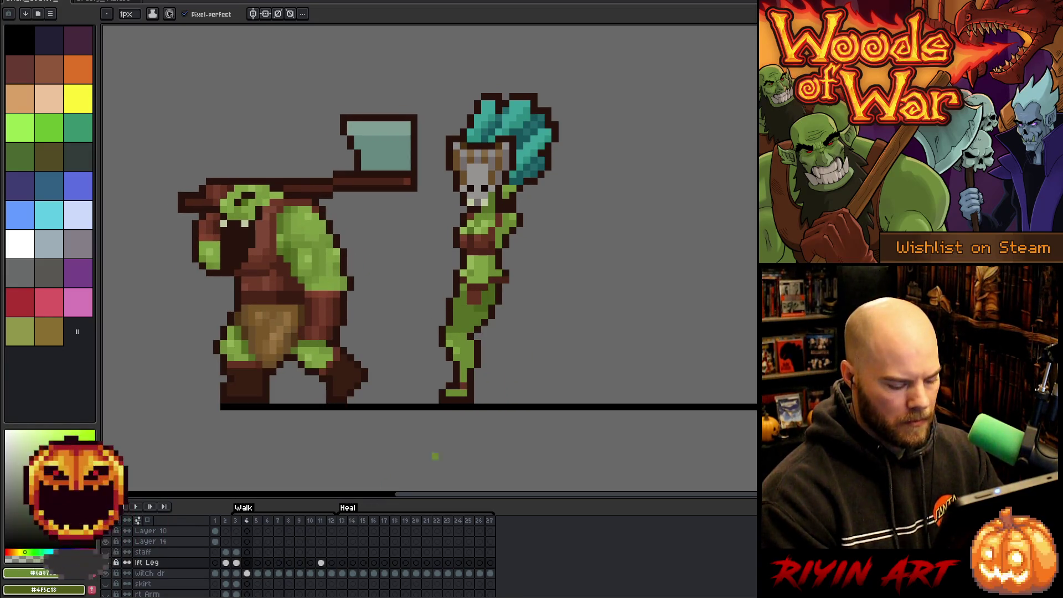
# Step: Marquee a box just below the witch's feet and review it across frames 3–11
pyautogui.press('m')
pyautogui.moveTo(442, 399)
pyautogui.mouseDown()
pyautogui.moveTo(451, 437)
pyautogui.moveTo(508, 437)
pyautogui.mouseUp()
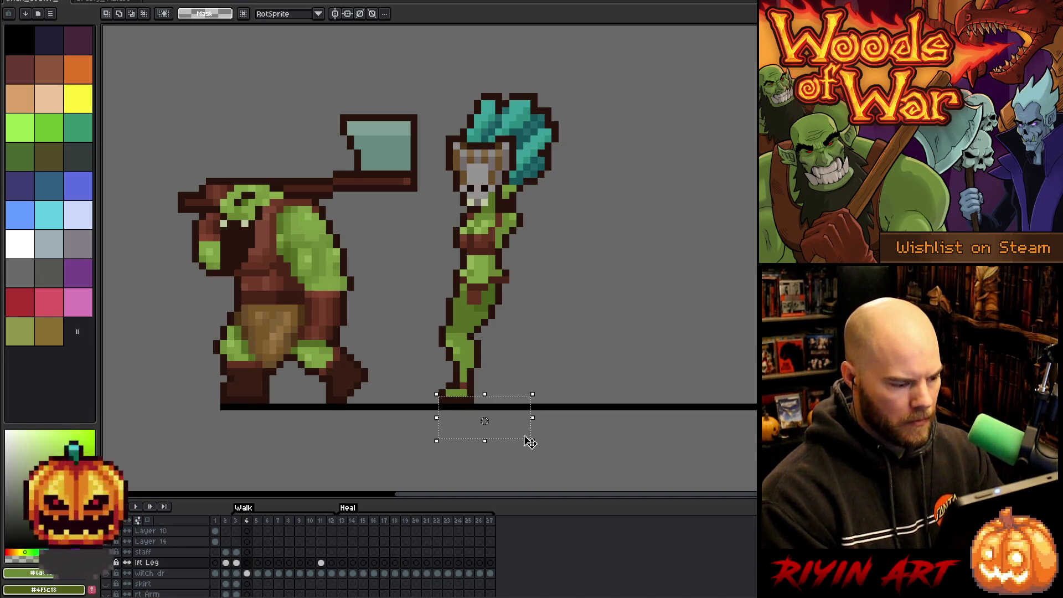
pyautogui.press(',')
pyautogui.press('.')
pyautogui.press('.')
pyautogui.press('.')
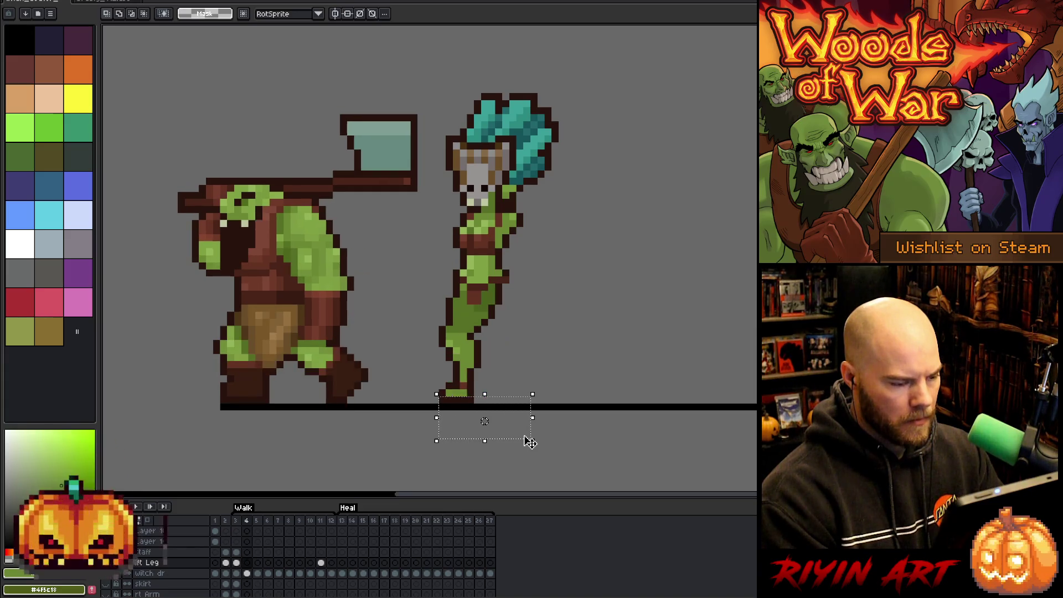
pyautogui.press('.')
pyautogui.press('.')
pyautogui.press('.')
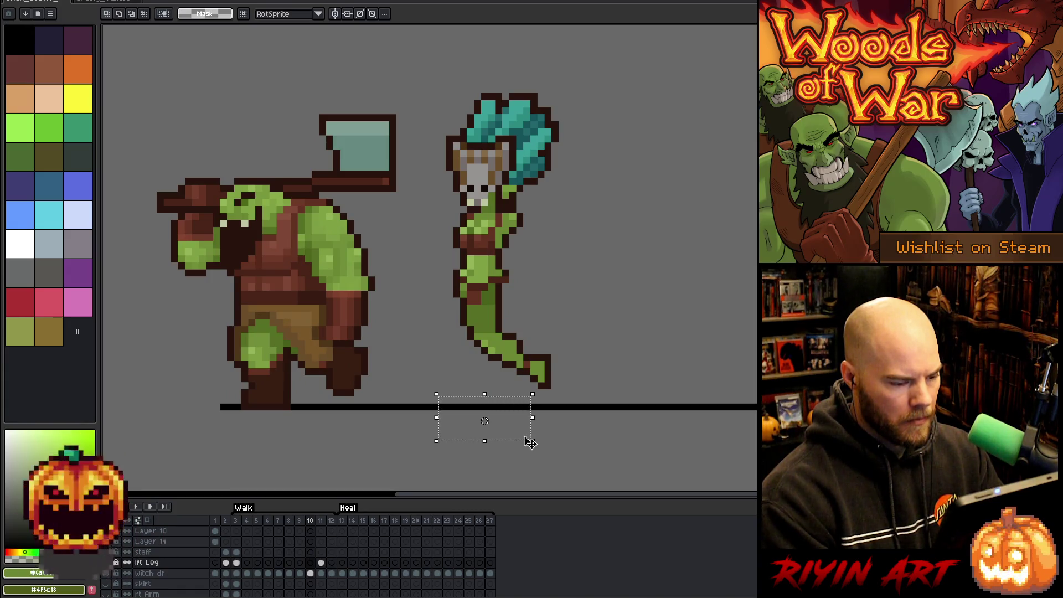
pyautogui.press('.')
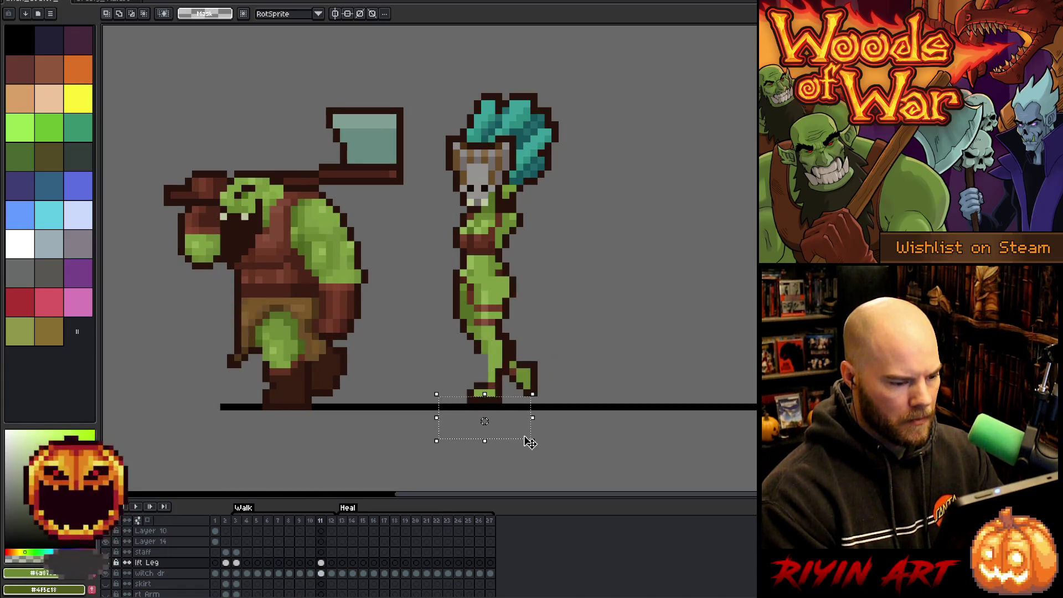
pyautogui.press(',')
pyautogui.press(',')
pyautogui.press('.')
pyautogui.press(',')
pyautogui.press(',')
pyautogui.press('.')
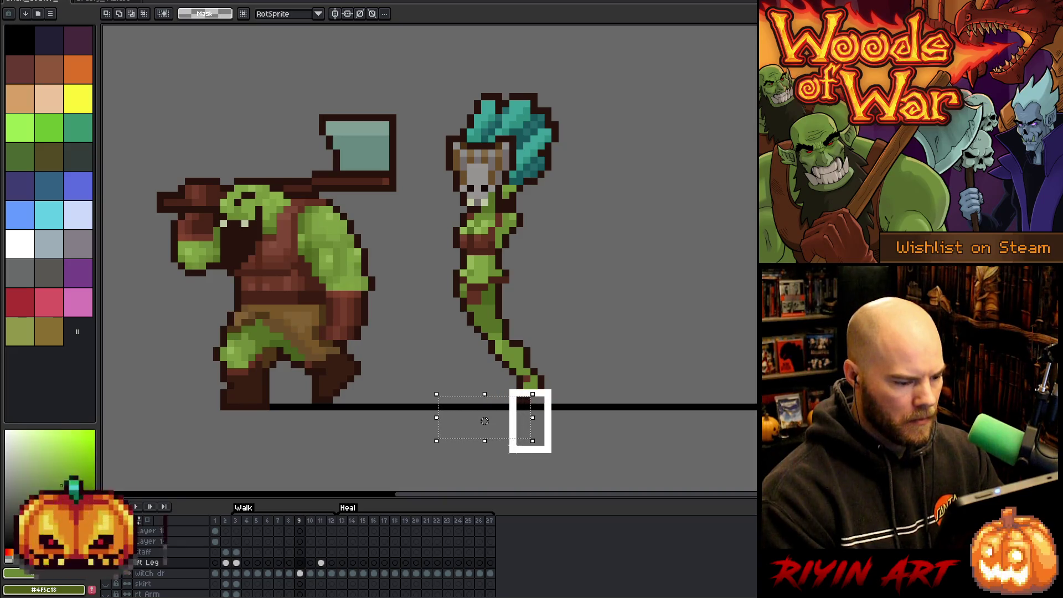
# Step: Fill the boxed area dark grey on Layer 6, frame 7
pyautogui.scroll(-3, 210, 587)
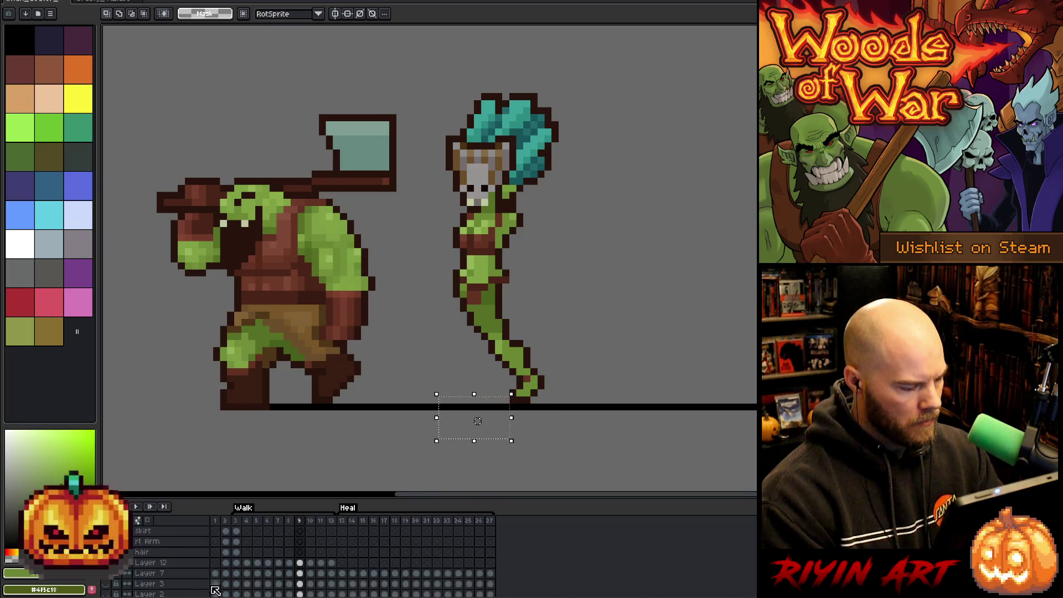
pyautogui.scroll(-3, 210, 587)
pyautogui.click(280, 570)
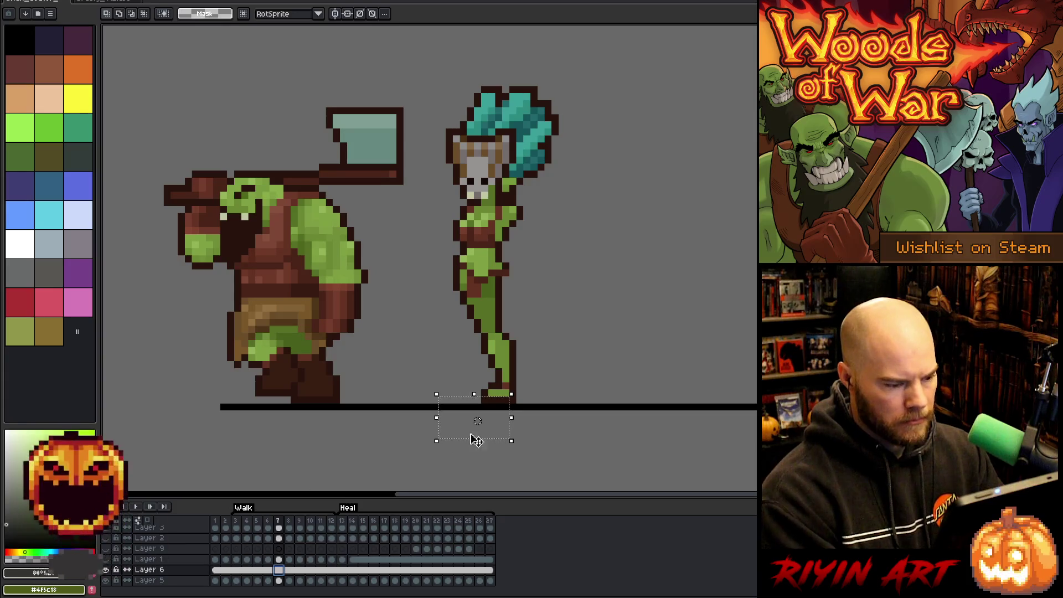
pyautogui.press('w')
pyautogui.hotkey('ctrl', 'd')
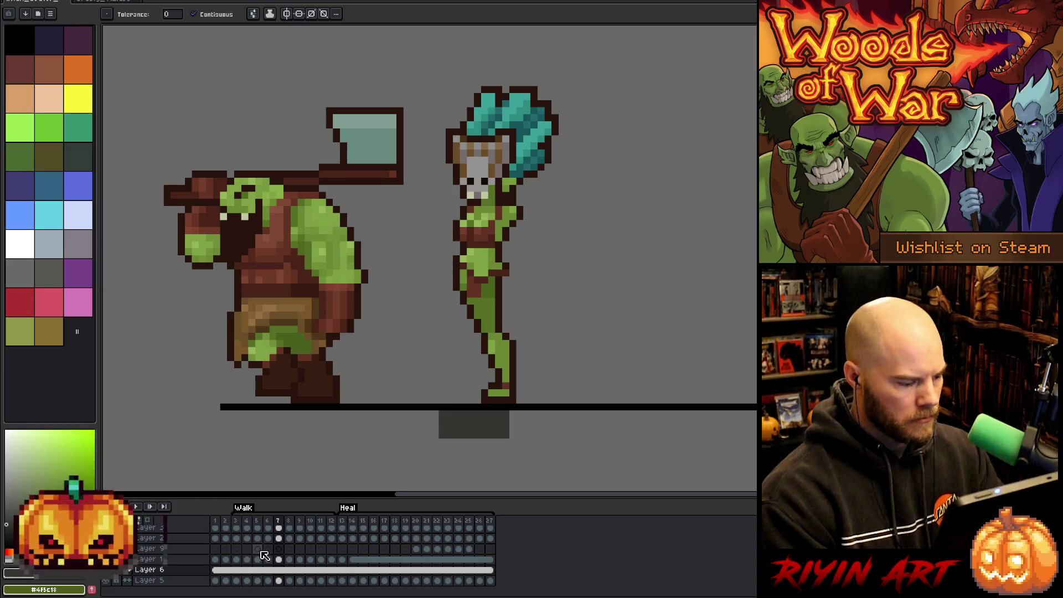
# Step: From the lft Leg frame 3 cel, paste the walking leg pose onto frame 9
pyautogui.scroll(2, 265, 555)
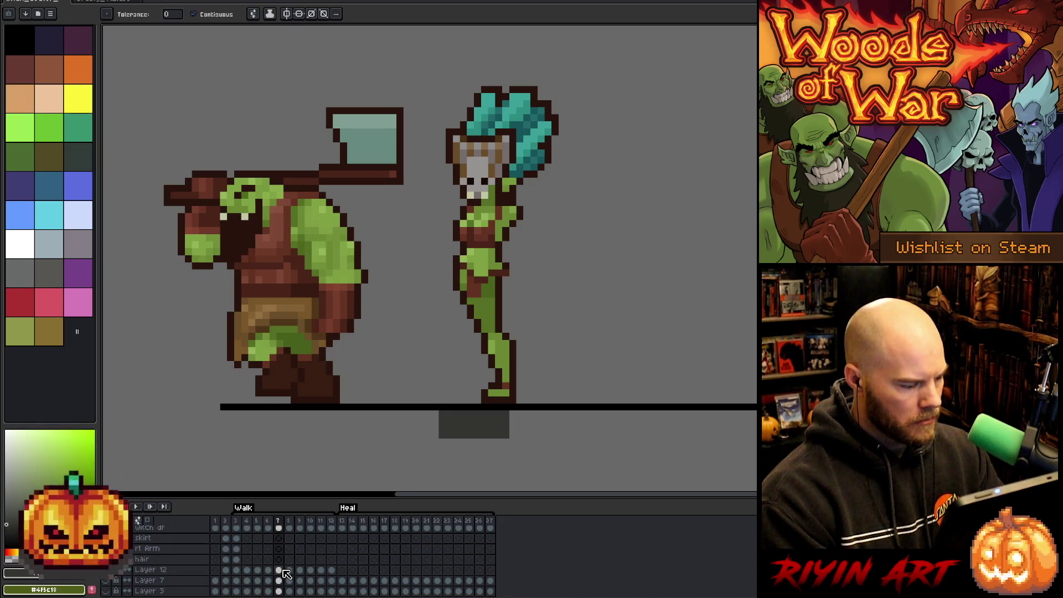
pyautogui.scroll(3, 287, 573)
pyautogui.click(279, 559)
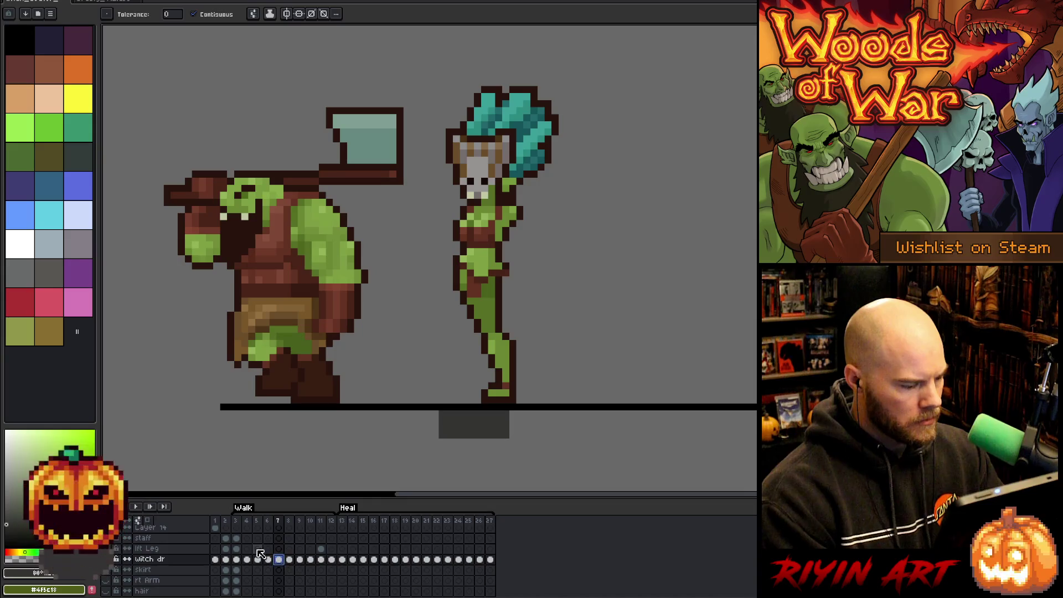
pyautogui.click(242, 550)
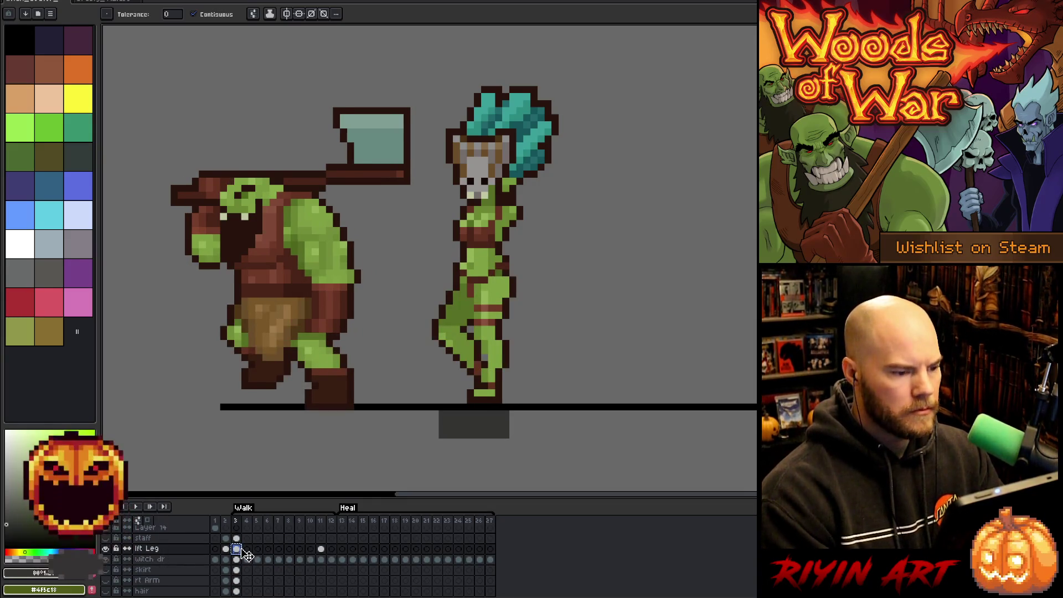
pyautogui.press('Return')
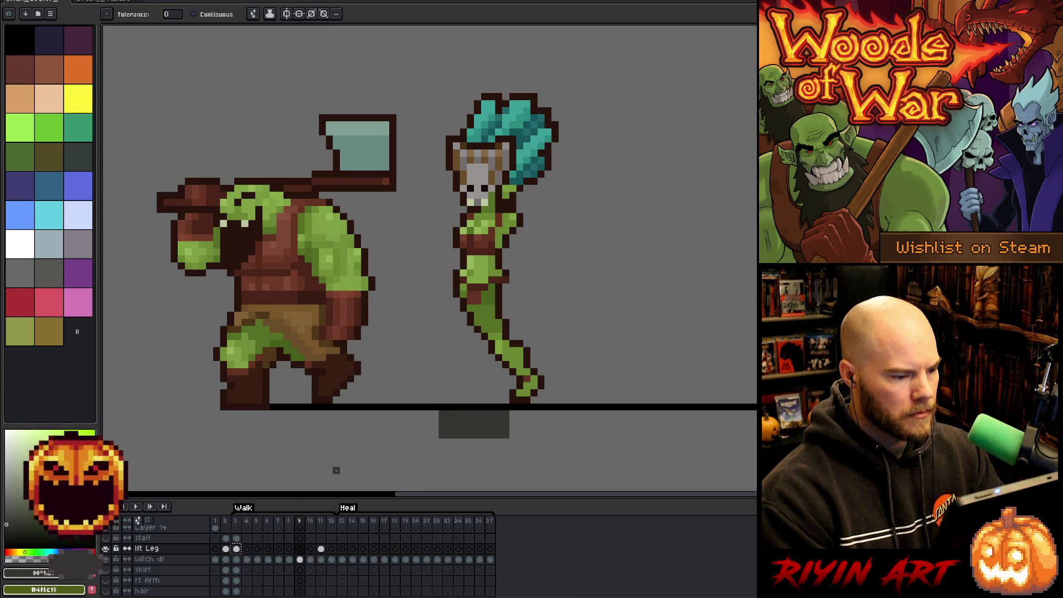
pyautogui.press('v')
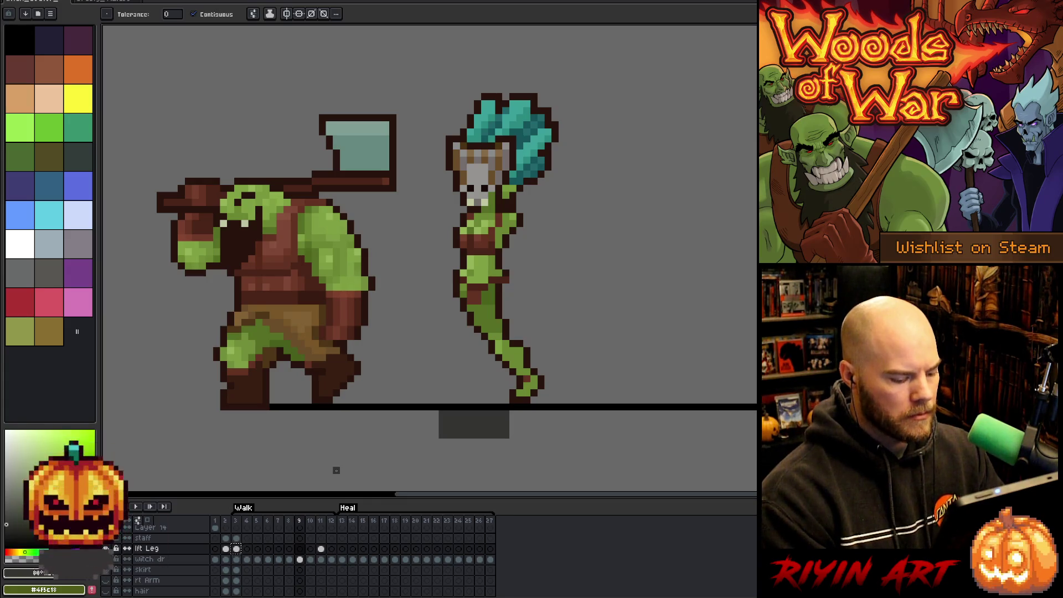
pyautogui.hotkey('ctrl', 'v')
pyautogui.press('g')
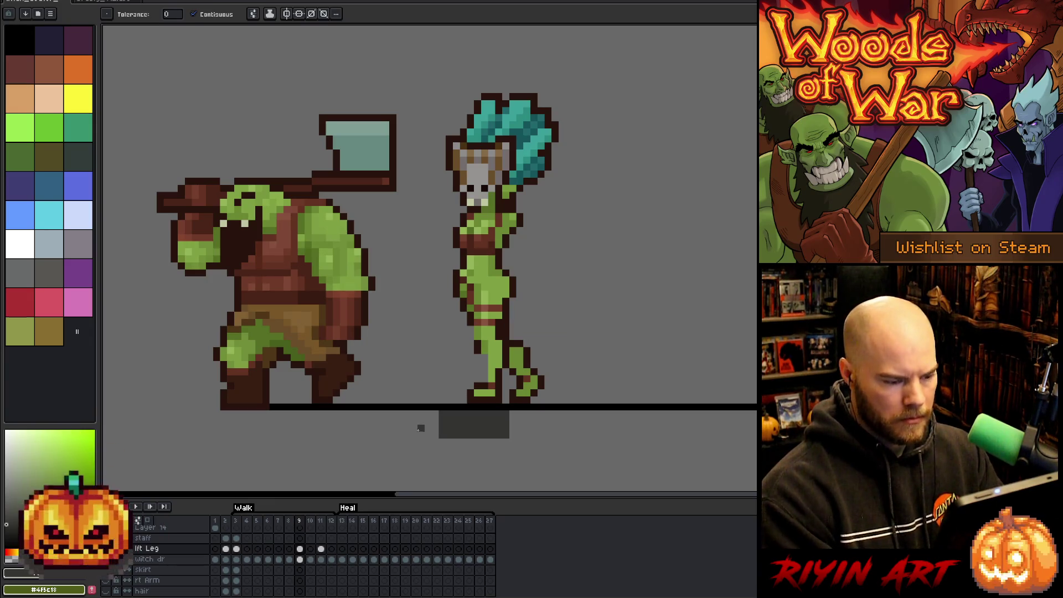
# Step: Marquee-select the witch doctor's lower body and legs in frame 9, then clear the selection
pyautogui.press('i')
pyautogui.press('b')
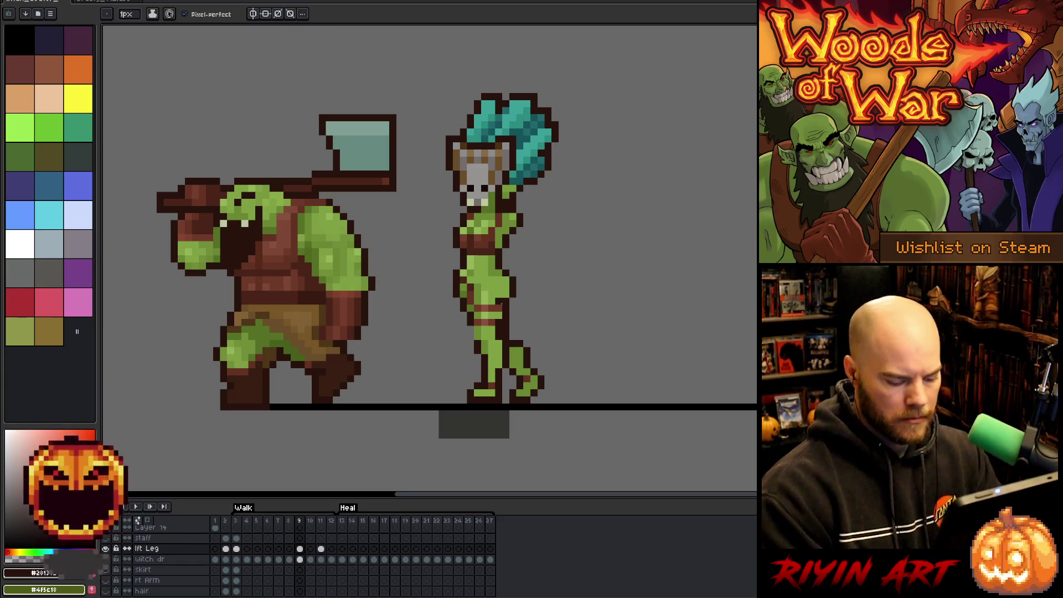
pyautogui.press('m')
pyautogui.moveTo(544, 416)
pyautogui.mouseDown()
pyautogui.moveTo(507, 403)
pyautogui.moveTo(429, 310)
pyautogui.moveTo(430, 328)
pyautogui.mouseUp()
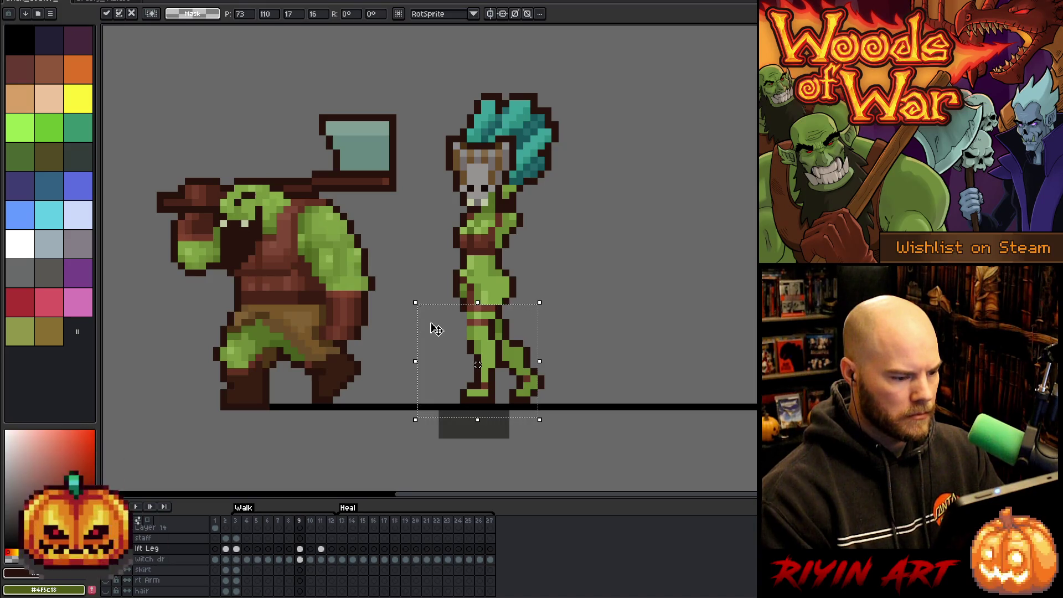
pyautogui.moveTo(610, 455)
pyautogui.mouseDown()
pyautogui.moveTo(427, 380)
pyautogui.moveTo(380, 310)
pyautogui.moveTo(388, 327)
pyautogui.mouseUp()
pyautogui.click(668, 357)
# Step: Nudge the selected legs one pixel left and commit the move
pyautogui.moveTo(587, 446)
pyautogui.mouseDown()
pyautogui.moveTo(484, 406)
pyautogui.moveTo(408, 332)
pyautogui.mouseUp()
pyautogui.press('Left')
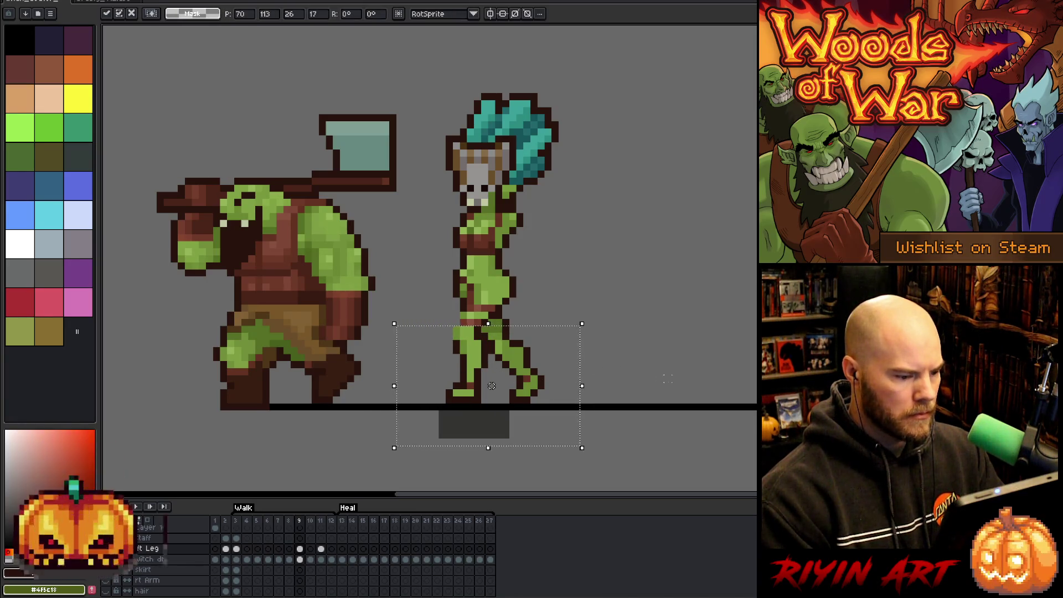
pyautogui.hotkey('ctrl', 'd')
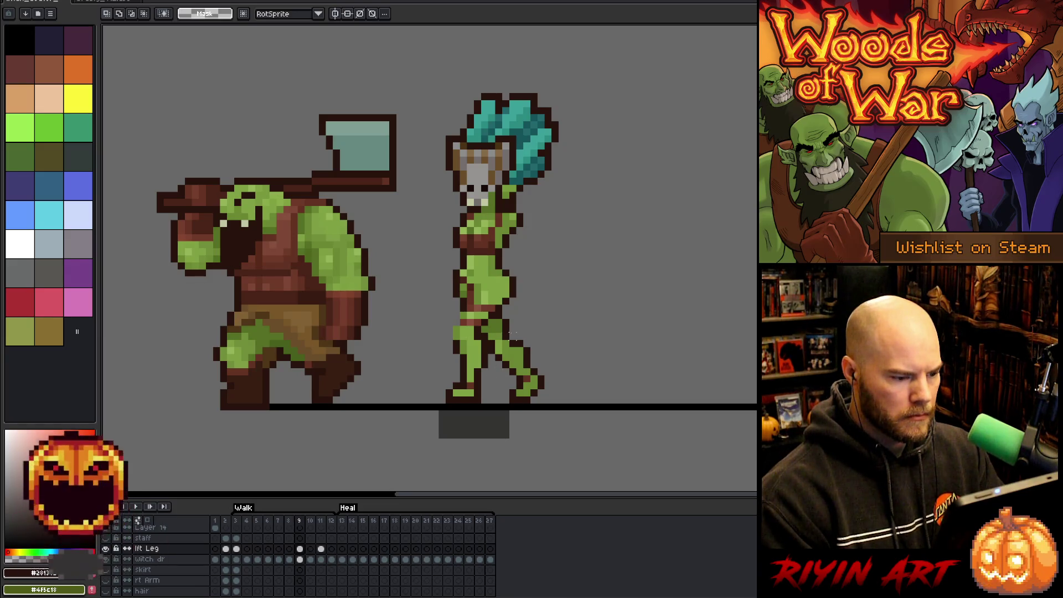
pyautogui.moveTo(540, 269)
pyautogui.mouseDown()
pyautogui.moveTo(477, 386)
pyautogui.moveTo(417, 434)
pyautogui.mouseUp()
pyautogui.press('Left')
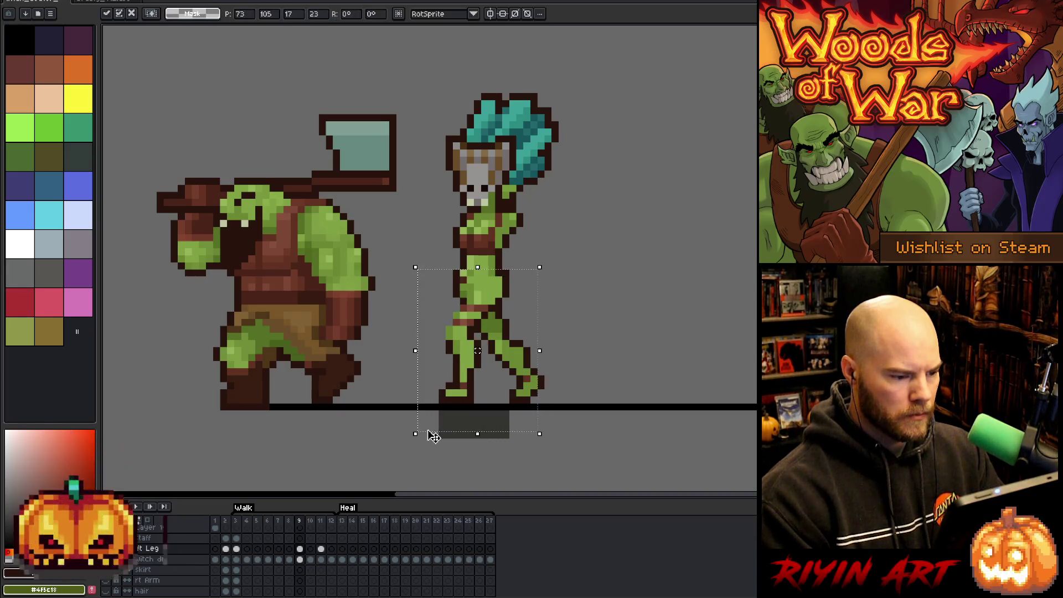
pyautogui.press('Right')
pyautogui.click(611, 359)
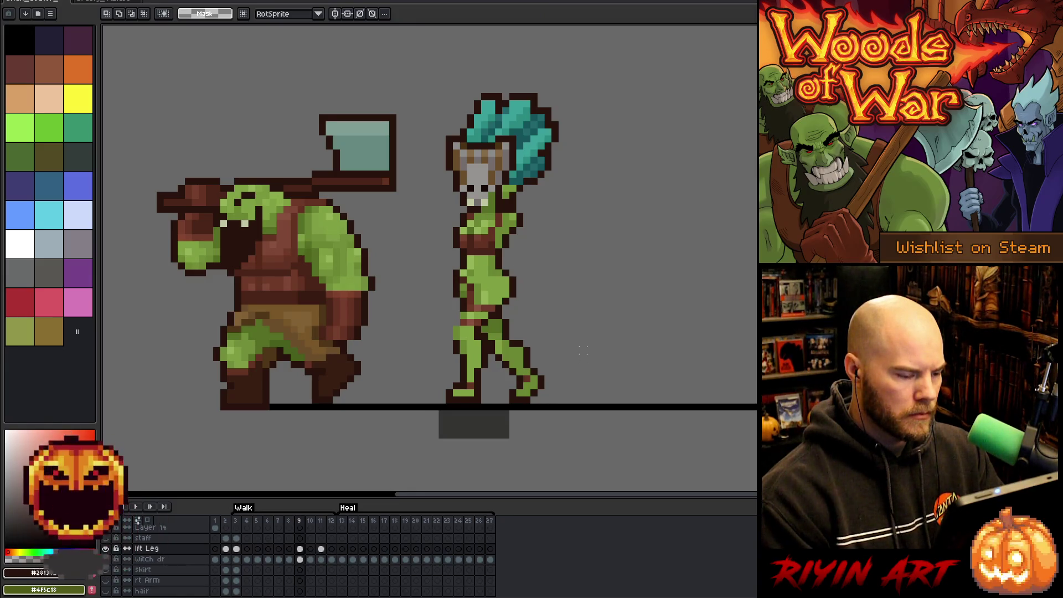
# Step: Compare frames 9 and 10, then shift the lower leg one pixel left
pyautogui.press('Right')
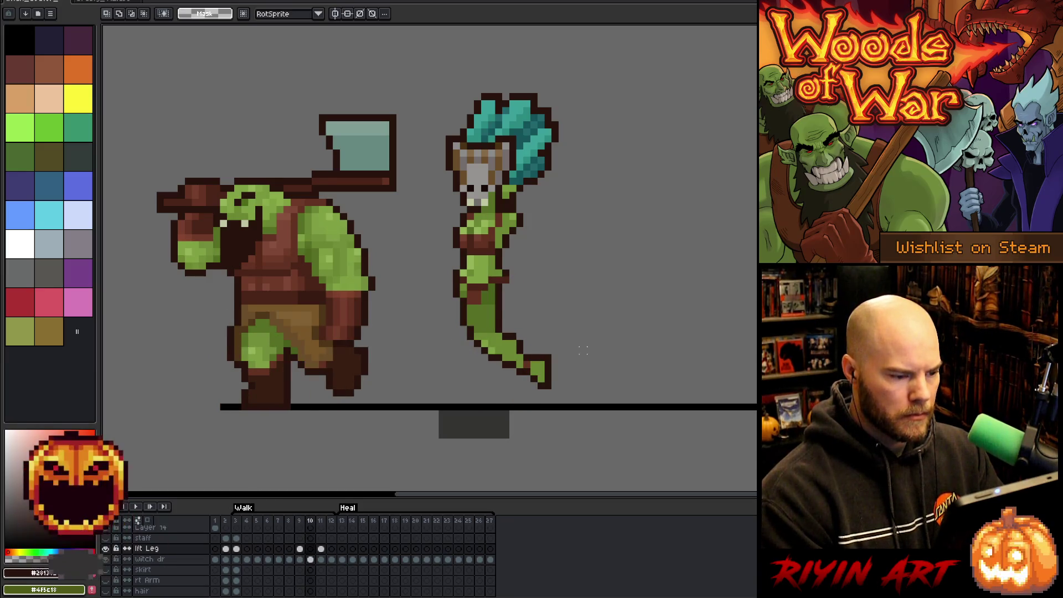
pyautogui.press('Left')
pyautogui.press('Right')
pyautogui.press('Left')
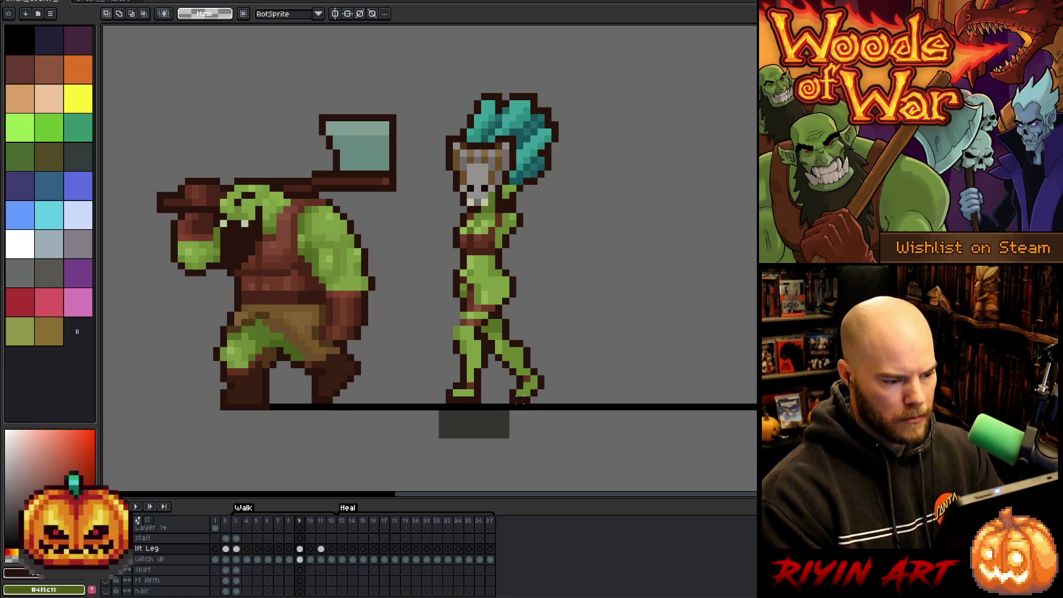
pyautogui.moveTo(521, 407); pyautogui.dragTo(440, 341)
pyautogui.press('Left')
pyautogui.press('Return')
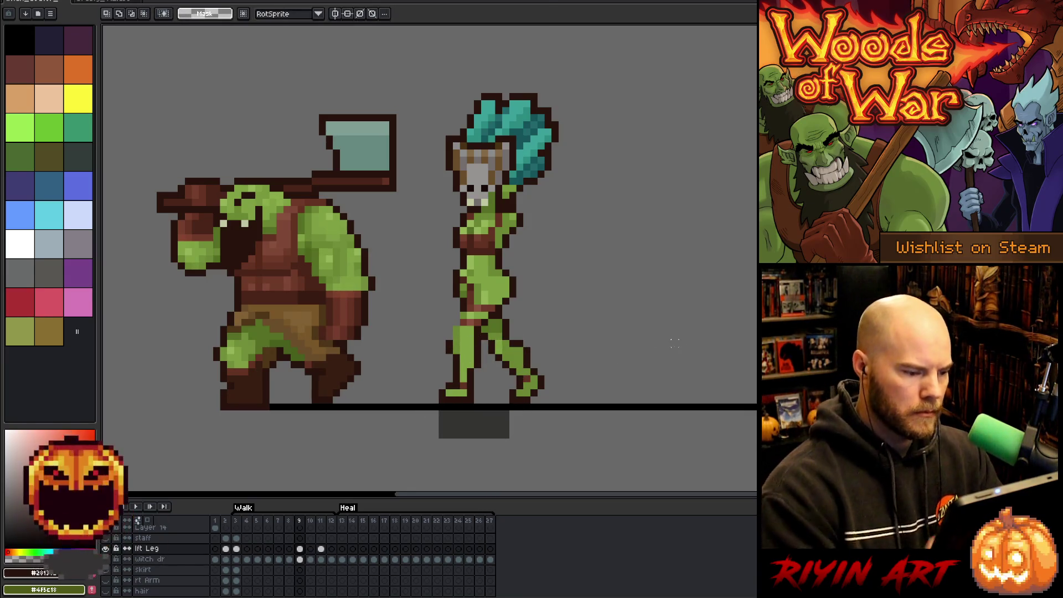
# Step: Touch up the leg pixels, sampling the leg green and dark outline colours
pyautogui.press('b')
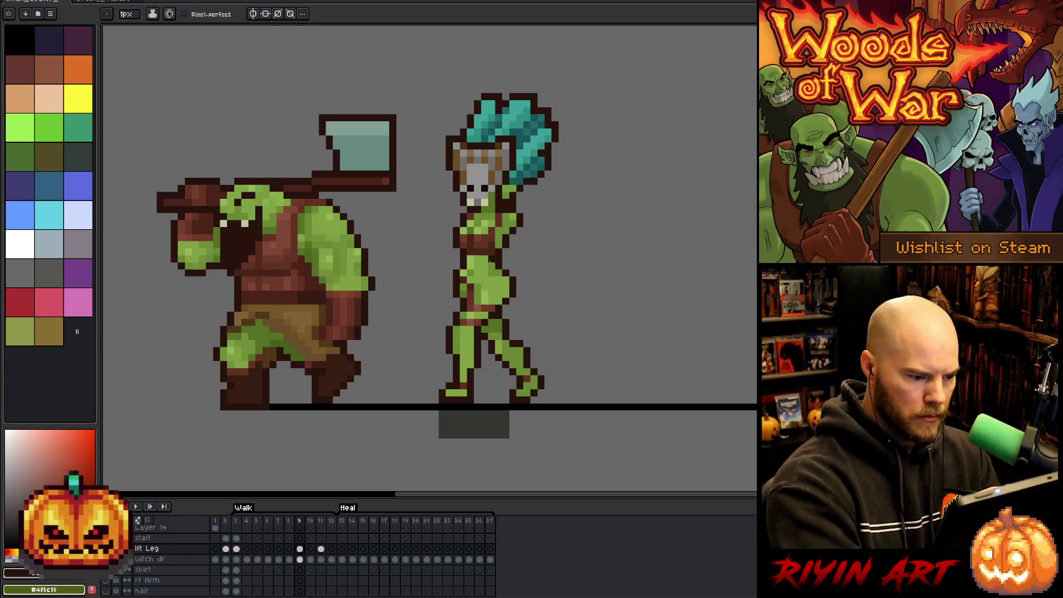
pyautogui.press('e')
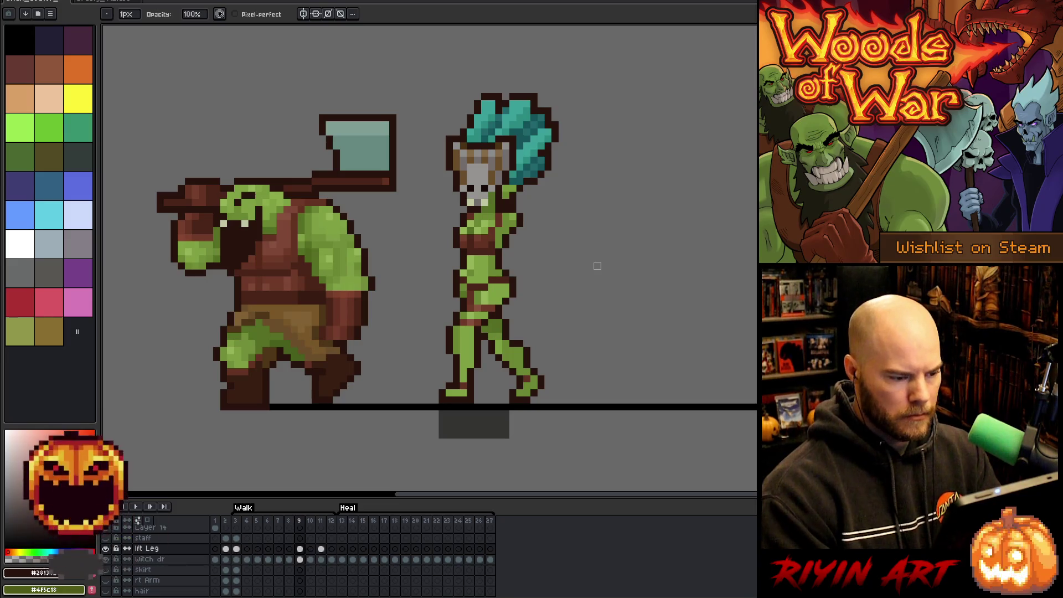
pyautogui.press('b')
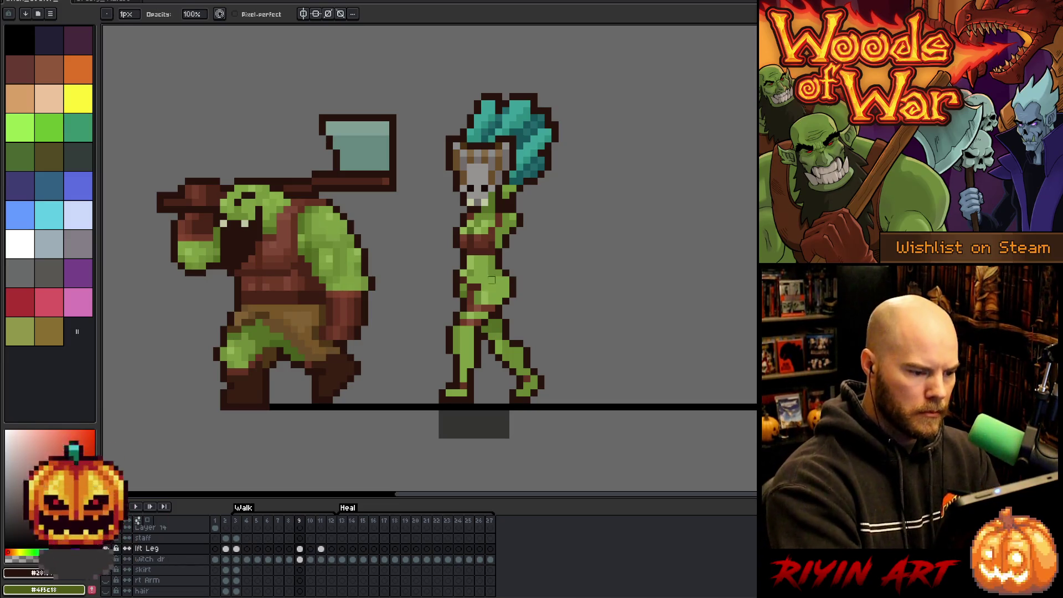
pyautogui.keyDown('alt'); pyautogui.click(485, 281); pyautogui.keyUp('alt')
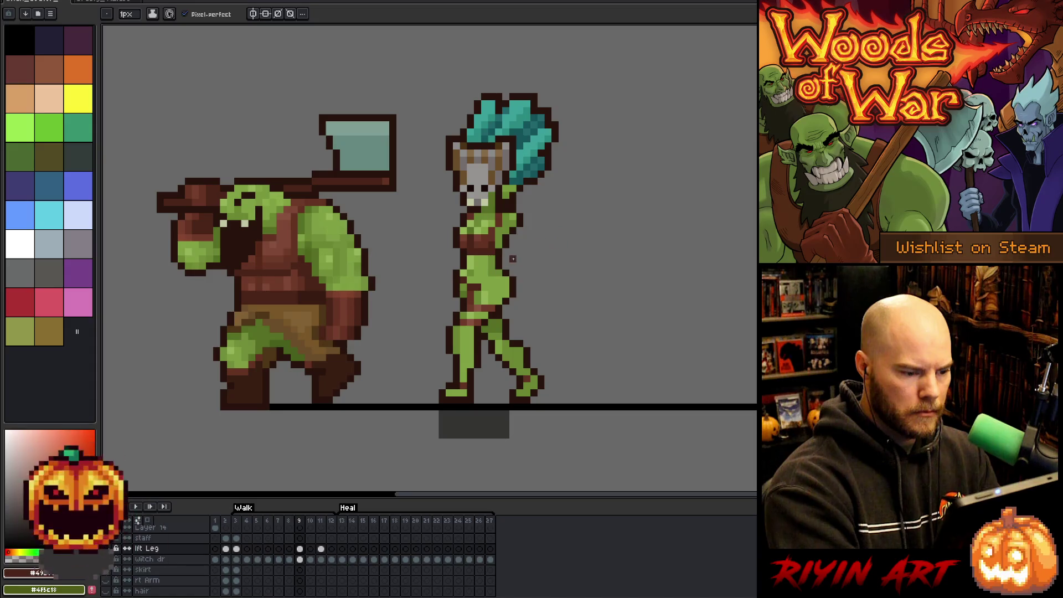
pyautogui.press('Return')
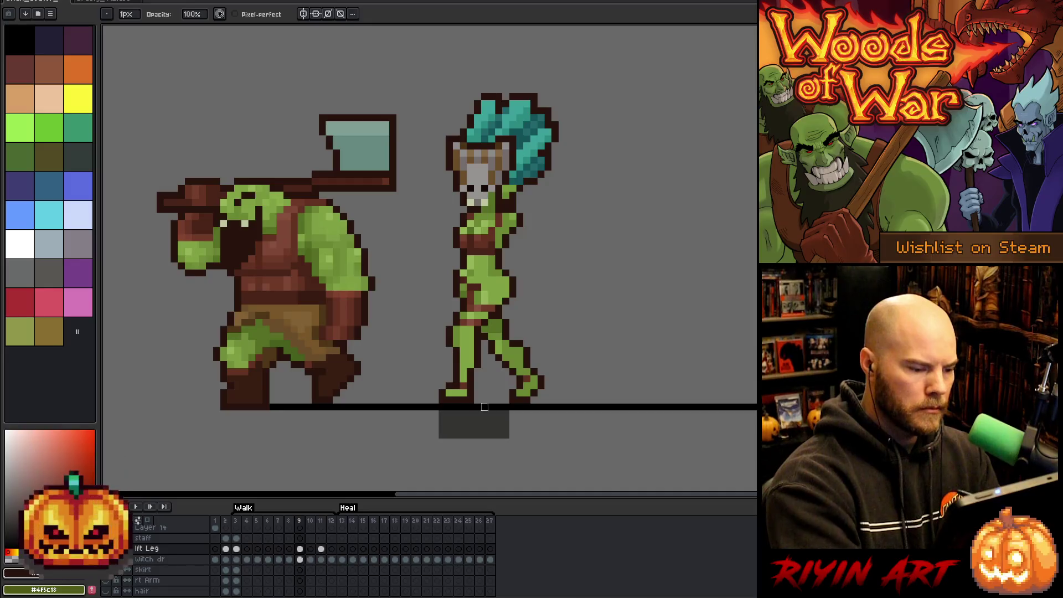
pyautogui.keyDown('alt'); pyautogui.click(492, 329); pyautogui.keyUp('alt')
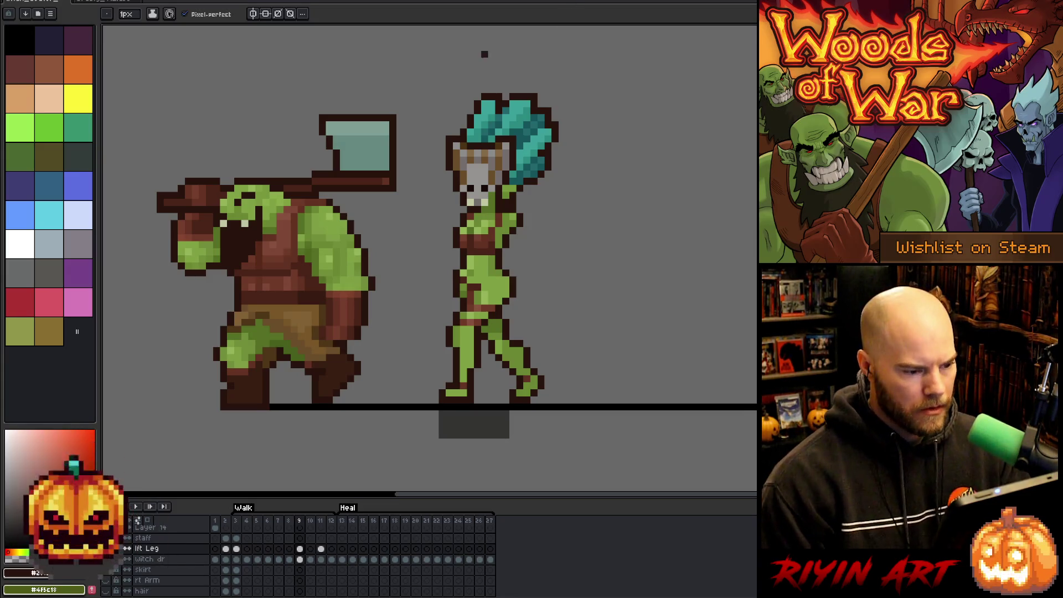
# Step: Toggle between frames 8 and 9 to check the leg pose, ending on the frame 9 leg cel
pyautogui.press('Right')
pyautogui.press('Left')
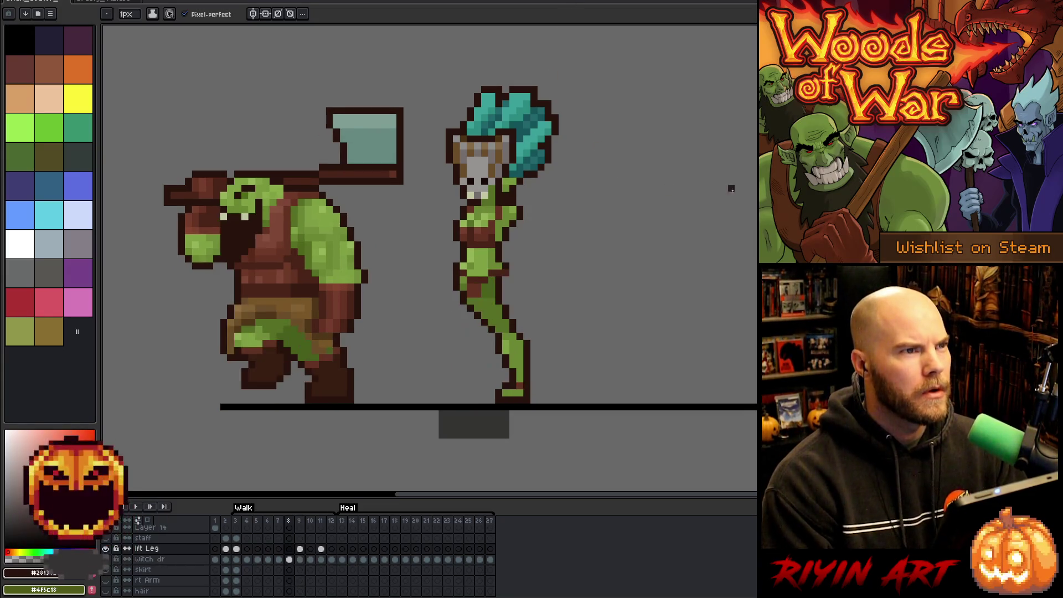
pyautogui.press('Right')
pyautogui.press('Left')
pyautogui.press('Right')
pyautogui.press('Left')
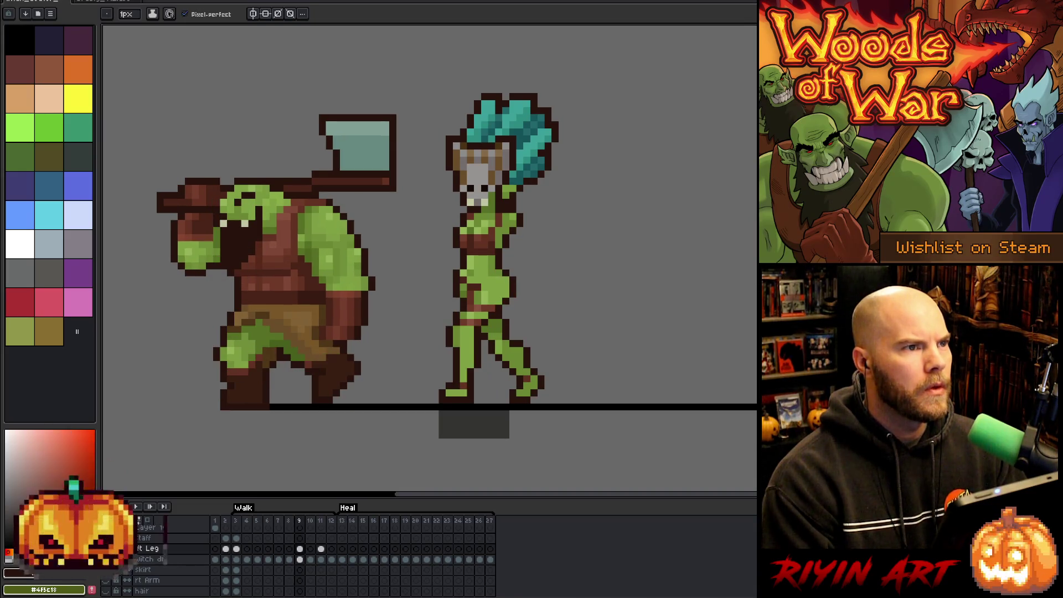
pyautogui.press('Right')
pyautogui.press('Left')
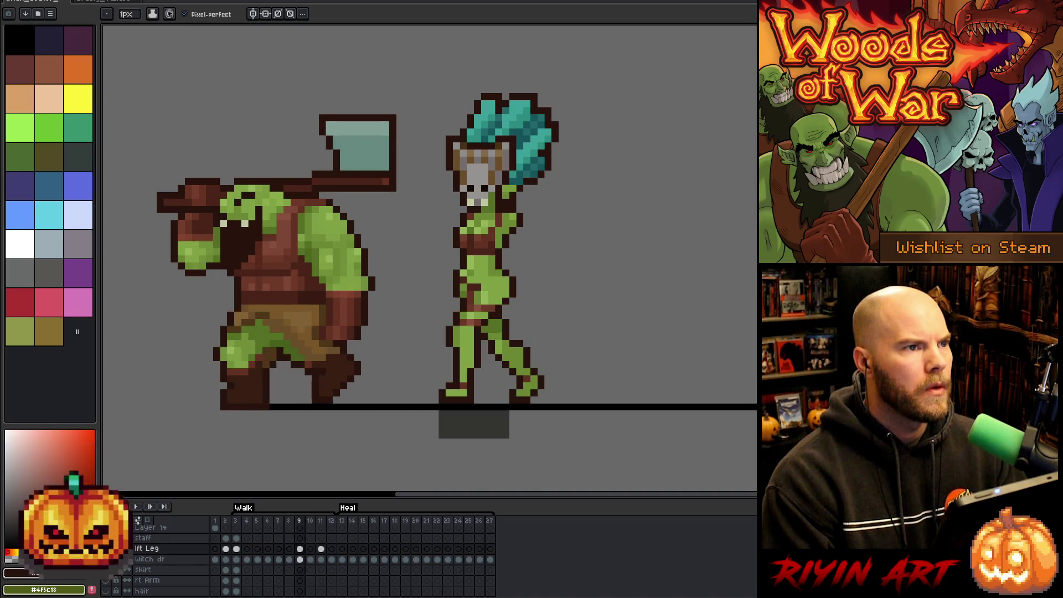
pyautogui.press('Left')
pyautogui.press('Right')
pyautogui.press('Left')
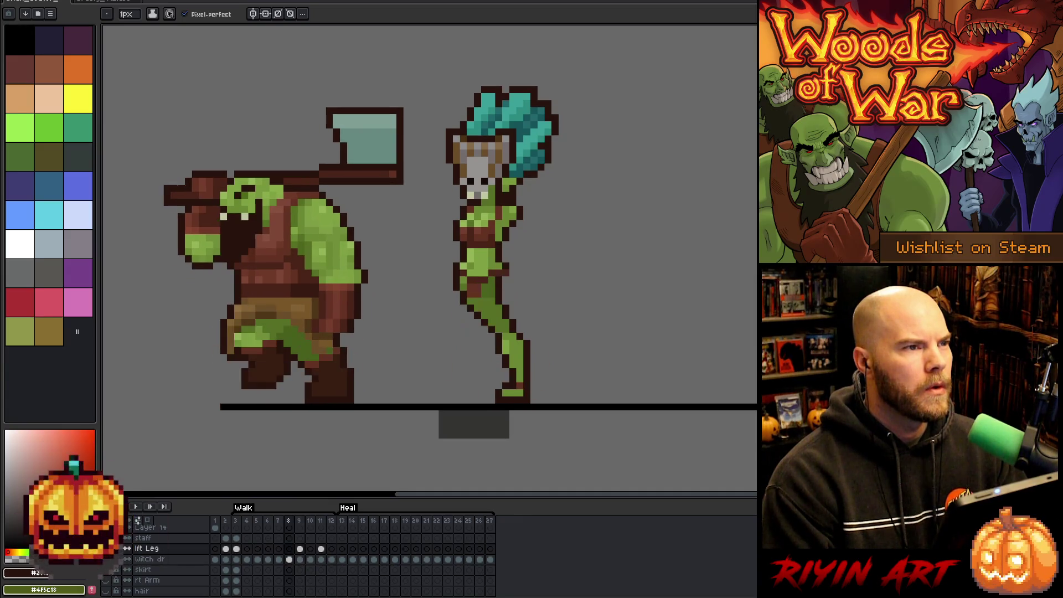
pyautogui.press('Right')
pyautogui.press('Left')
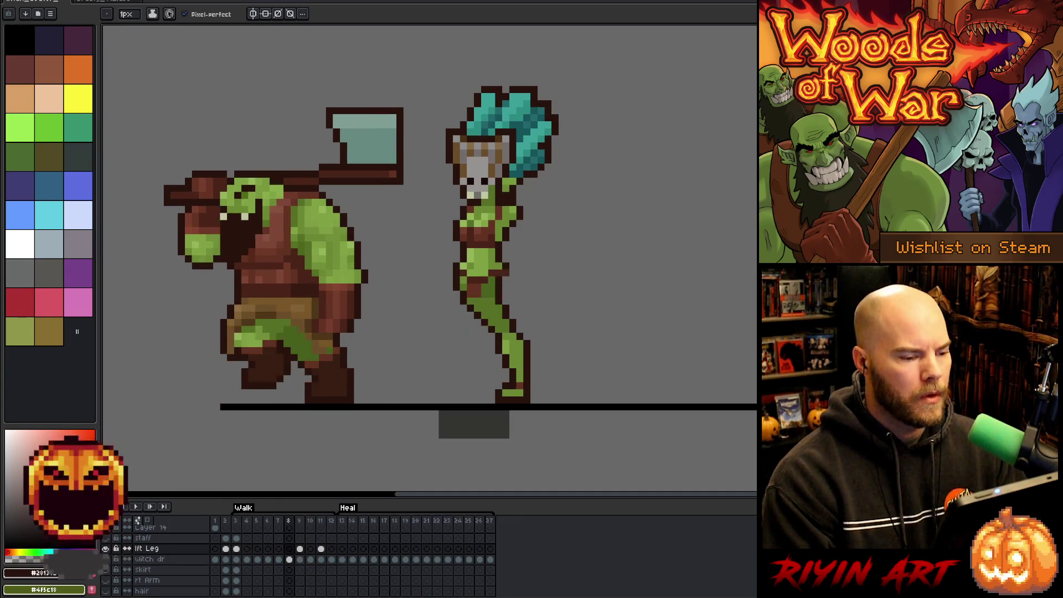
pyautogui.press('Right')
pyautogui.press('Left')
pyautogui.press('Right')
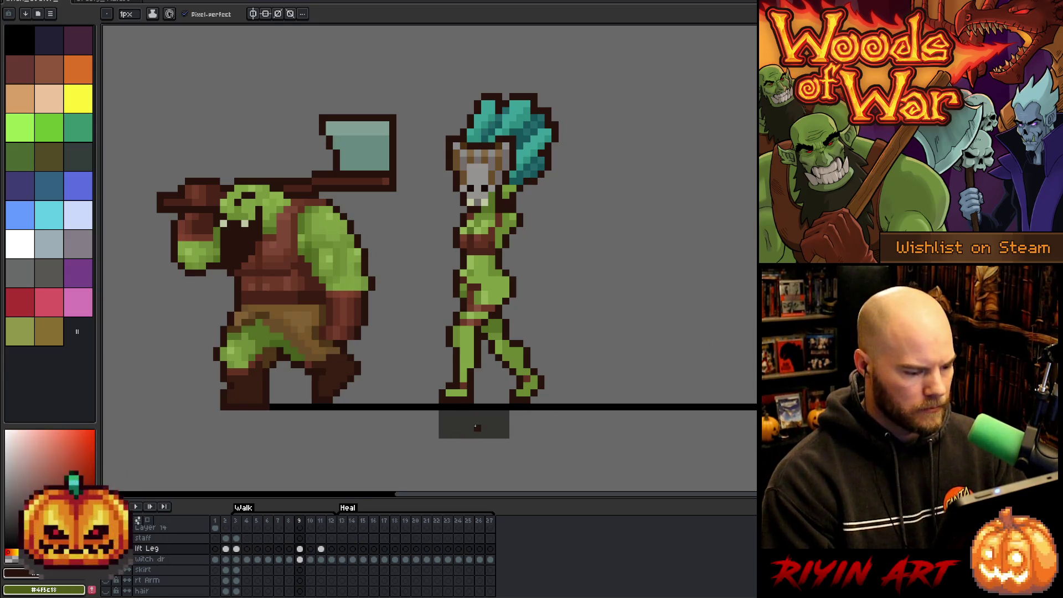
pyautogui.press('m')
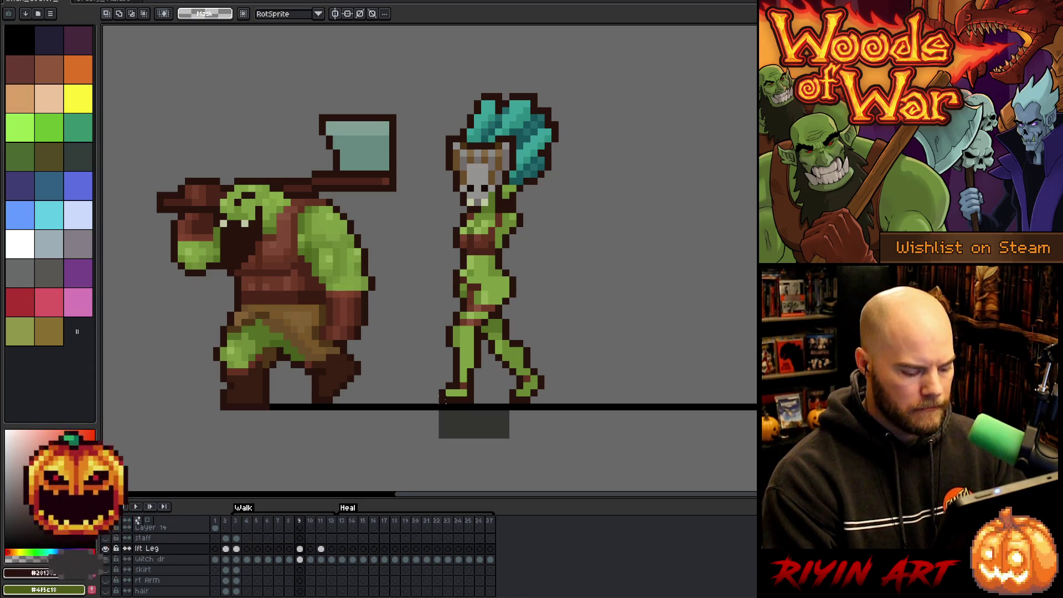
pyautogui.click(300, 549)
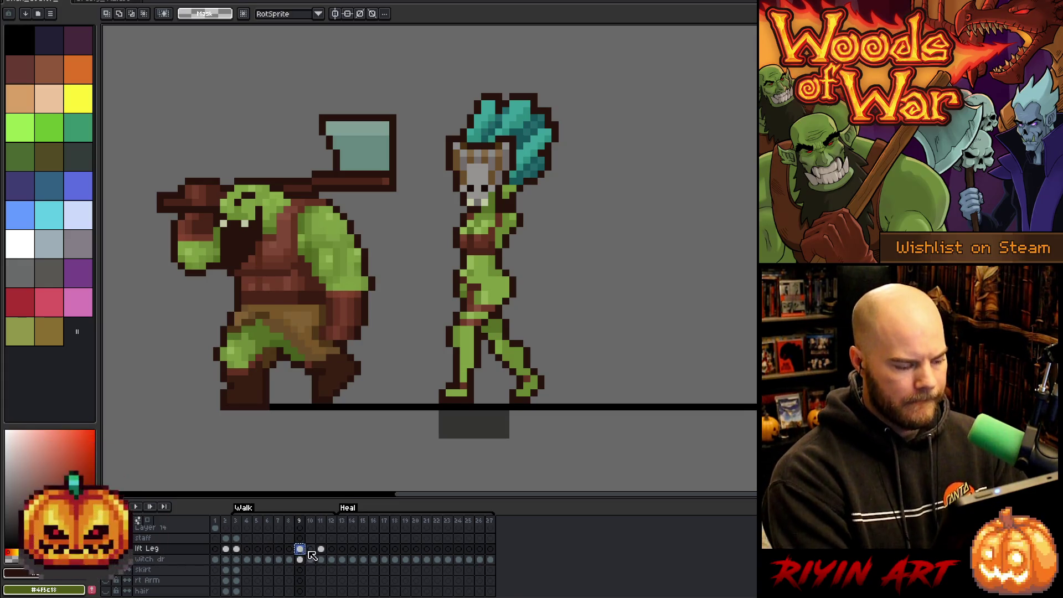
# Step: Review the stride across frames 9–11 and marquee the legs in frame 10
pyautogui.click(311, 550)
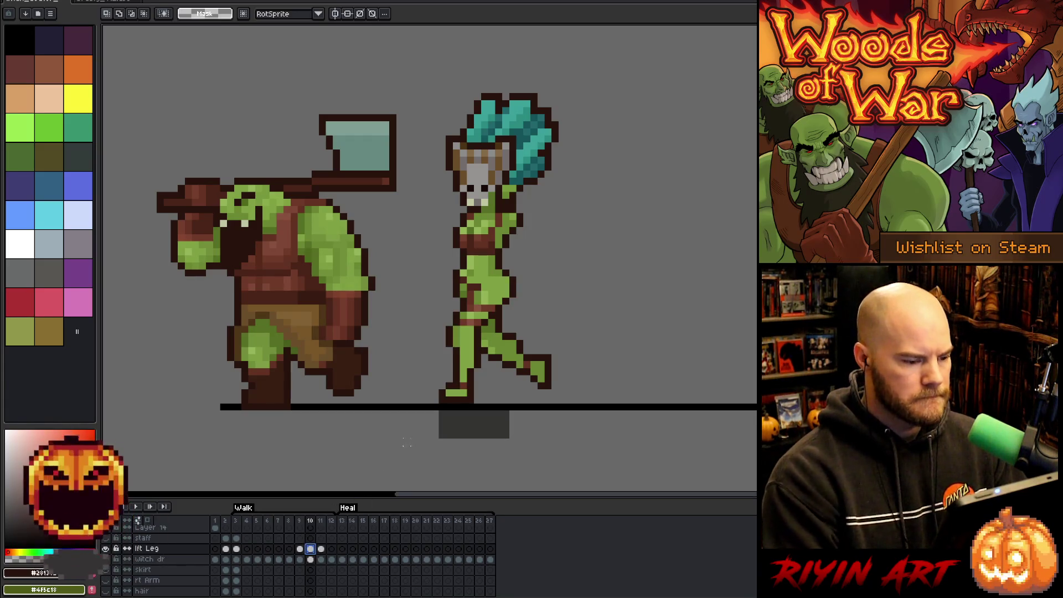
pyautogui.press(',')
pyautogui.press('.')
pyautogui.press('.')
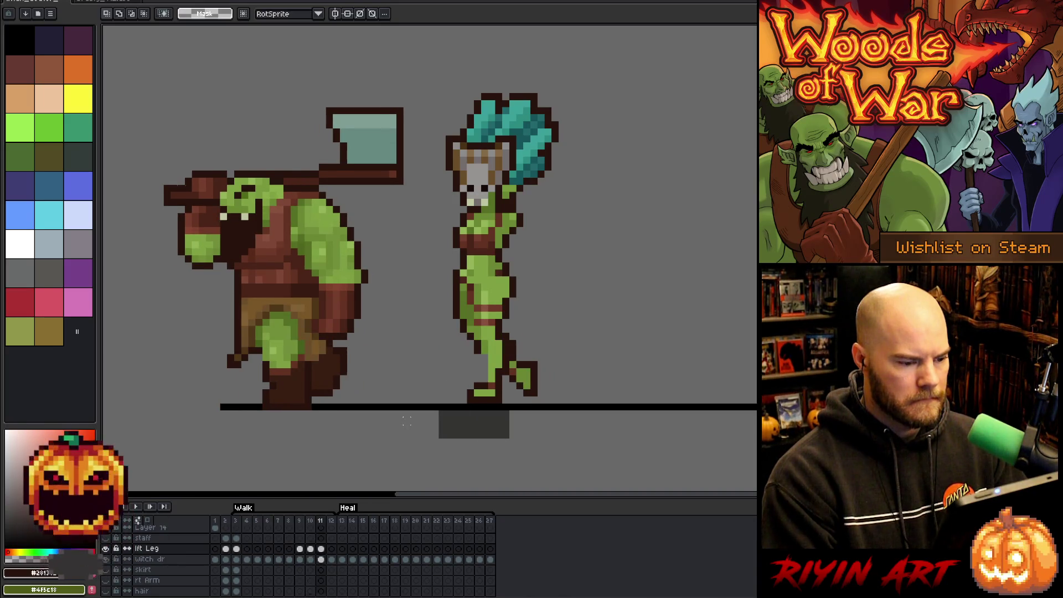
pyautogui.press(',')
pyautogui.press(',')
pyautogui.press(',')
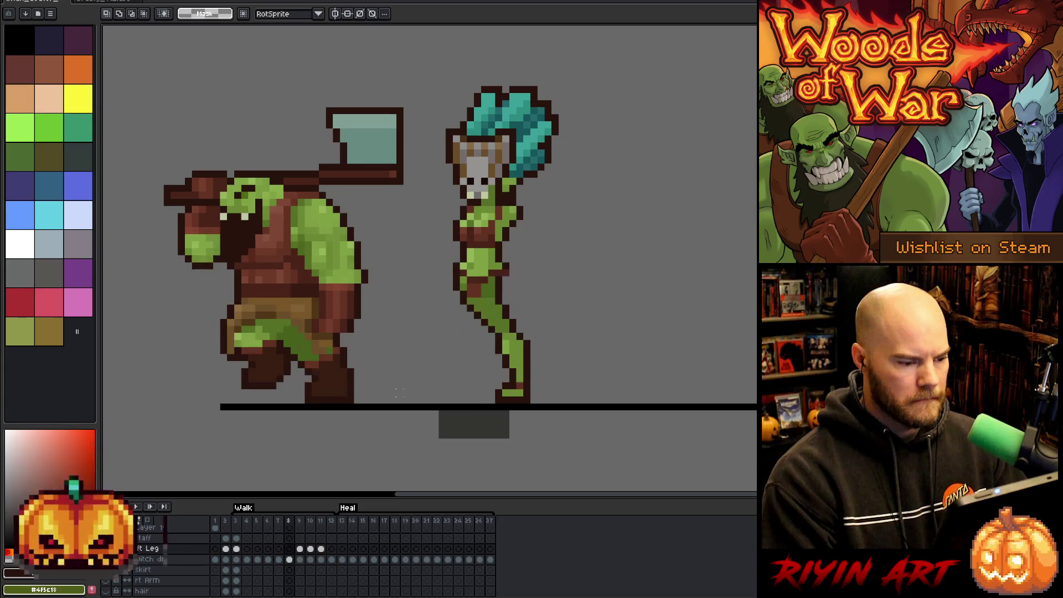
pyautogui.press('.')
pyautogui.press('.')
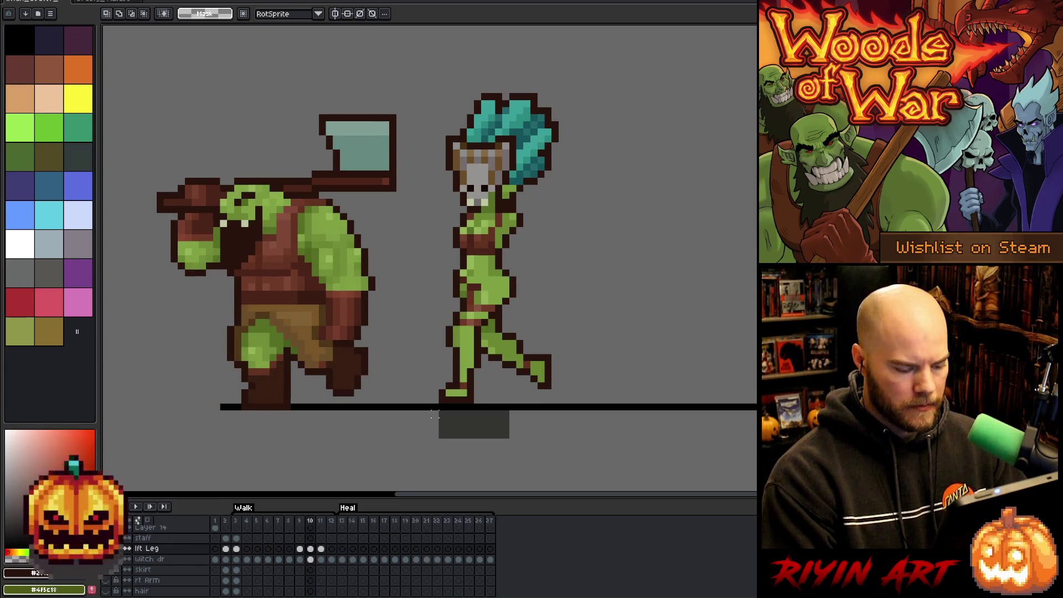
pyautogui.moveTo(419, 452)
pyautogui.mouseDown()
pyautogui.moveTo(515, 399)
pyautogui.moveTo(525, 331)
pyautogui.mouseUp()
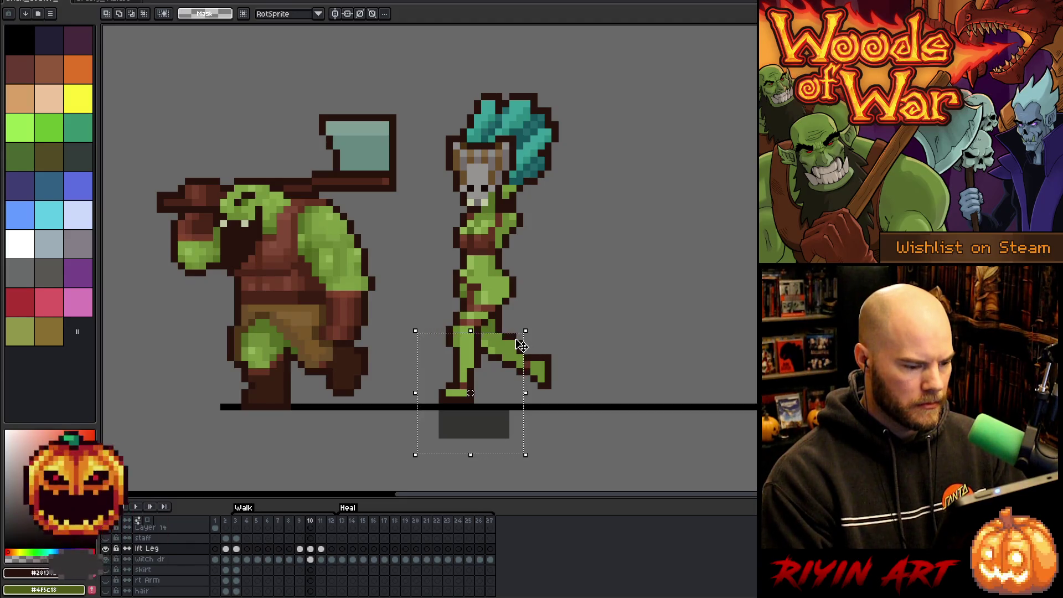
# Step: Darken a pixel on the leg in frame 11, then return to frame 10
pyautogui.click(323, 549)
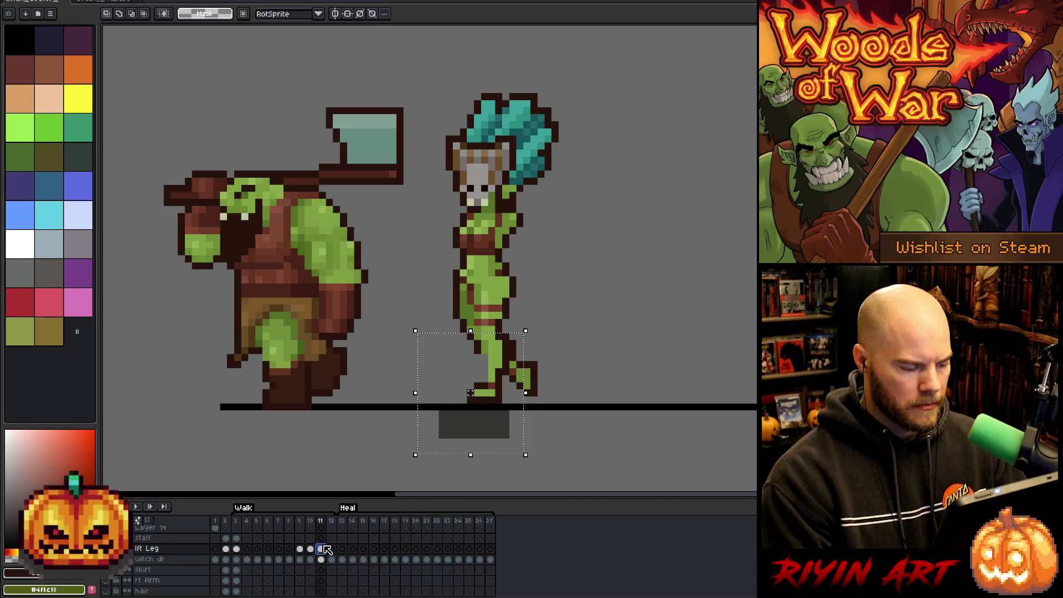
pyautogui.hotkey('ctrl', 'd')
pyautogui.press('i')
pyautogui.press('b')
pyautogui.click(499, 315)
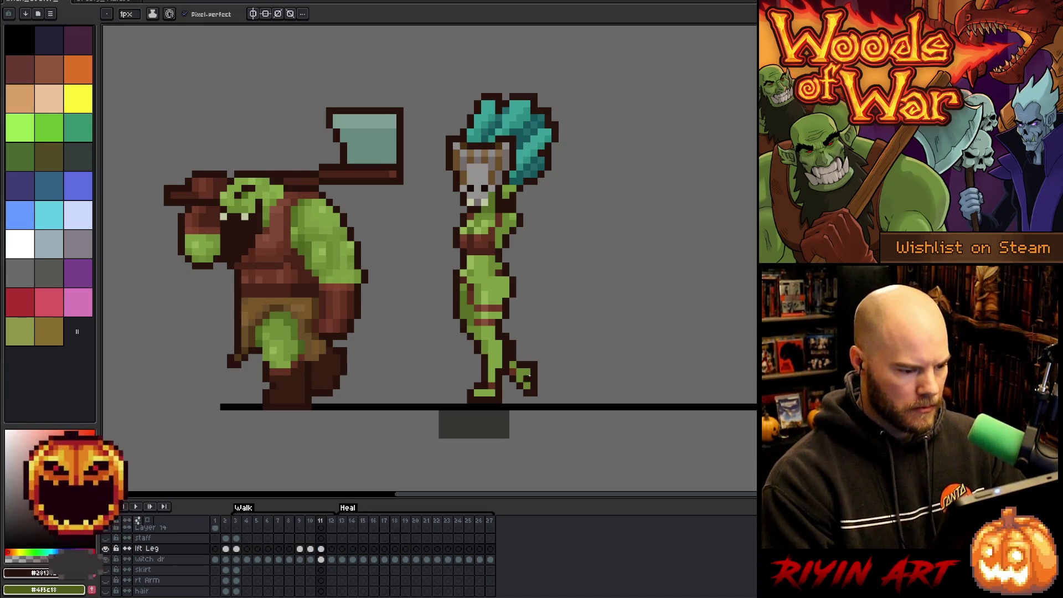
pyautogui.press('Left')
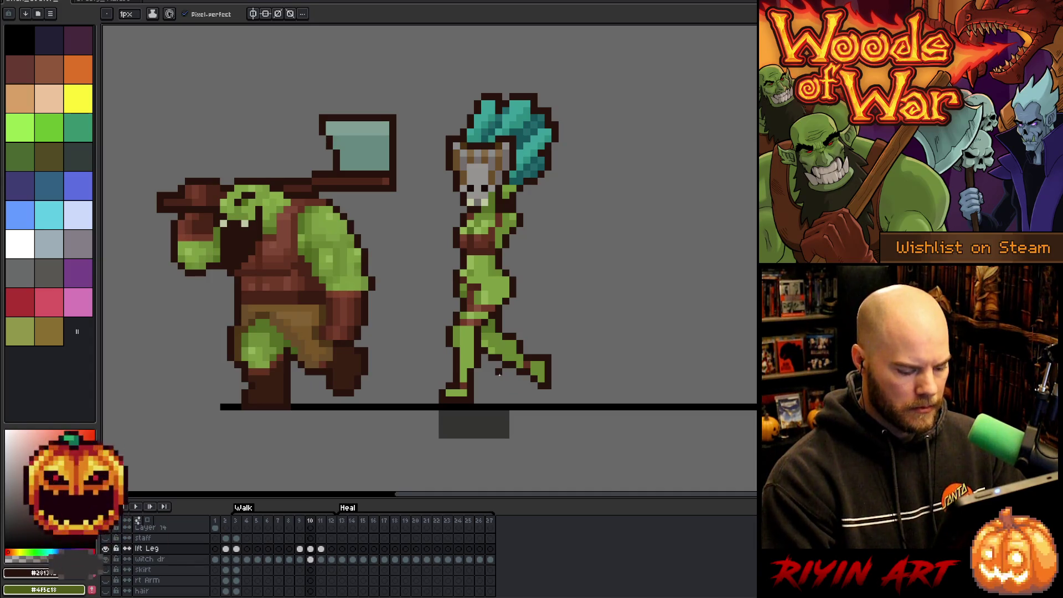
# Step: Nudge the frame 10 legs one pixel right and drop them into place
pyautogui.press('m')
pyautogui.moveTo(518, 434)
pyautogui.mouseDown()
pyautogui.moveTo(440, 417)
pyautogui.moveTo(373, 331)
pyautogui.mouseUp()
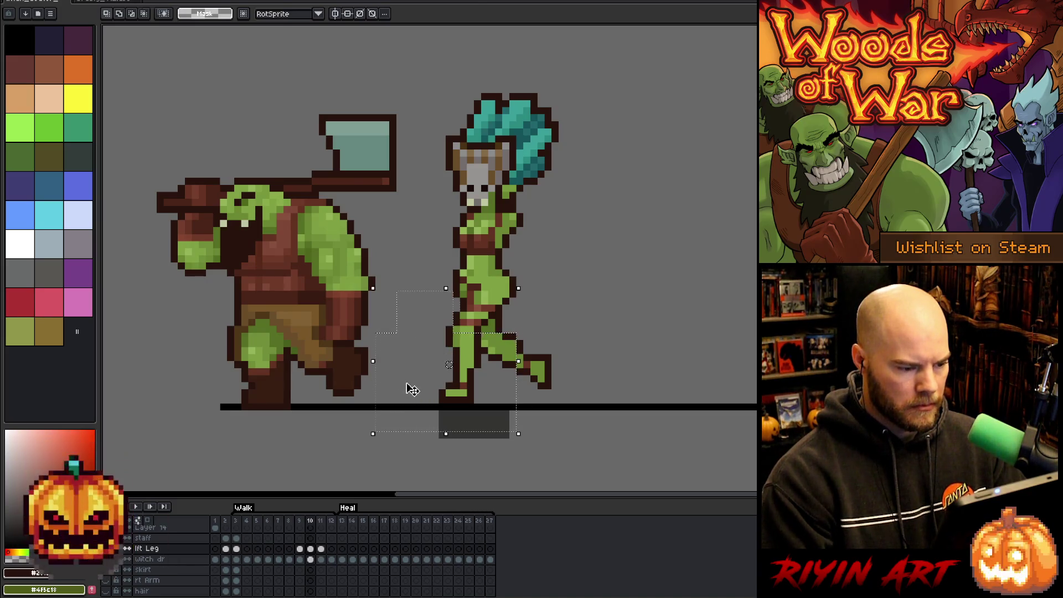
pyautogui.press('Right')
pyautogui.click(618, 364)
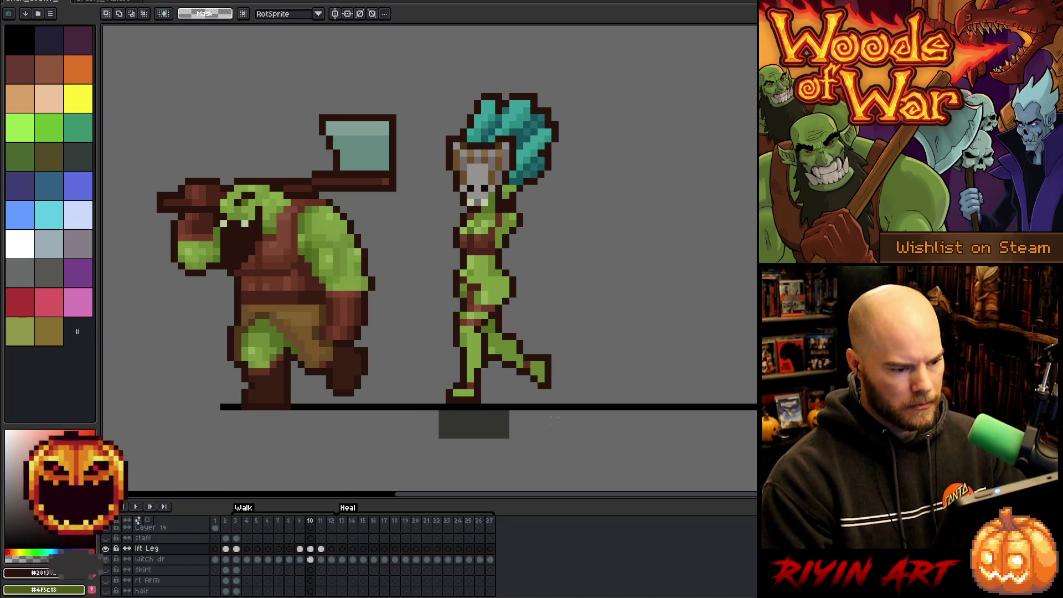
pyautogui.moveTo(577, 436)
pyautogui.mouseDown()
pyautogui.moveTo(432, 377)
pyautogui.moveTo(397, 320)
pyautogui.mouseUp()
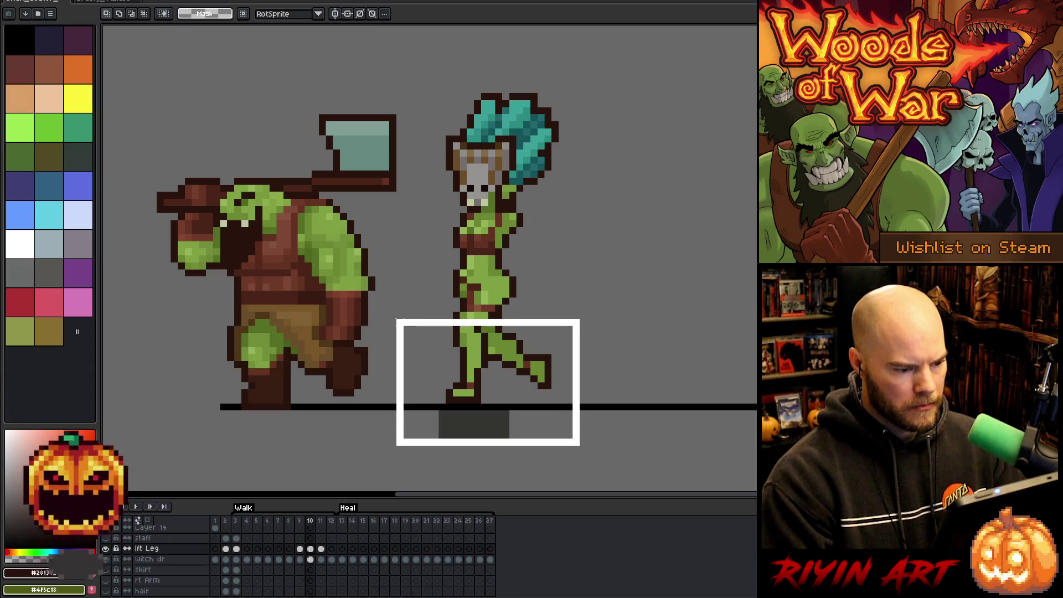
pyautogui.click(640, 315)
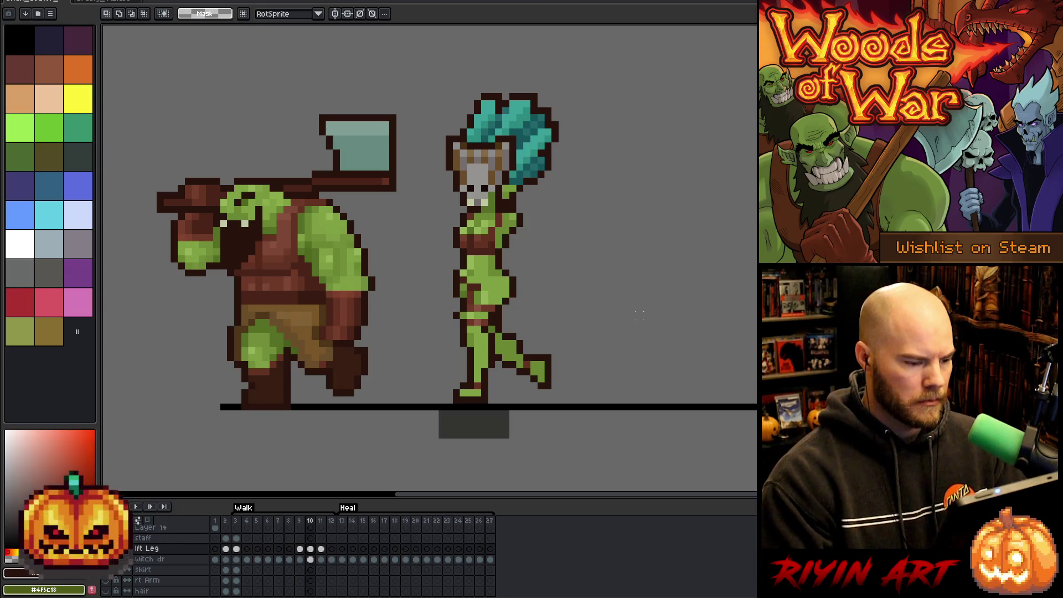
# Step: Flip between neighbouring walk frames up to frame 11 to compare leg poses
pyautogui.press('b')
pyautogui.press('e')
pyautogui.press('Left')
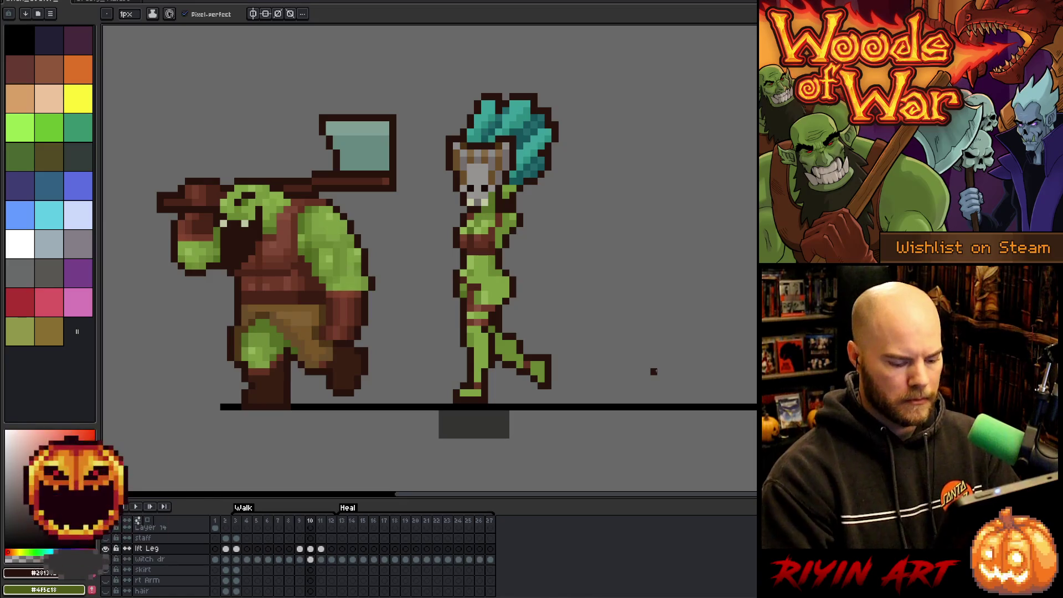
pyautogui.press('Right')
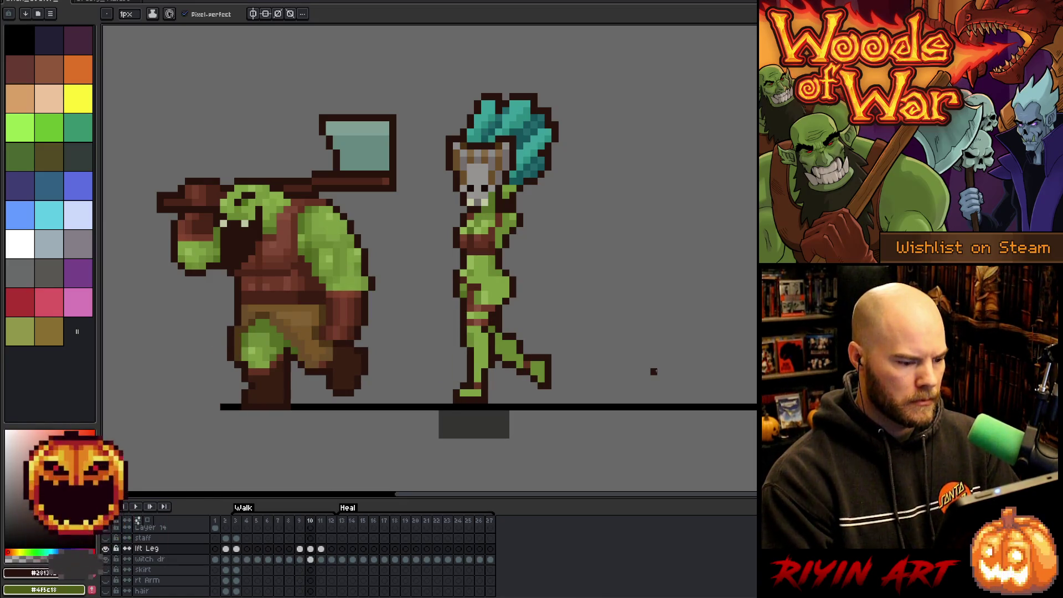
pyautogui.press('Left')
pyautogui.press('Right')
pyautogui.press('Left')
pyautogui.press('Right')
pyautogui.press('Left')
pyautogui.press('Right')
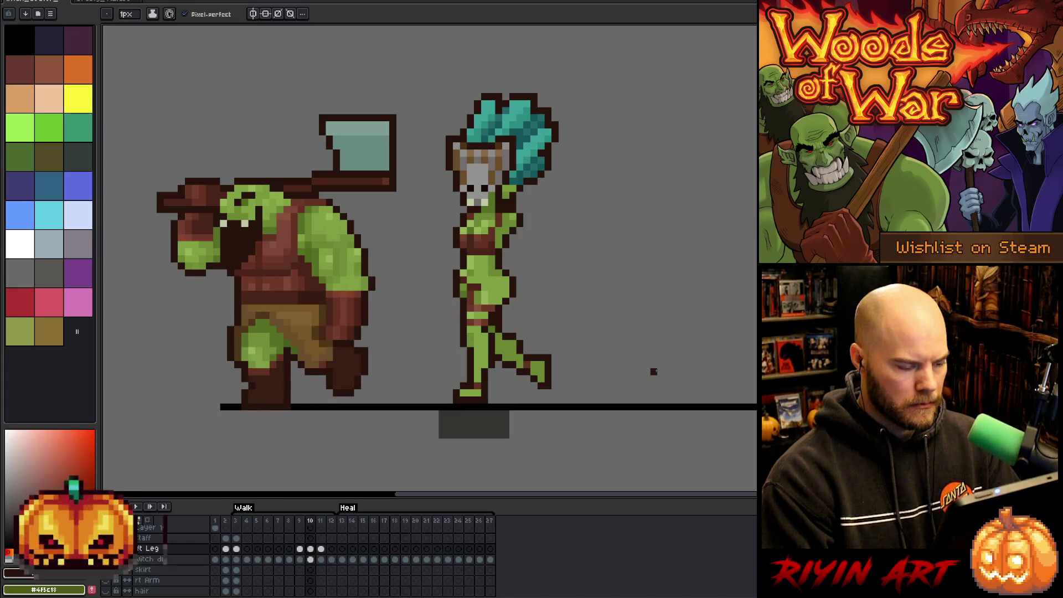
pyautogui.press('Right')
pyautogui.press('Right')
pyautogui.press('Left')
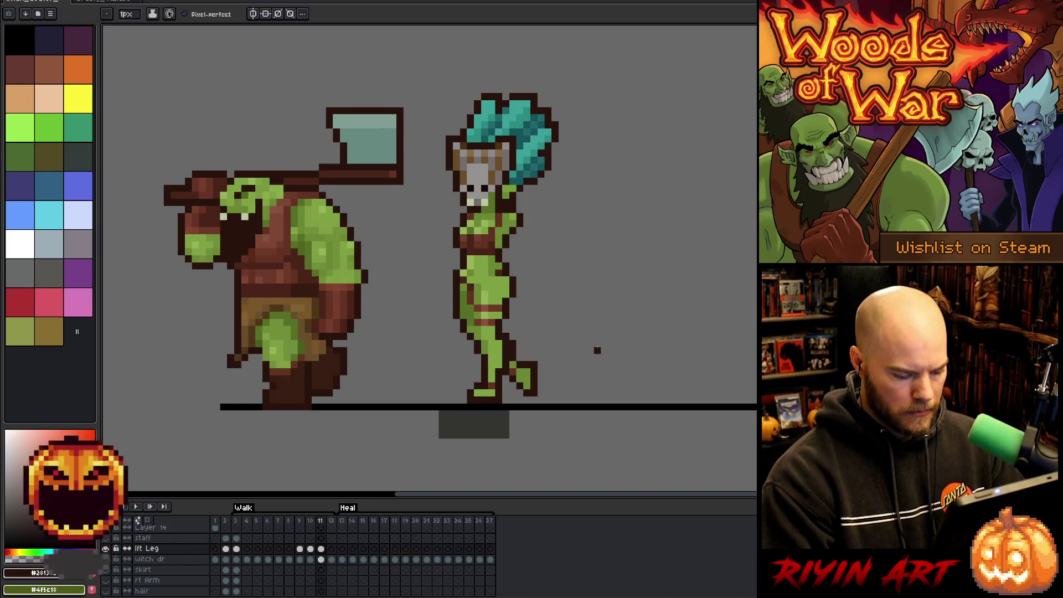
pyautogui.press('Right')
pyautogui.press('Left')
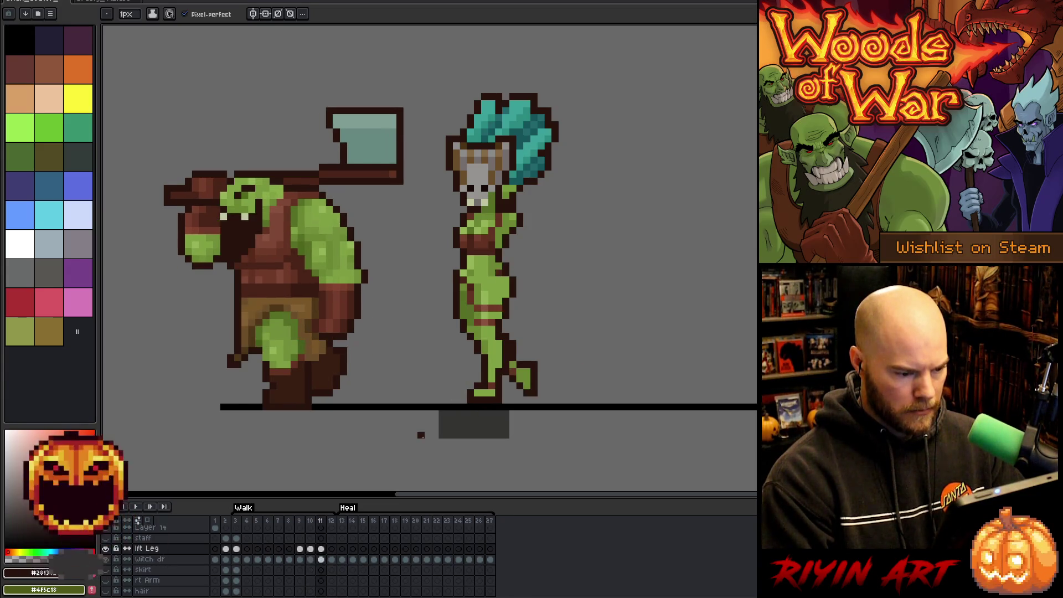
# Step: Reposition the legs in frame 11 and pick the leg green as drawing colour
pyautogui.press('m')
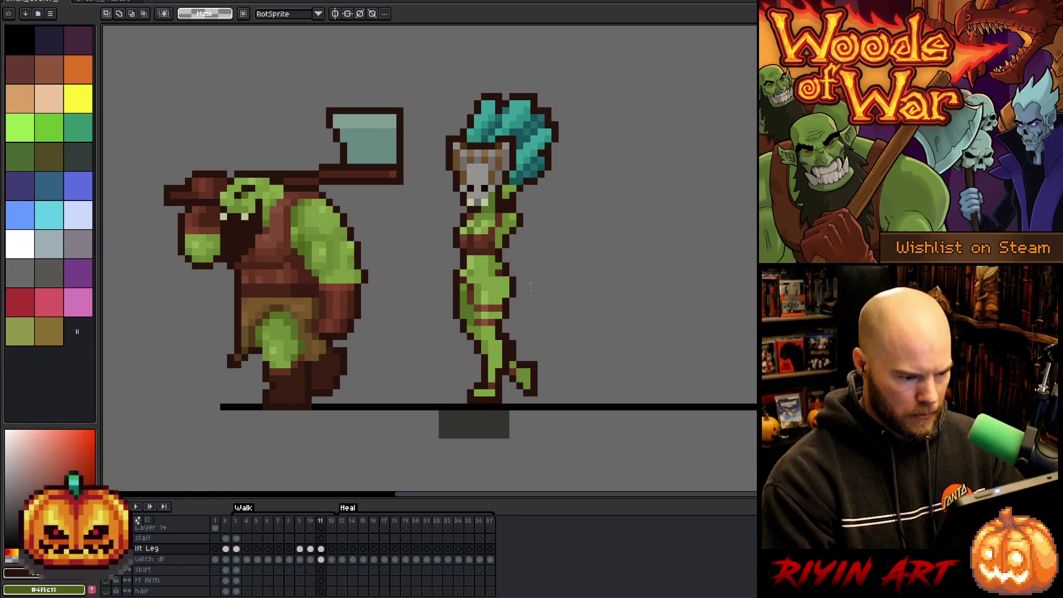
pyautogui.moveTo(527, 278); pyautogui.dragTo(439, 367)
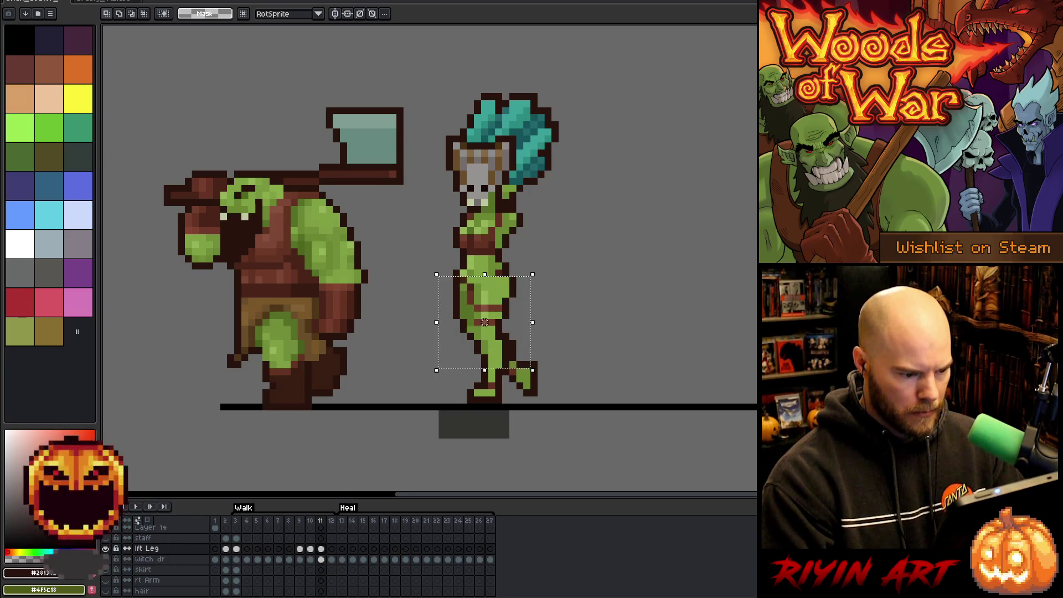
pyautogui.click(668, 343)
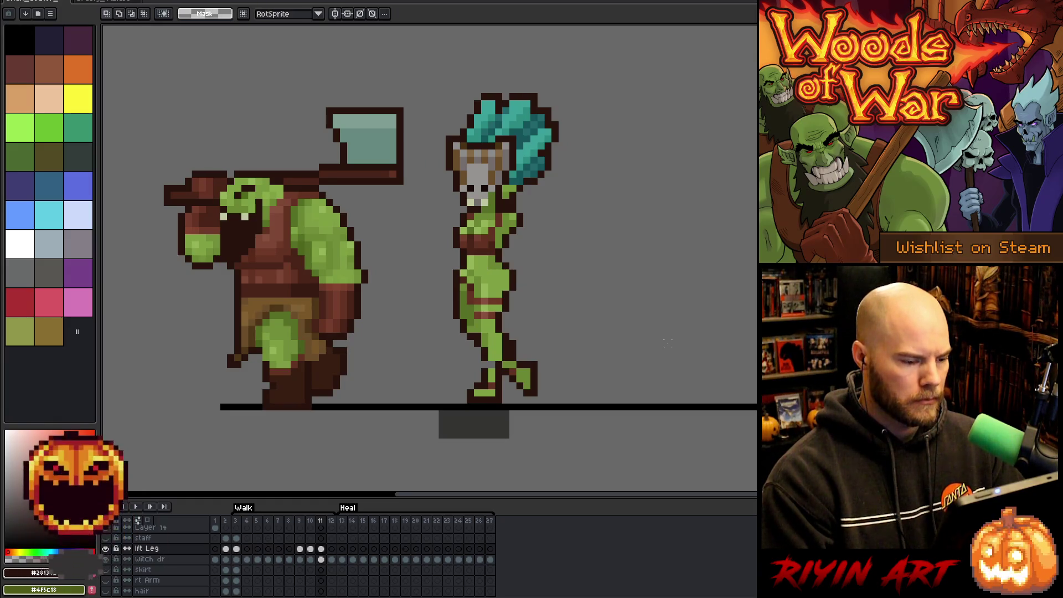
pyautogui.press('i')
pyautogui.press('b')
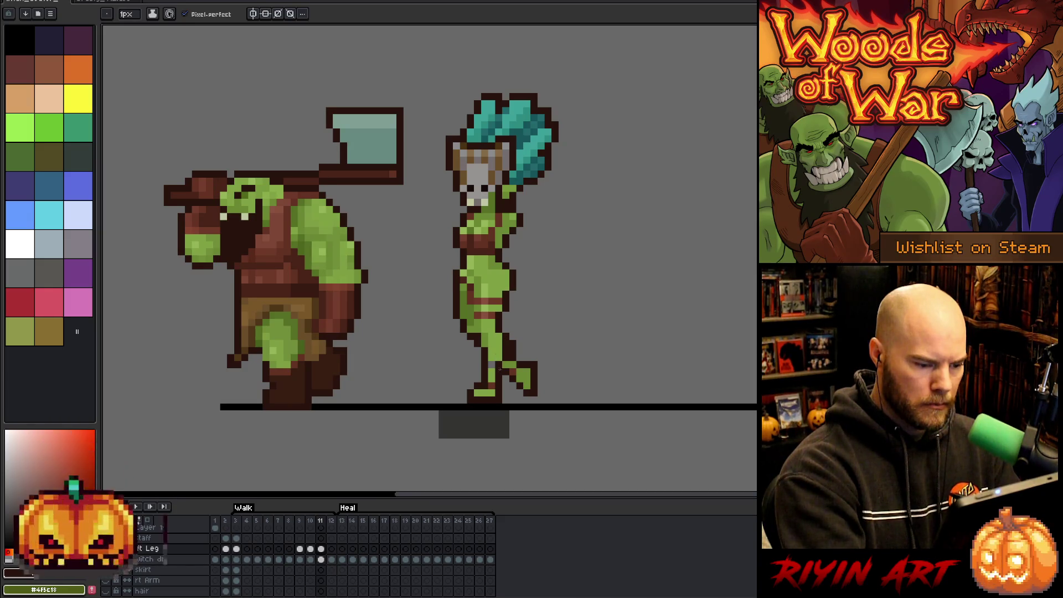
pyautogui.keyDown('alt'); pyautogui.click(503, 349); pyautogui.keyUp('alt')
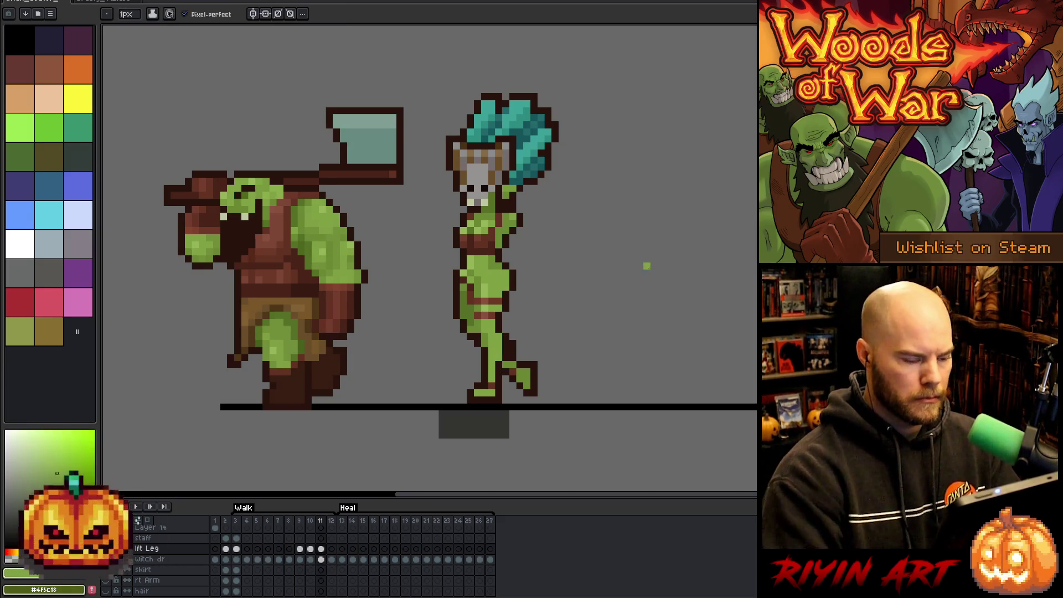
# Step: Preview the leg motion across frames, ending on the frame 11 lft Leg cel
pyautogui.press(',')
pyautogui.press('.')
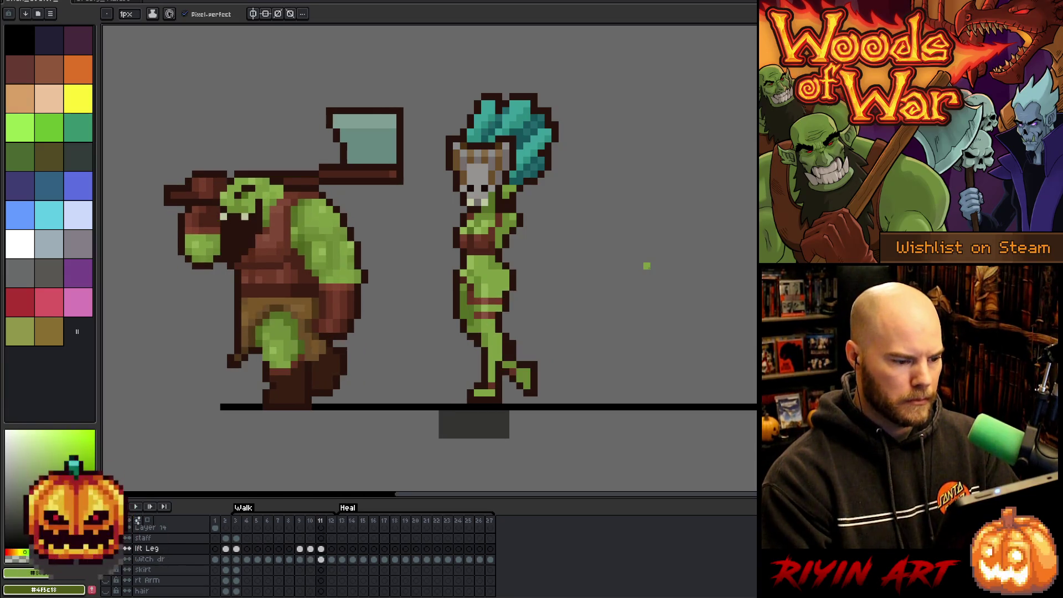
pyautogui.press(',')
pyautogui.press('.')
pyautogui.press(',')
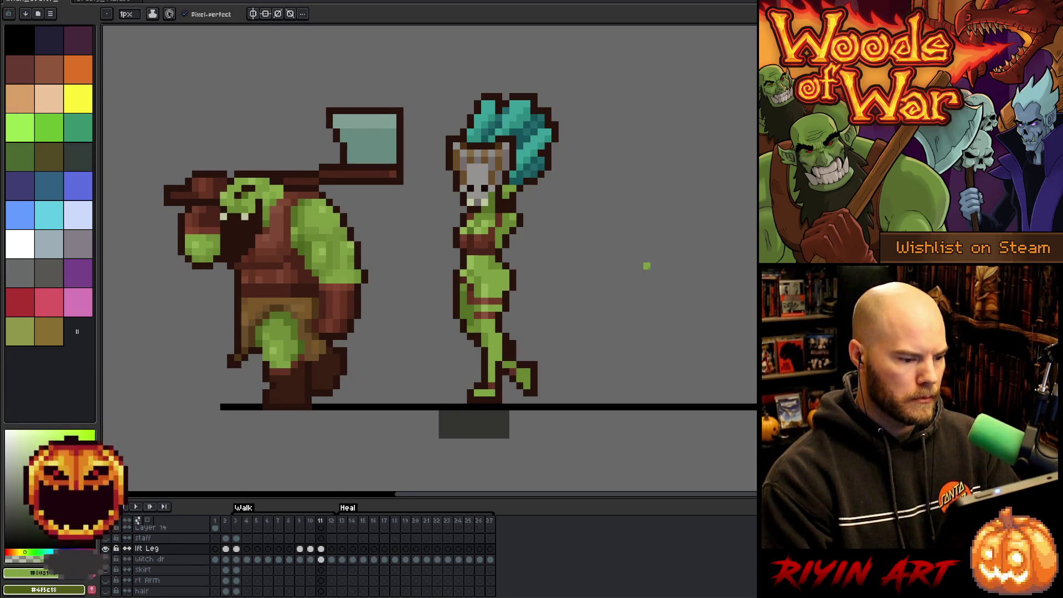
pyautogui.press('.')
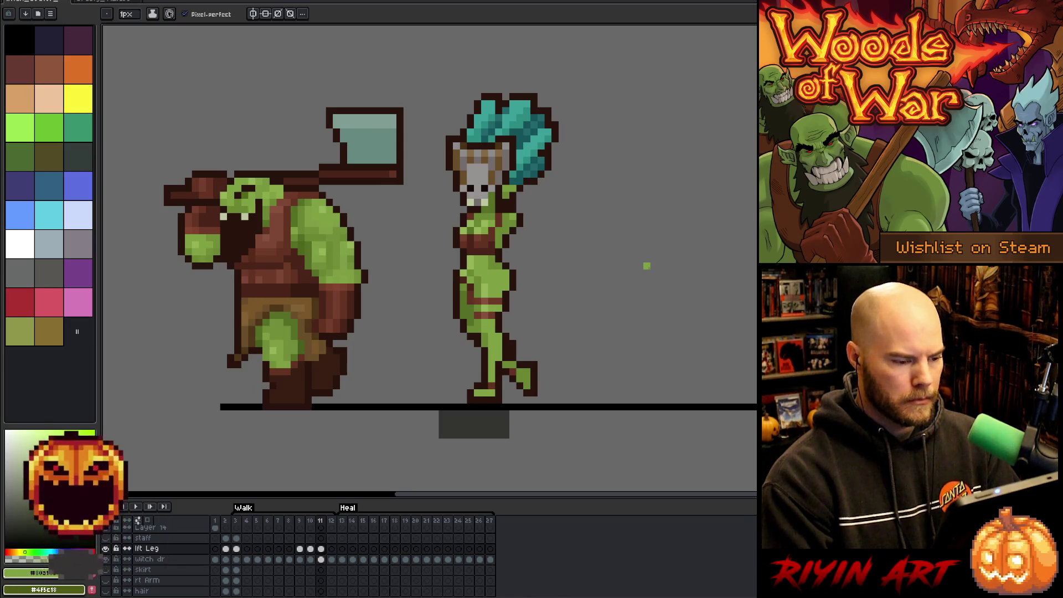
pyautogui.press(',')
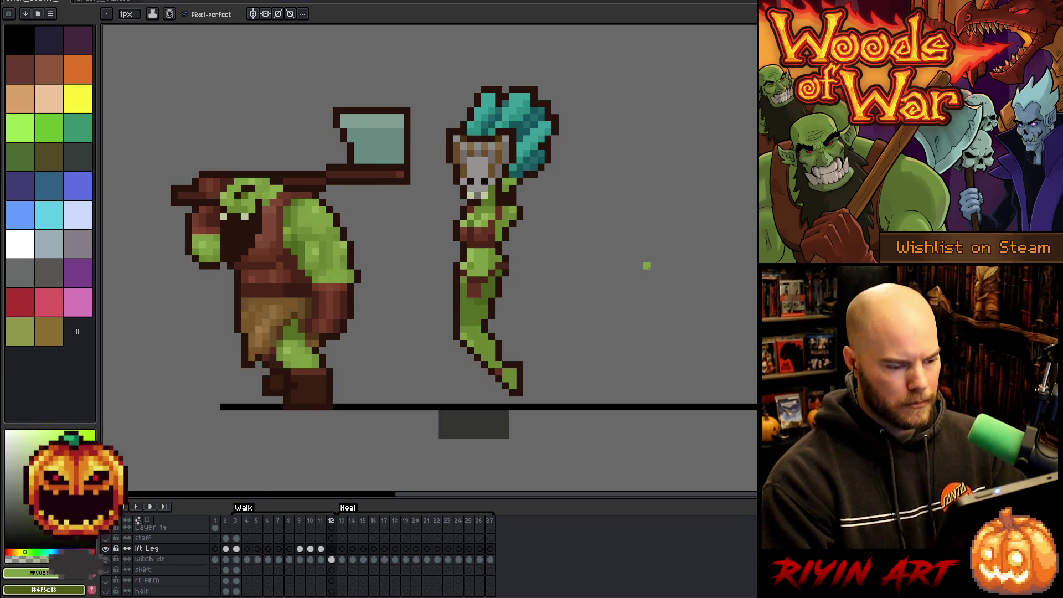
pyautogui.press('.')
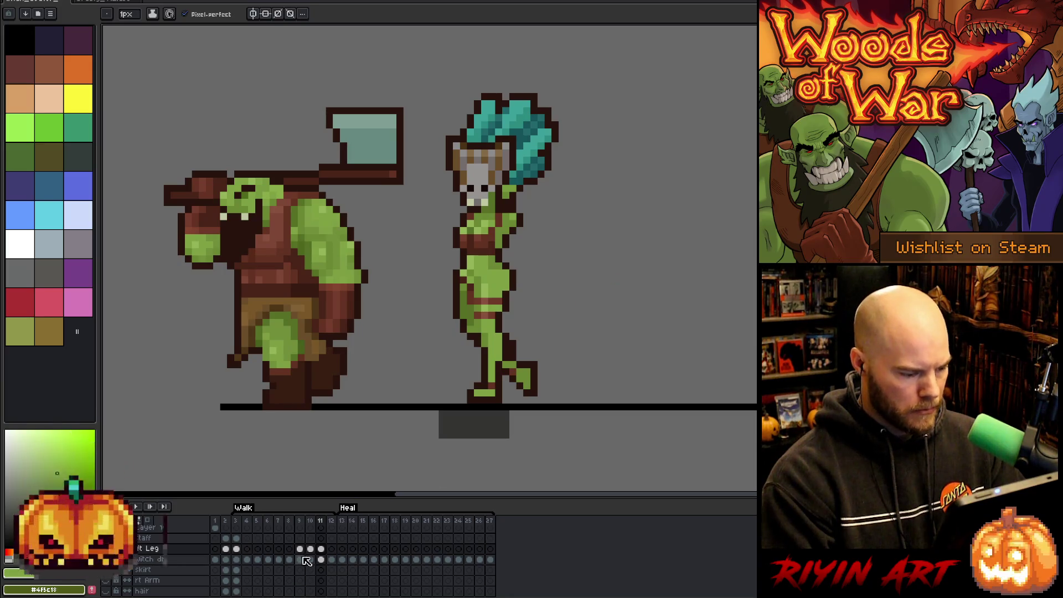
pyautogui.click(321, 549)
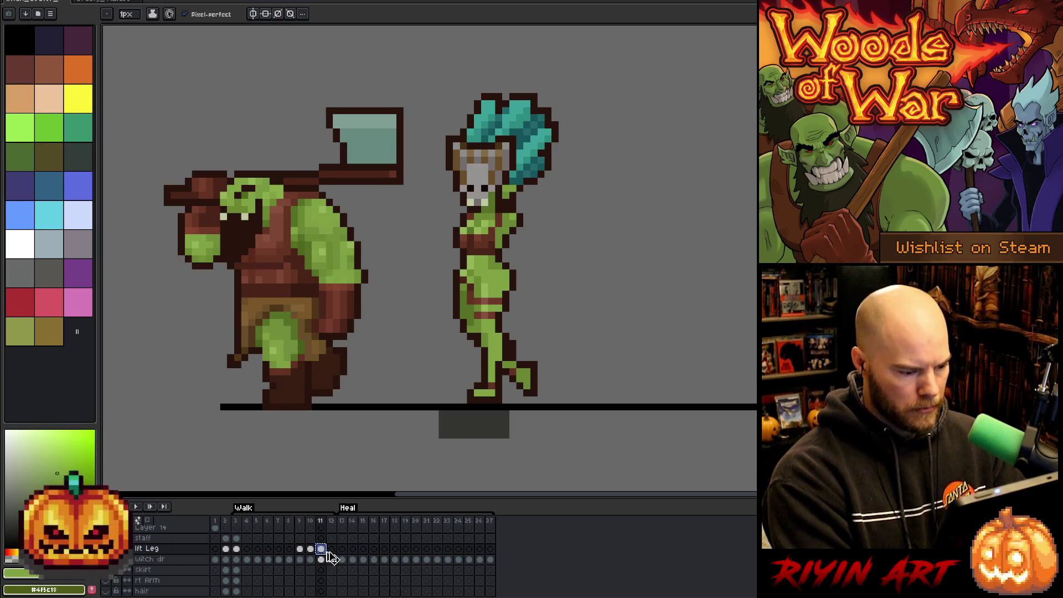
# Step: On frame 12, shift the witch doctor's lower torso and legs slightly right, then pick dark brown
pyautogui.click(333, 550)
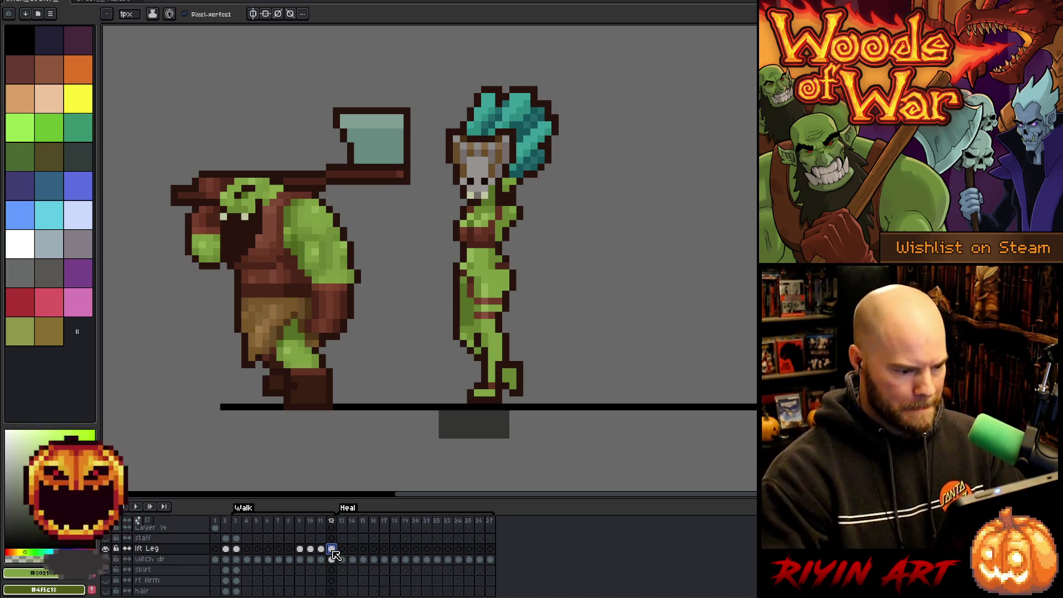
pyautogui.press('m')
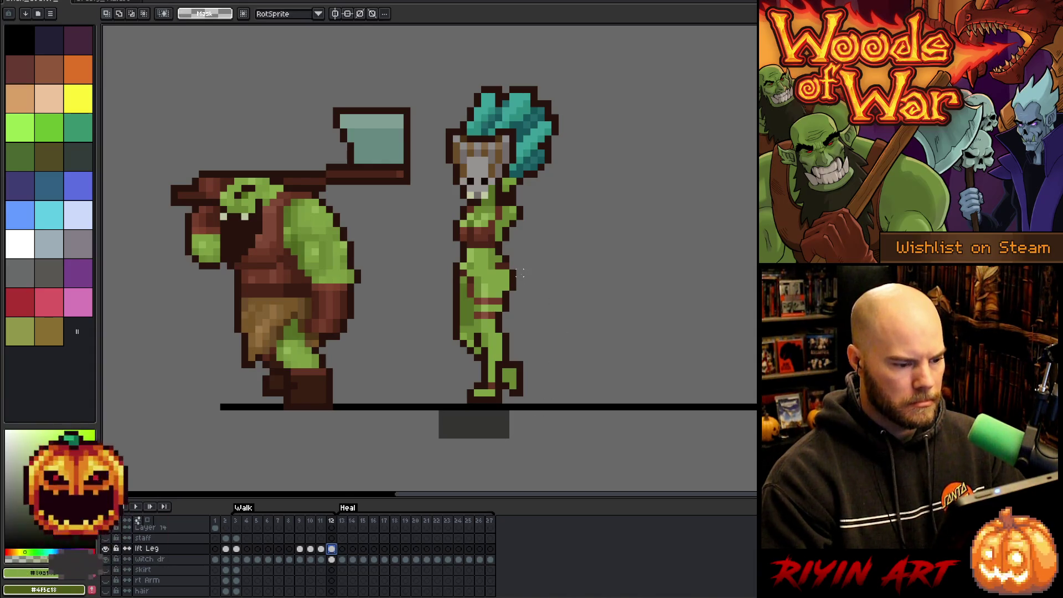
pyautogui.moveTo(525, 275)
pyautogui.mouseDown()
pyautogui.moveTo(464, 314)
pyautogui.moveTo(517, 291)
pyautogui.moveTo(487, 383)
pyautogui.moveTo(440, 445)
pyautogui.mouseUp()
pyautogui.click(558, 311)
pyautogui.moveTo(503, 442); pyautogui.dragTo(511, 441)
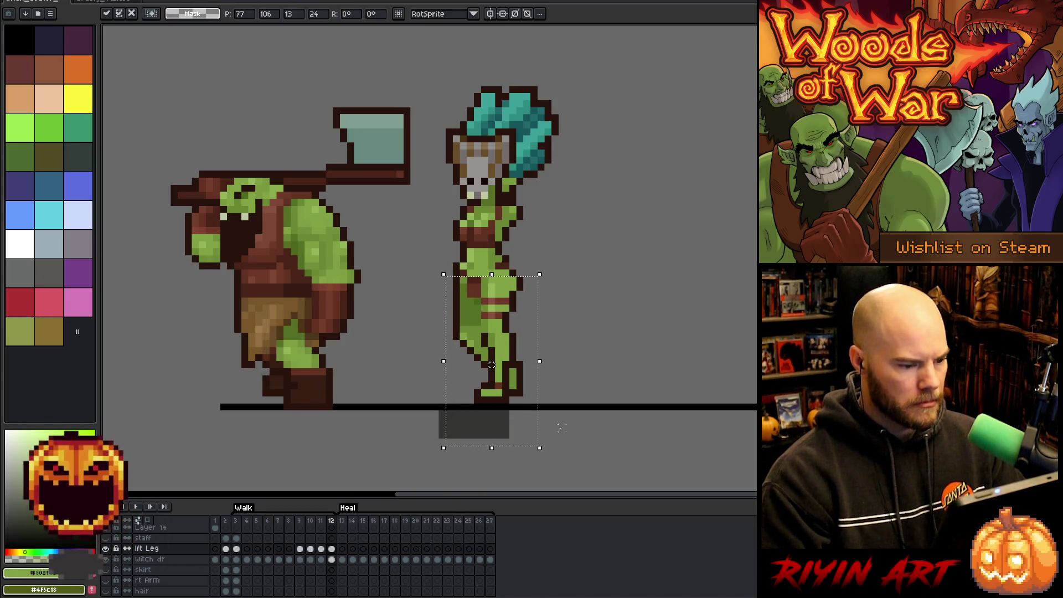
pyautogui.click(587, 374)
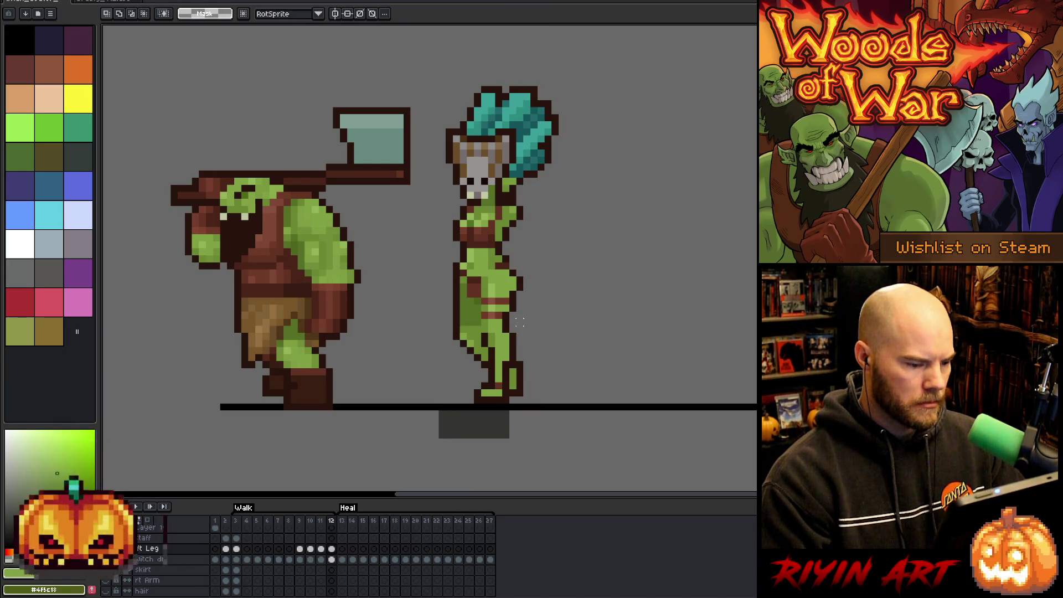
pyautogui.moveTo(525, 310)
pyautogui.mouseDown()
pyautogui.moveTo(463, 423)
pyautogui.moveTo(437, 446)
pyautogui.moveTo(457, 447)
pyautogui.mouseUp()
pyautogui.click(633, 359)
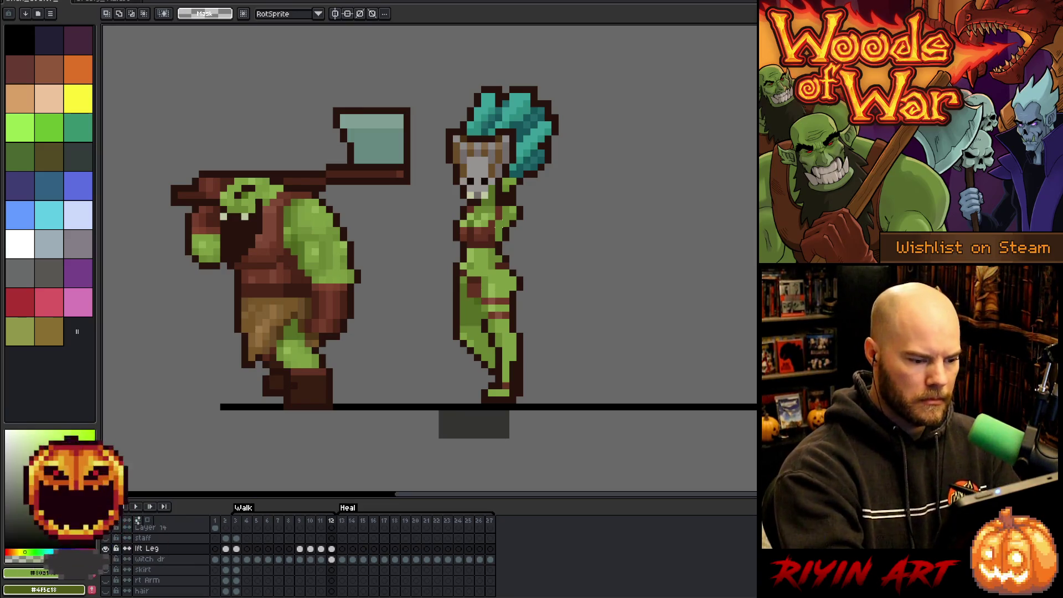
pyautogui.press('b')
pyautogui.keyDown('alt'); pyautogui.click(485, 314); pyautogui.keyUp('alt')
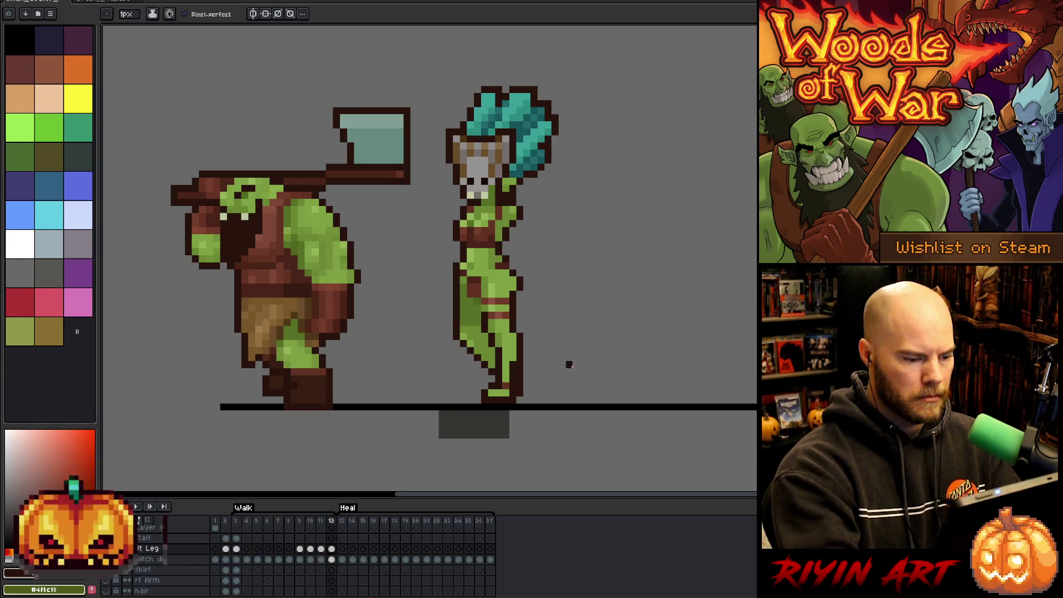
# Step: Flip between walk frames 9–12 to check the leg motion
pyautogui.press('Left')
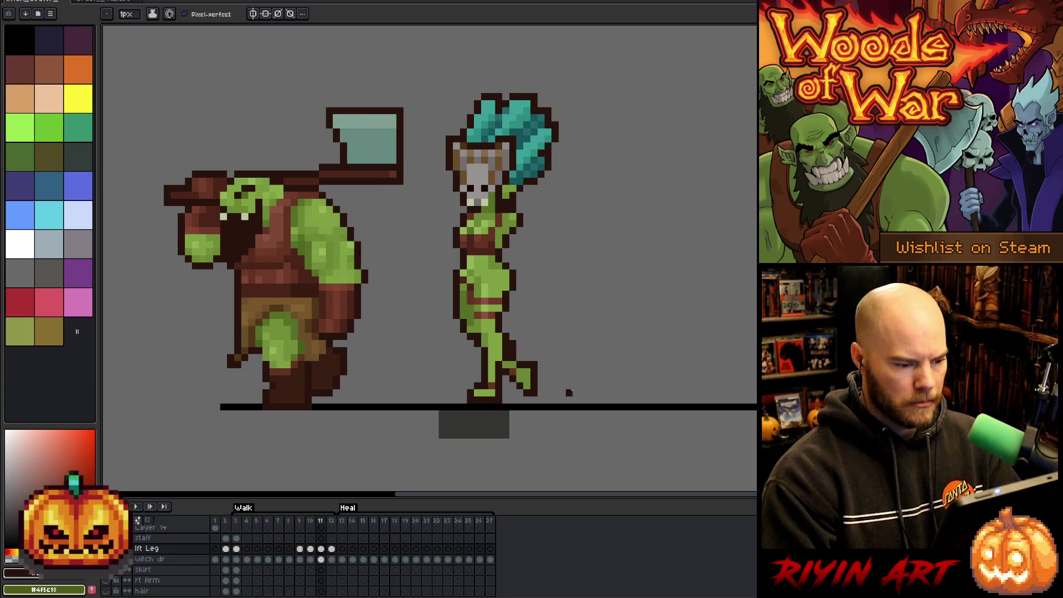
pyautogui.press('Right')
pyautogui.press('Left')
pyautogui.press('Right')
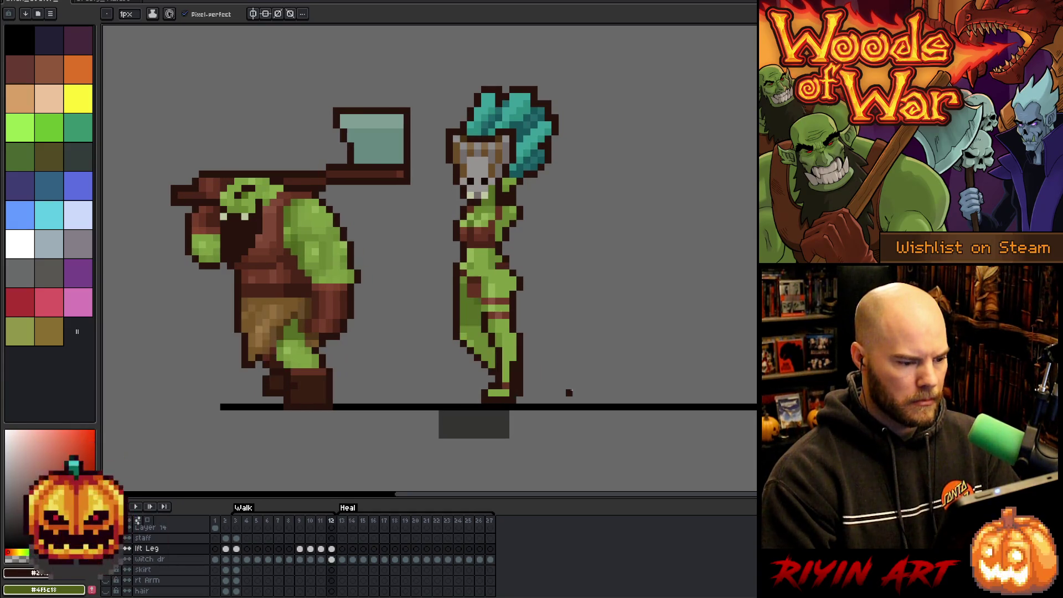
pyautogui.press('Left')
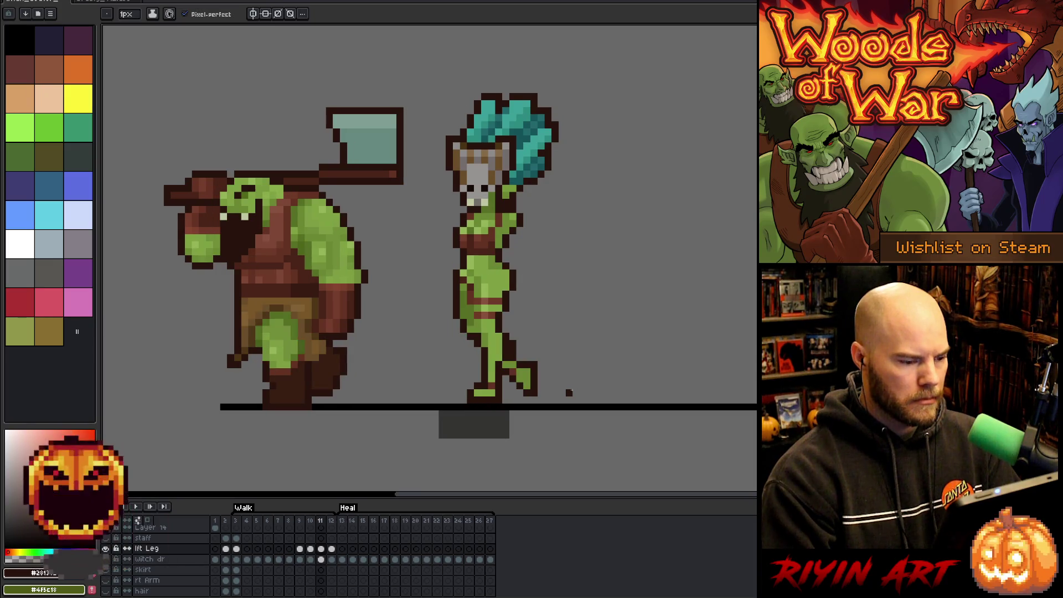
pyautogui.press('Left')
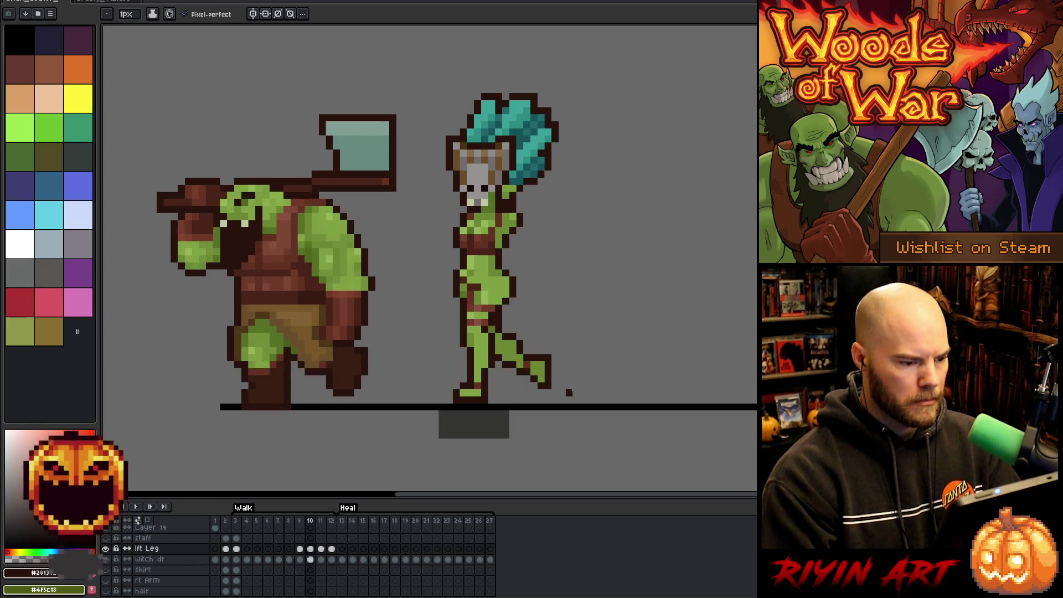
pyautogui.press('Right')
pyautogui.press('Left')
pyautogui.press('Right')
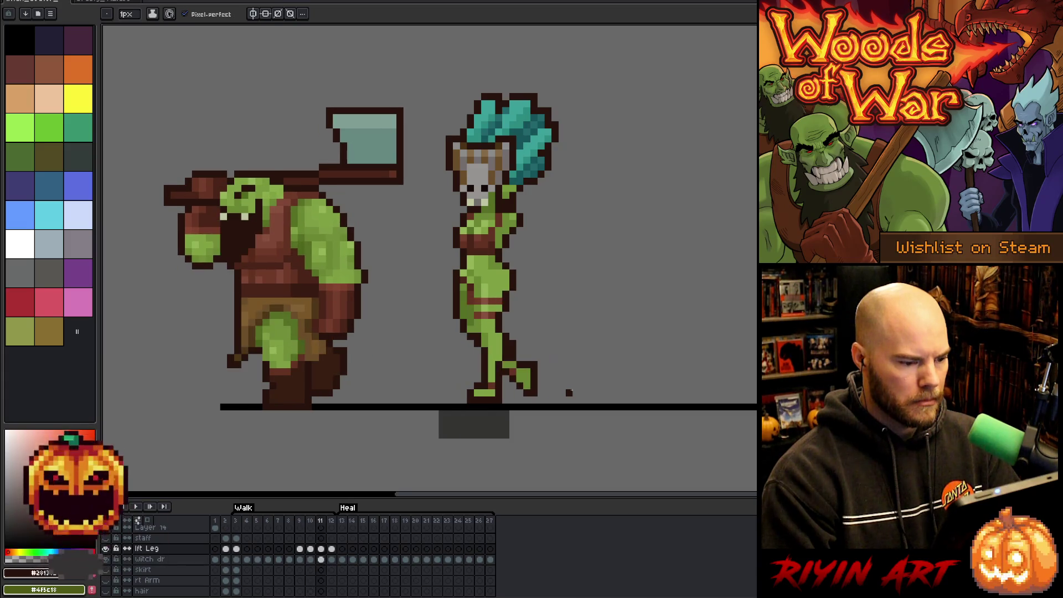
pyautogui.press('Left')
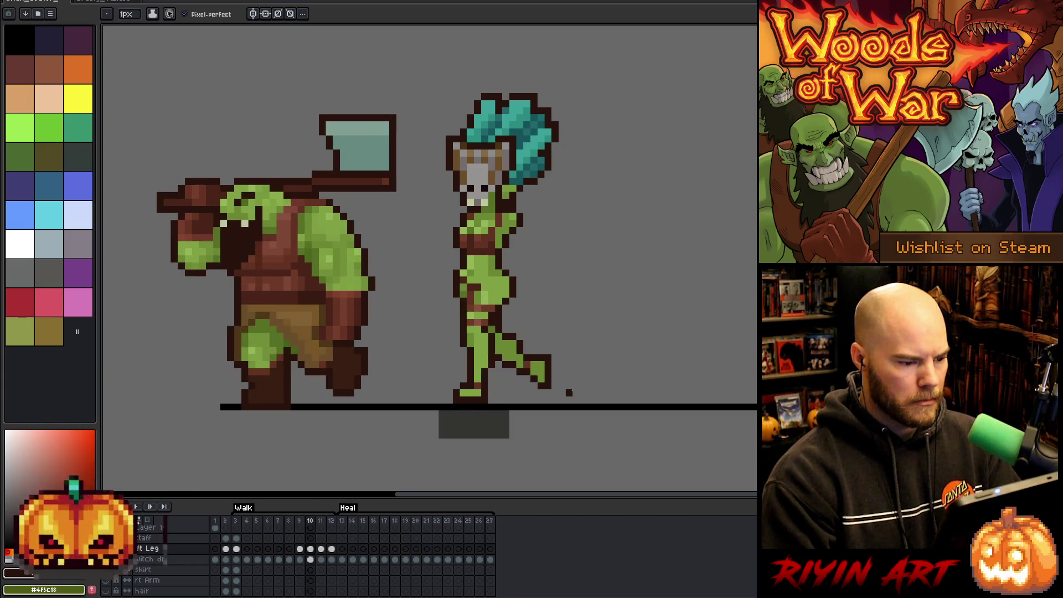
pyautogui.press('Right')
pyautogui.press('Right')
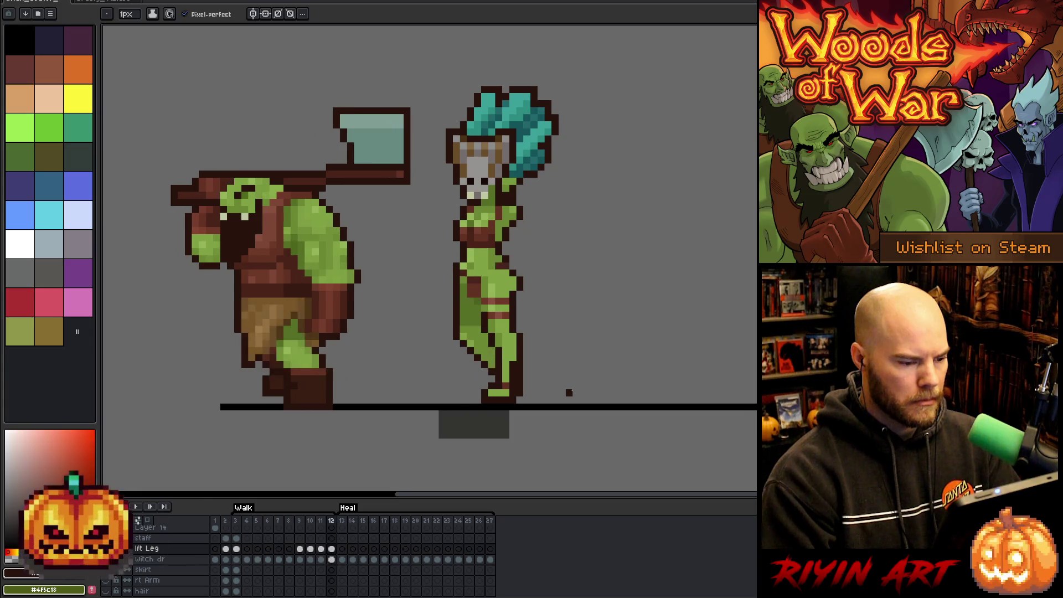
pyautogui.press('Left')
pyautogui.press('Right')
pyautogui.press('Left')
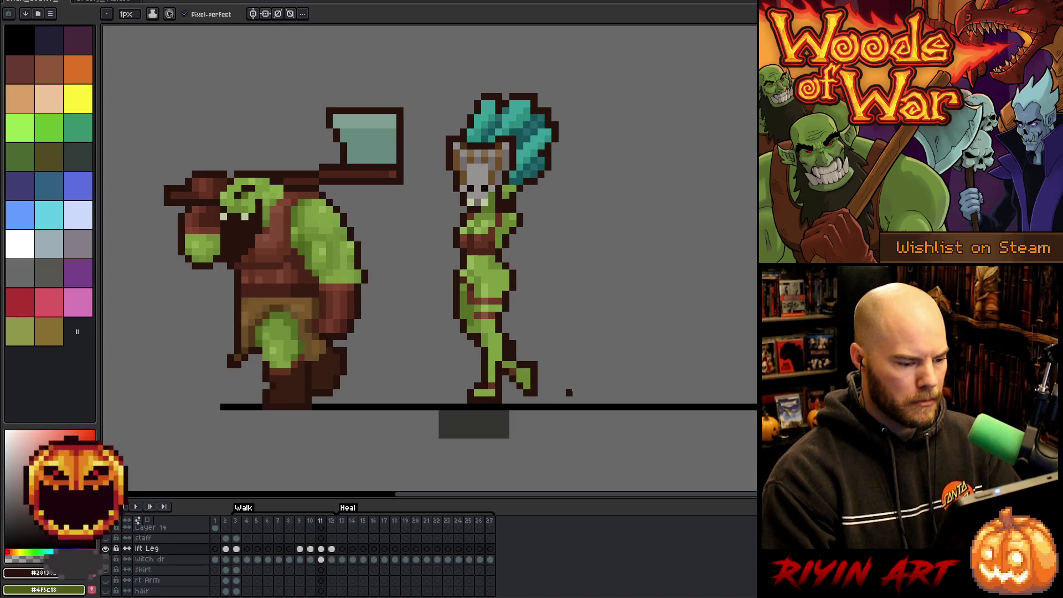
pyautogui.press('Left')
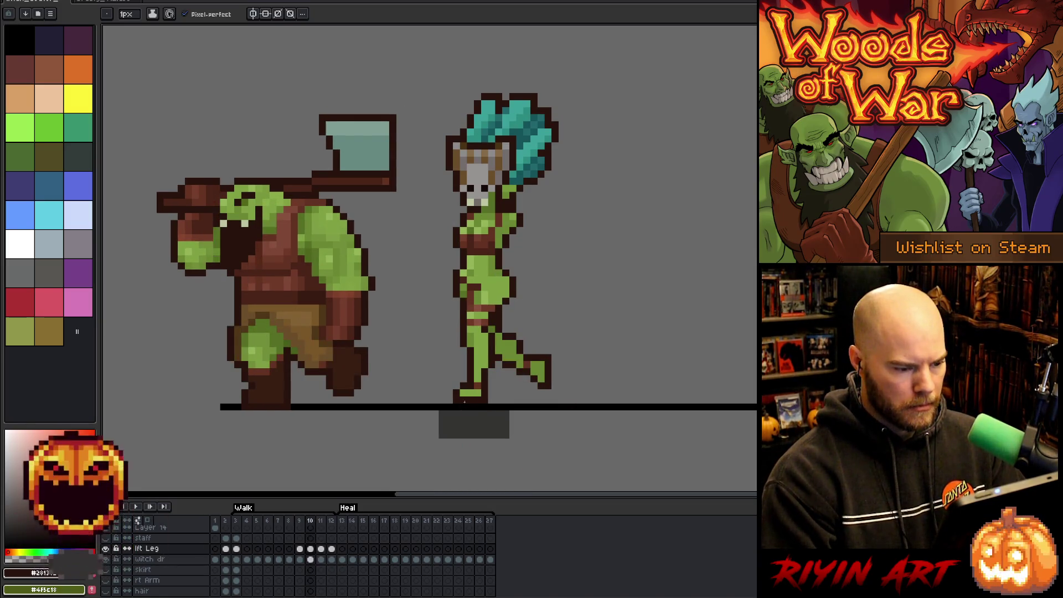
pyautogui.press('Left')
pyautogui.press('Right')
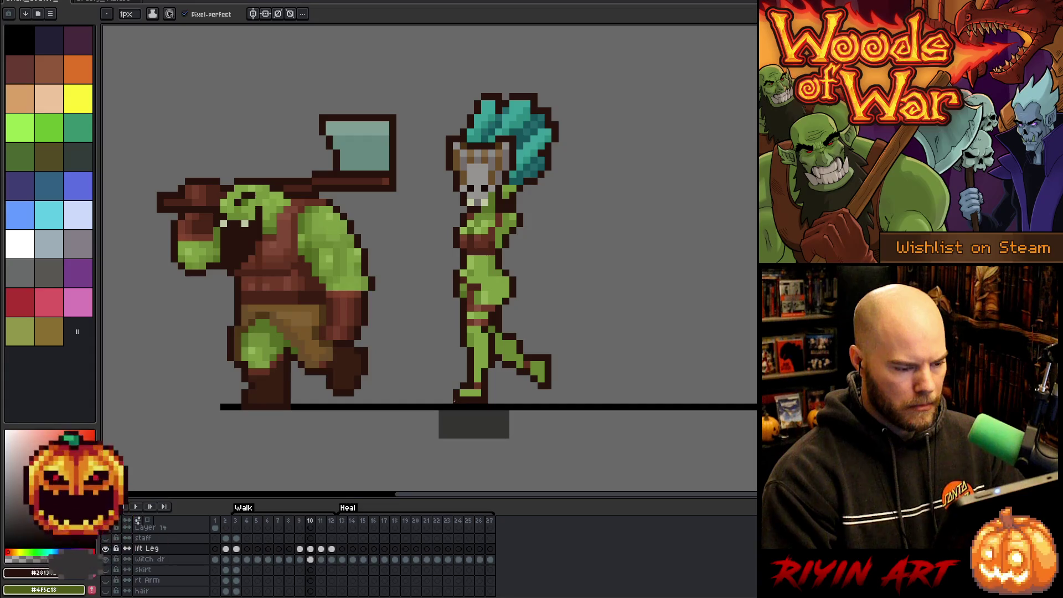
# Step: Clear the stray pixels below the witch doctor's foot on frames 10 and 11
pyautogui.press('m')
pyautogui.moveTo(452, 389)
pyautogui.mouseDown()
pyautogui.moveTo(468, 419)
pyautogui.moveTo(482, 419)
pyautogui.mouseUp()
pyautogui.press('Right')
pyautogui.hotkey('ctrl', 'd')
pyautogui.press('Right')
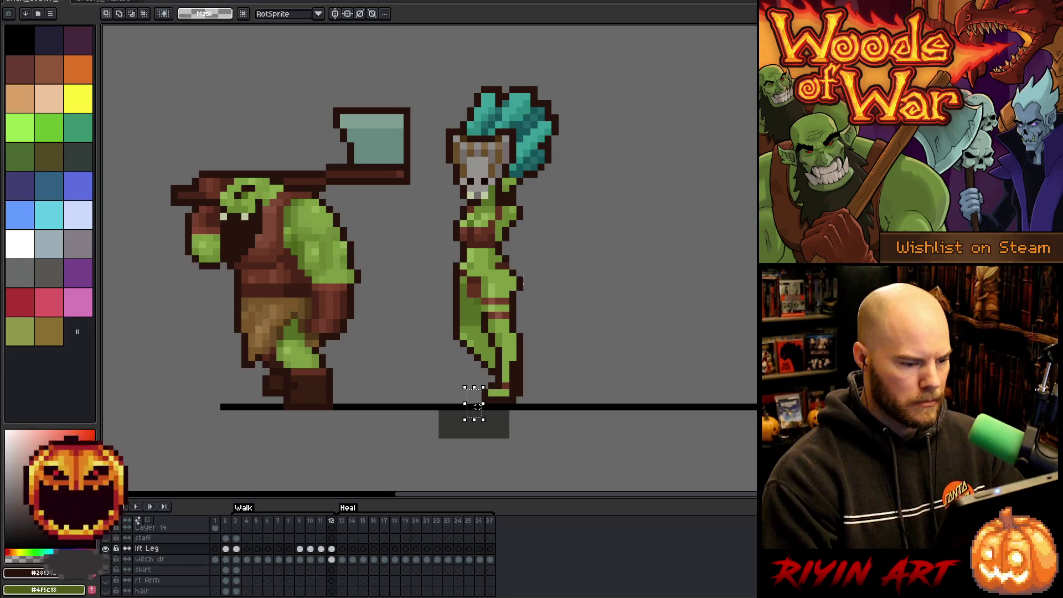
# Step: On frame 12, repaint the dark waist strip with the green body colour
pyautogui.moveTo(526, 266); pyautogui.dragTo(478, 271)
pyautogui.press('b')
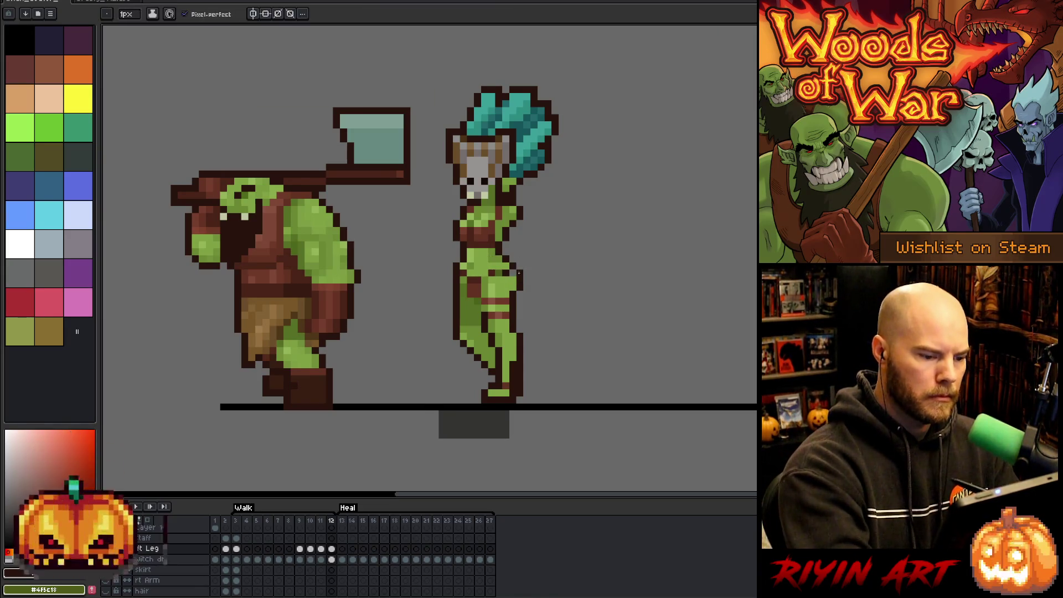
pyautogui.keyDown('alt'); pyautogui.click(519, 251); pyautogui.keyUp('alt')
pyautogui.moveTo(510, 273); pyautogui.dragTo(489, 273)
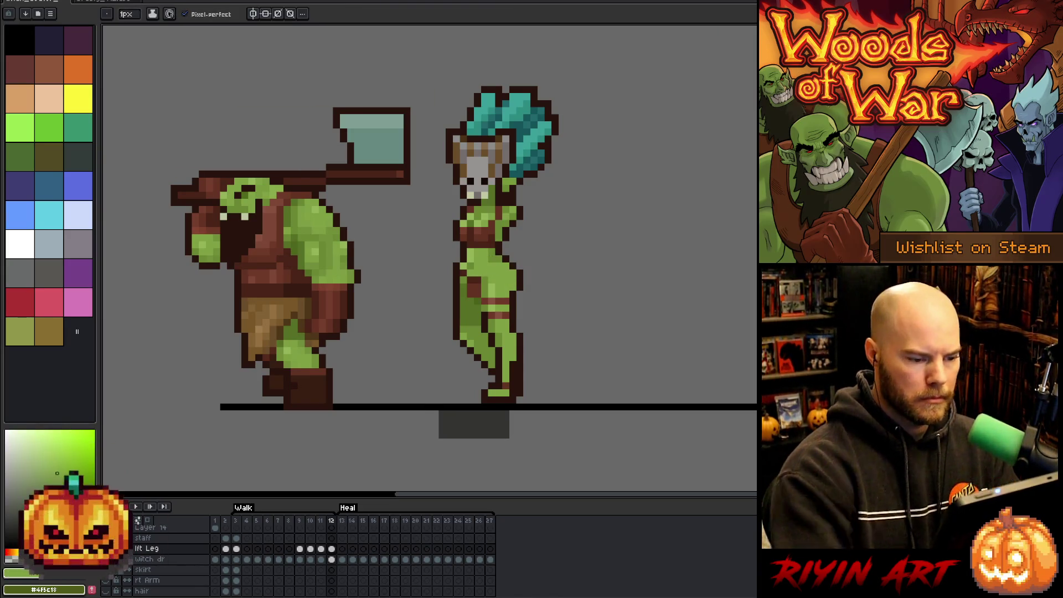
# Step: Compare frames 11 and 12, then select the lft Leg cel at frame 12
pyautogui.press(',')
pyautogui.press('.')
pyautogui.press(',')
pyautogui.press('.')
pyautogui.press(',')
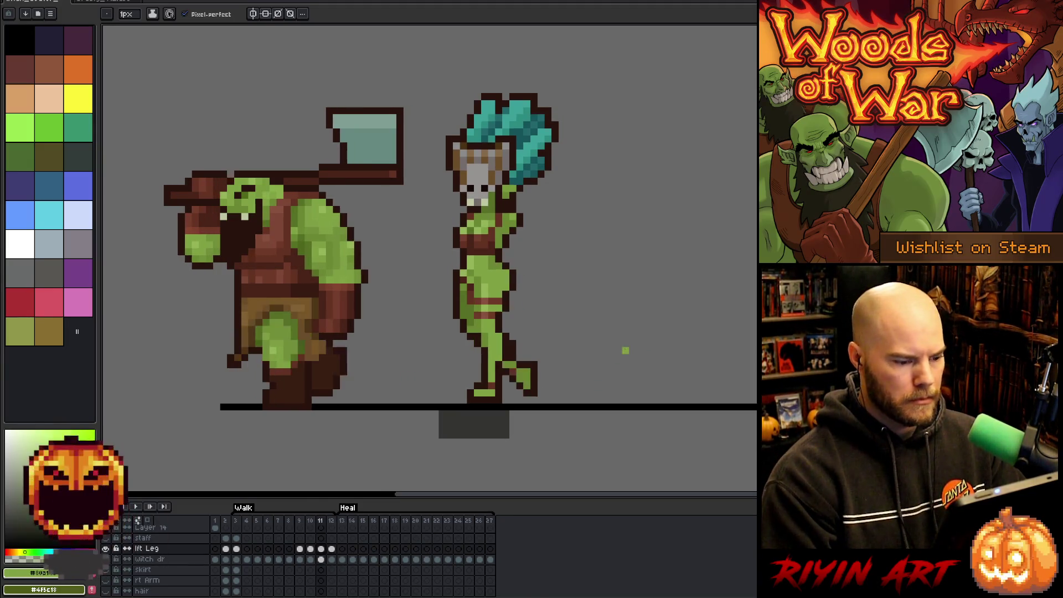
pyautogui.press('.')
pyautogui.press(',')
pyautogui.press('.')
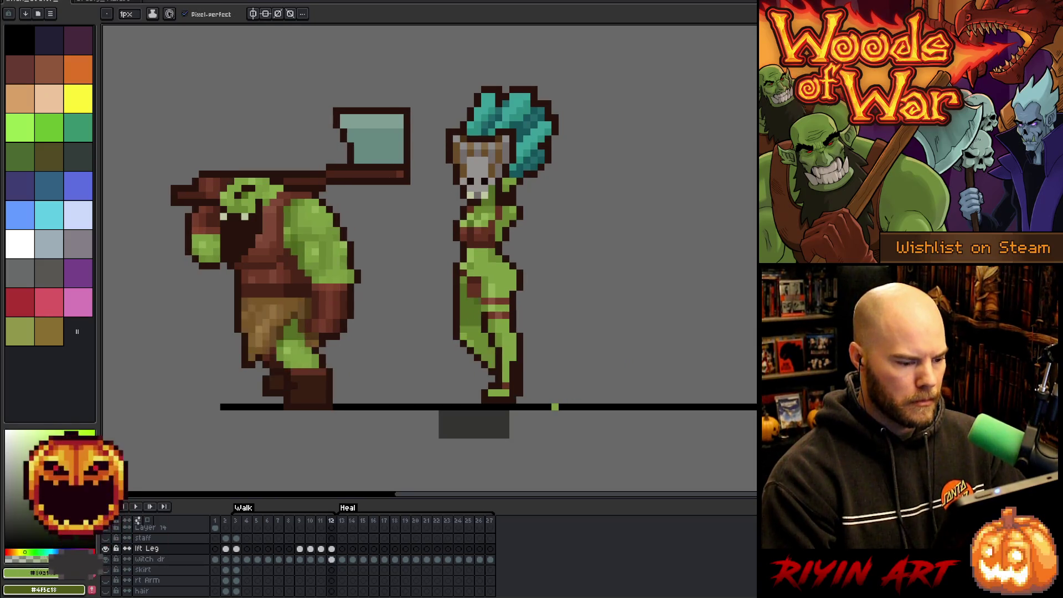
pyautogui.press(',')
pyautogui.press('.')
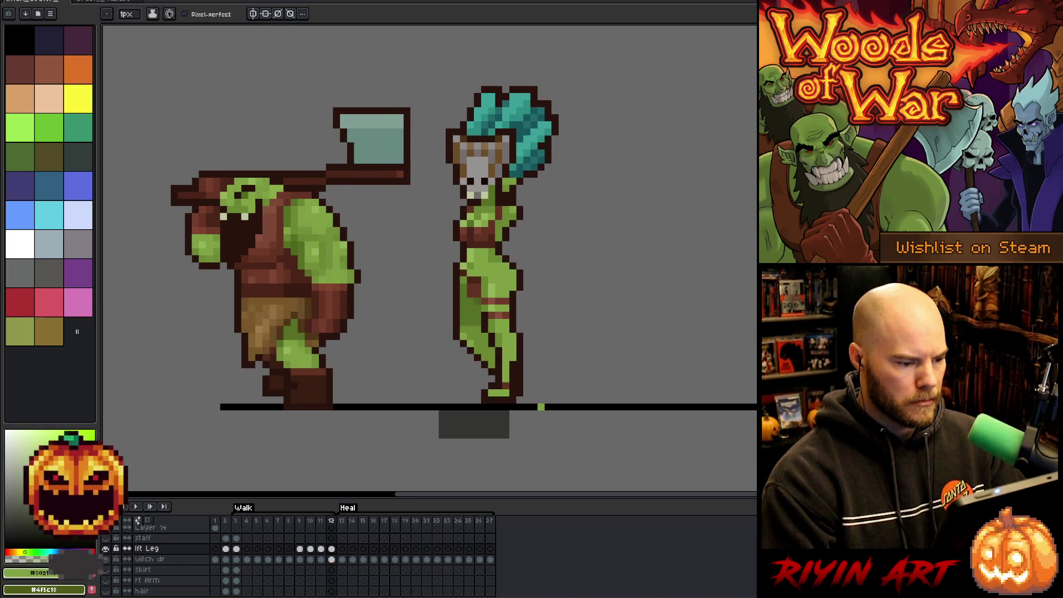
pyautogui.press(',')
pyautogui.press('.')
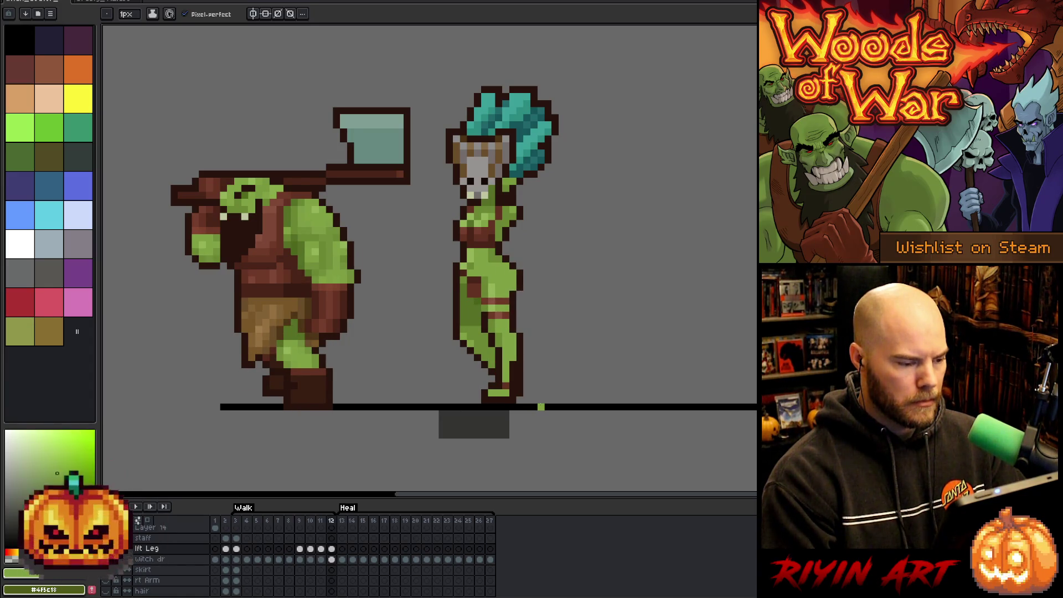
pyautogui.press('.')
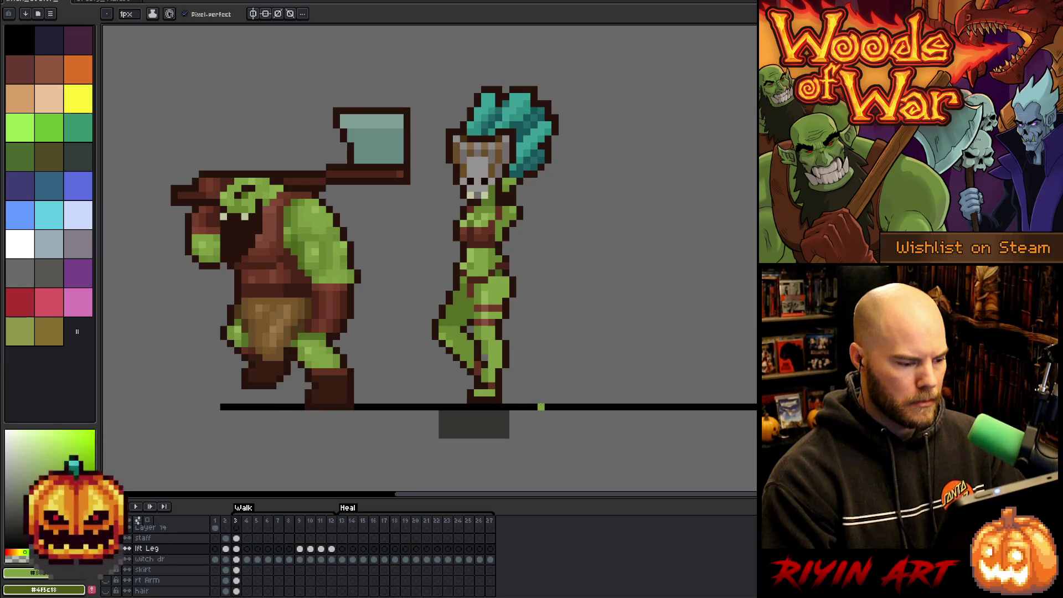
pyautogui.click(331, 549)
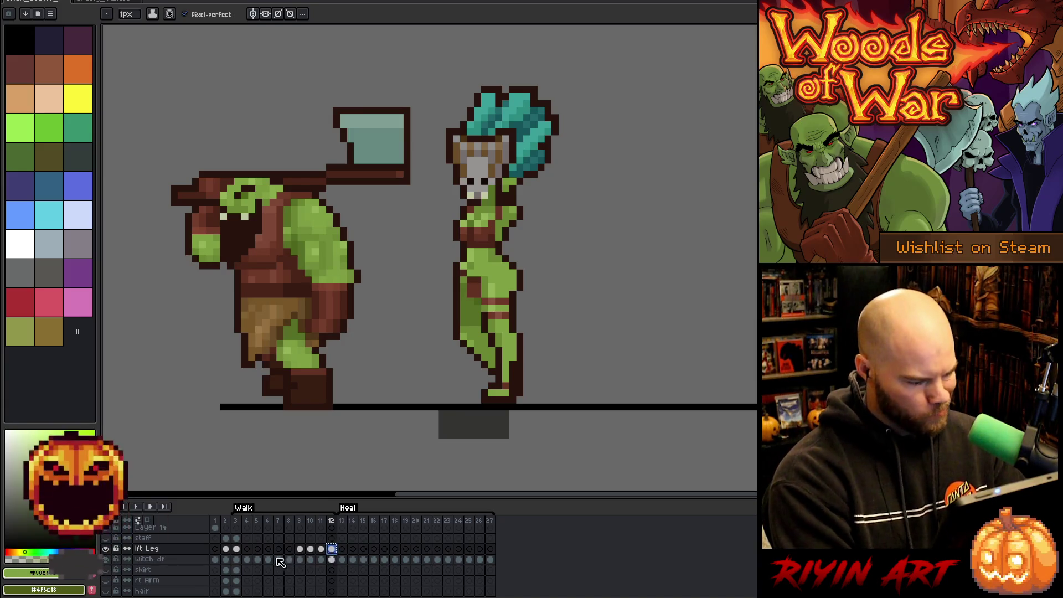
# Step: Put the frame-12 leg pose into frame 3's lft Leg cel and sample the dark outline colour
pyautogui.click(237, 549)
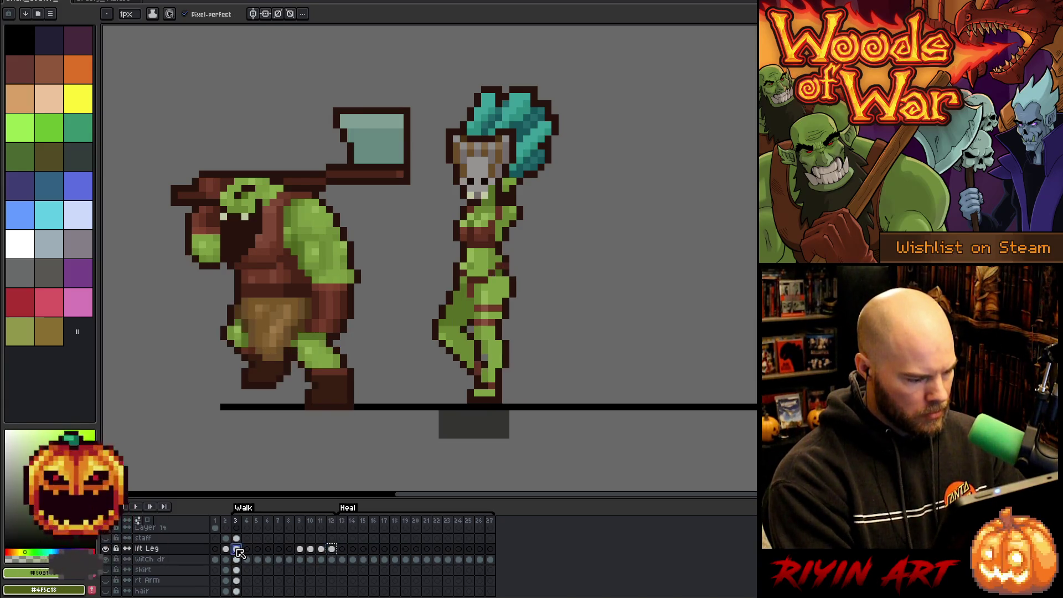
pyautogui.click(237, 550)
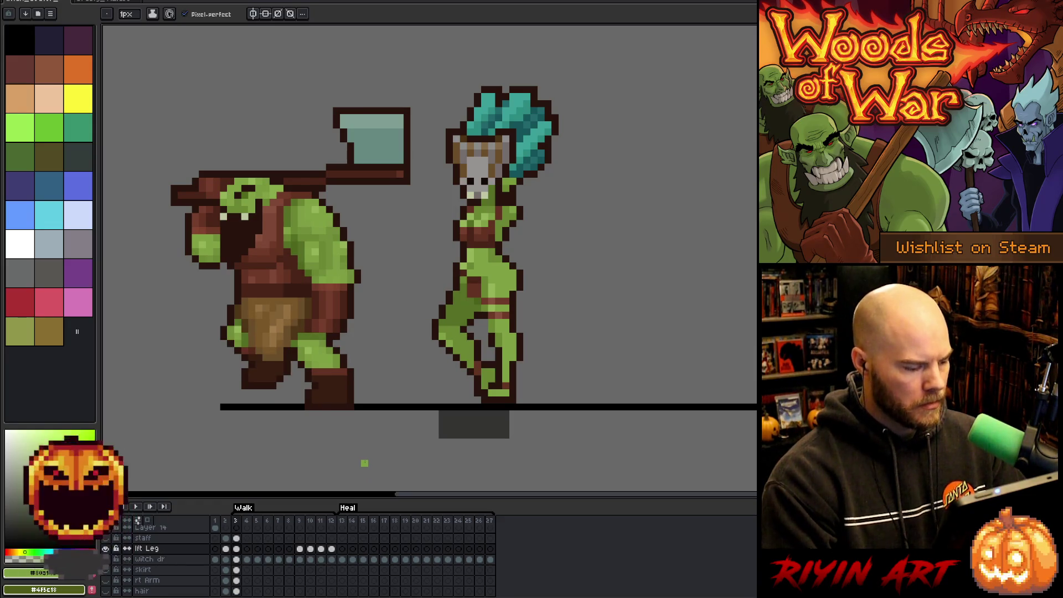
pyautogui.press('i')
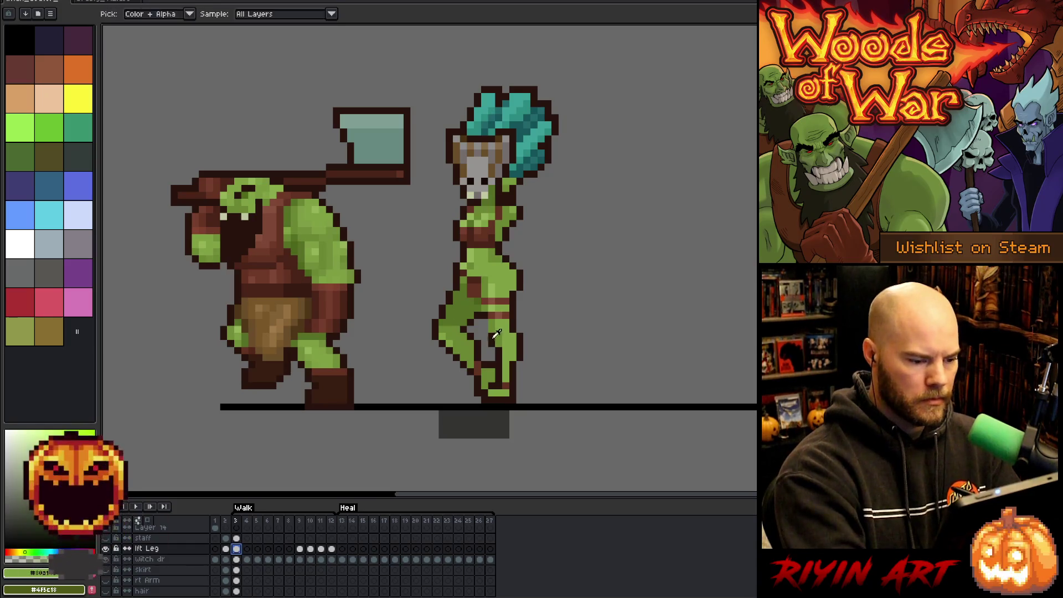
pyautogui.click(496, 333)
pyautogui.press('b')
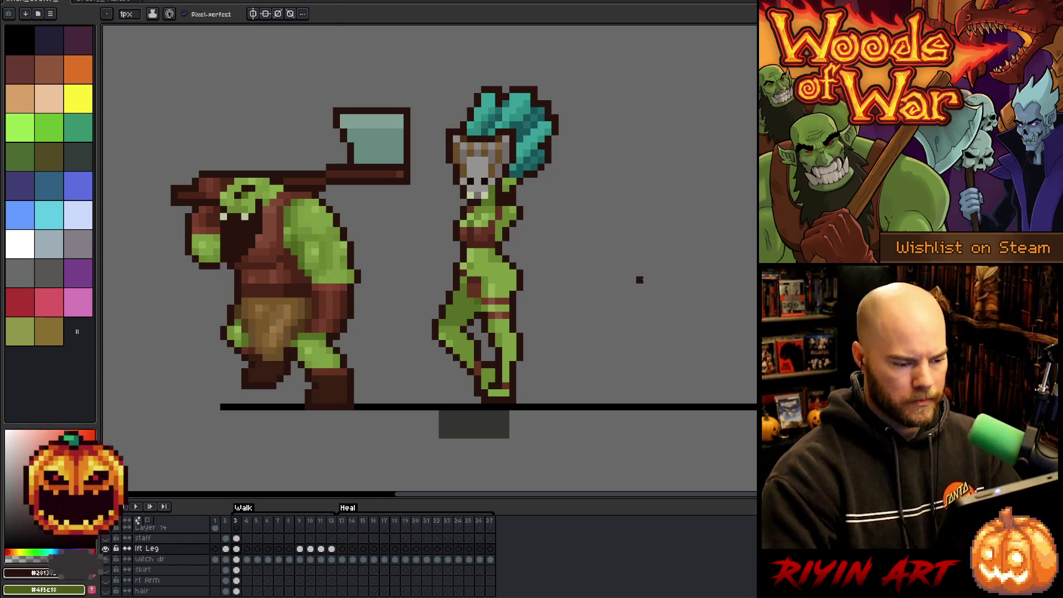
# Step: Select the legs up to the hips and nudge them one pixel right
pyautogui.press('m')
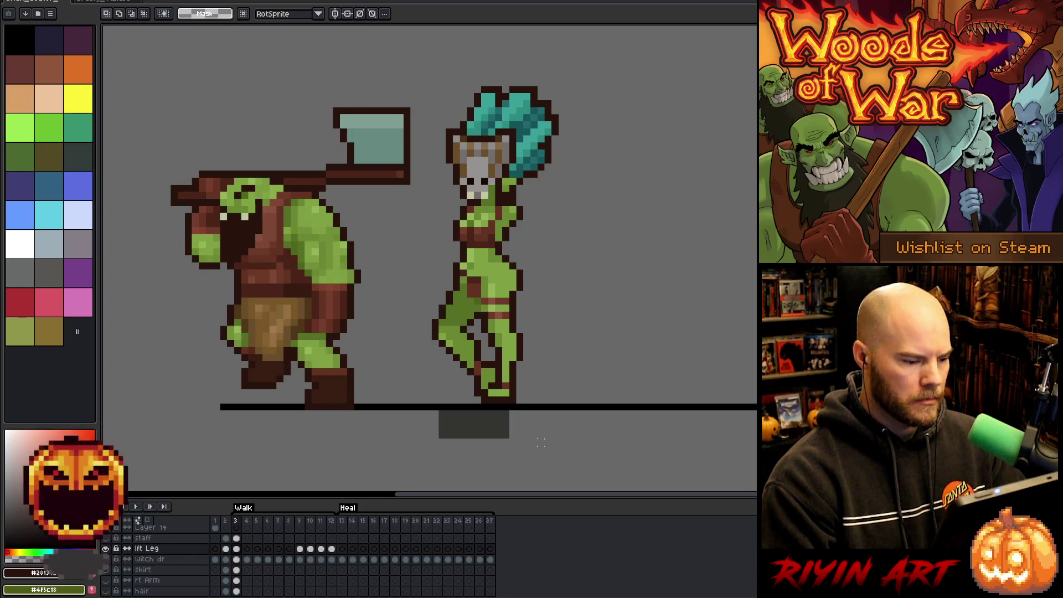
pyautogui.moveTo(573, 452)
pyautogui.mouseDown()
pyautogui.moveTo(487, 403)
pyautogui.moveTo(418, 305)
pyautogui.mouseUp()
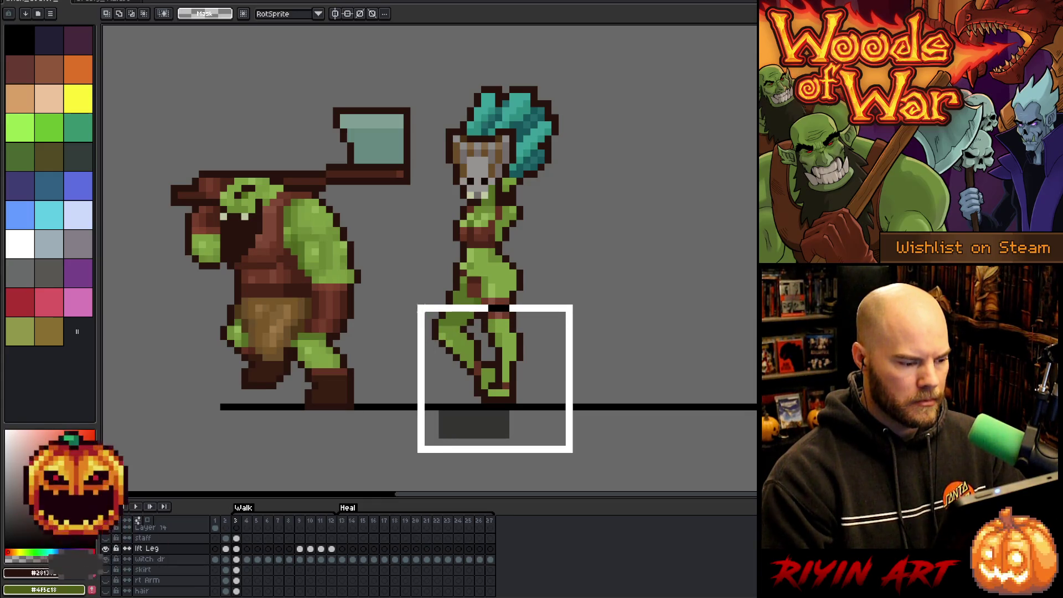
pyautogui.moveTo(419, 306)
pyautogui.mouseDown()
pyautogui.moveTo(418, 292)
pyautogui.moveTo(411, 369)
pyautogui.moveTo(411, 299)
pyautogui.moveTo(413, 324)
pyautogui.mouseUp()
pyautogui.press('Right')
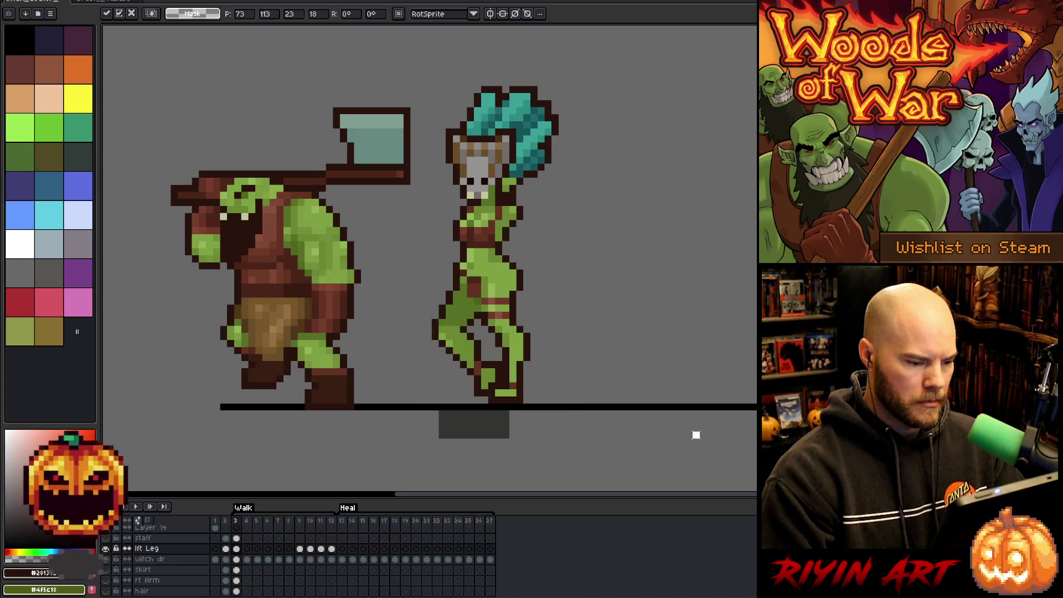
pyautogui.click(618, 449)
pyautogui.moveTo(625, 456)
pyautogui.mouseDown()
pyautogui.moveTo(460, 399)
pyautogui.moveTo(415, 360)
pyautogui.mouseUp()
pyautogui.hotkey('ctrl', 'd')
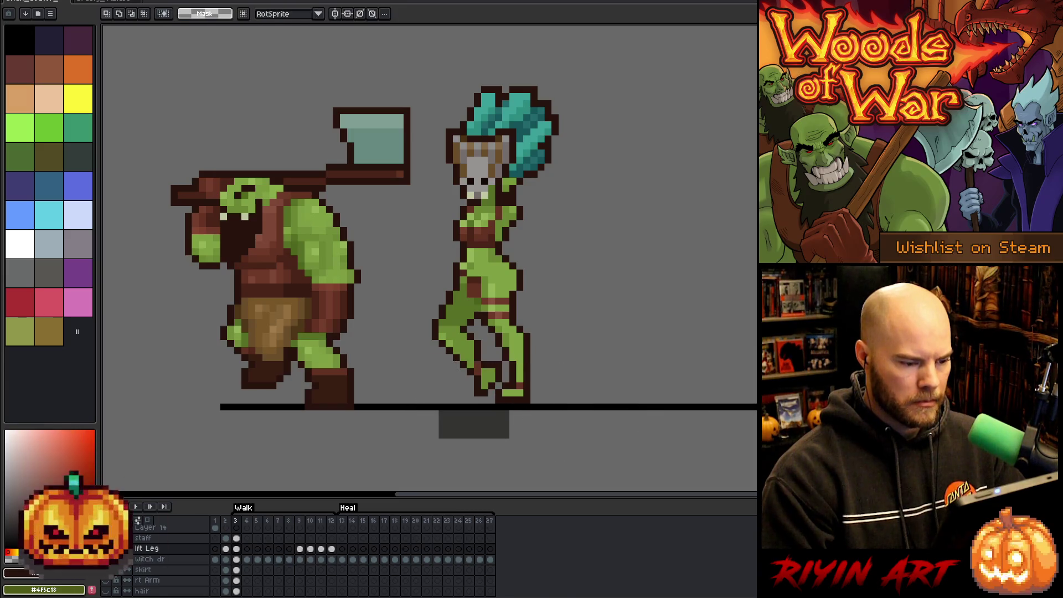
# Step: Compare frame 3 with frame 12, then select the lft Leg cel at frame 4
pyautogui.click(332, 521)
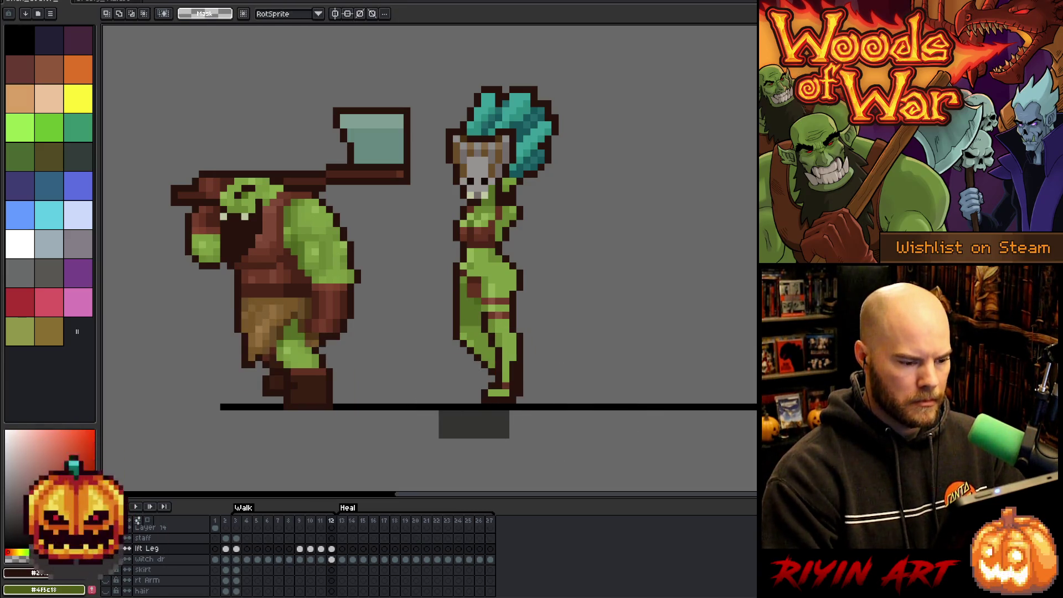
pyautogui.click(236, 521)
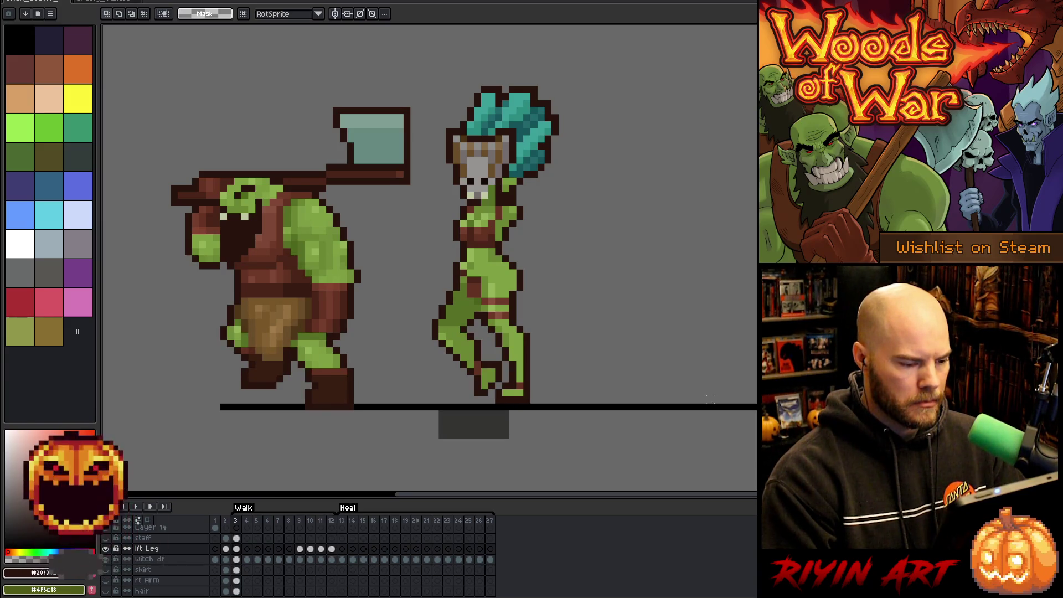
pyautogui.click(247, 549)
# Step: Paste the leg drawing into frame 4's lft Leg cel and select around the legs
pyautogui.hotkey('ctrl', 'v')
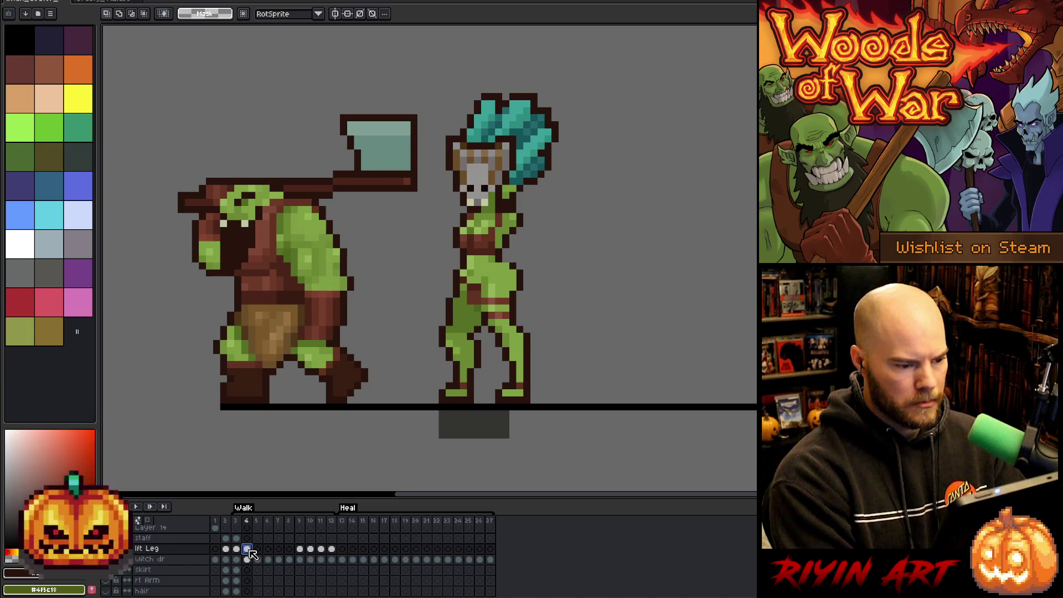
pyautogui.moveTo(568, 254); pyautogui.dragTo(522, 293)
pyautogui.moveTo(427, 266)
pyautogui.mouseDown()
pyautogui.moveTo(576, 309)
pyautogui.moveTo(591, 366)
pyautogui.mouseUp()
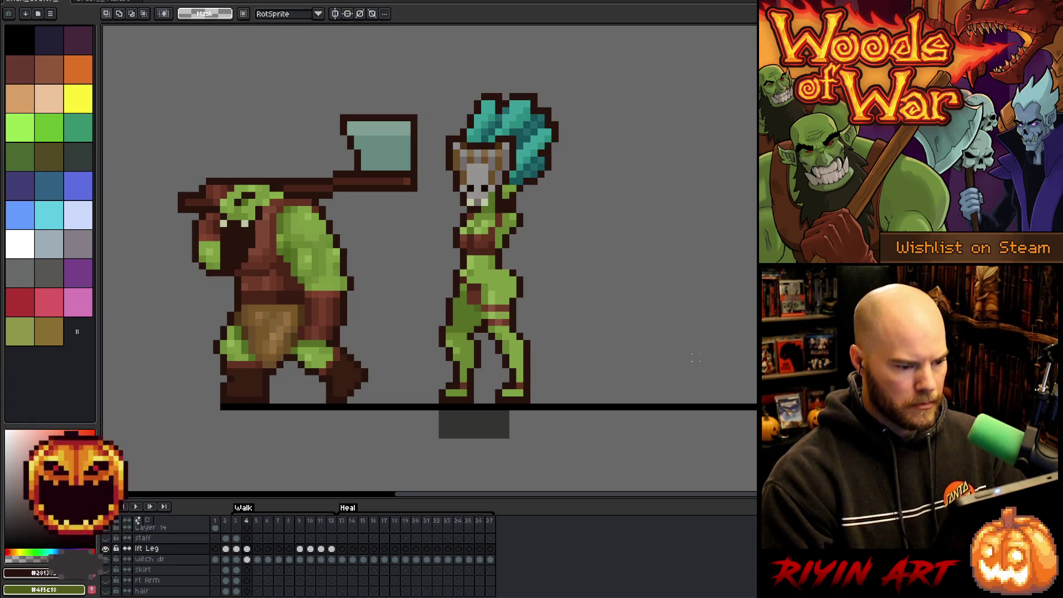
# Step: Toggle between walk frames 3 and 4 to compare the stride
pyautogui.press(',')
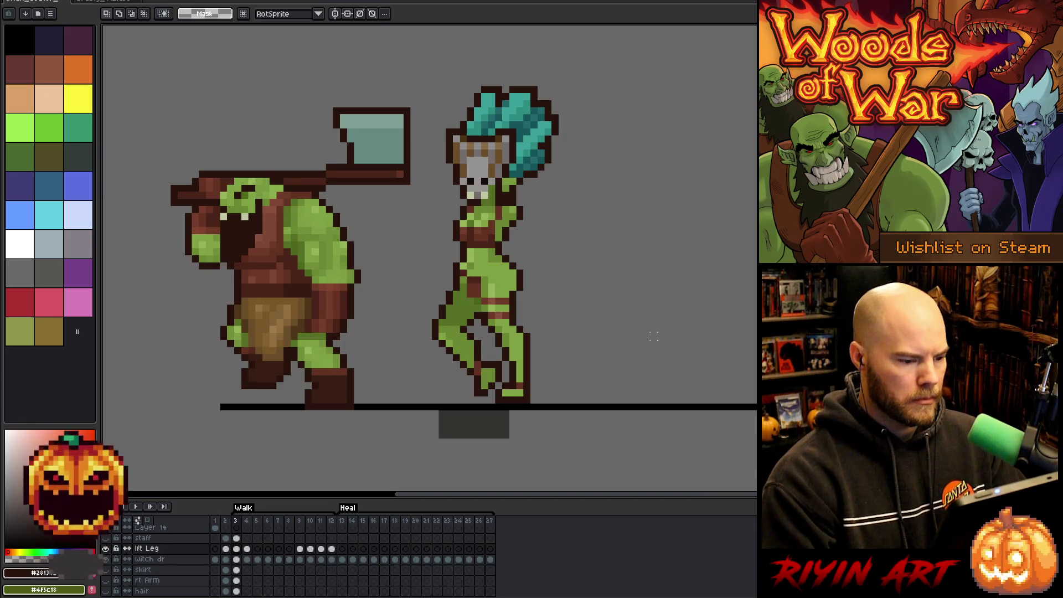
pyautogui.press('.')
pyautogui.press(',')
pyautogui.press('.')
pyautogui.press(',')
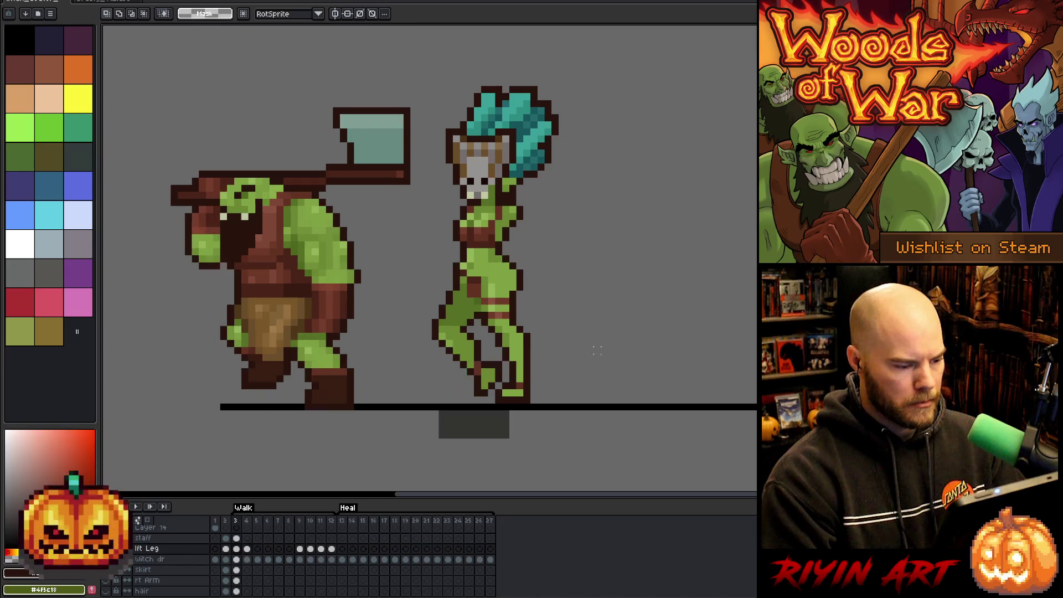
pyautogui.press('.')
pyautogui.press(',')
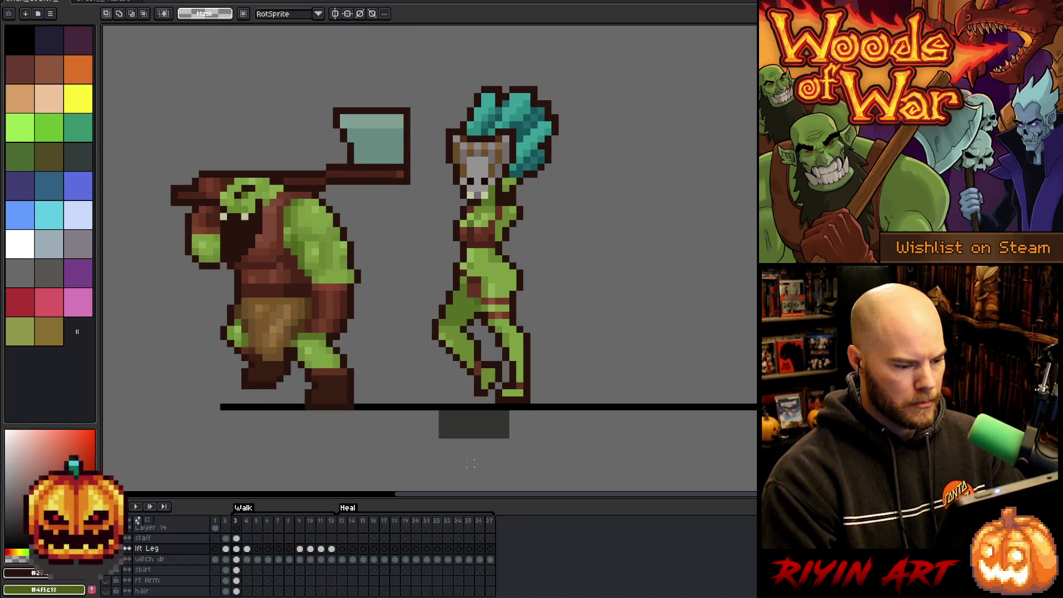
pyautogui.press('.')
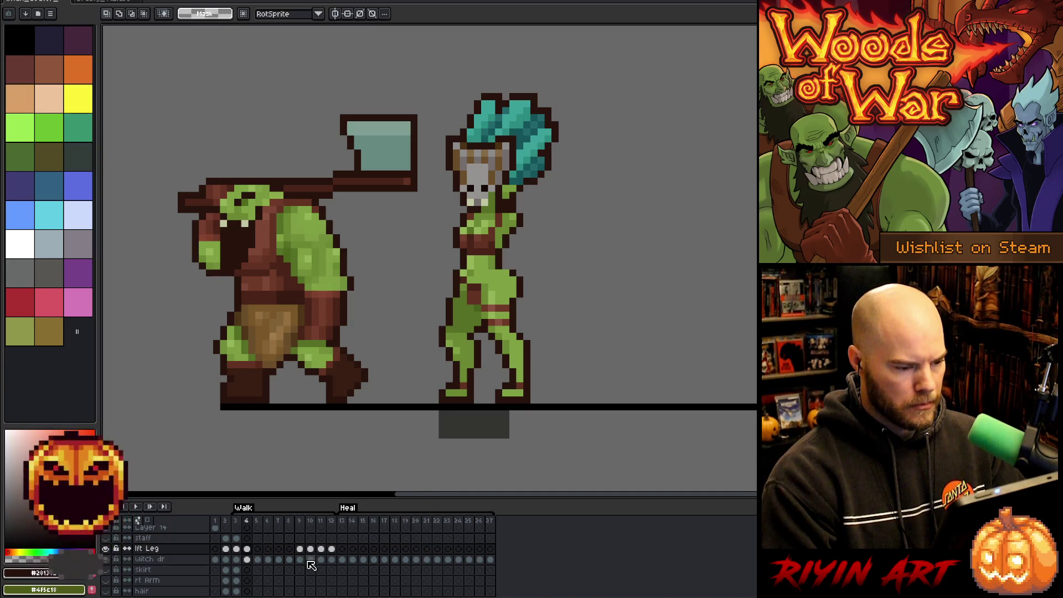
pyautogui.press('.')
pyautogui.press(',')
pyautogui.press(',')
pyautogui.press(',')
pyautogui.press('.')
# Step: Play and stop the walk animation, then commit the adjusted foot
pyautogui.press('Return')
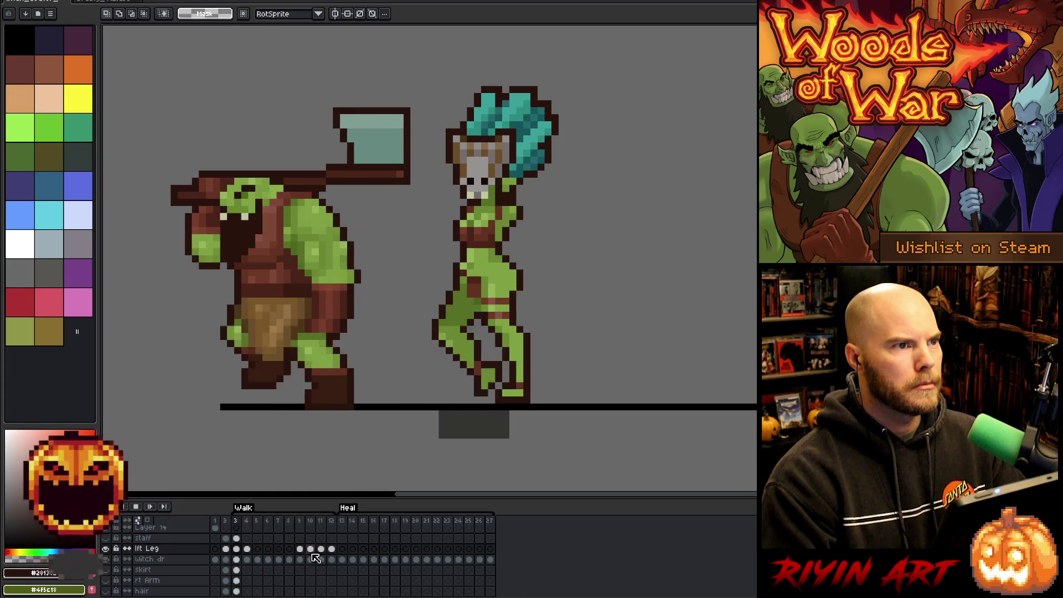
pyautogui.press('Return')
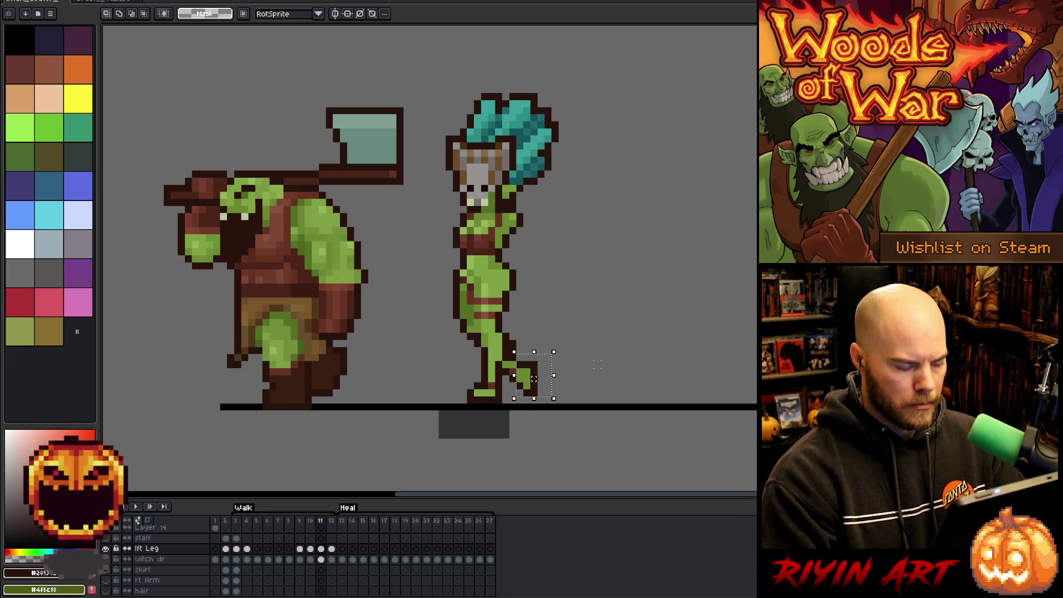
pyautogui.click(501, 348)
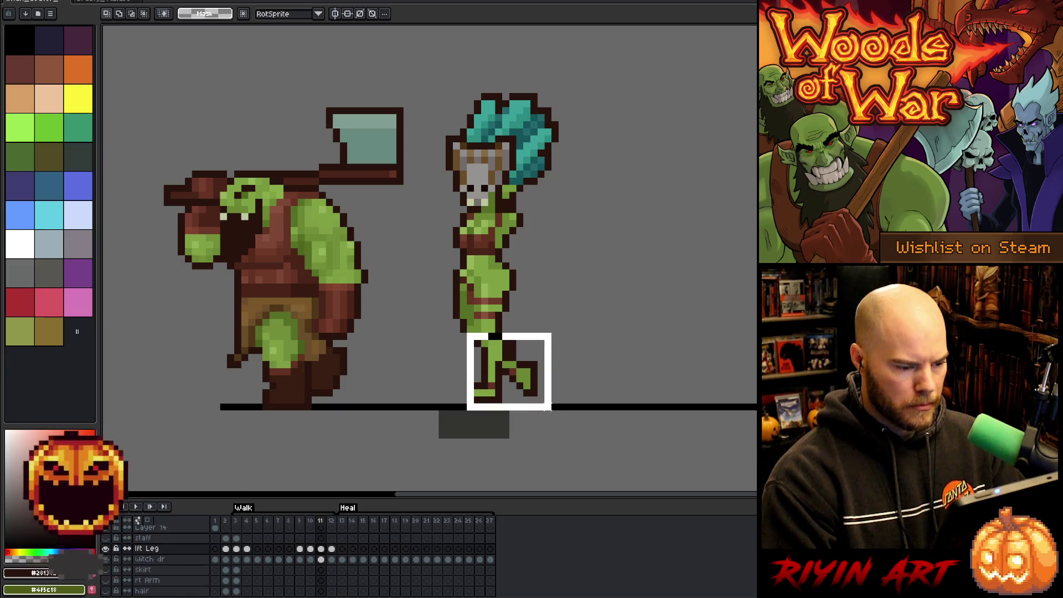
# Step: Review the lft Leg pose across walk frames 3, 4 and 5
pyautogui.click(321, 560)
pyautogui.click(321, 549)
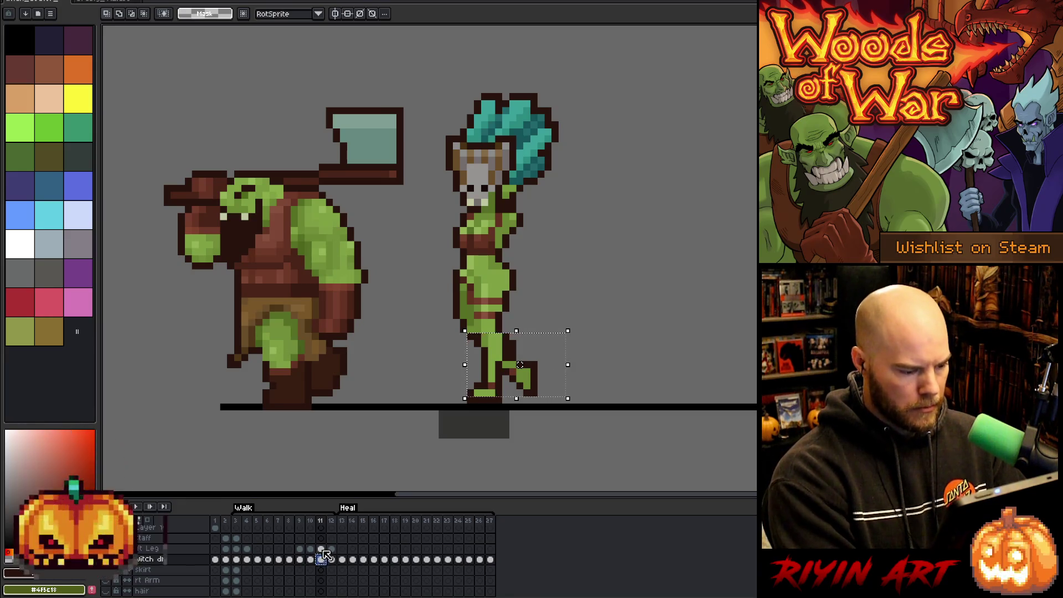
pyautogui.click(248, 550)
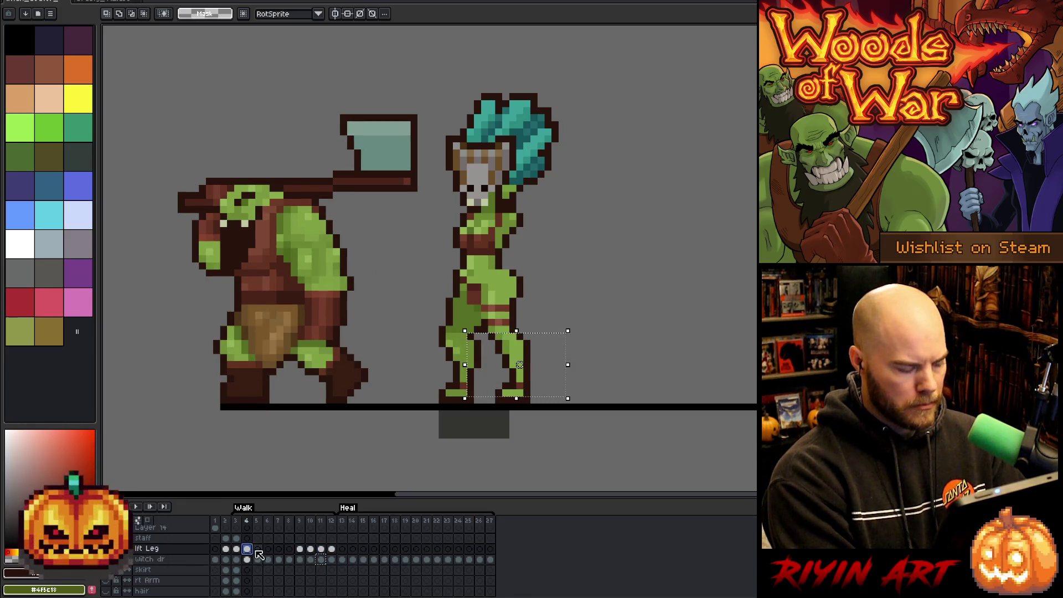
pyautogui.click(259, 549)
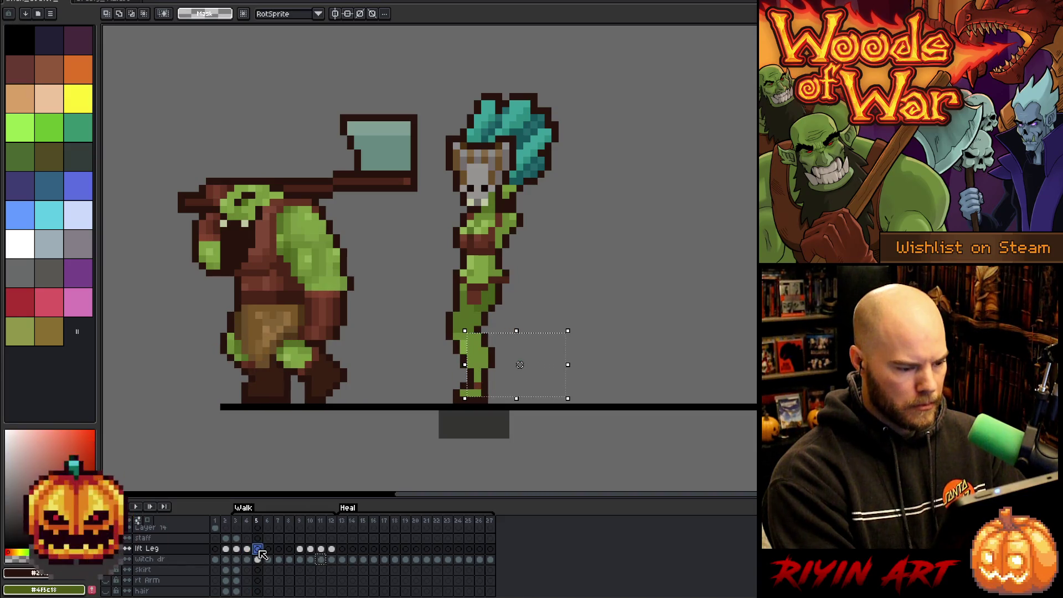
pyautogui.click(236, 550)
pyautogui.click(248, 550)
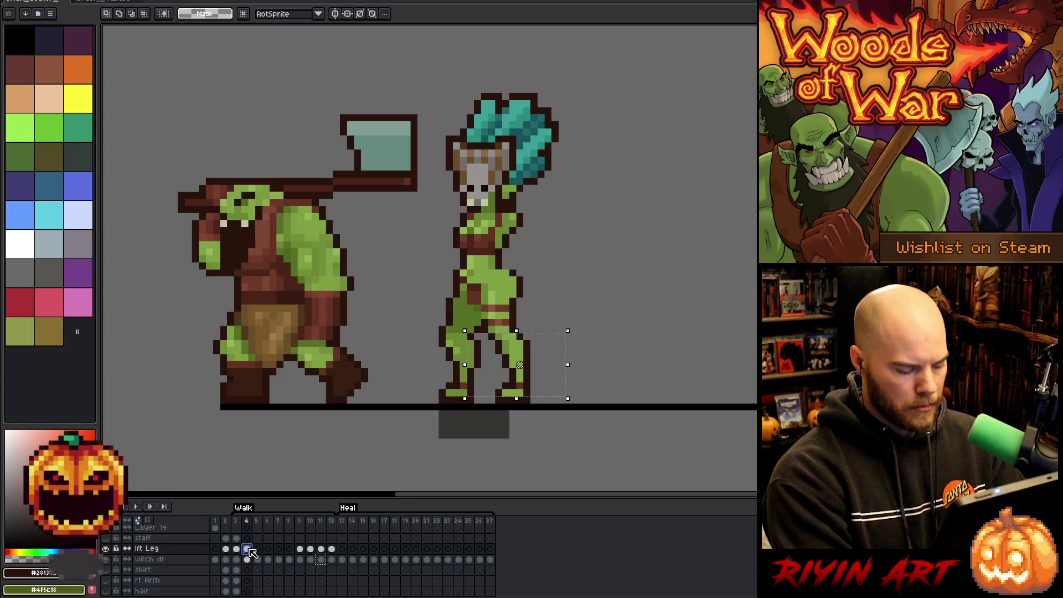
pyautogui.click(248, 550)
# Step: Try shifting the leg right, undo it, and add Layer 15 above lft Leg
pyautogui.moveTo(502, 366); pyautogui.dragTo(556, 353)
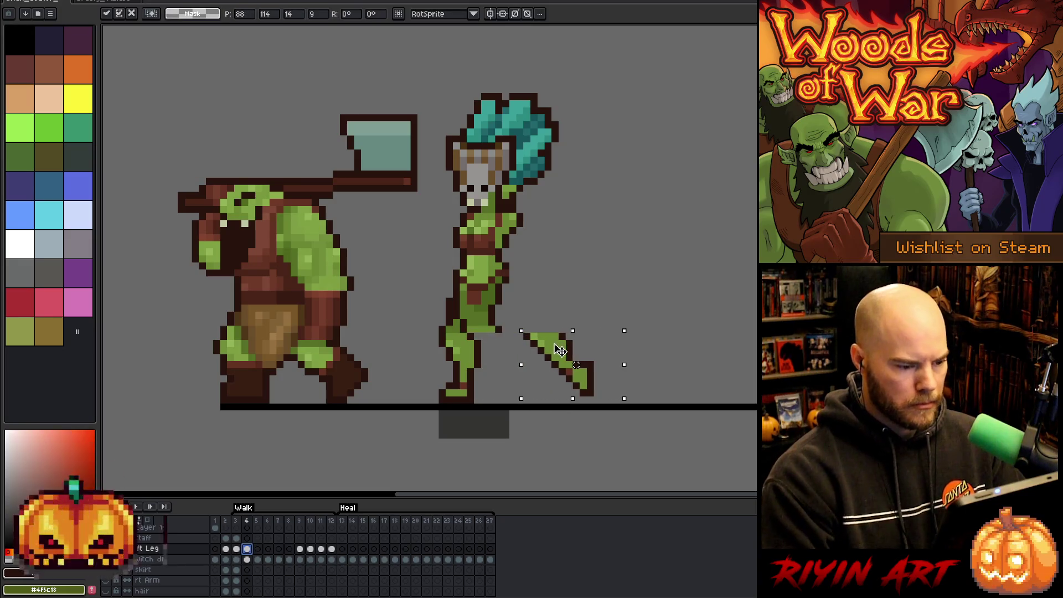
pyautogui.hotkey('ctrl', 'z')
pyautogui.hotkey('ctrl', 'z')
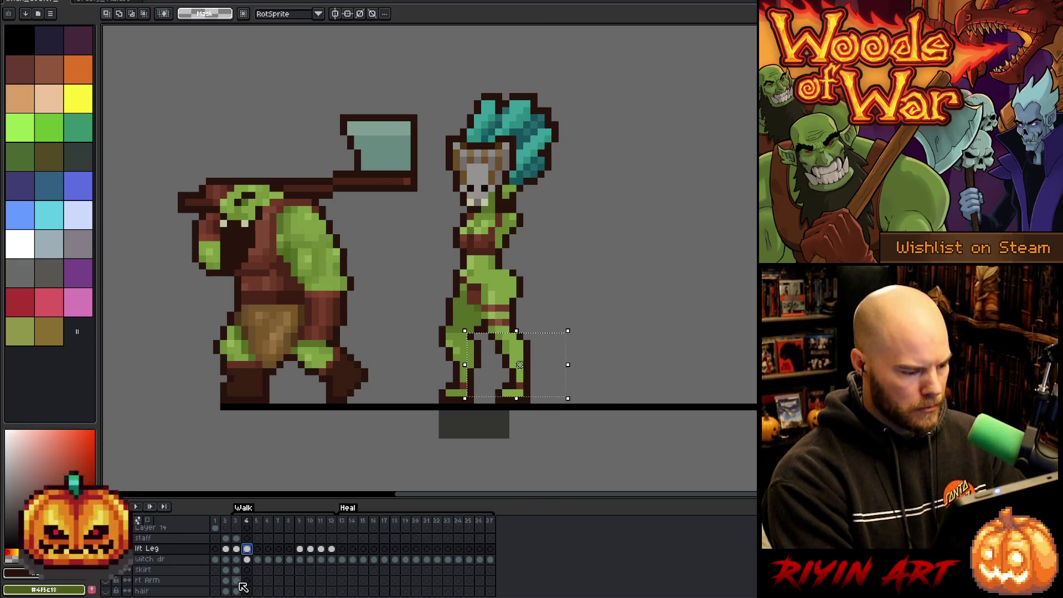
pyautogui.hotkey('shift', 'n')
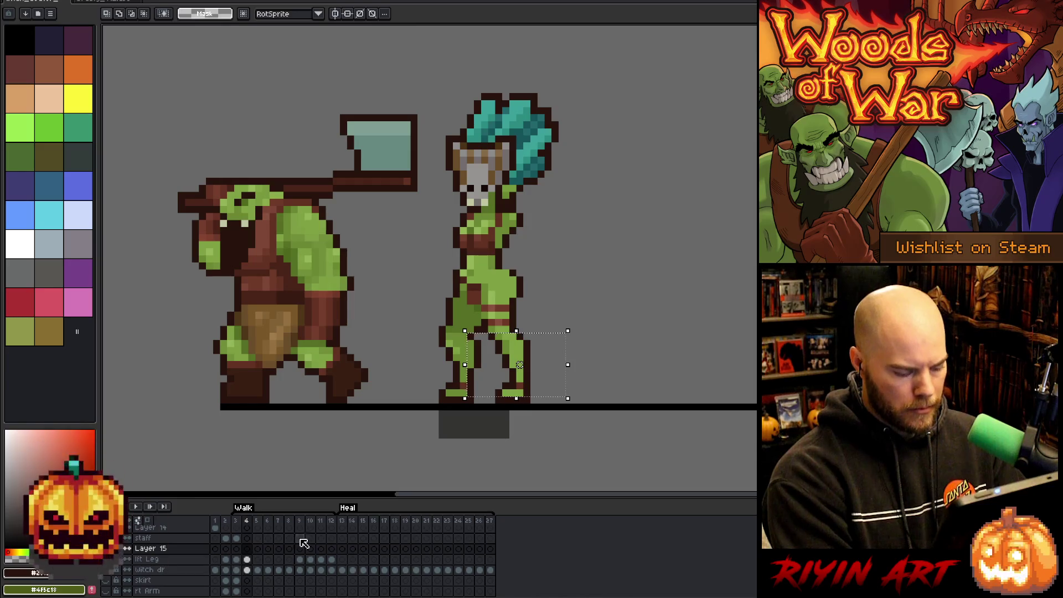
pyautogui.click(332, 561)
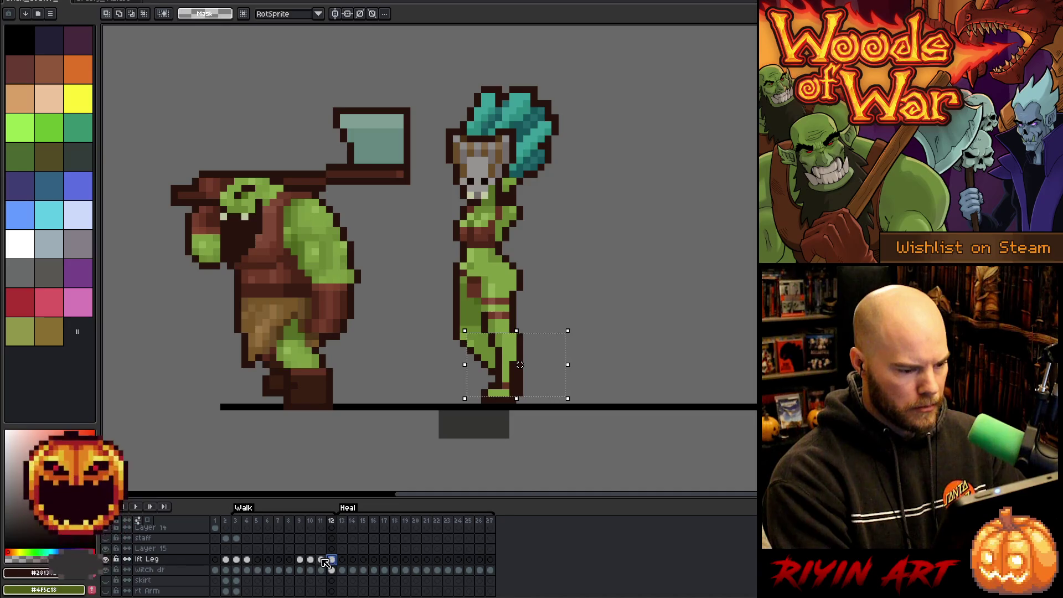
pyautogui.click(322, 559)
pyautogui.click(311, 560)
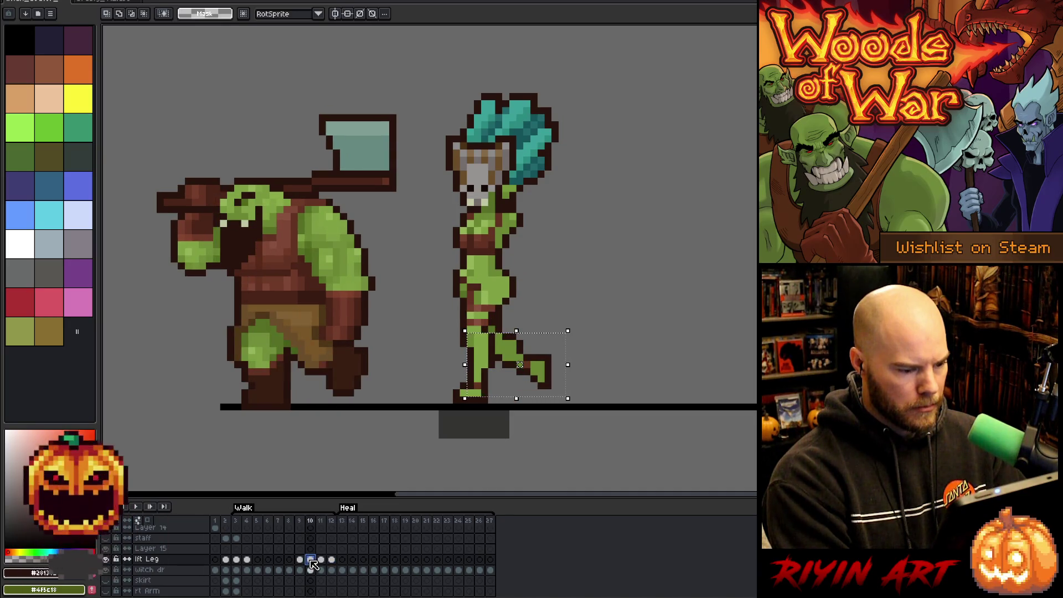
pyautogui.click(299, 560)
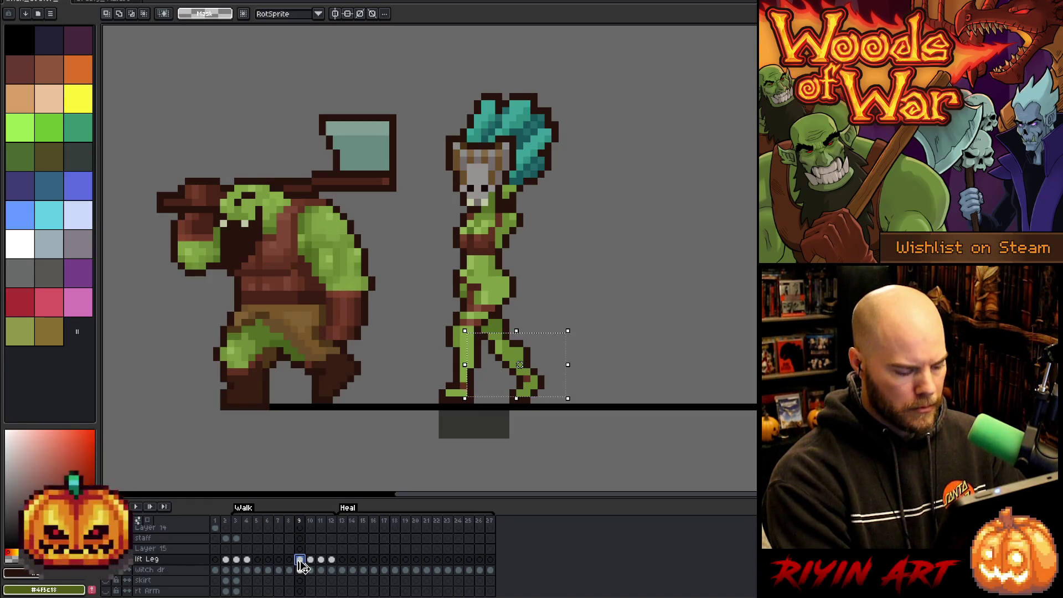
pyautogui.click(247, 550)
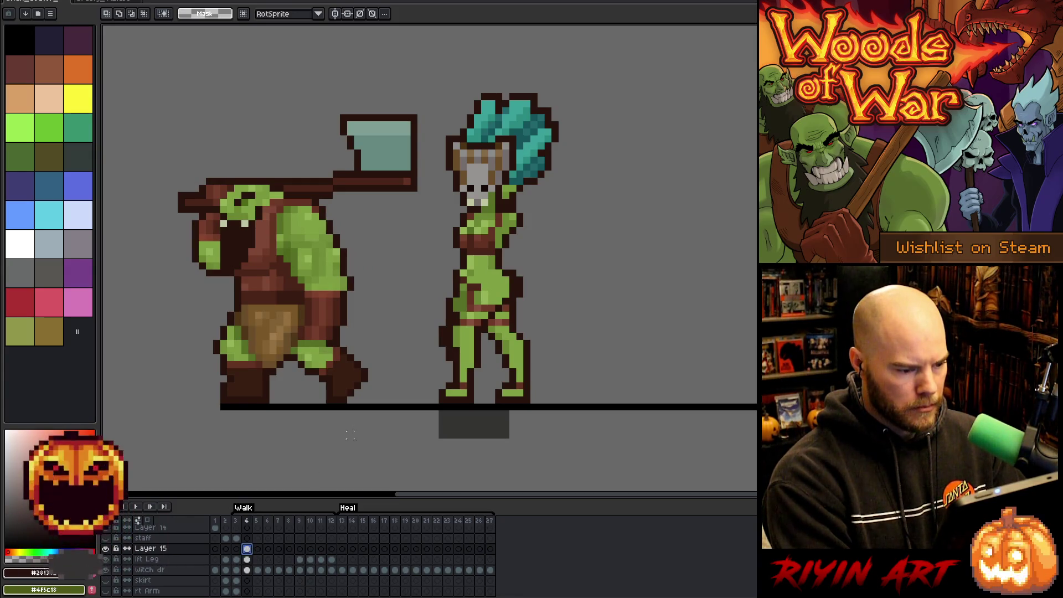
pyautogui.press('v')
pyautogui.moveTo(478, 349)
pyautogui.mouseDown()
pyautogui.moveTo(572, 294)
pyautogui.moveTo(667, 311)
pyautogui.moveTo(603, 347)
pyautogui.mouseUp()
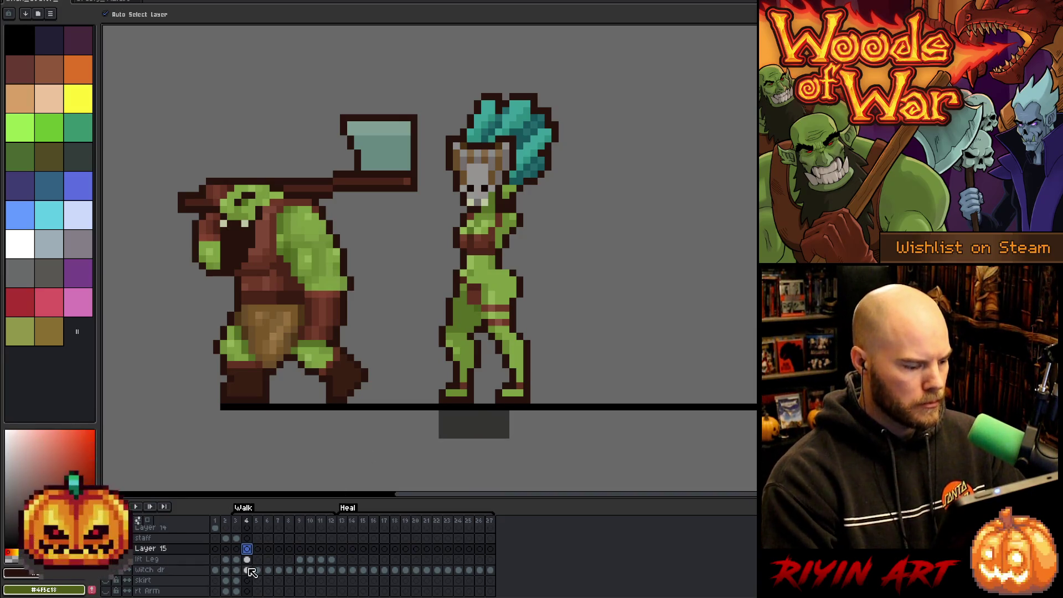
pyautogui.click(301, 560)
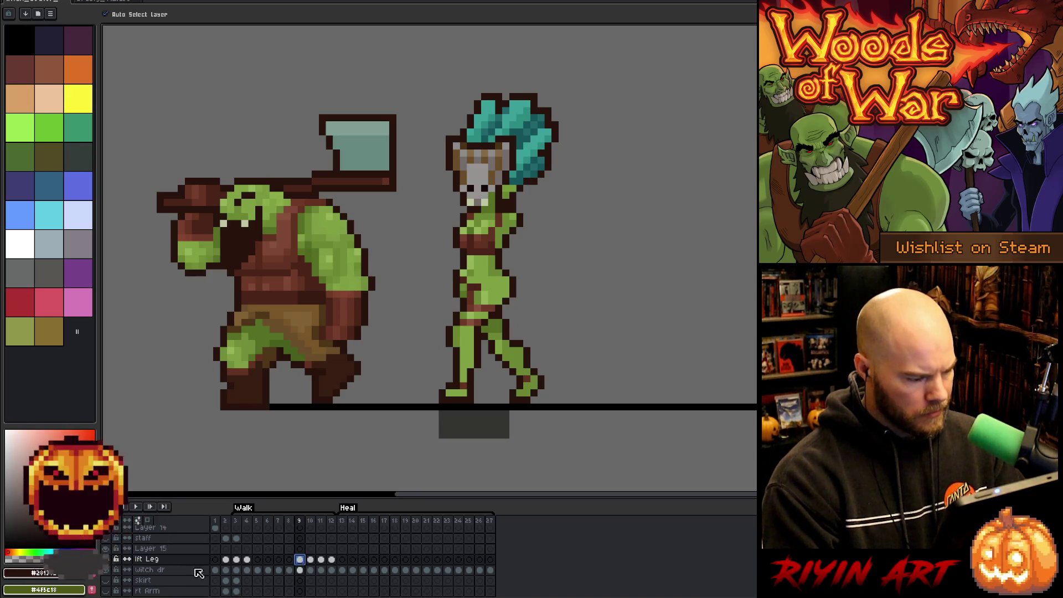
pyautogui.click(297, 572)
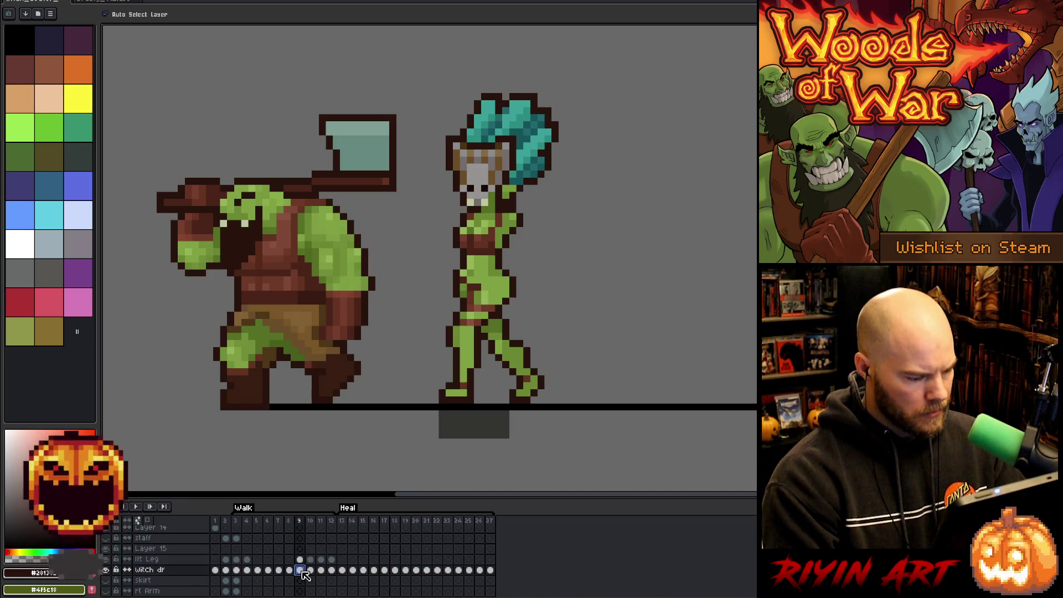
pyautogui.click(247, 550)
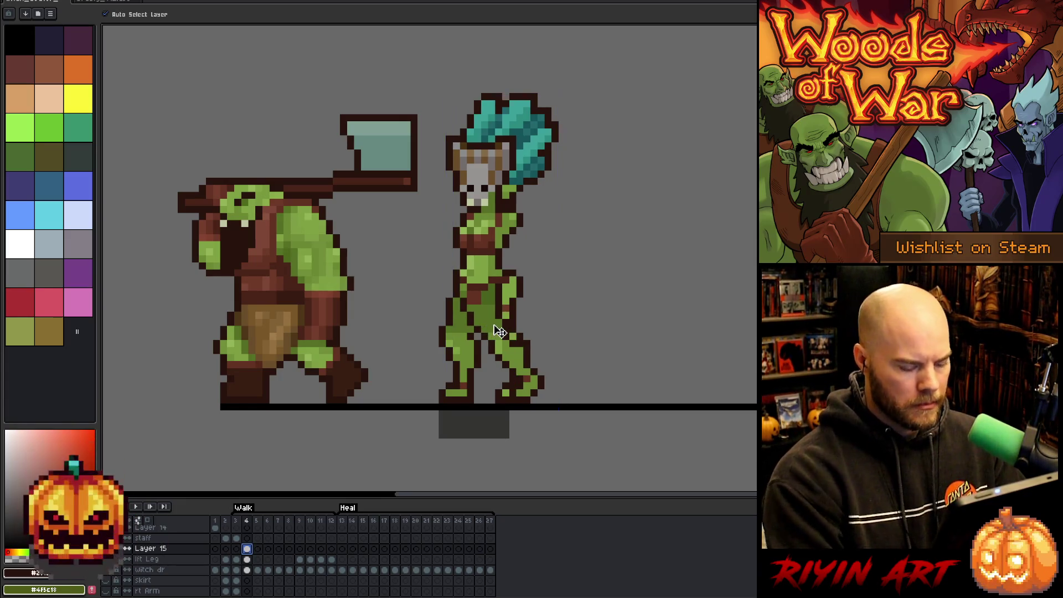
pyautogui.press('m')
pyautogui.moveTo(593, 58)
pyautogui.mouseDown()
pyautogui.moveTo(461, 304)
pyautogui.moveTo(440, 287)
pyautogui.moveTo(430, 306)
pyautogui.mouseUp()
pyautogui.click(689, 313)
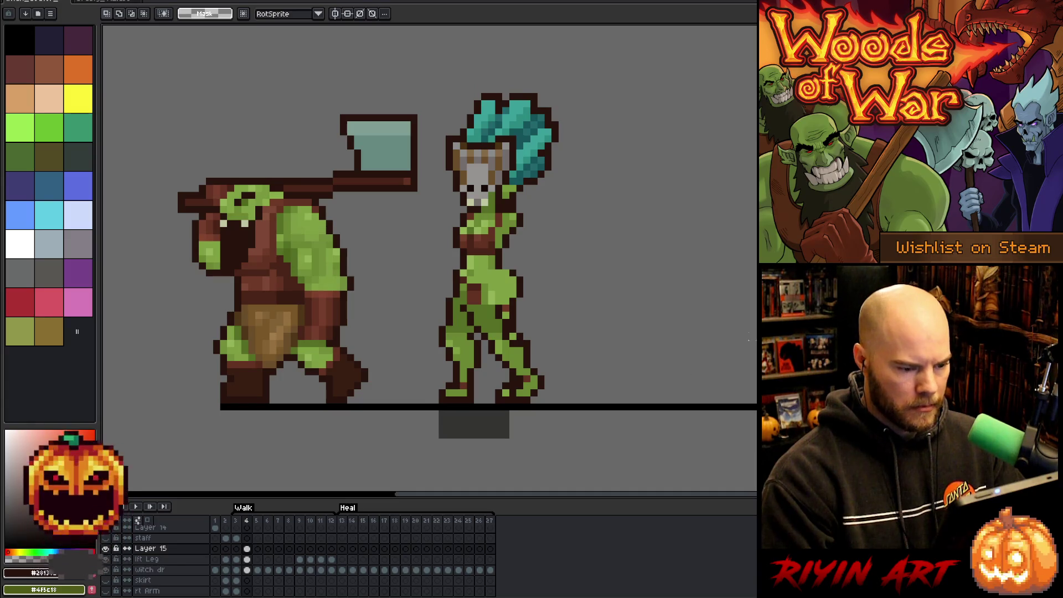
pyautogui.press('v')
# Step: Pull the right leg out onto empty canvas and move its lower part left
pyautogui.moveTo(495, 334); pyautogui.dragTo(605, 343)
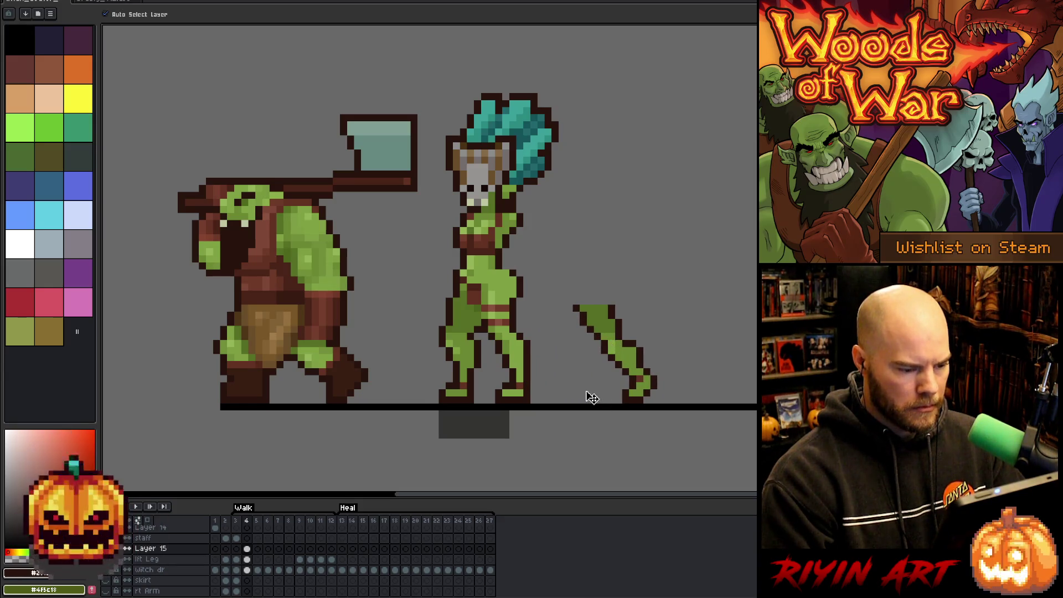
pyautogui.press('m')
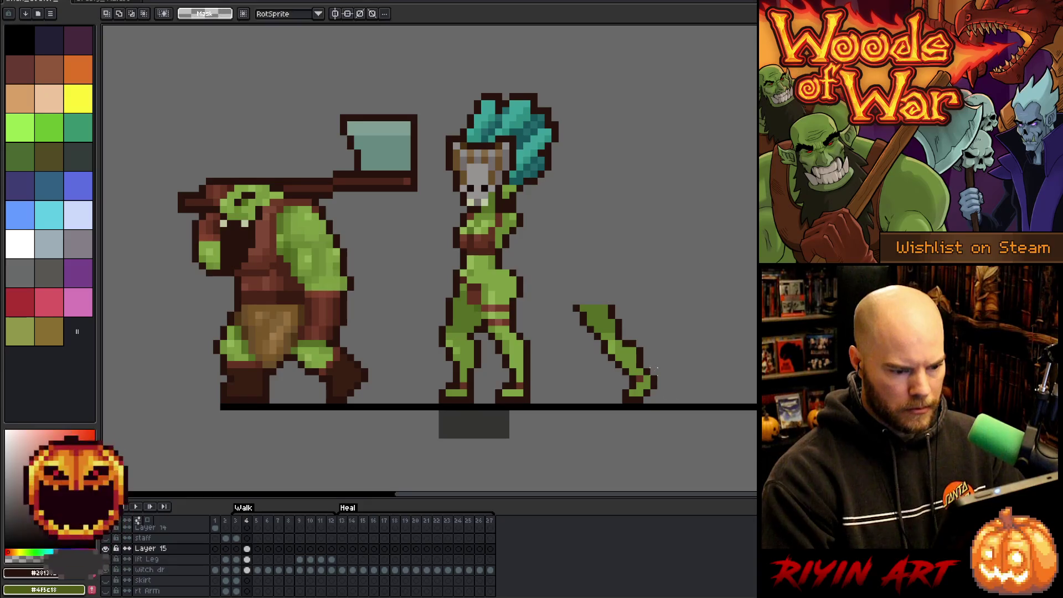
pyautogui.moveTo(664, 379); pyautogui.dragTo(613, 412)
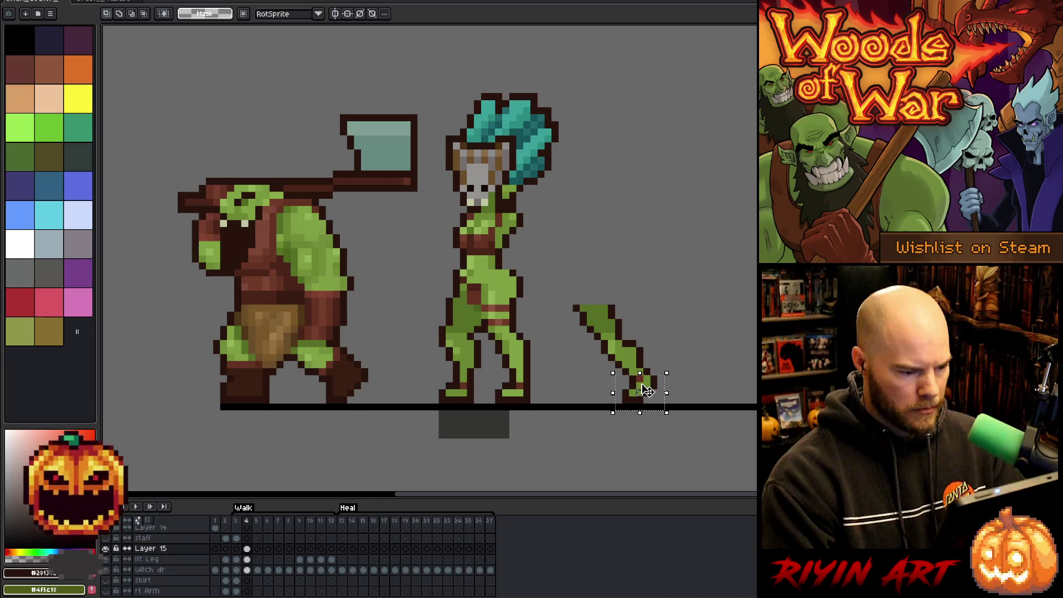
pyautogui.press(',')
pyautogui.press('.')
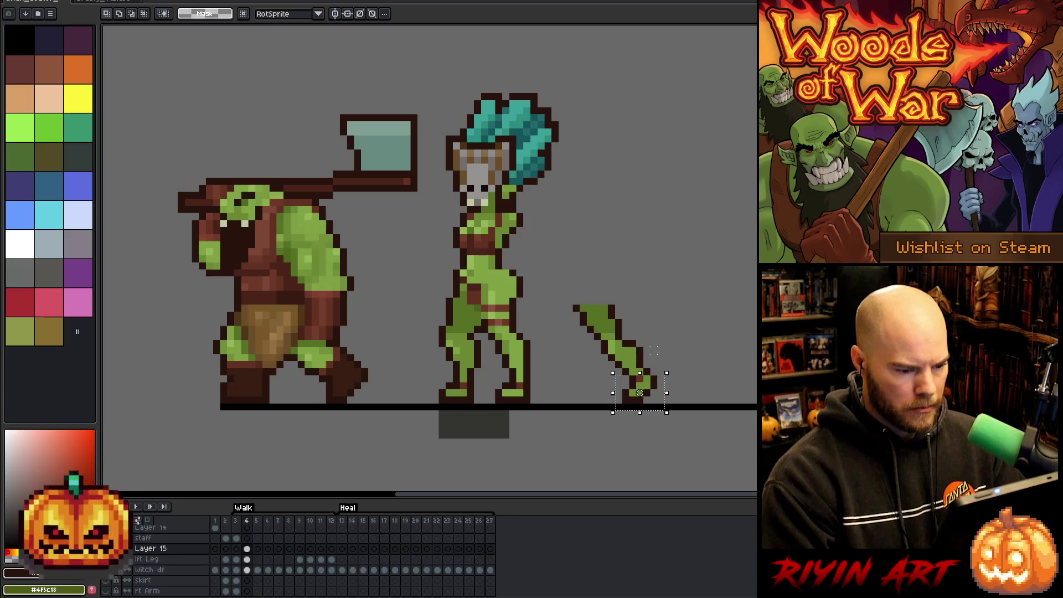
pyautogui.moveTo(666, 337); pyautogui.dragTo(592, 412)
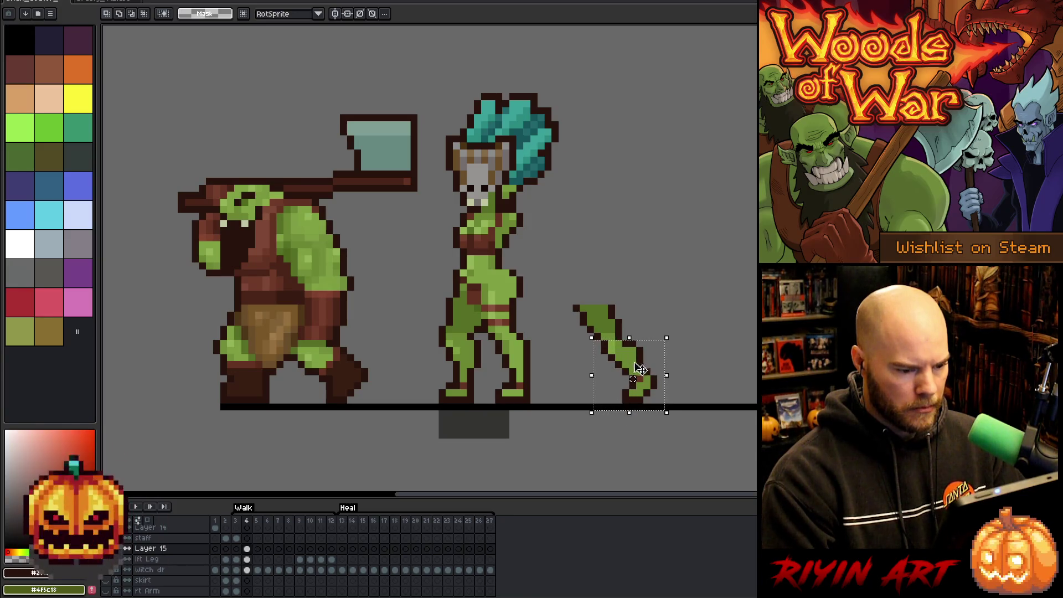
pyautogui.moveTo(642, 367); pyautogui.dragTo(600, 377)
# Step: Delete the detached leg's upper part and fill the lower leg with lighter green
pyautogui.moveTo(666, 260); pyautogui.dragTo(564, 342)
pyautogui.press('Delete')
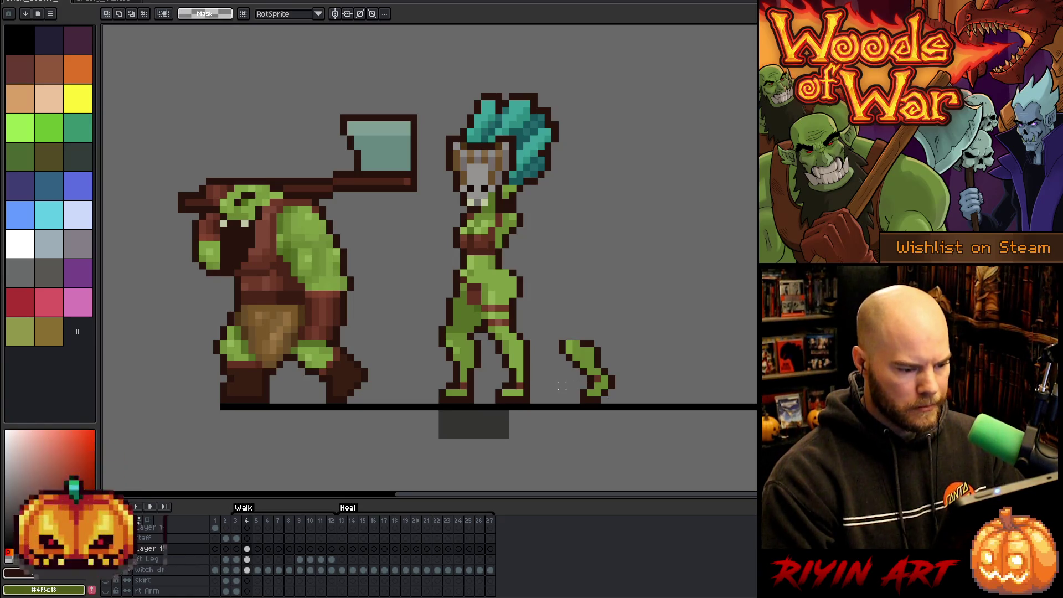
pyautogui.press('i')
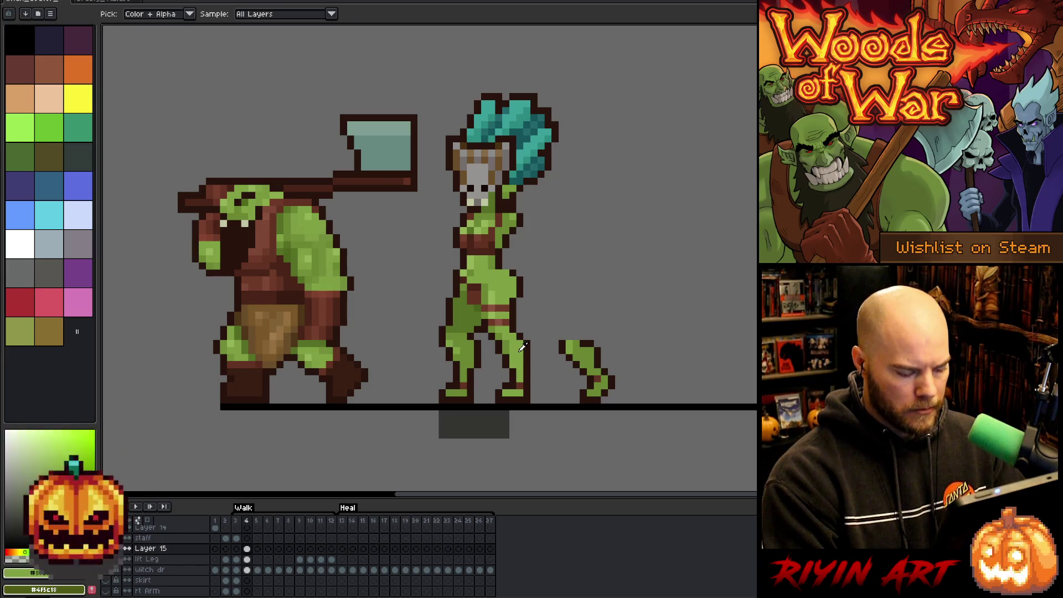
pyautogui.press('g')
pyautogui.click(587, 361)
# Step: Pick the leg's green and select the witch doctor's right lower leg
pyautogui.press('i')
pyautogui.click(511, 346)
pyautogui.press('b')
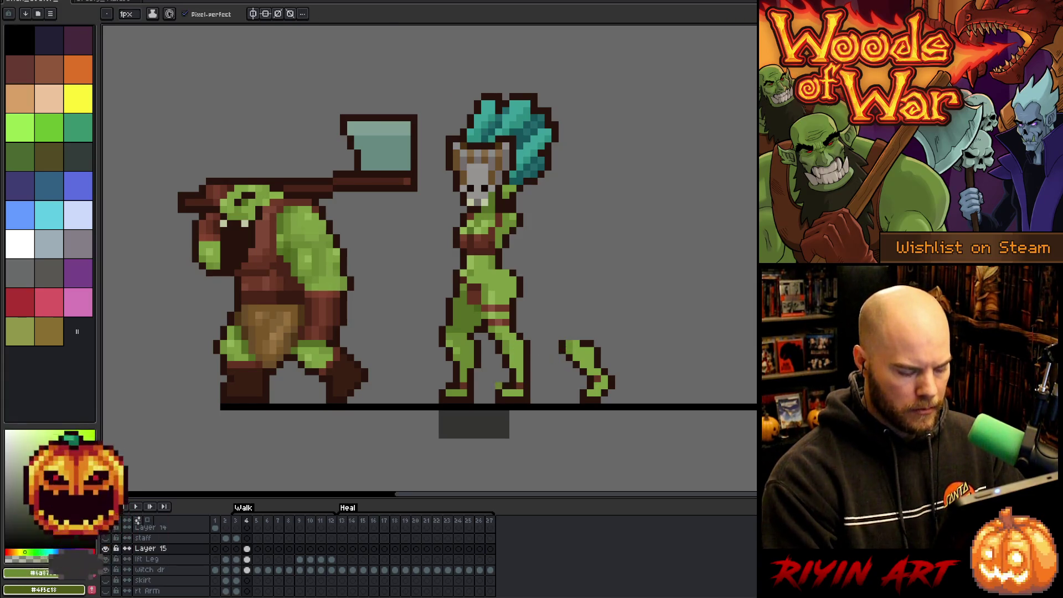
pyautogui.press('m')
pyautogui.moveTo(487, 352)
pyautogui.mouseDown()
pyautogui.moveTo(510, 404)
pyautogui.moveTo(533, 419)
pyautogui.mouseUp()
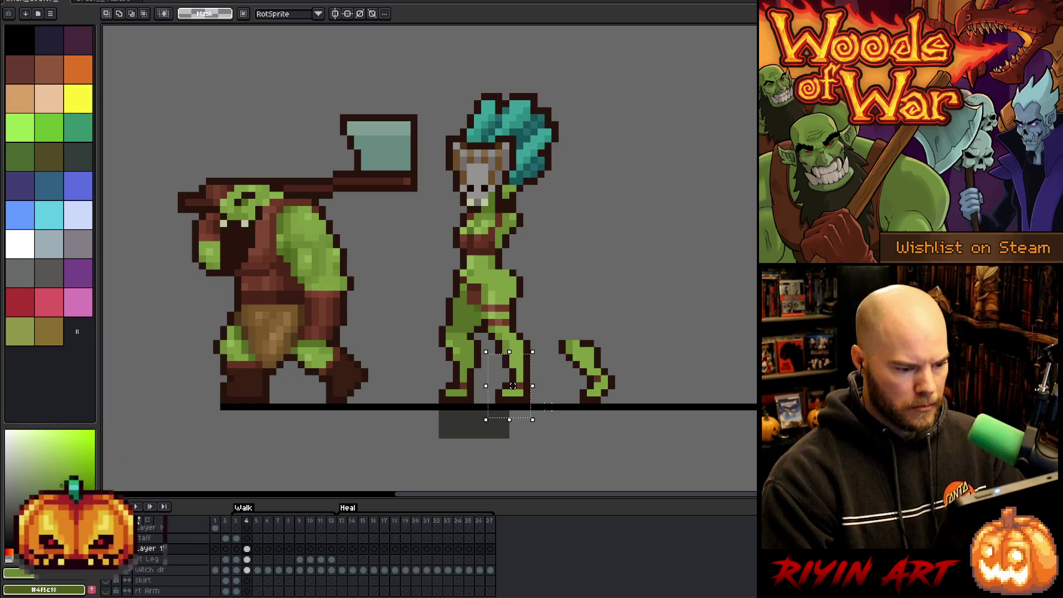
# Step: Remove Layer 15 and nudge the detached leg left toward the body
pyautogui.click(247, 559)
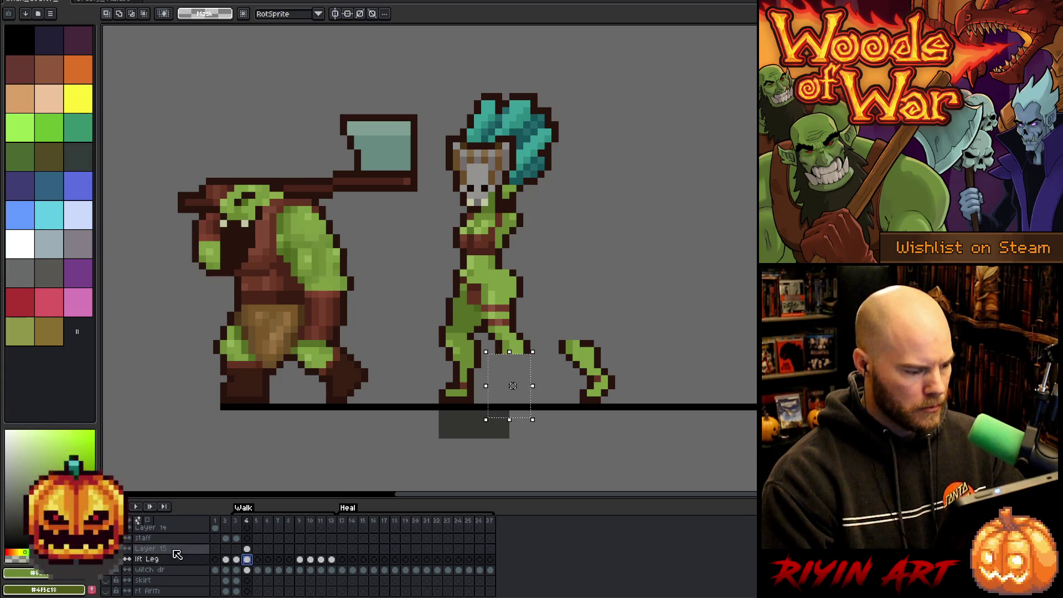
pyautogui.hotkey('ctrl', 'z')
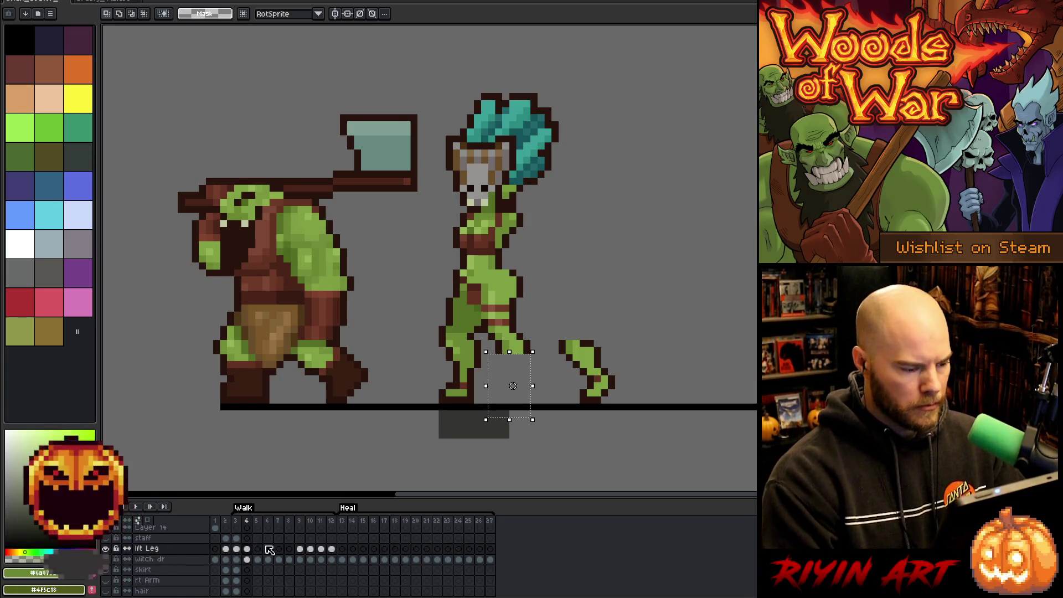
pyautogui.moveTo(645, 426)
pyautogui.mouseDown()
pyautogui.moveTo(572, 391)
pyautogui.moveTo(550, 337)
pyautogui.mouseUp()
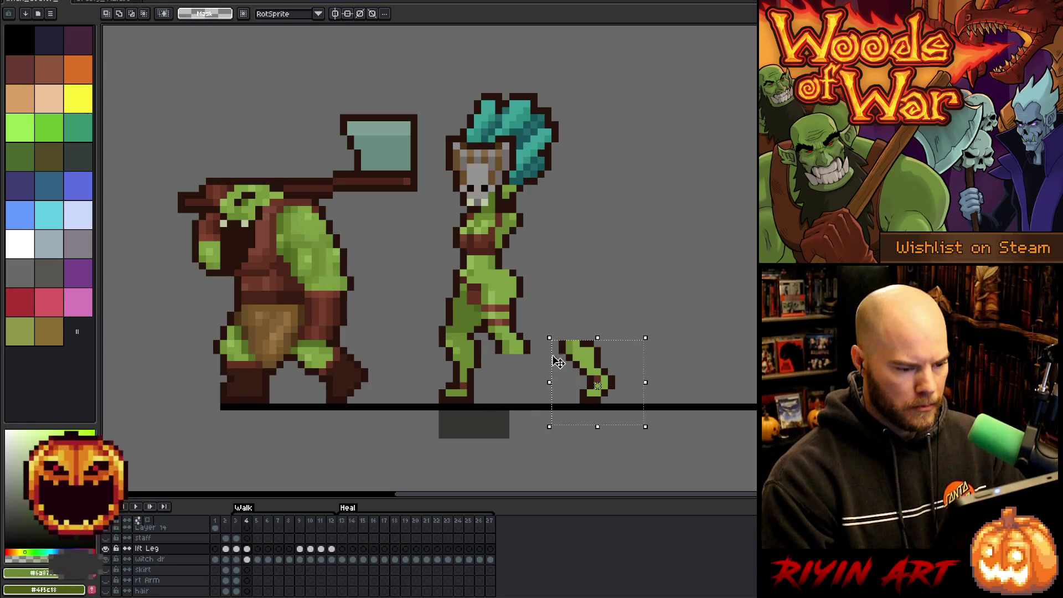
pyautogui.press('Left')
pyautogui.press('Left')
pyautogui.press('Left')
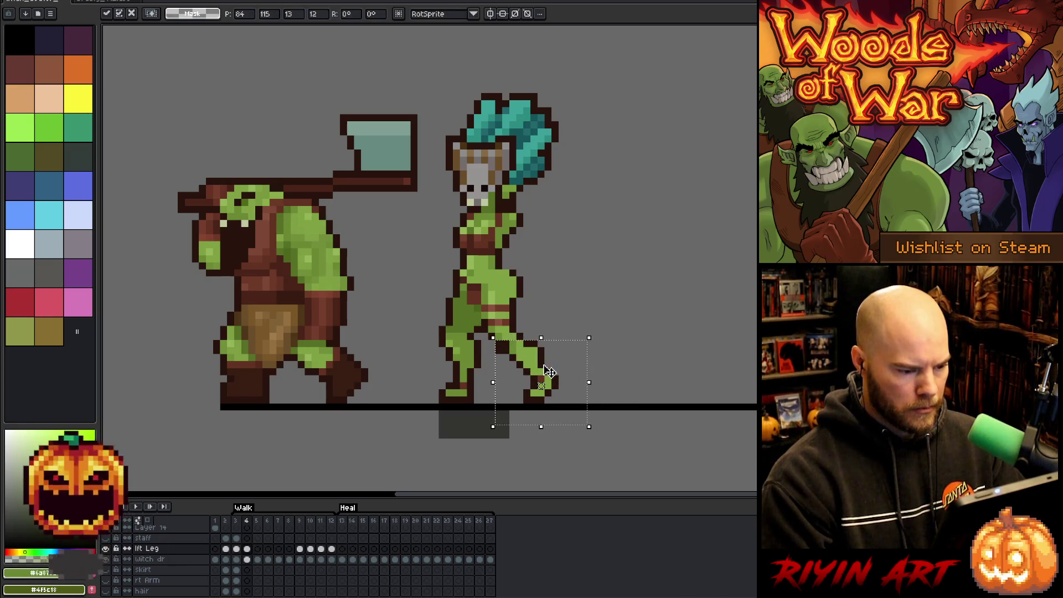
pyautogui.press('Return')
pyautogui.press(',')
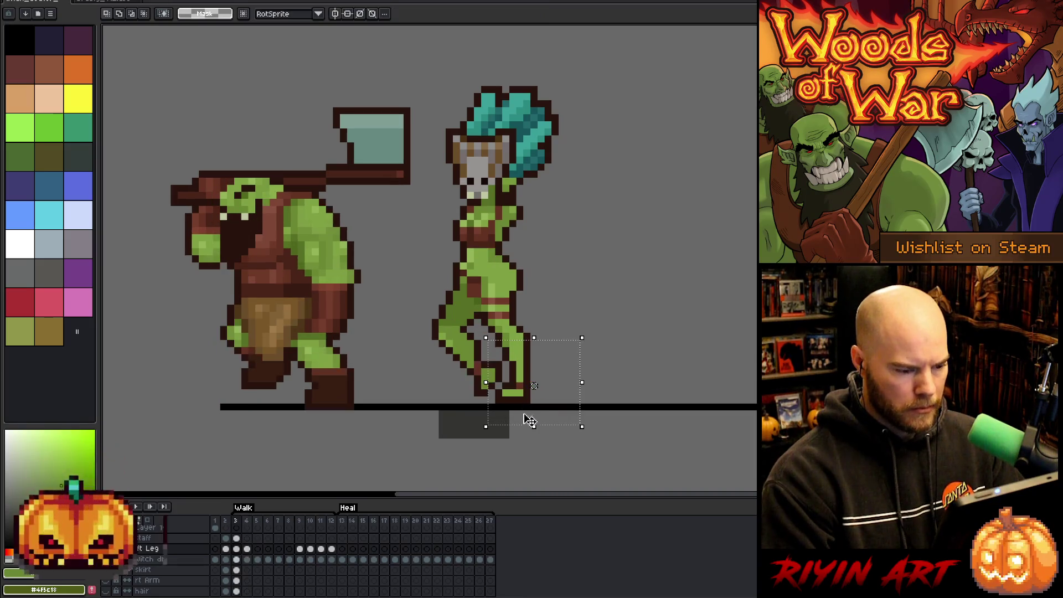
pyautogui.press('.')
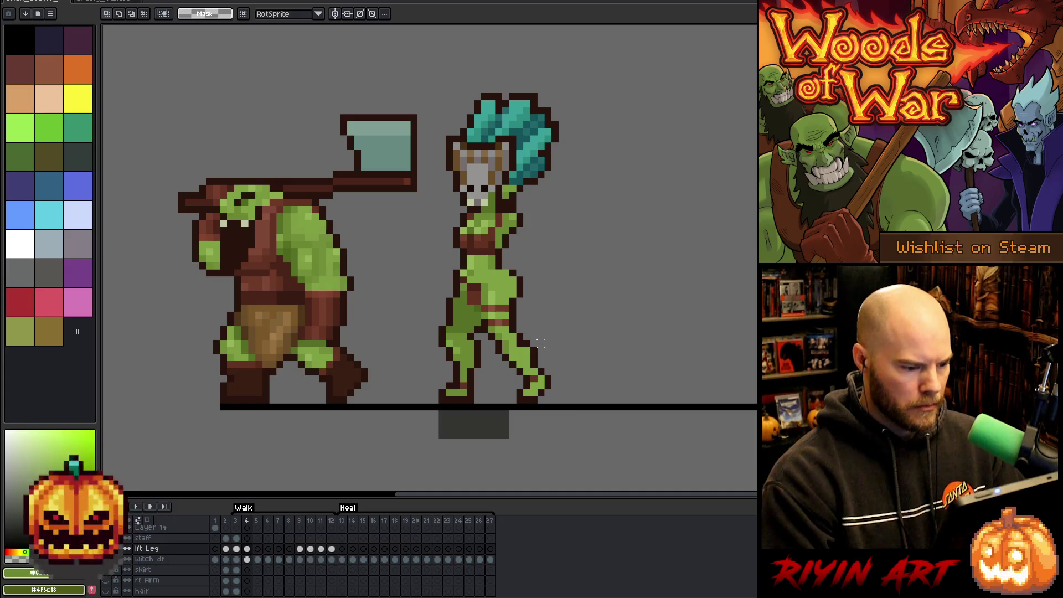
# Step: Transform the selected leg piece into its new placement under her and commit
pyautogui.hotkey('ctrl', 't')
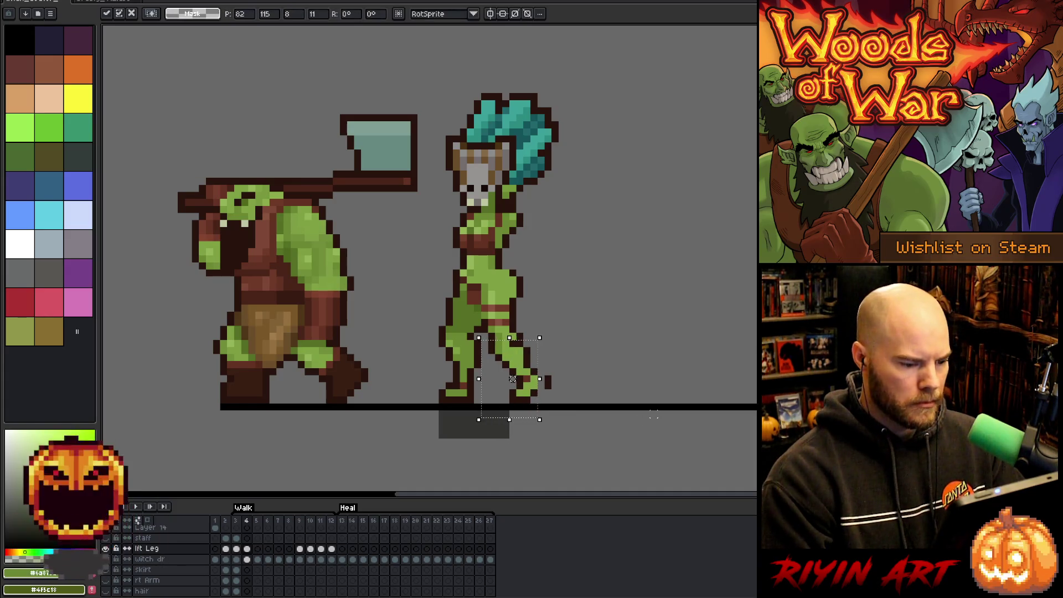
pyautogui.press('Return')
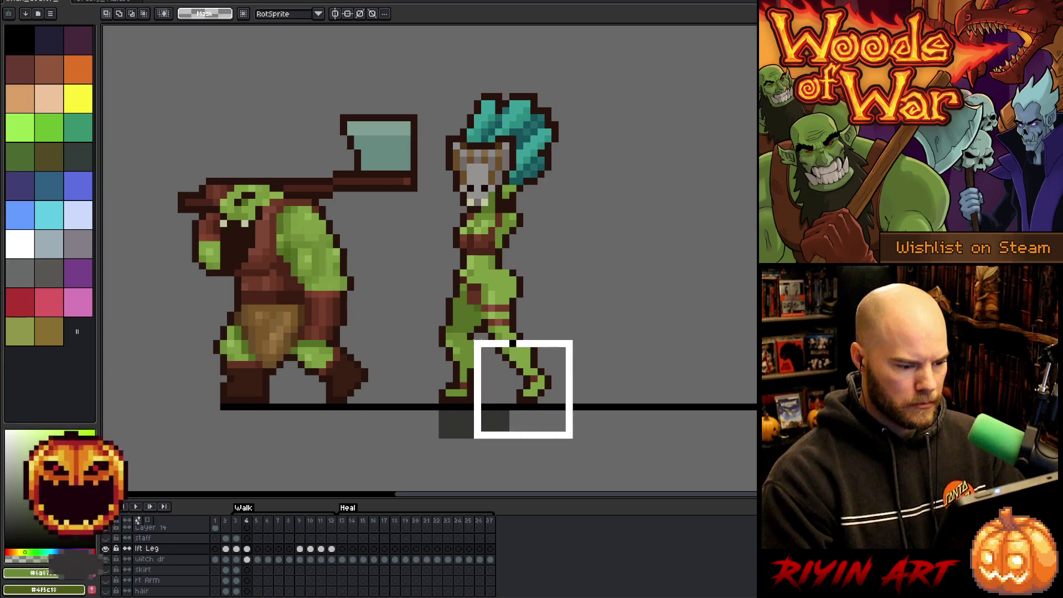
pyautogui.press('Return')
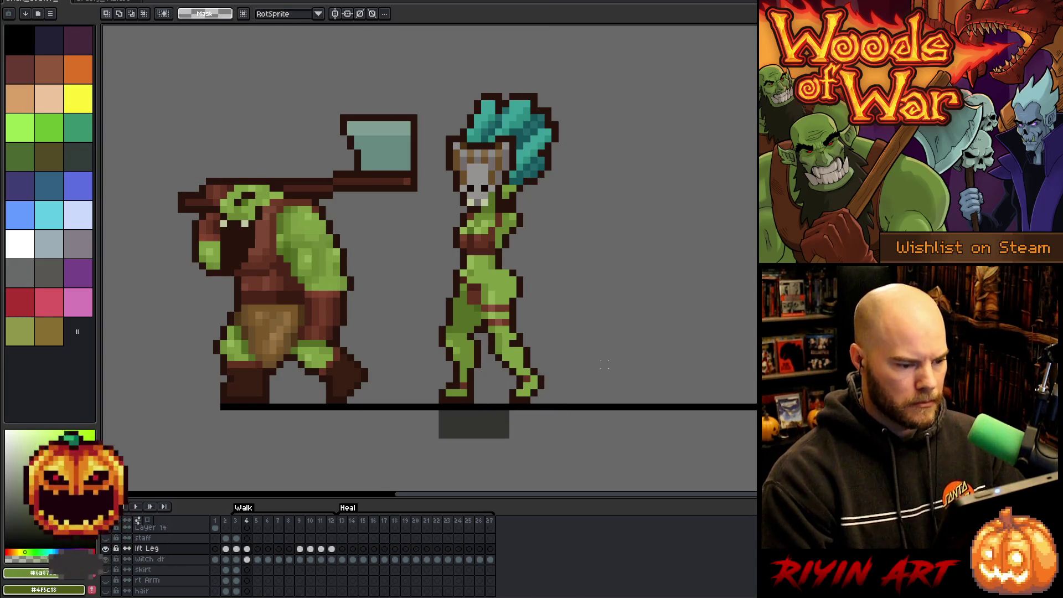
pyautogui.press('b')
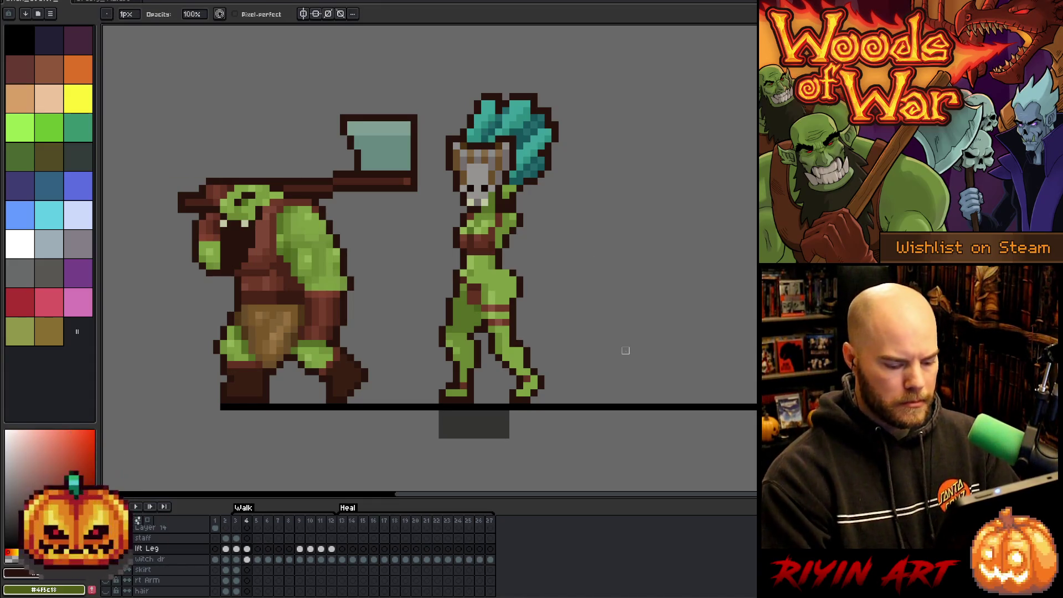
# Step: Pick the witch's green skin colour, compare neighbouring walk frames, and start playback
pyautogui.press('e')
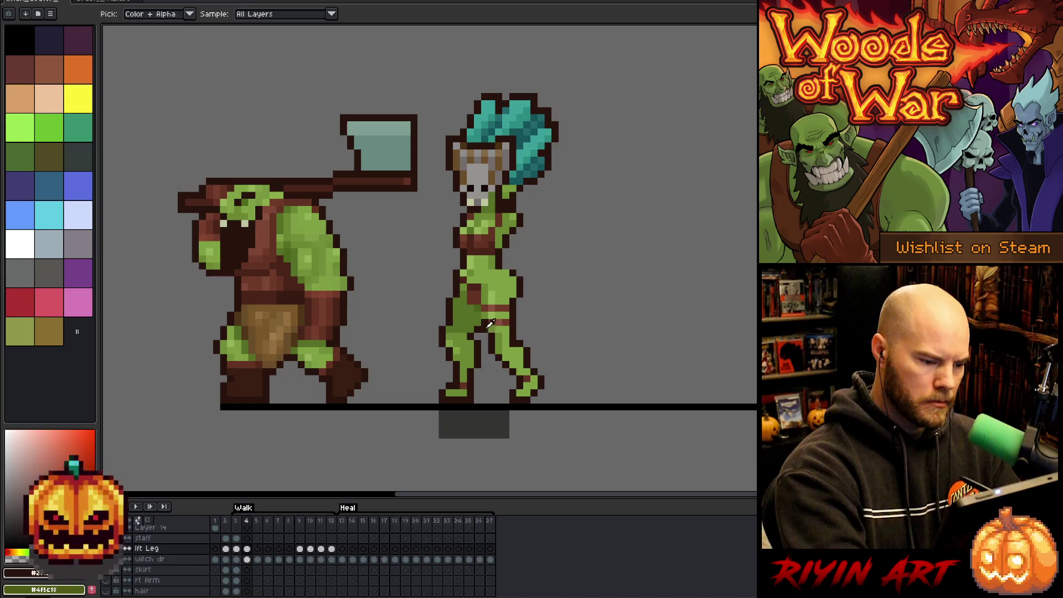
pyautogui.keyDown('alt'); pyautogui.click(487, 335); pyautogui.keyUp('alt')
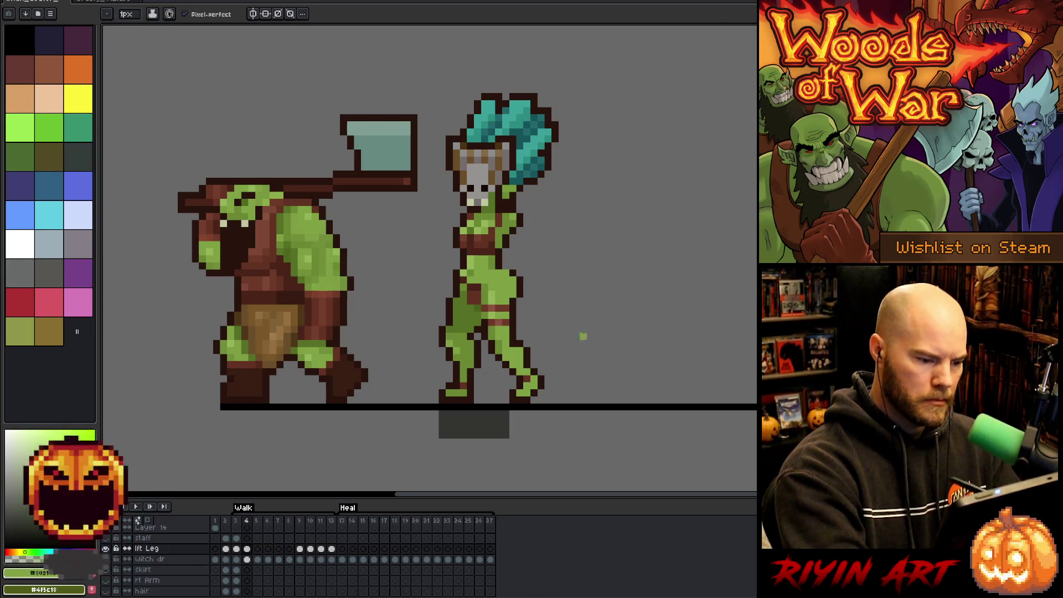
pyautogui.press('Left')
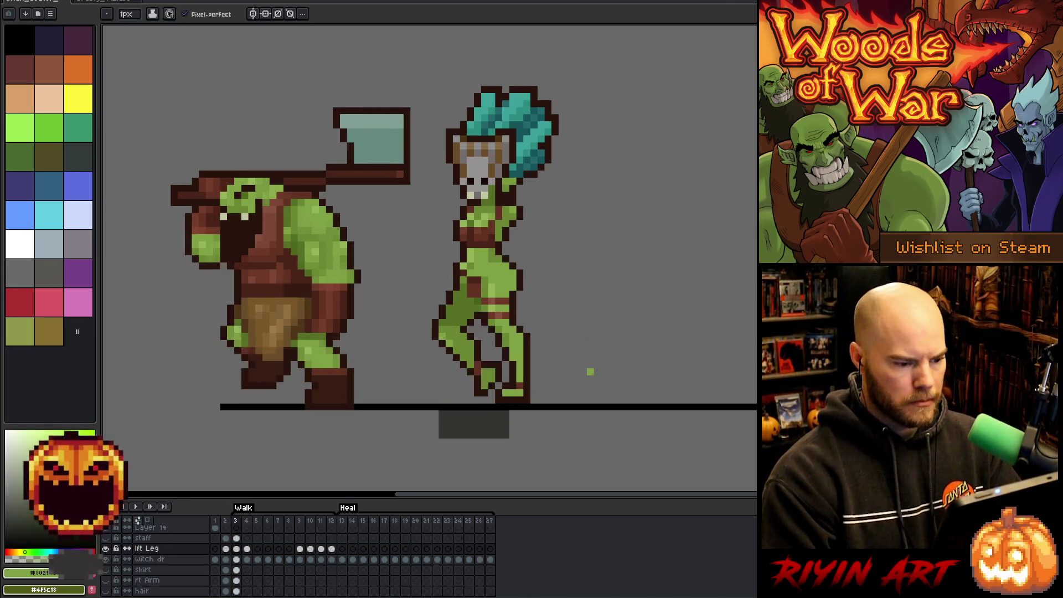
pyautogui.press('Right')
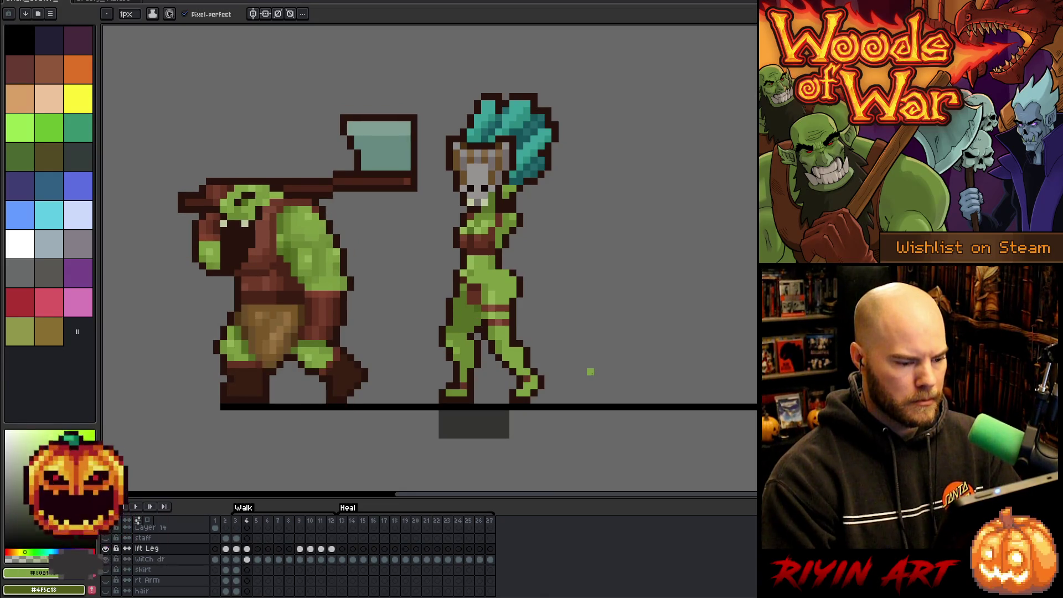
pyautogui.press('Left')
pyautogui.press('Return')
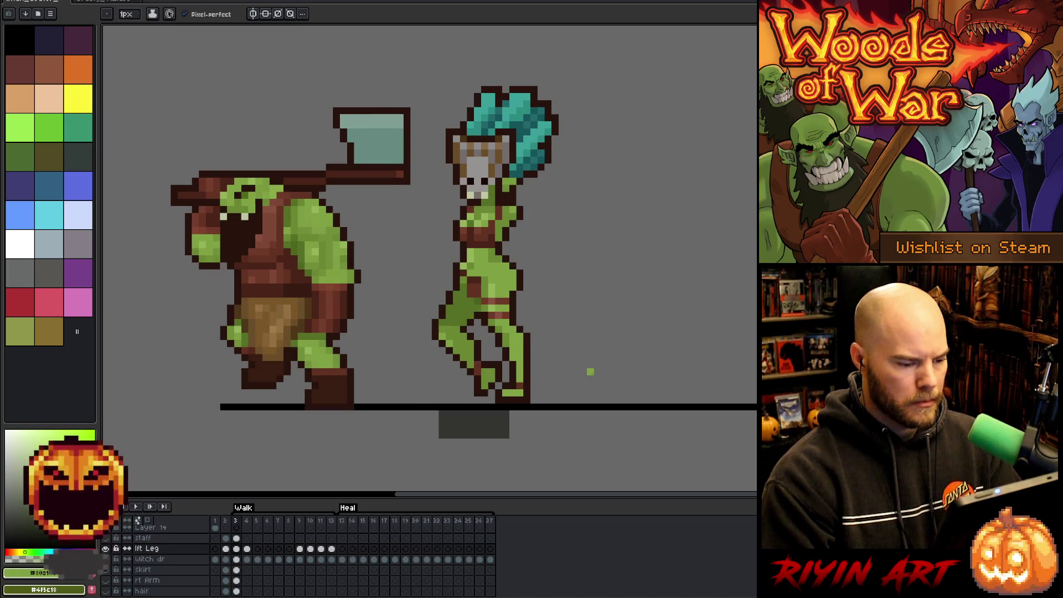
# Step: Pick the dark outline colour from the foot and flip between frames 3 and 4
pyautogui.press('e')
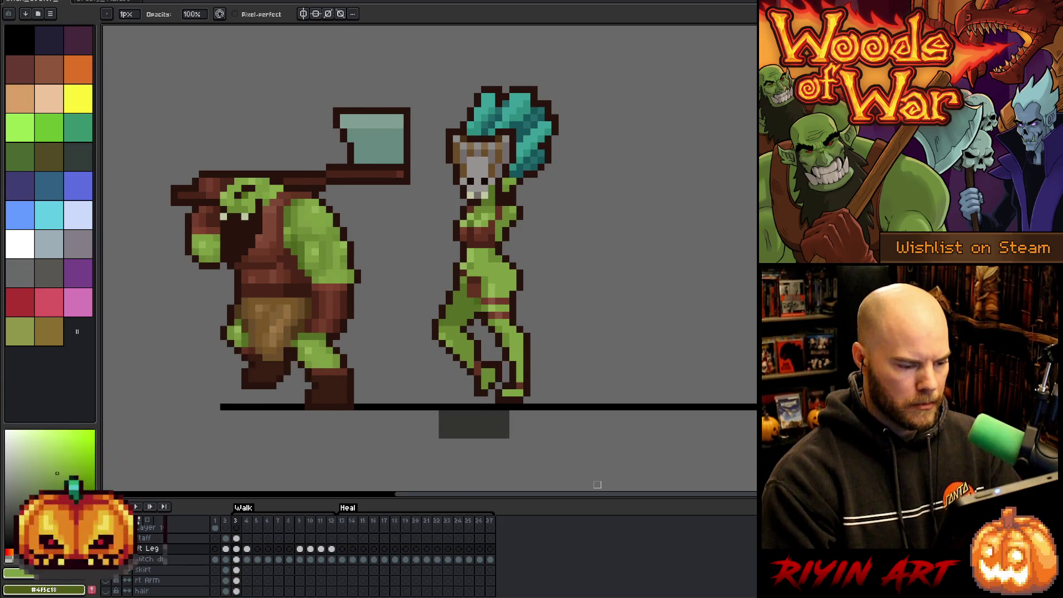
pyautogui.press('b')
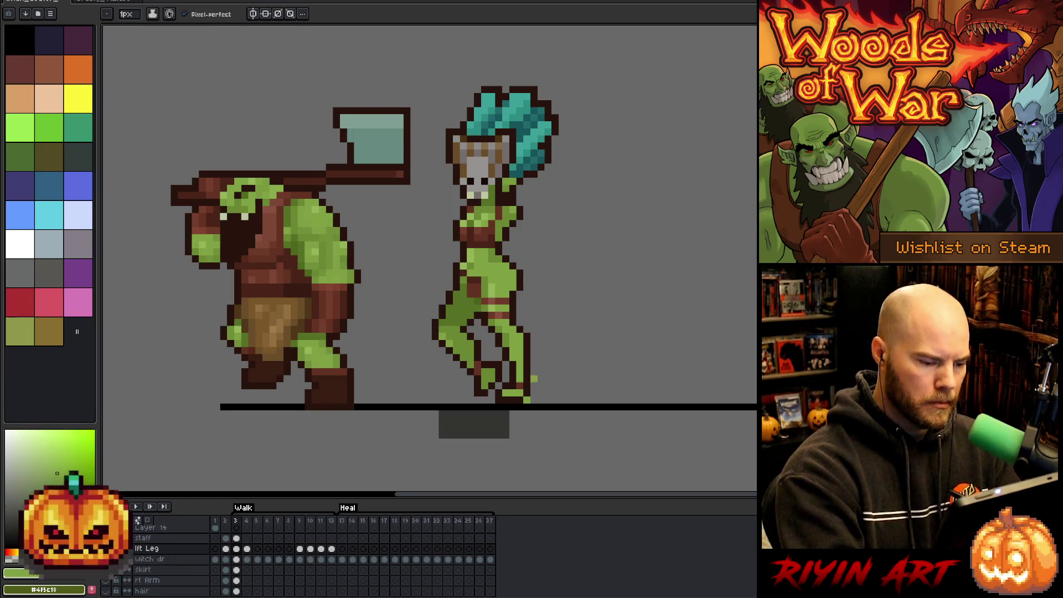
pyautogui.keyDown('alt'); pyautogui.click(531, 387); pyautogui.keyUp('alt')
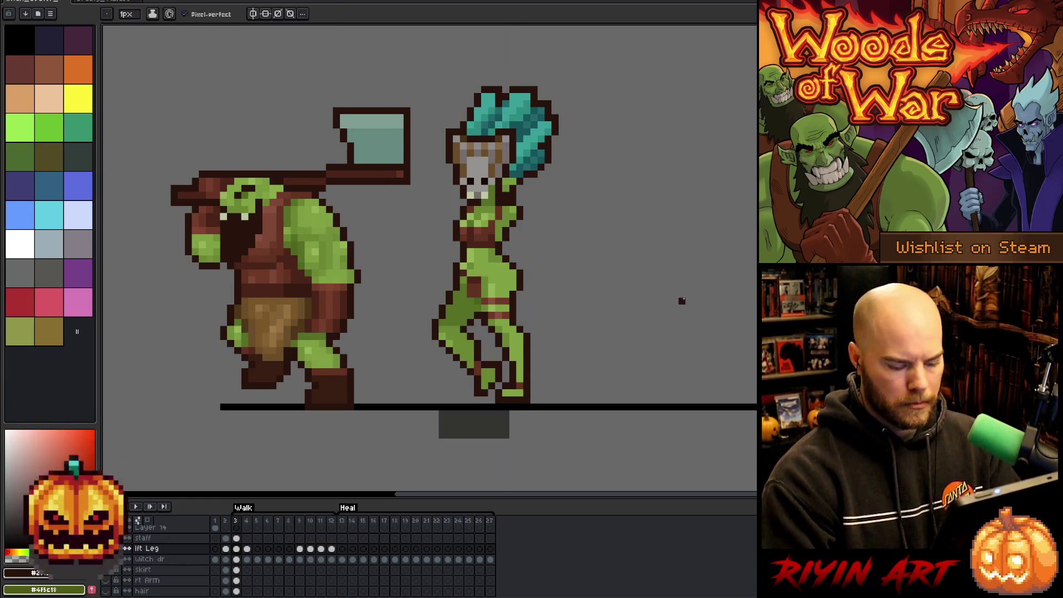
pyautogui.press('Right')
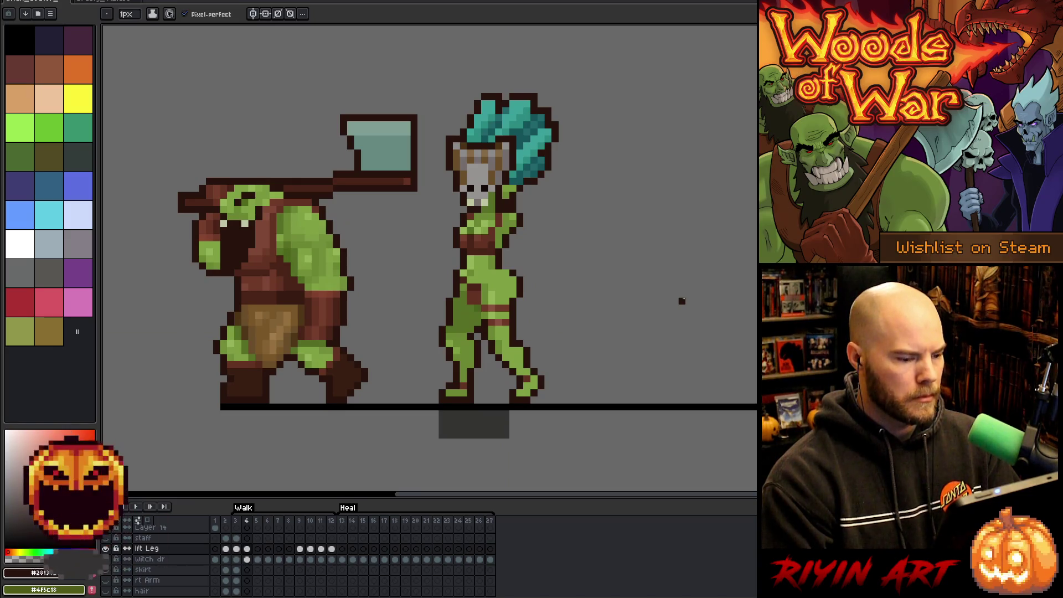
pyautogui.press('Left')
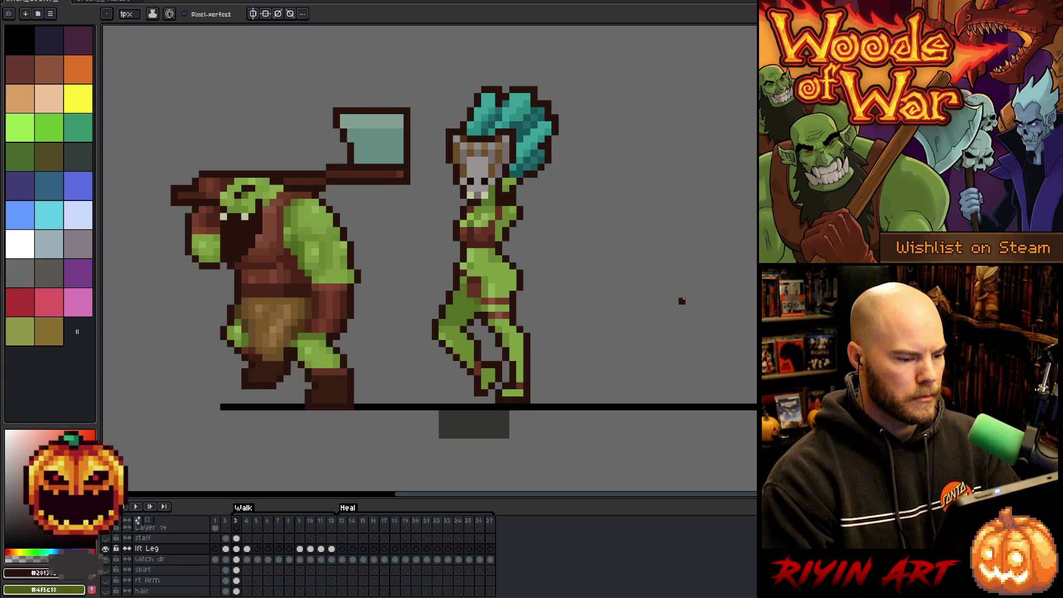
pyautogui.press('Right')
pyautogui.press('Left')
pyautogui.press('Right')
pyautogui.press('Left')
pyautogui.press('Right')
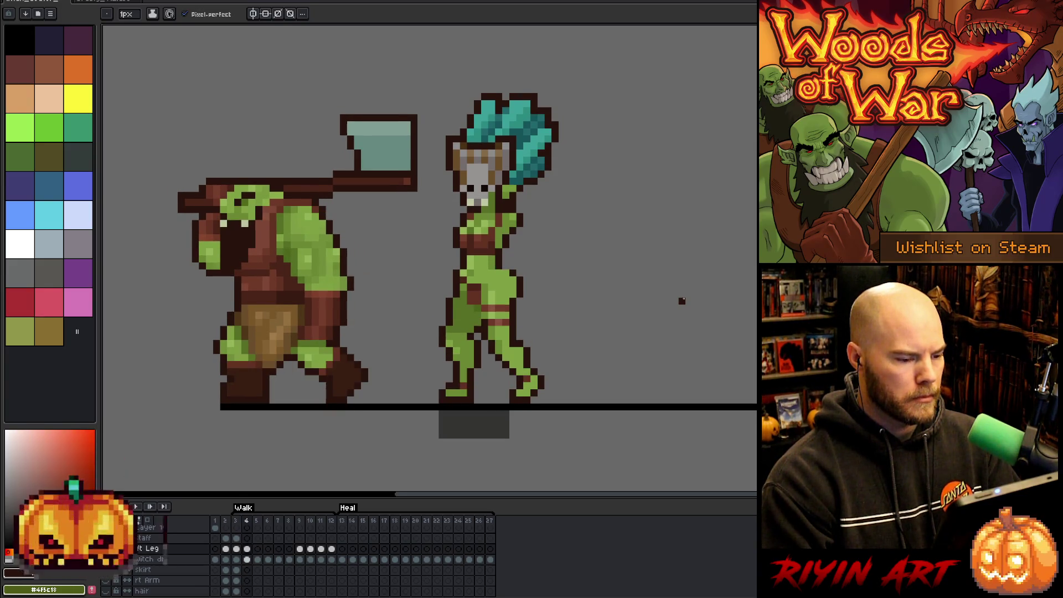
pyautogui.press('Left')
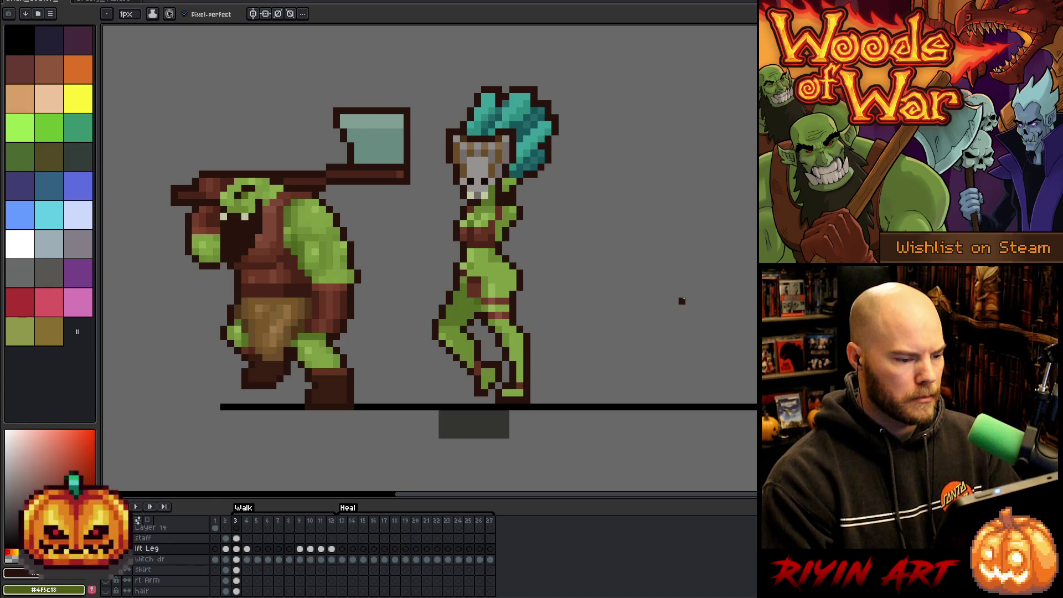
pyautogui.press('Right')
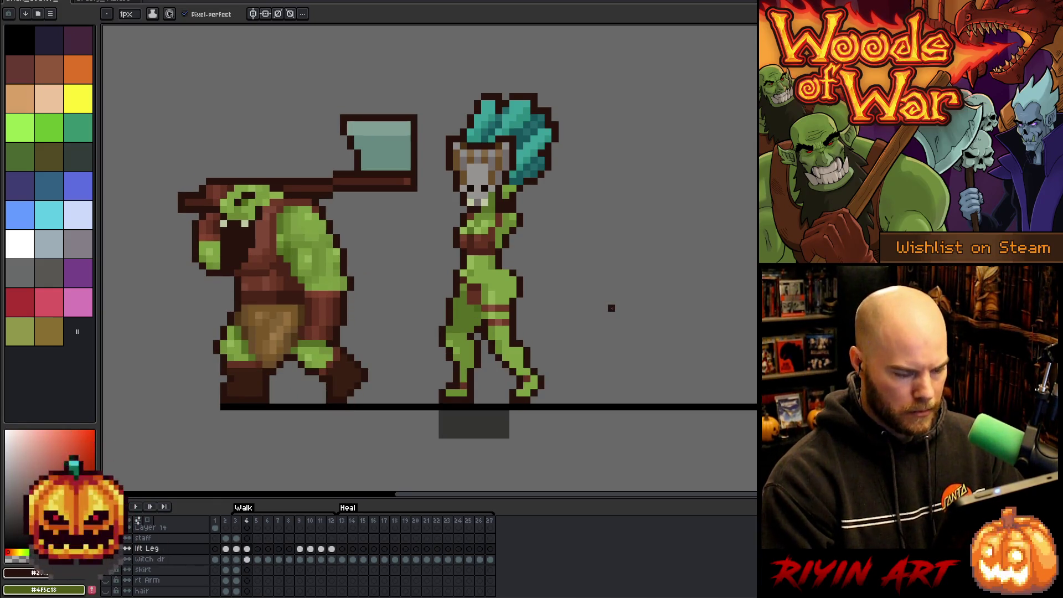
# Step: Marquee-select the witch's waist, recheck frames 3 and 4, and play from frame 3
pyautogui.press('m')
pyautogui.moveTo(527, 272)
pyautogui.mouseDown()
pyautogui.moveTo(480, 306)
pyautogui.moveTo(531, 280)
pyautogui.mouseUp()
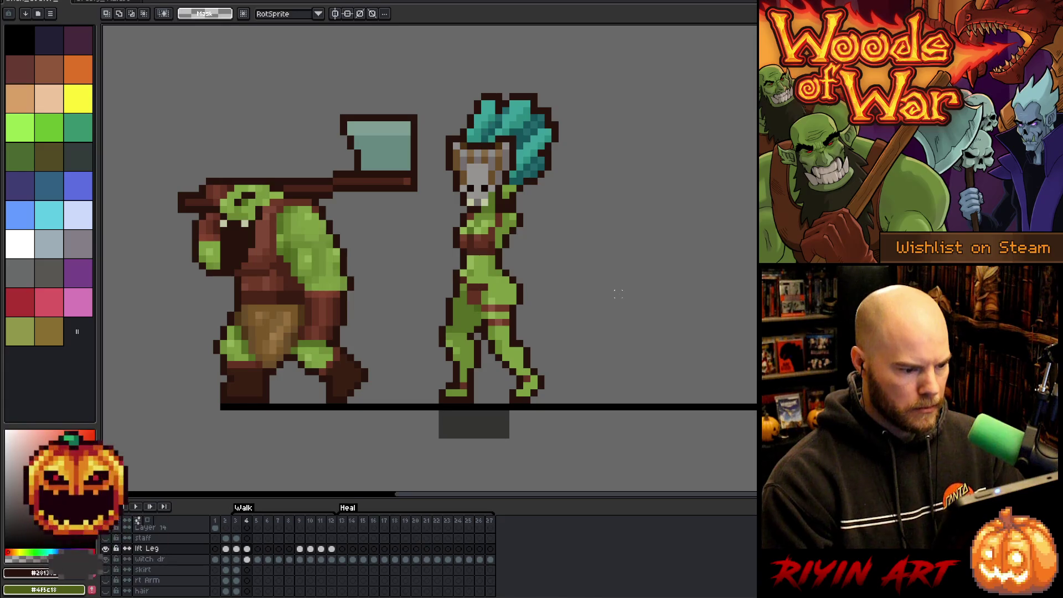
pyautogui.press('Left')
pyautogui.press('Right')
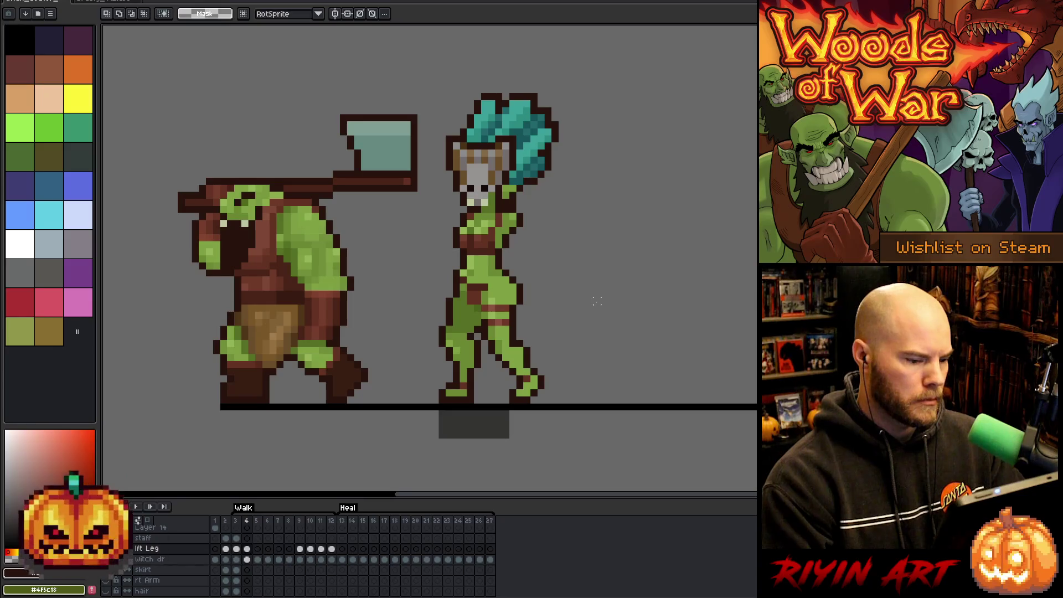
pyautogui.press('Left')
pyautogui.press('Return')
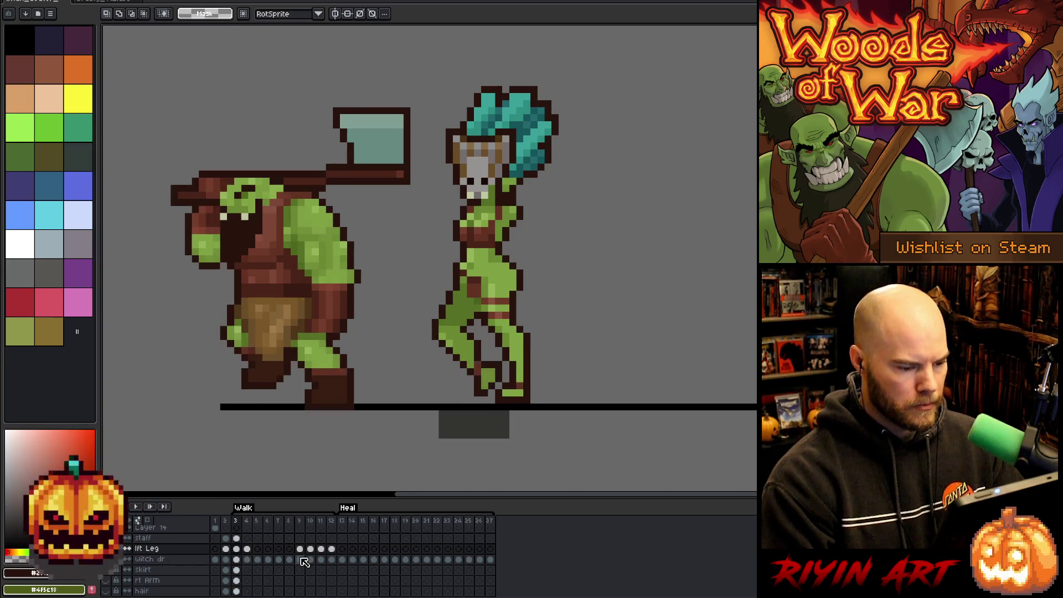
# Step: Stop playback, copy the lft Leg cel from frame 4 into frame 5, and replay
pyautogui.click(263, 559)
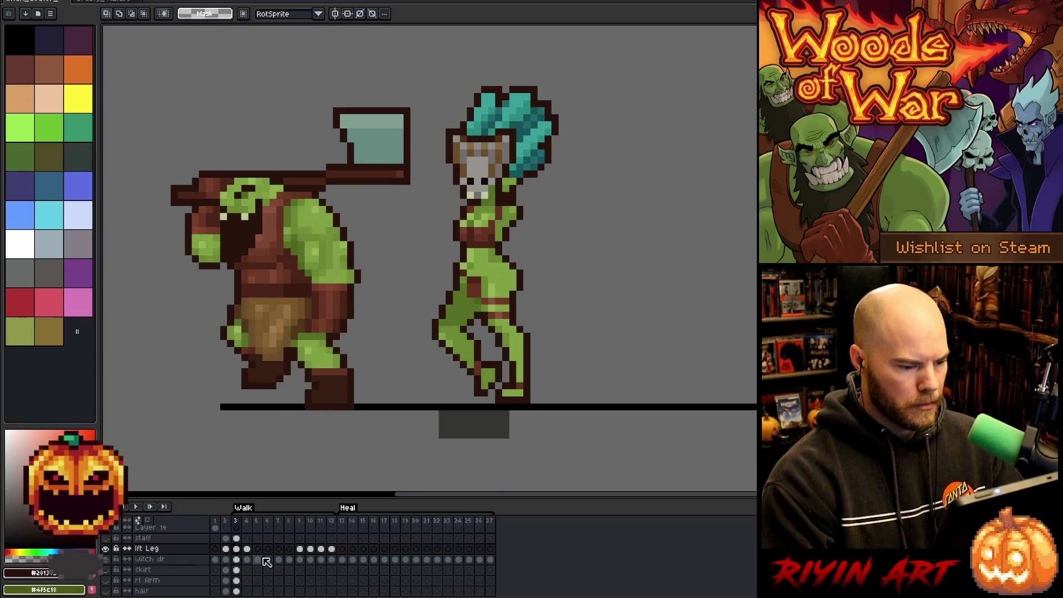
pyautogui.click(247, 548)
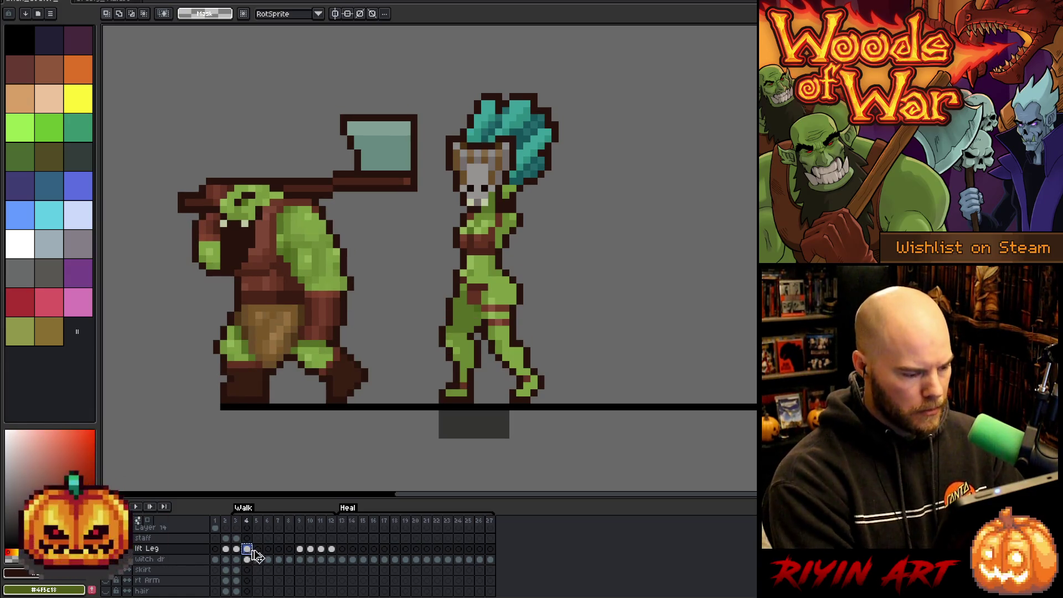
pyautogui.click(259, 549)
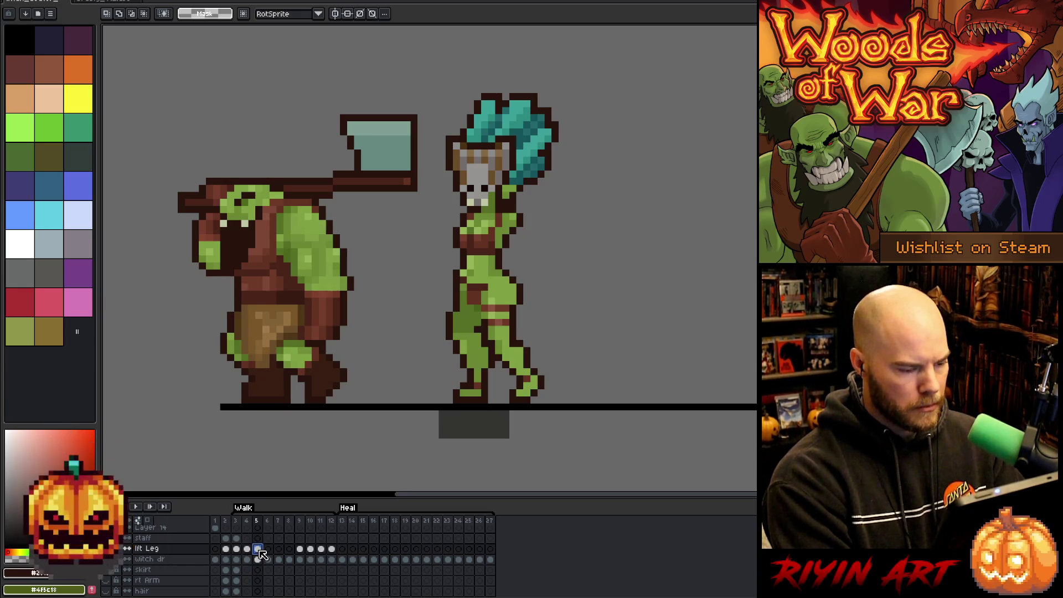
pyautogui.press('Return')
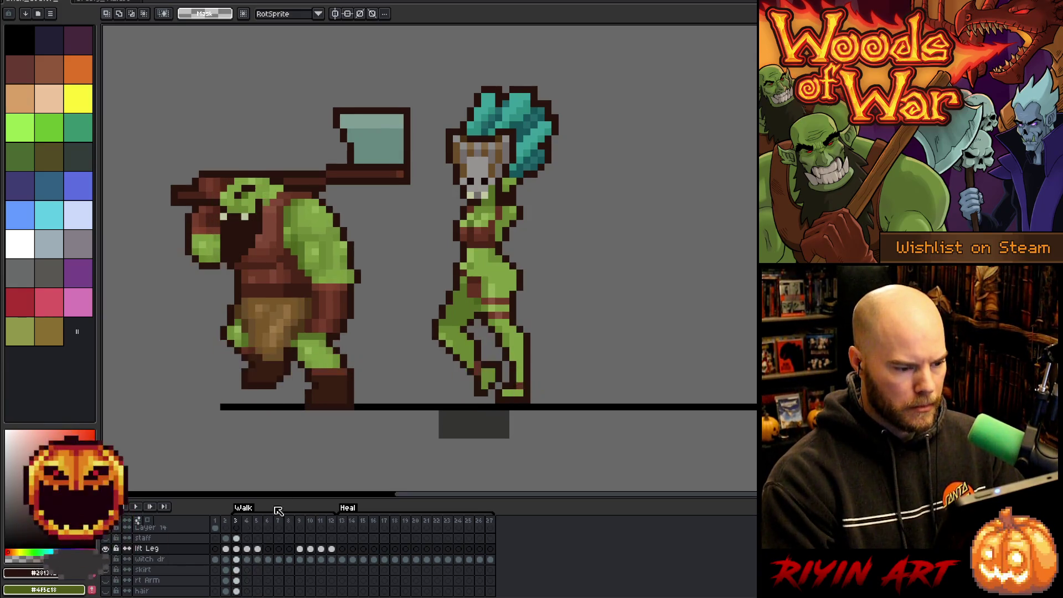
# Step: With the pencil active, flip repeatedly between frames 4 and 5 to compare leg poses
pyautogui.press('b')
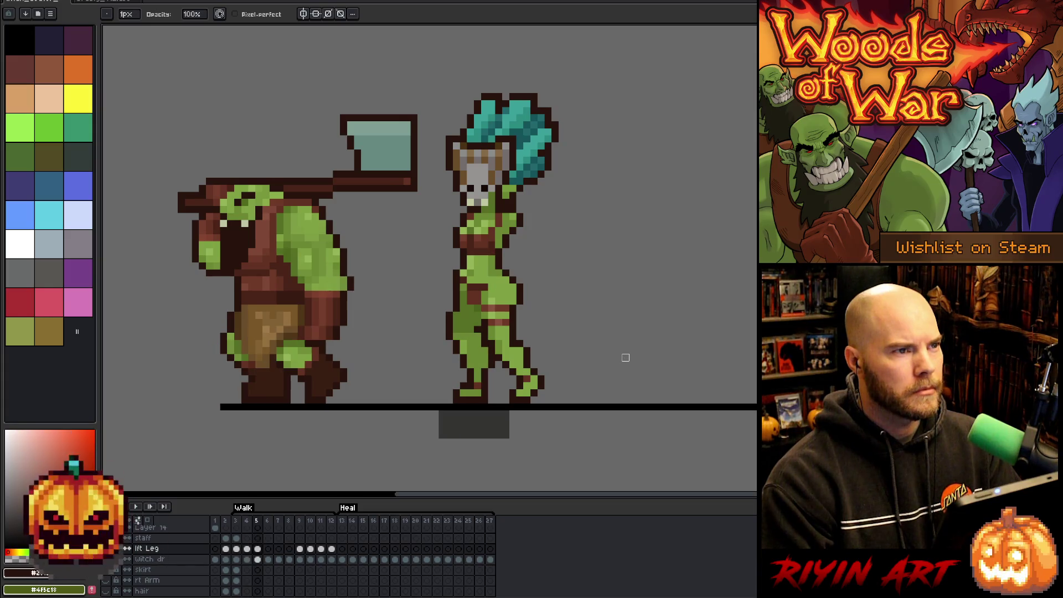
pyautogui.press('Right')
pyautogui.press('Left')
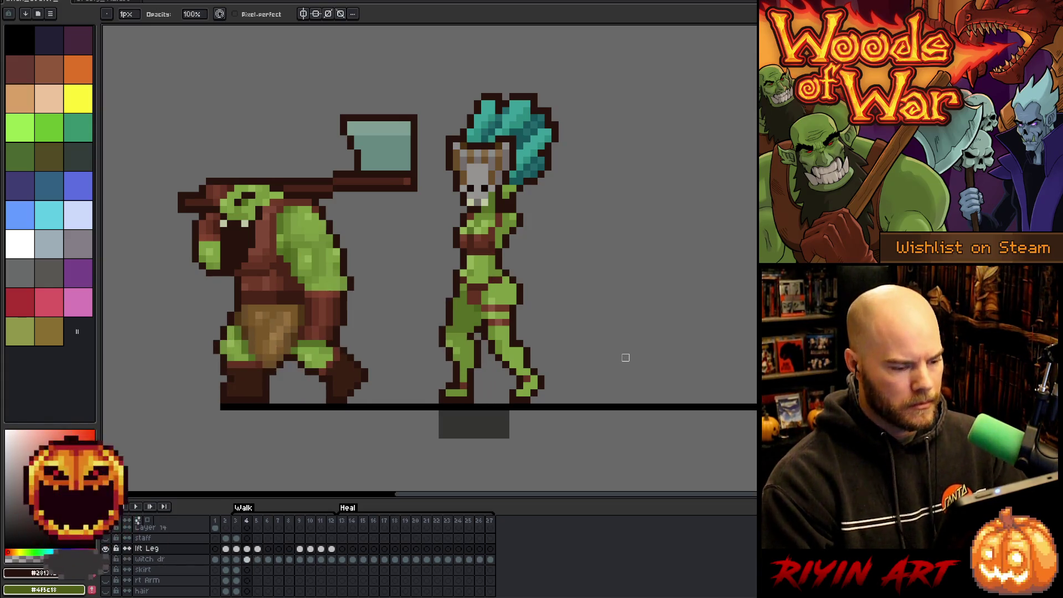
pyautogui.press('Right')
pyautogui.press('Left')
pyautogui.press('Right')
pyautogui.press('Left')
pyautogui.press('Right')
pyautogui.press('Left')
pyautogui.press('Right')
pyautogui.press('Left')
pyautogui.press('Right')
pyautogui.press('Left')
pyautogui.press('Right')
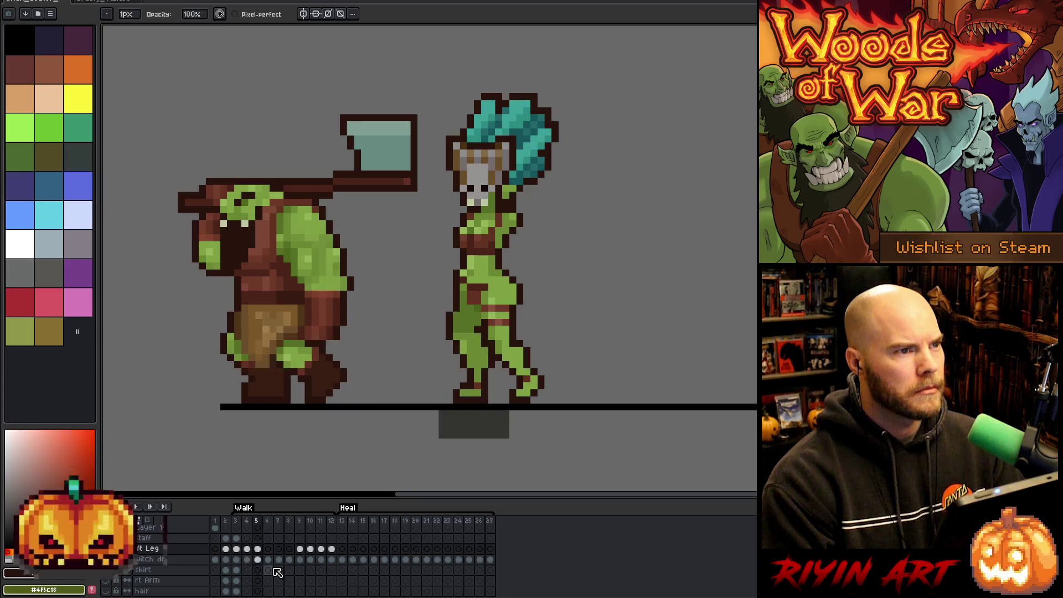
# Step: Jump to frame 10 and select the witch dr layer's cel there
pyautogui.click(305, 521)
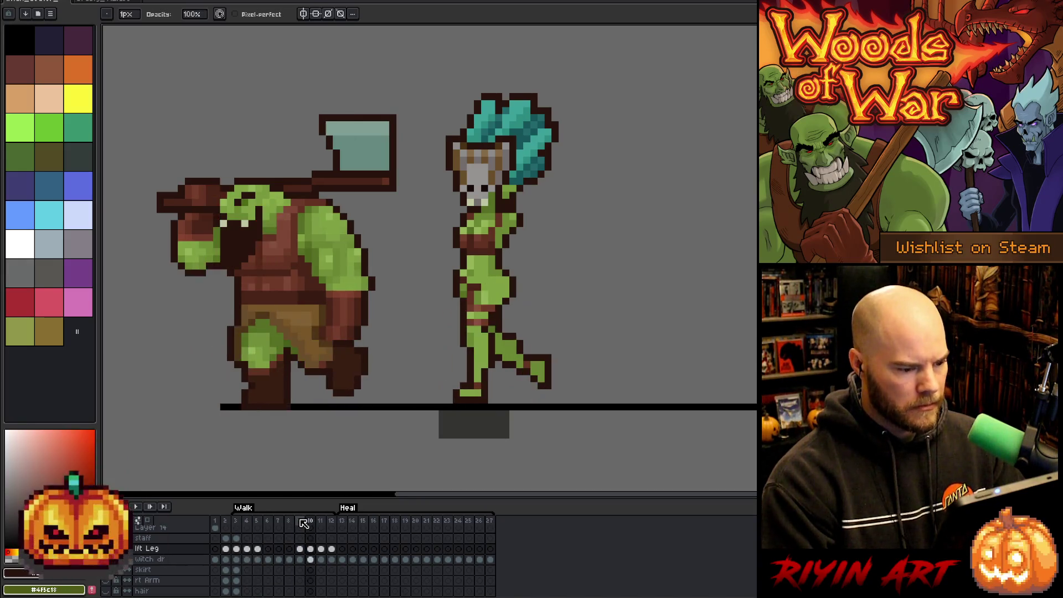
pyautogui.press('Left')
pyautogui.press('Right')
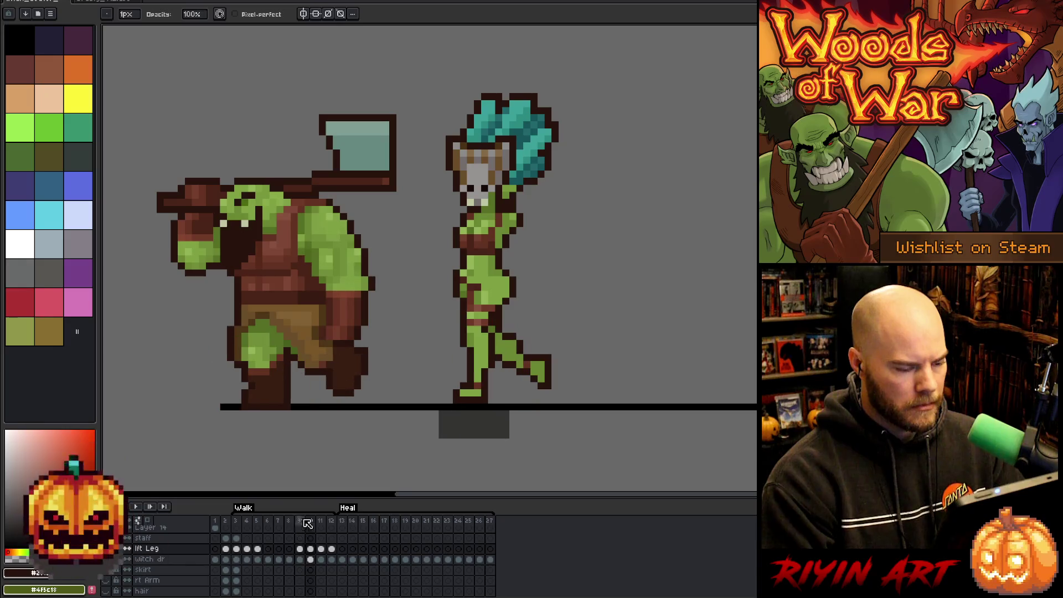
pyautogui.click(310, 560)
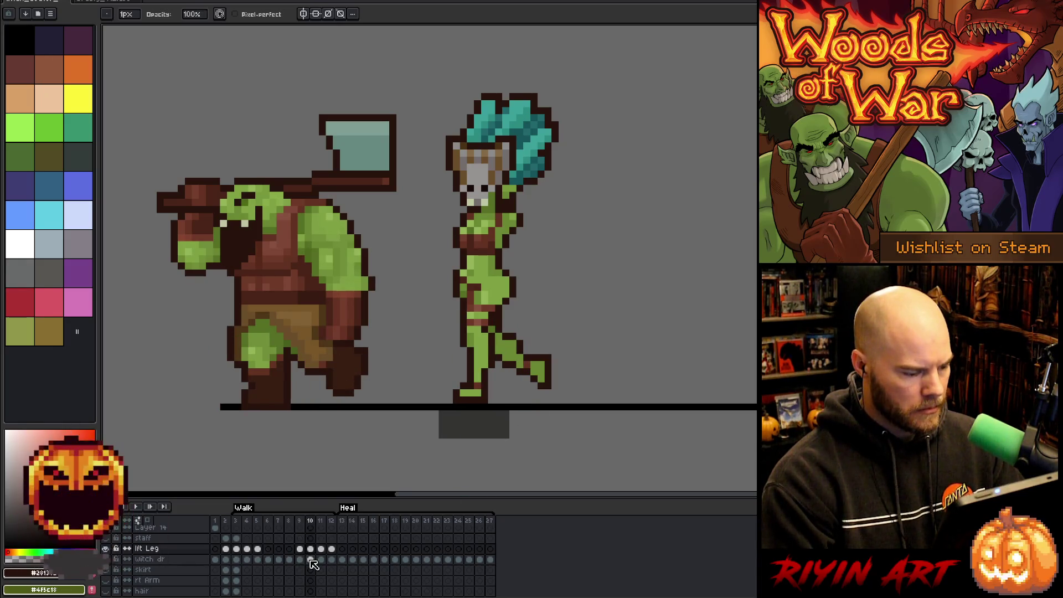
# Step: Marquee-select the witch's raised back leg, transform it, and confirm the change
pyautogui.press('m')
pyautogui.moveTo(551, 348)
pyautogui.mouseDown()
pyautogui.moveTo(487, 391)
pyautogui.moveTo(493, 399)
pyautogui.mouseUp()
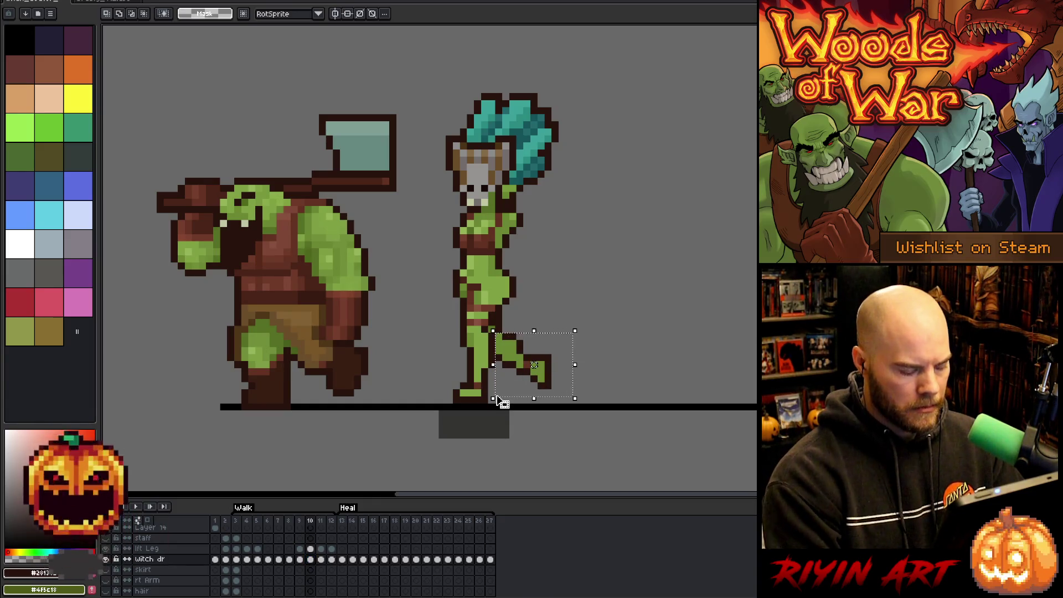
pyautogui.click(521, 364)
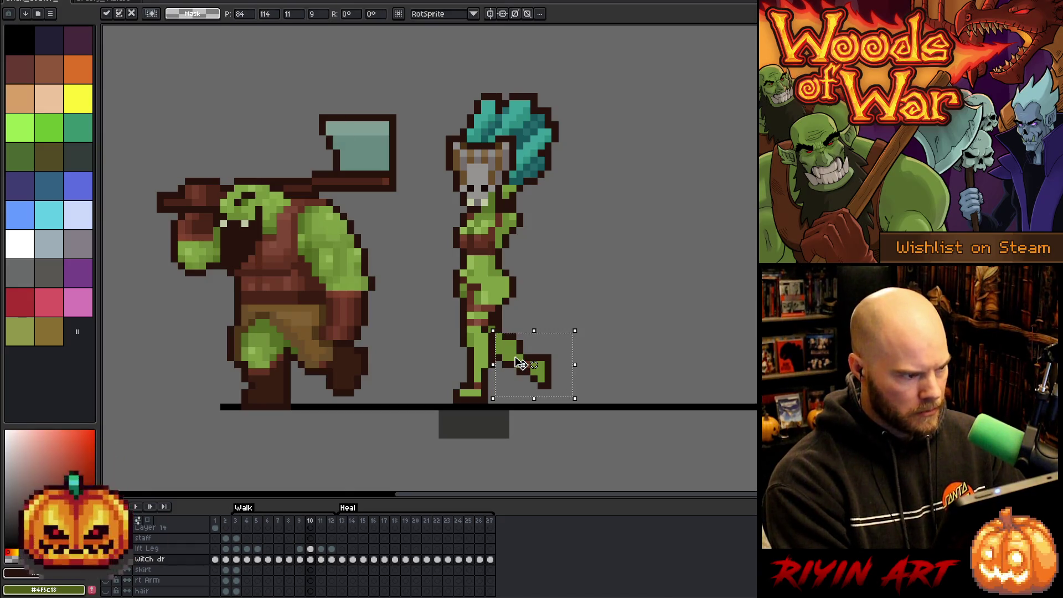
pyautogui.click(108, 15)
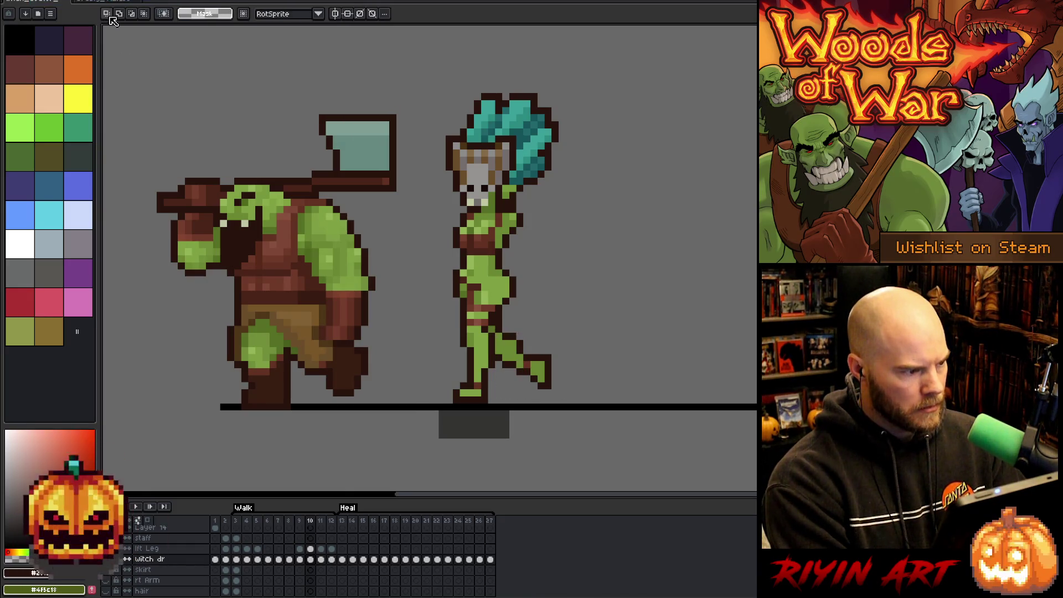
# Step: On frame 5, add Layer 15 above lft Leg and reposition the rear leg
pyautogui.click(261, 549)
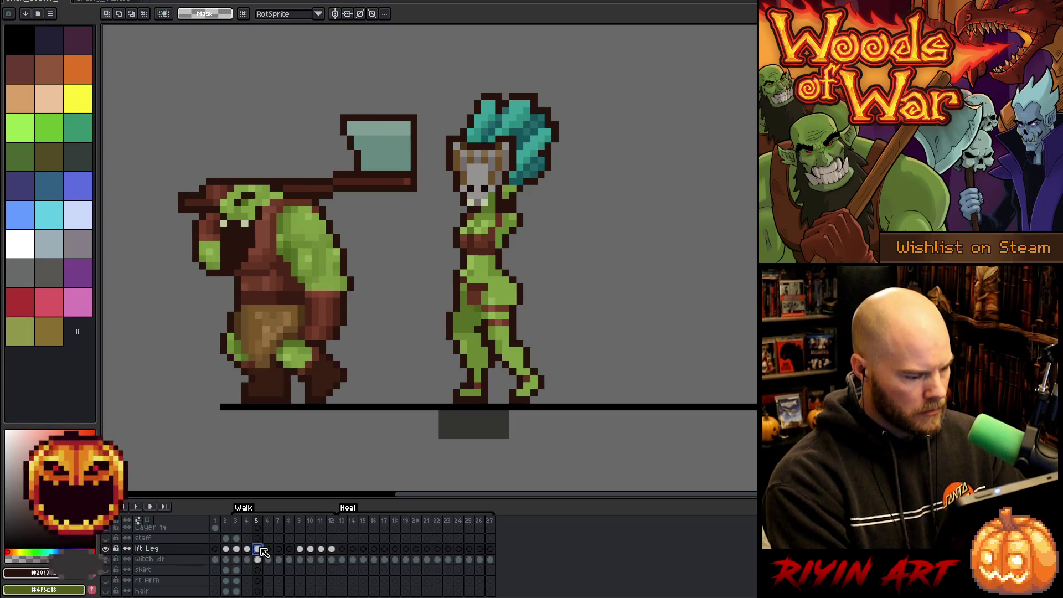
pyautogui.hotkey('shift', 'n')
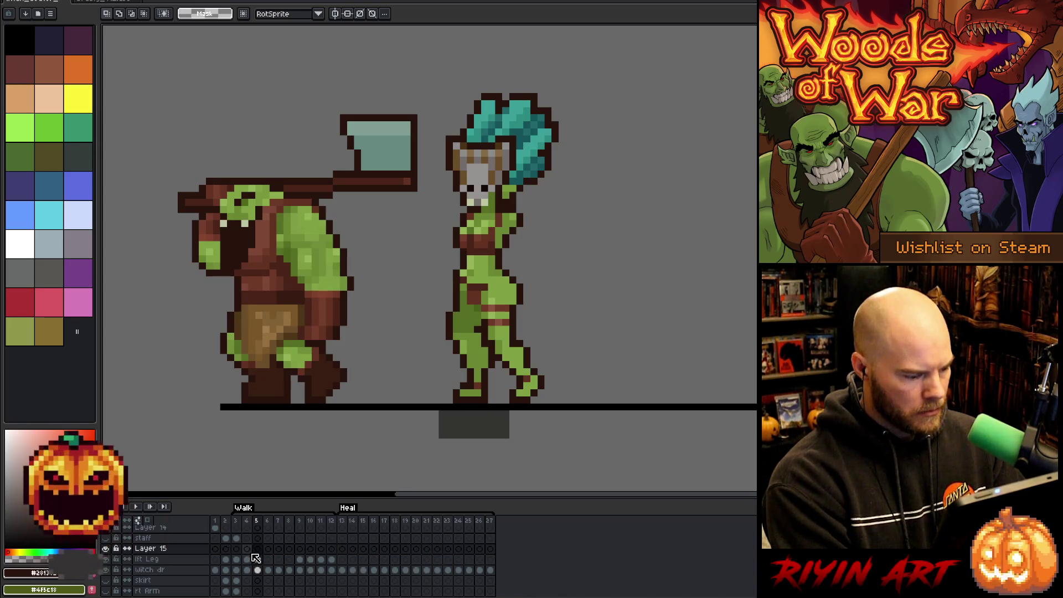
pyautogui.click(249, 550)
pyautogui.click(259, 549)
pyautogui.keyDown('ctrl'); pyautogui.click(532, 372); pyautogui.keyUp('ctrl')
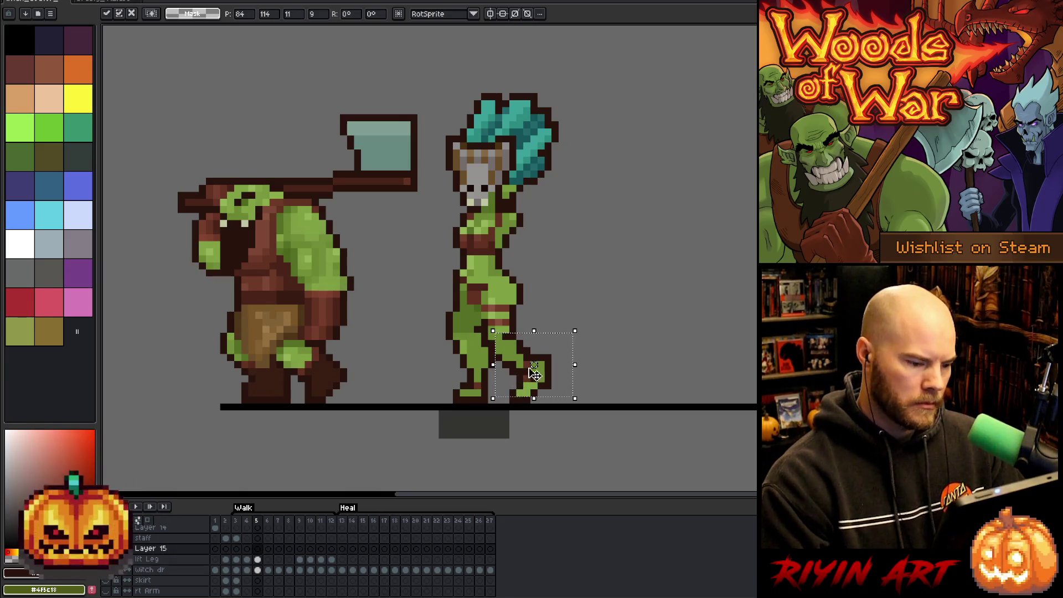
# Step: Step between frames 3, 4 and 5 to compare leg poses, ending on lft Leg frame 5
pyautogui.press(',')
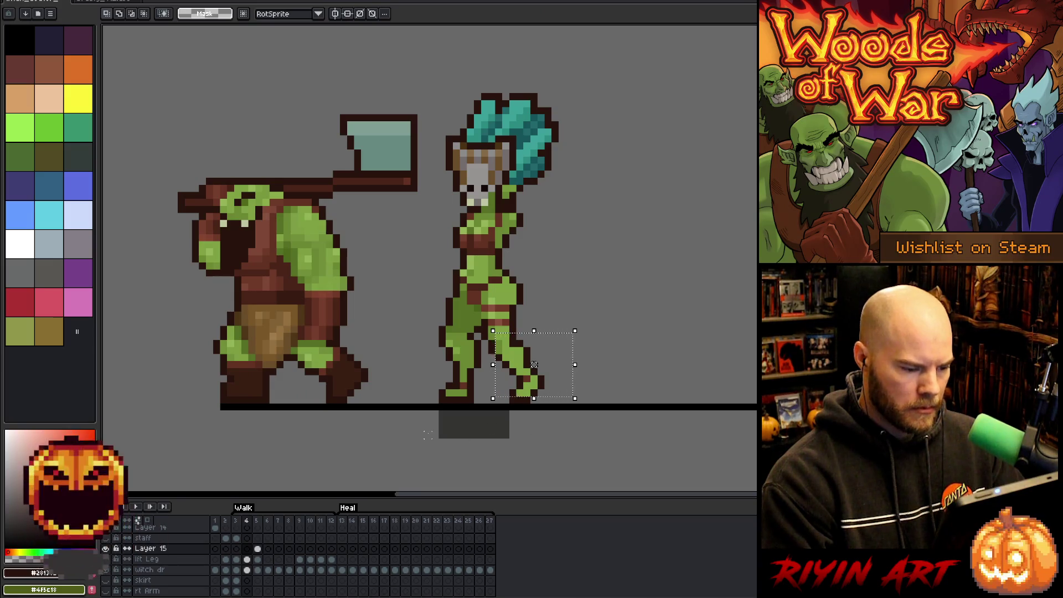
pyautogui.press('.')
pyautogui.press(',')
pyautogui.press(',')
pyautogui.press('.')
pyautogui.press('.')
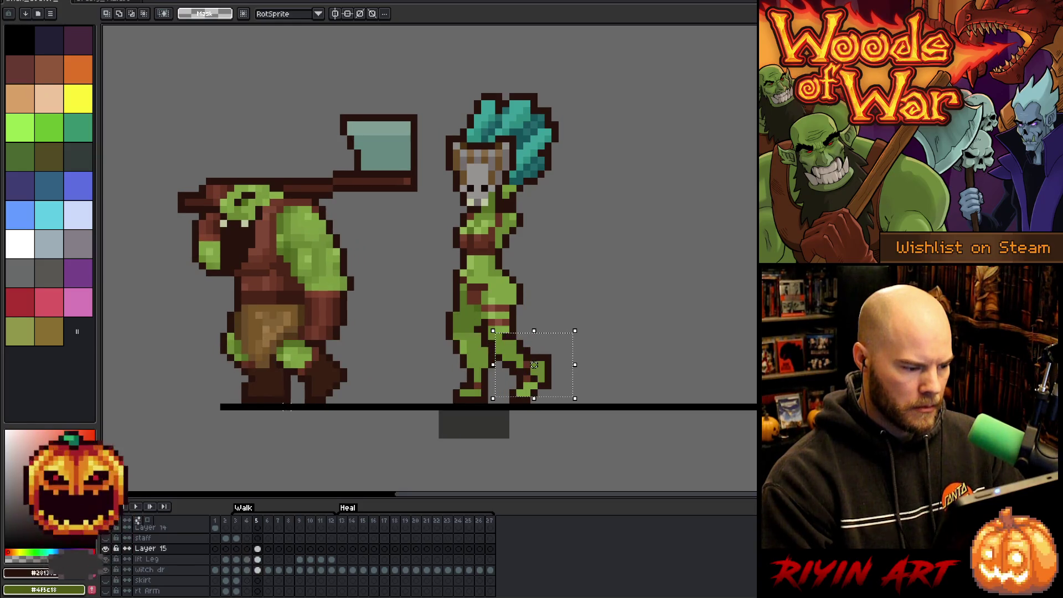
pyautogui.press(',')
pyautogui.press(',')
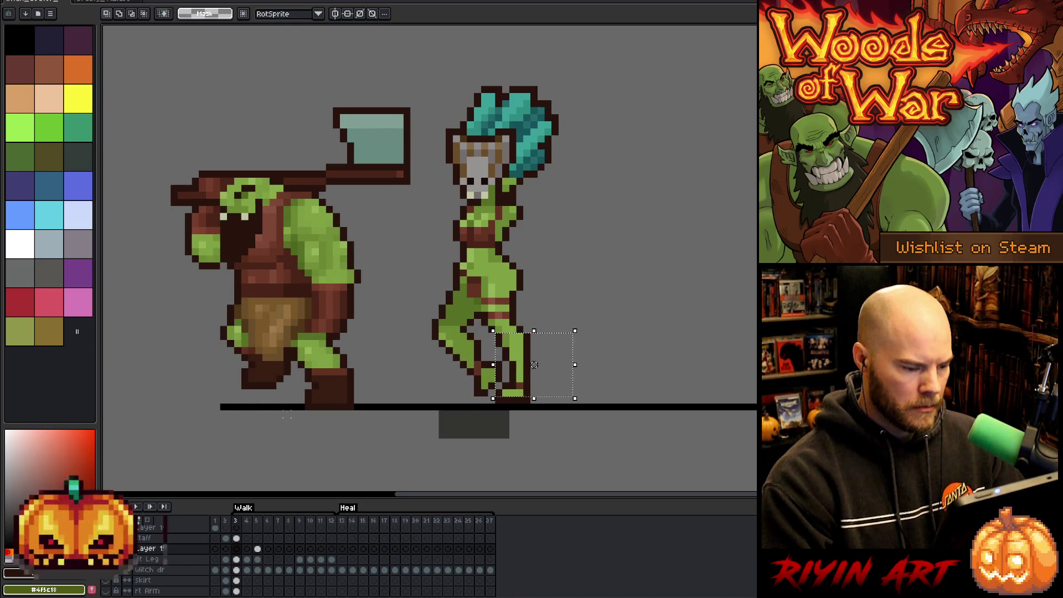
pyautogui.press('.')
pyautogui.press(',')
pyautogui.press('.')
pyautogui.press(',')
pyautogui.press('.')
pyautogui.press('.')
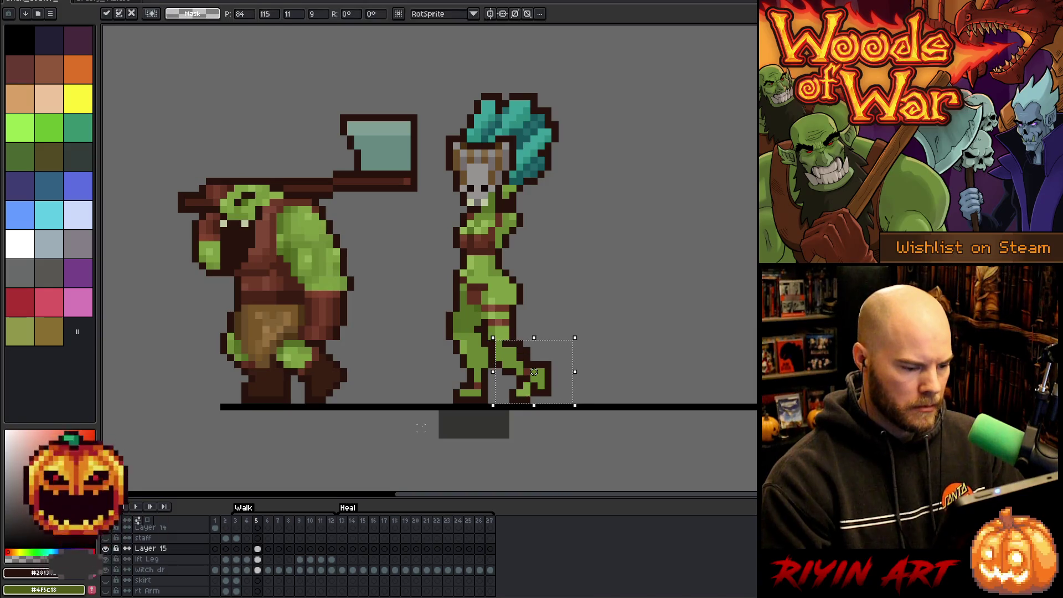
pyautogui.press(',')
pyautogui.press('.')
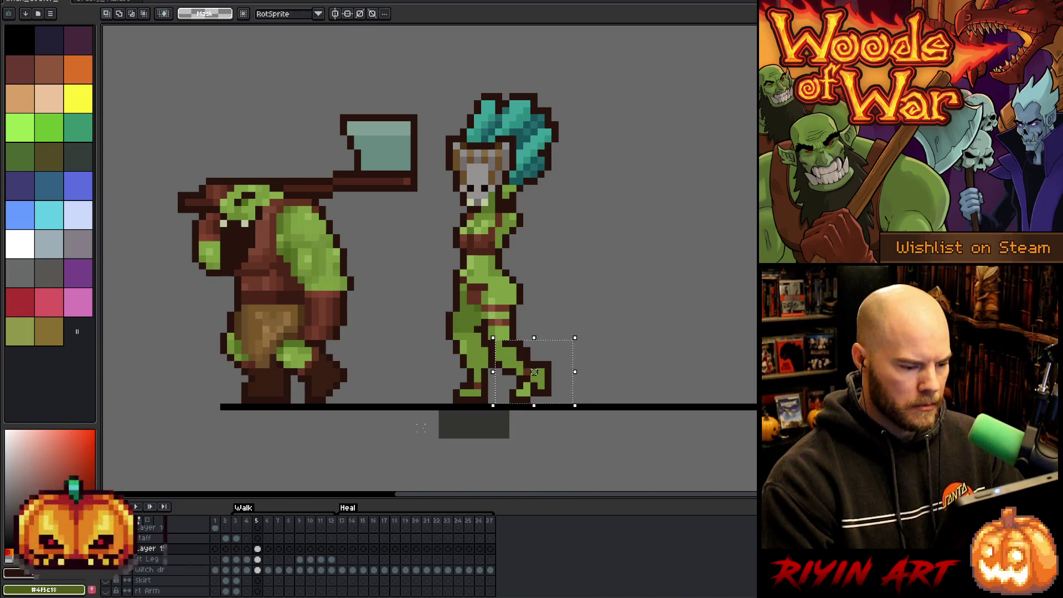
pyautogui.press(',')
pyautogui.press('.')
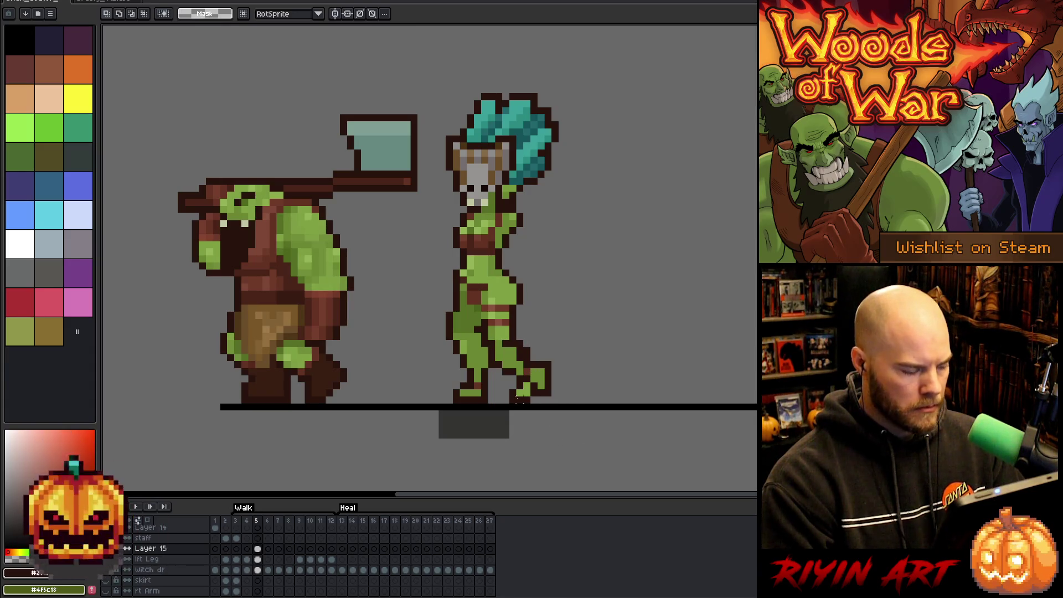
pyautogui.click(258, 560)
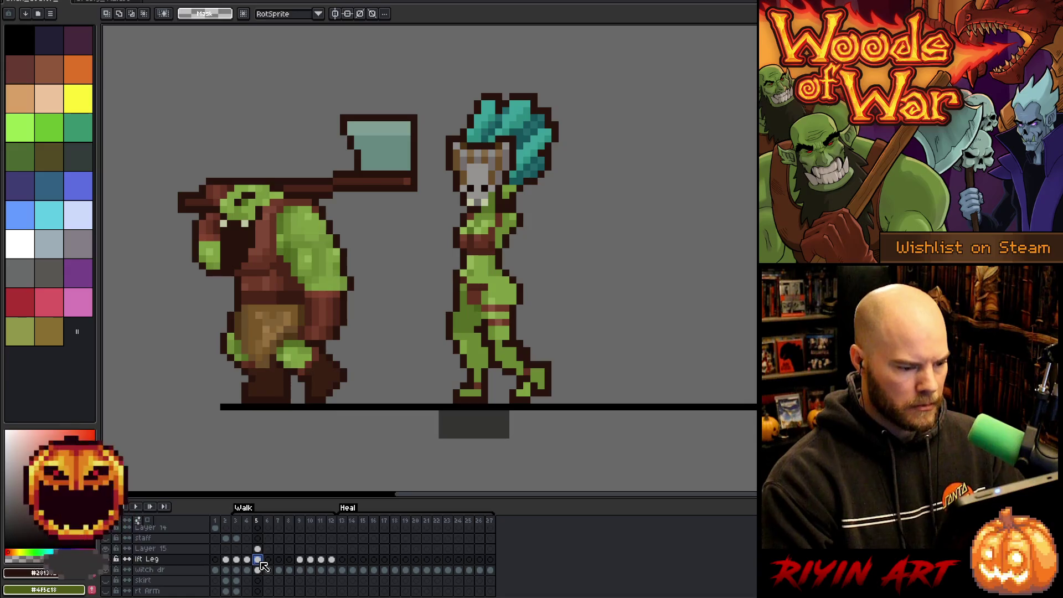
# Step: Box-select the witch's lower leg and foot on the lft Leg frame 5 cel
pyautogui.press('w')
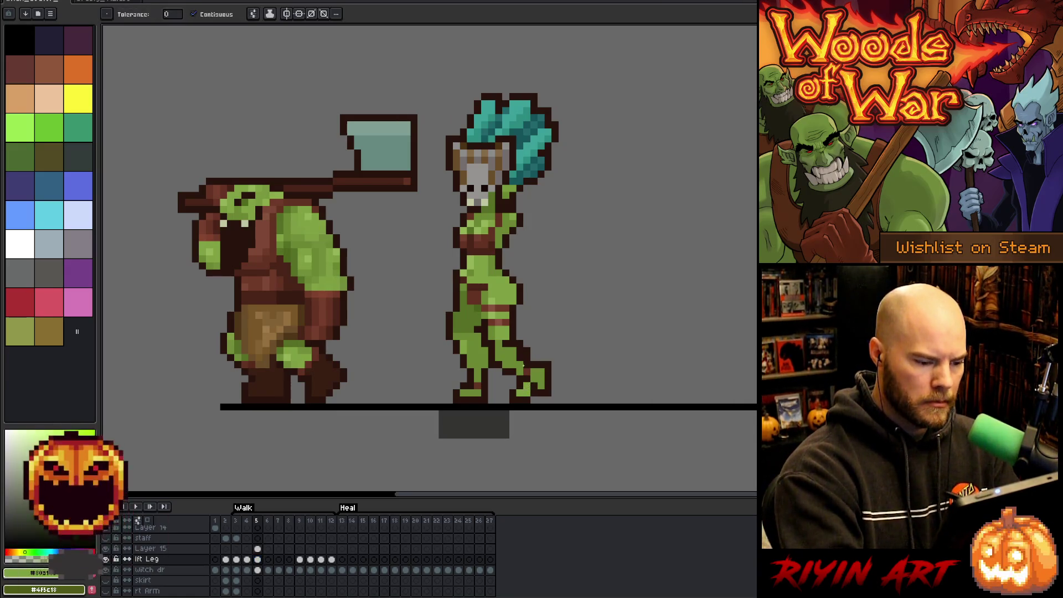
pyautogui.click(257, 549)
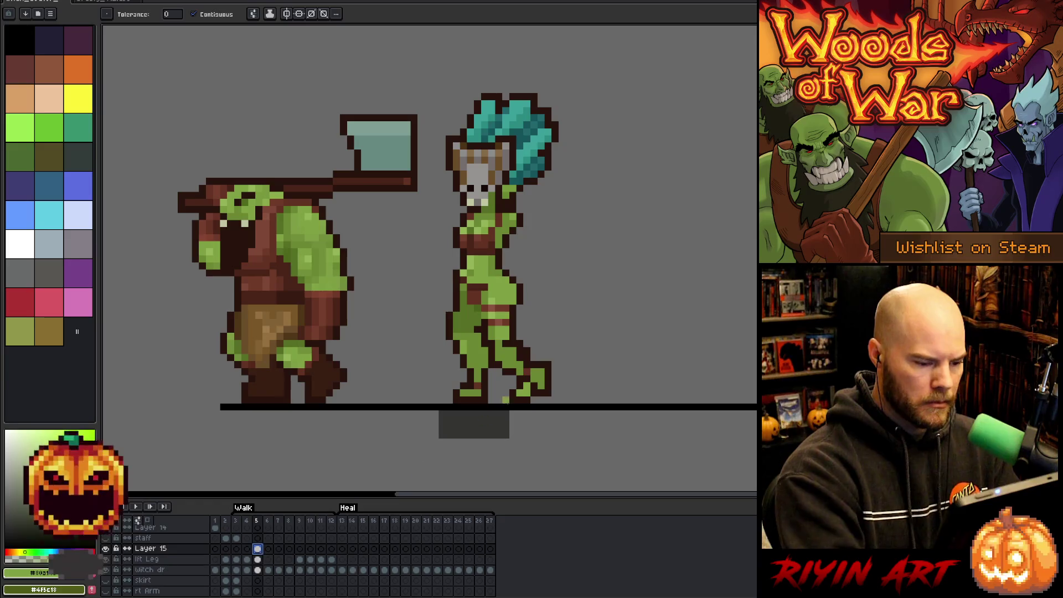
pyautogui.press('b')
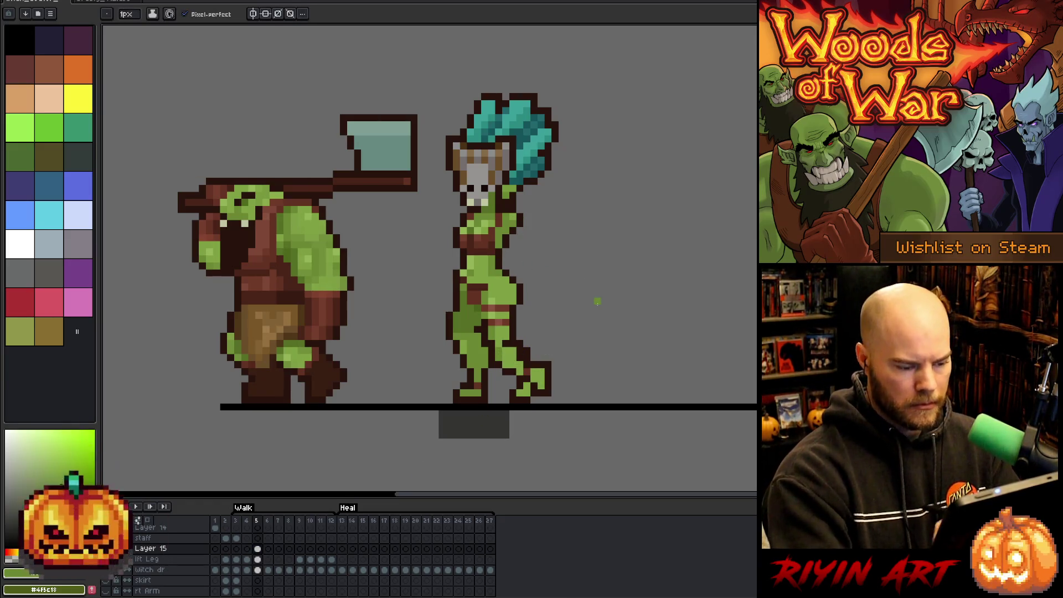
pyautogui.click(257, 560)
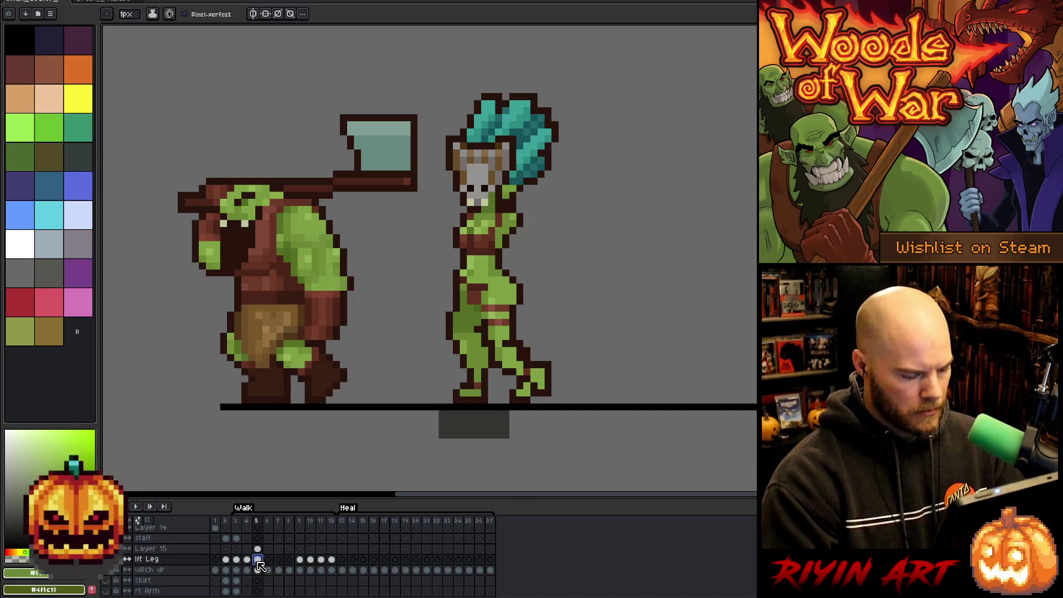
pyautogui.press('m')
pyautogui.moveTo(493, 339); pyautogui.dragTo(574, 405)
pyautogui.click(731, 350)
# Step: Test deleting the extended rear leg on Layer 15's frame 5, then restore it
pyautogui.press('Left')
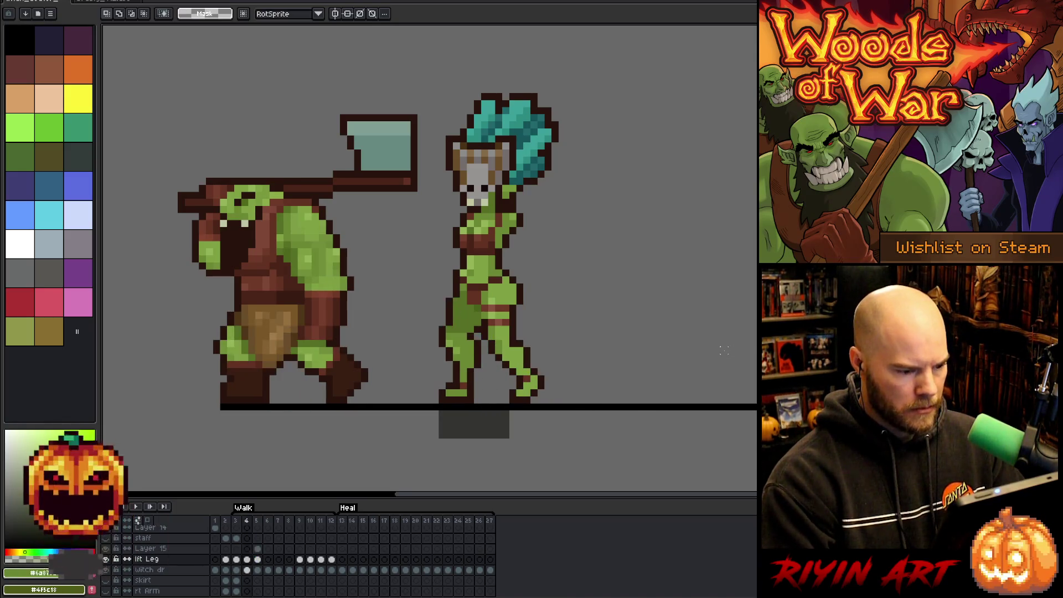
pyautogui.press('Right')
pyautogui.press('Left')
pyautogui.click(258, 570)
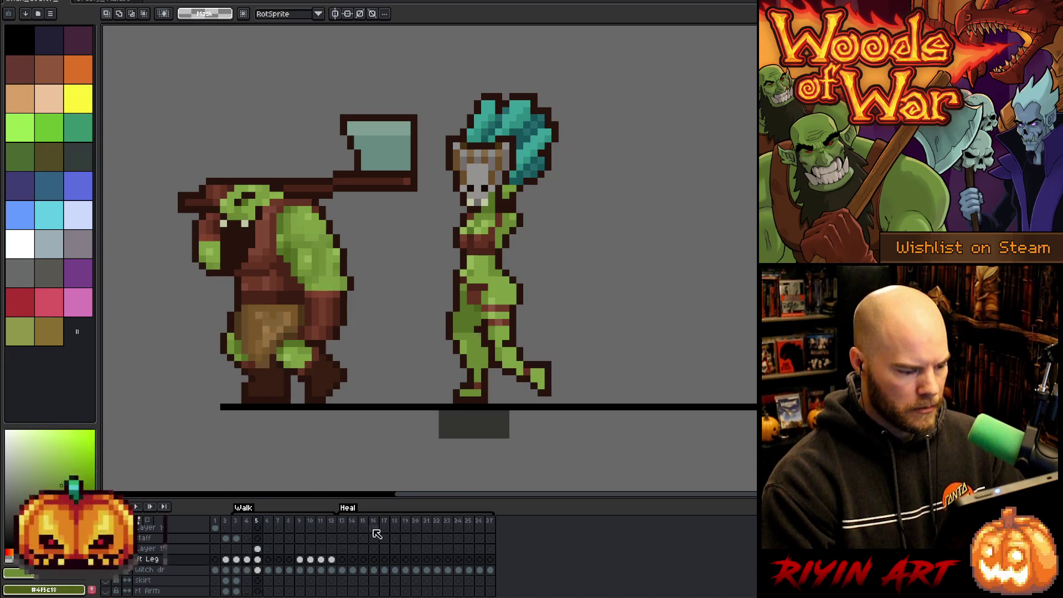
pyautogui.click(257, 548)
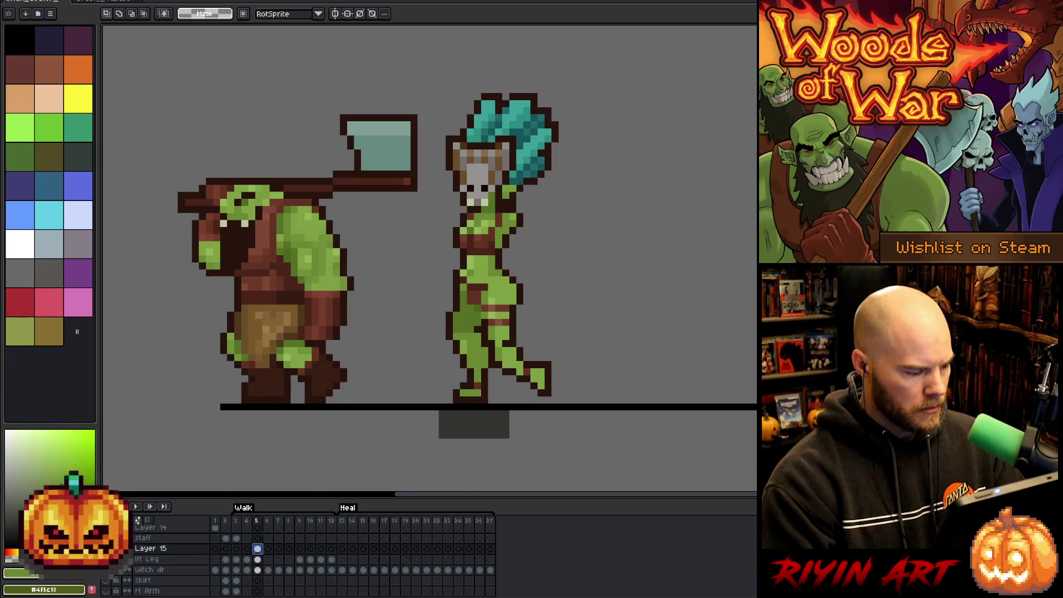
pyautogui.press('Delete')
pyautogui.hotkey('ctrl', 'z')
pyautogui.hotkey('ctrl', 'y')
pyautogui.hotkey('ctrl', 'z')
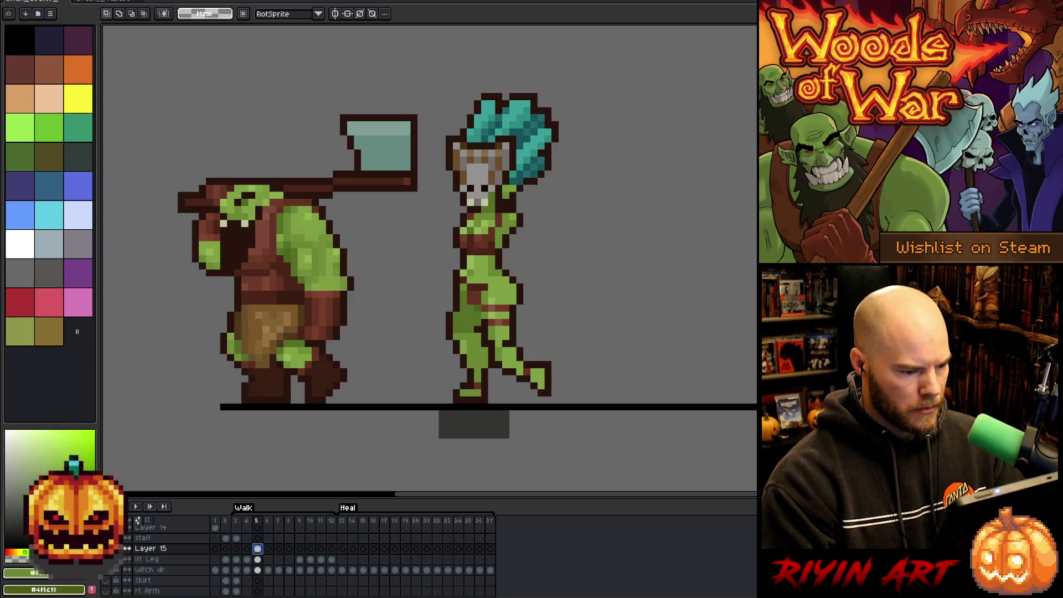
pyautogui.press('Right')
pyautogui.press('Left')
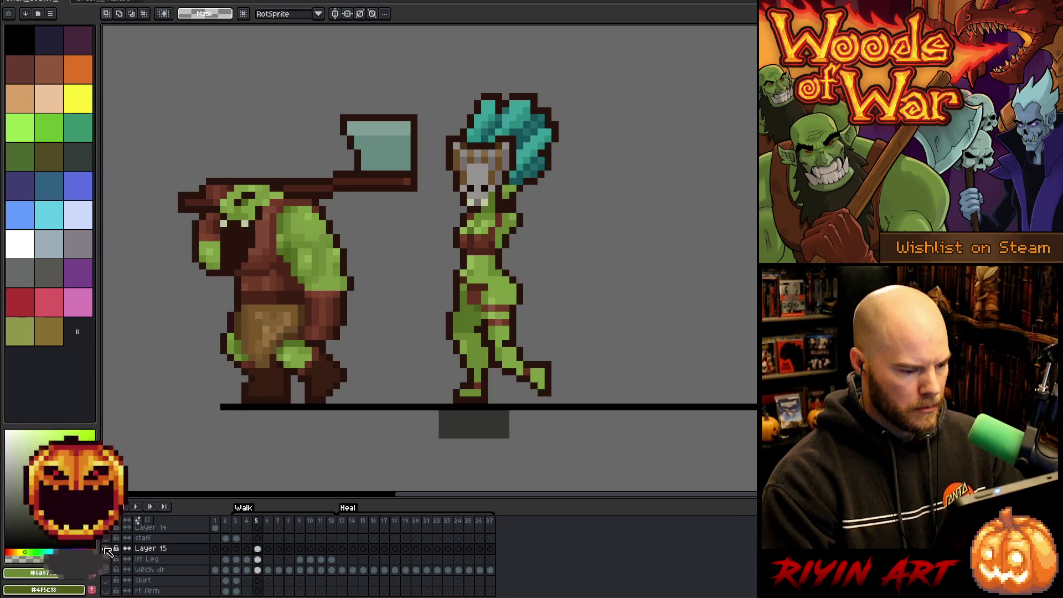
# Step: Toggle Layer 15's visibility and merge it down into lft Leg
pyautogui.click(106, 549)
pyautogui.click(106, 549)
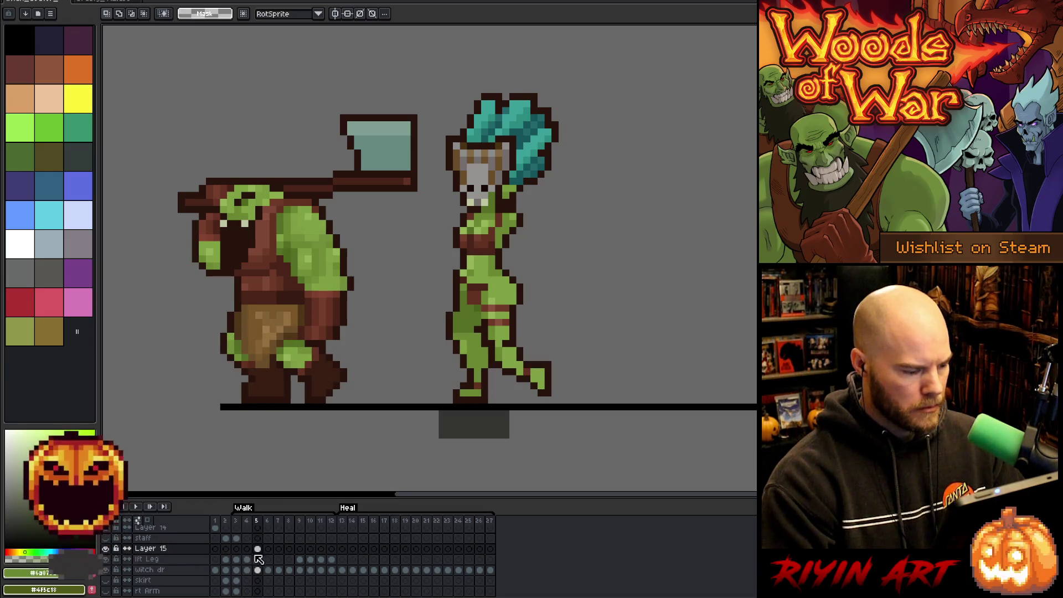
pyautogui.hotkey('ctrl', 'e')
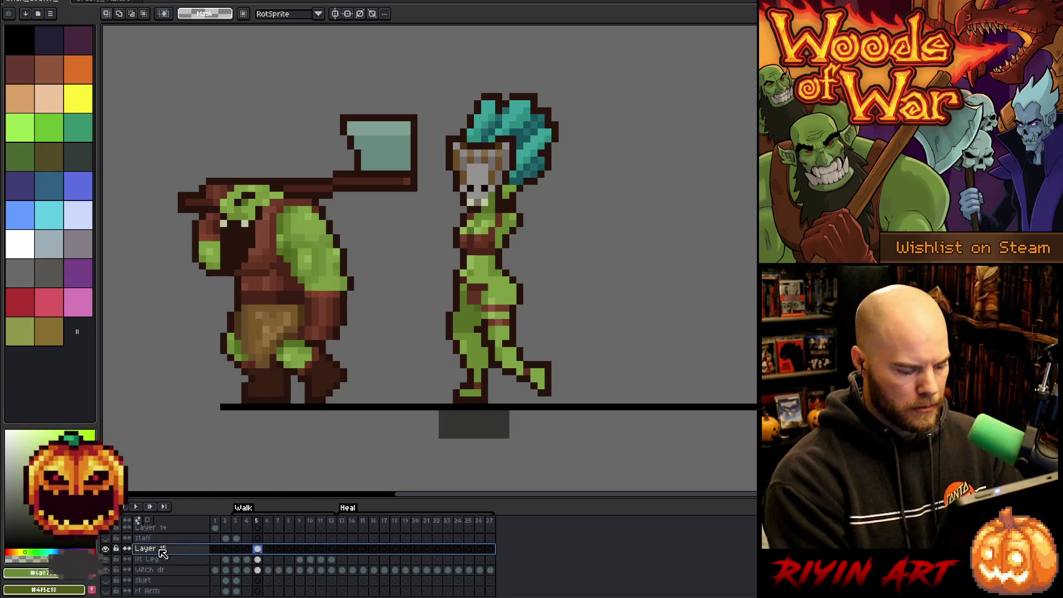
# Step: Touch up the leg in pencil and eraser using the leg green and dark outline colours
pyautogui.press('b')
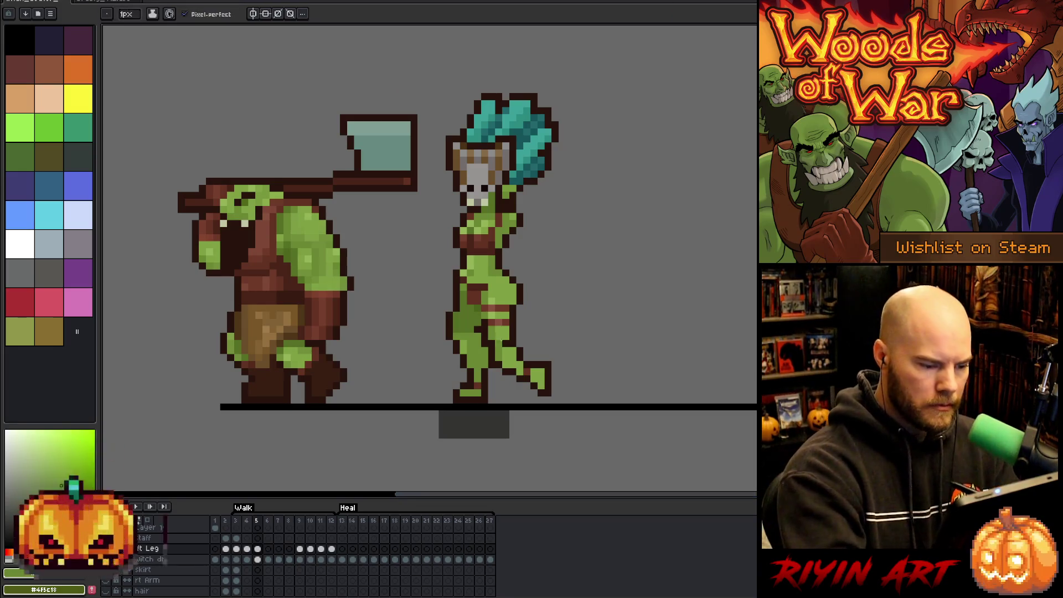
pyautogui.press('e')
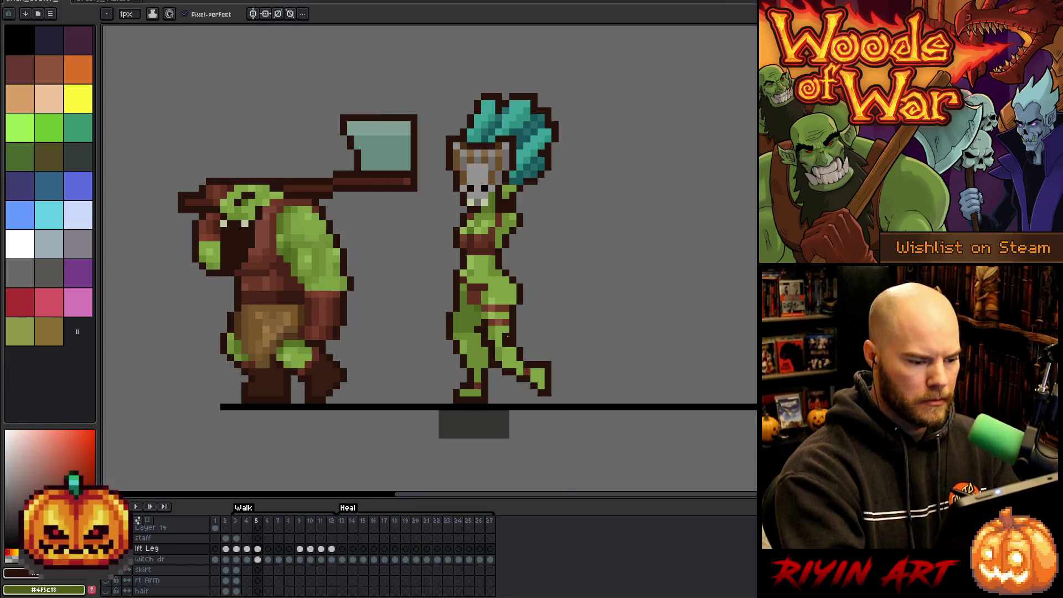
pyautogui.press('b')
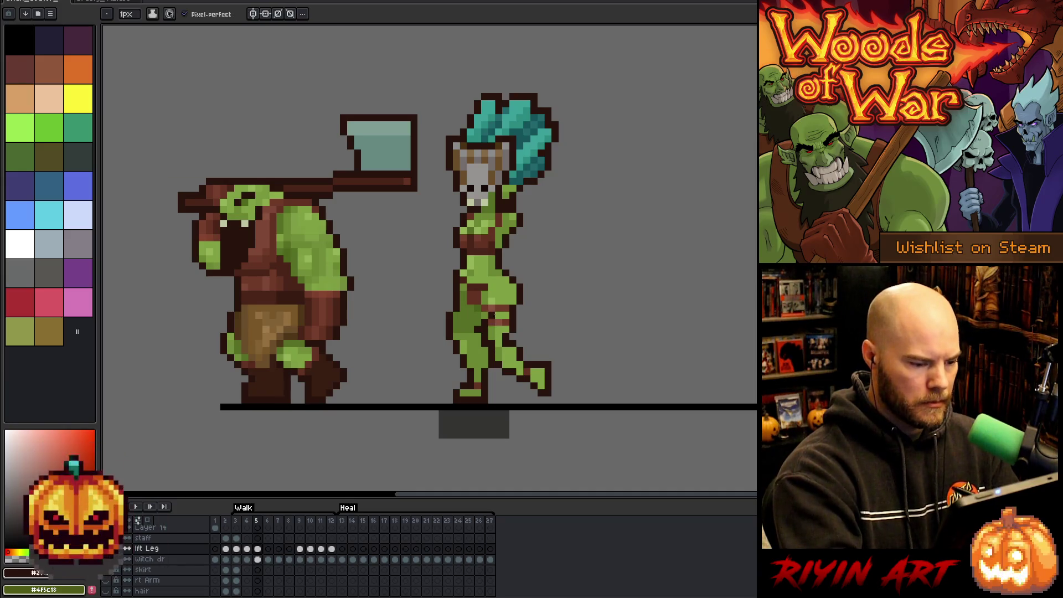
pyautogui.keyDown('alt'); pyautogui.click(492, 332); pyautogui.keyUp('alt')
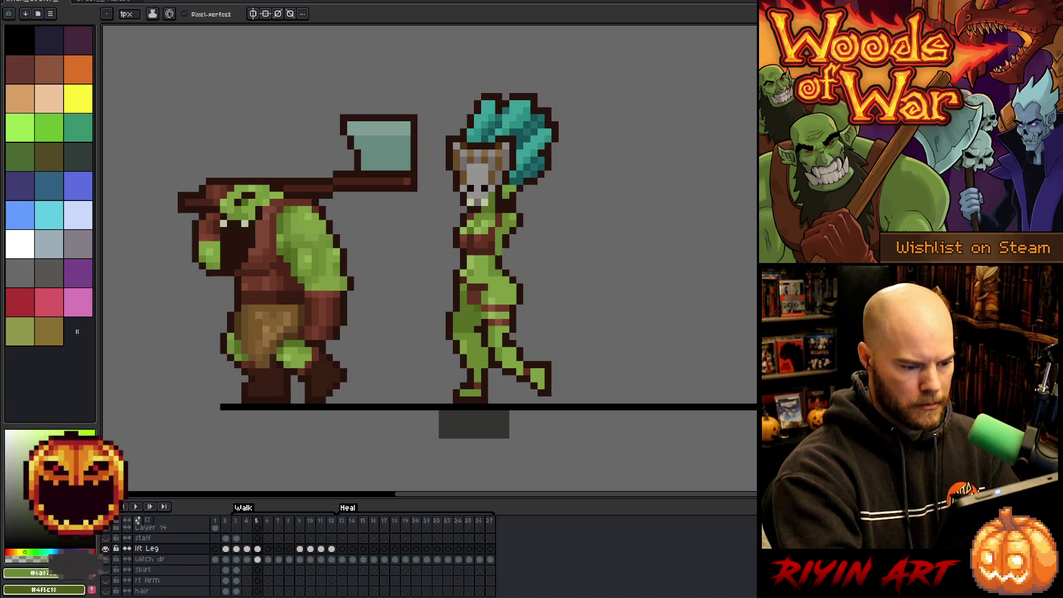
pyautogui.keyDown('alt'); pyautogui.click(486, 352); pyautogui.keyUp('alt')
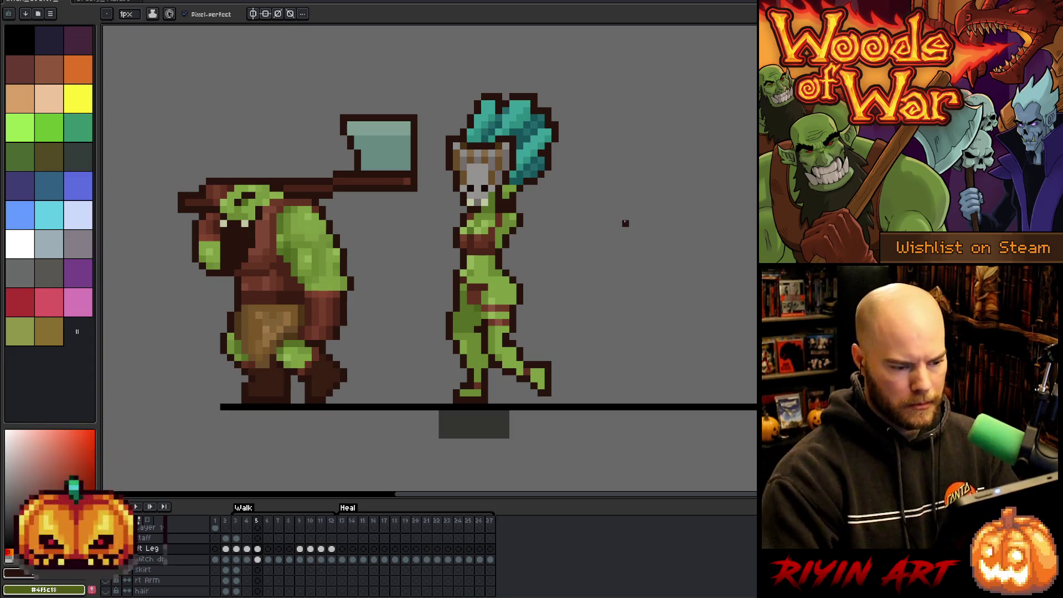
# Step: Flip through frames 3 to 6 to preview the walk, then play from frame 3
pyautogui.press('Left')
pyautogui.press('Right')
pyautogui.press('Left')
pyautogui.press('Right')
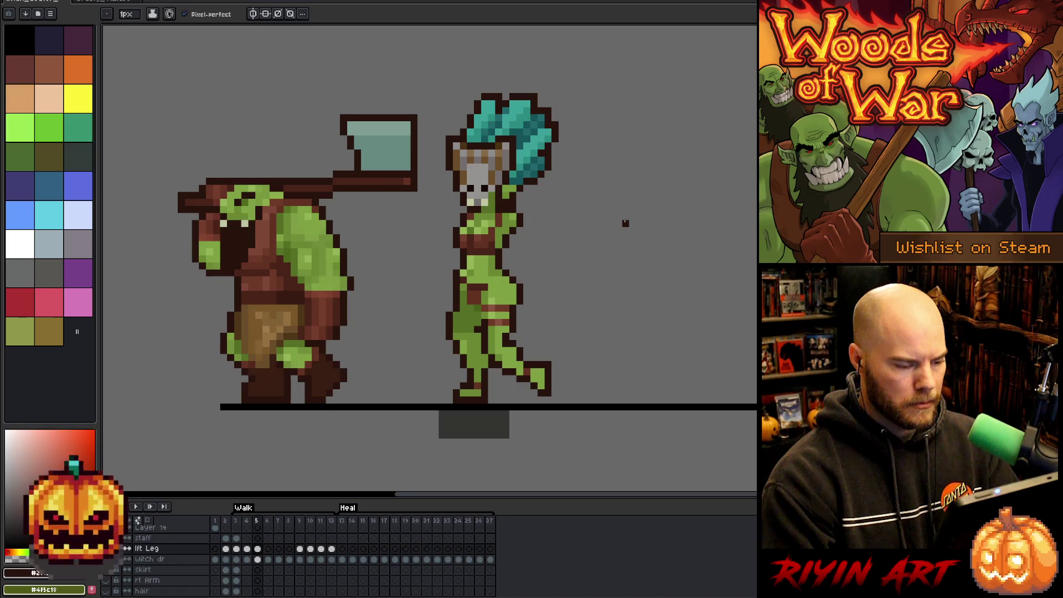
pyautogui.press('Left')
pyautogui.press('Right')
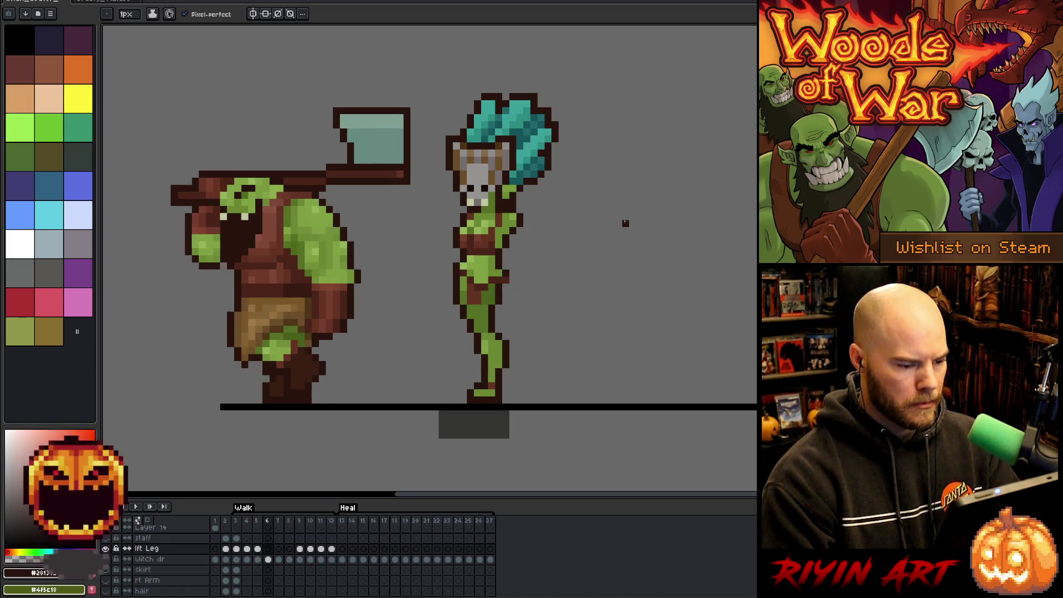
pyautogui.press('Left')
pyautogui.press('Right')
pyautogui.press('Left')
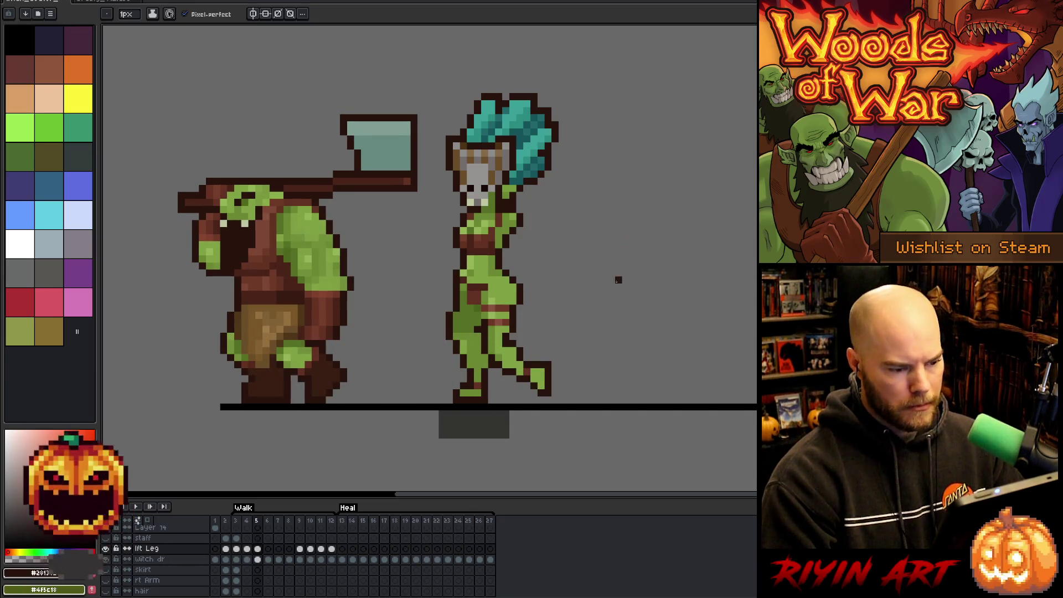
pyautogui.press('Left')
pyautogui.press('Left')
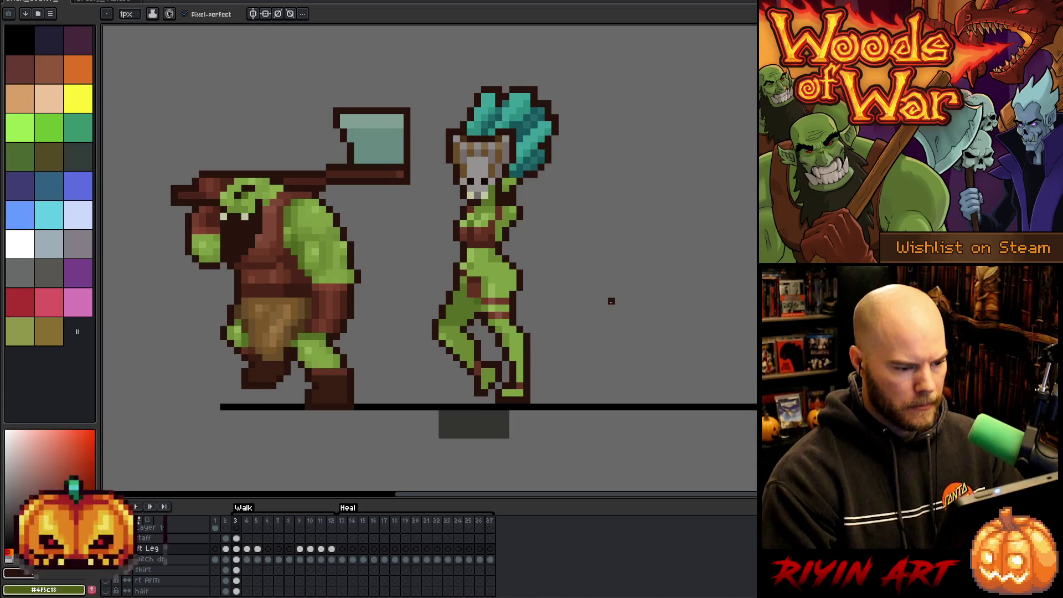
pyautogui.press('Right')
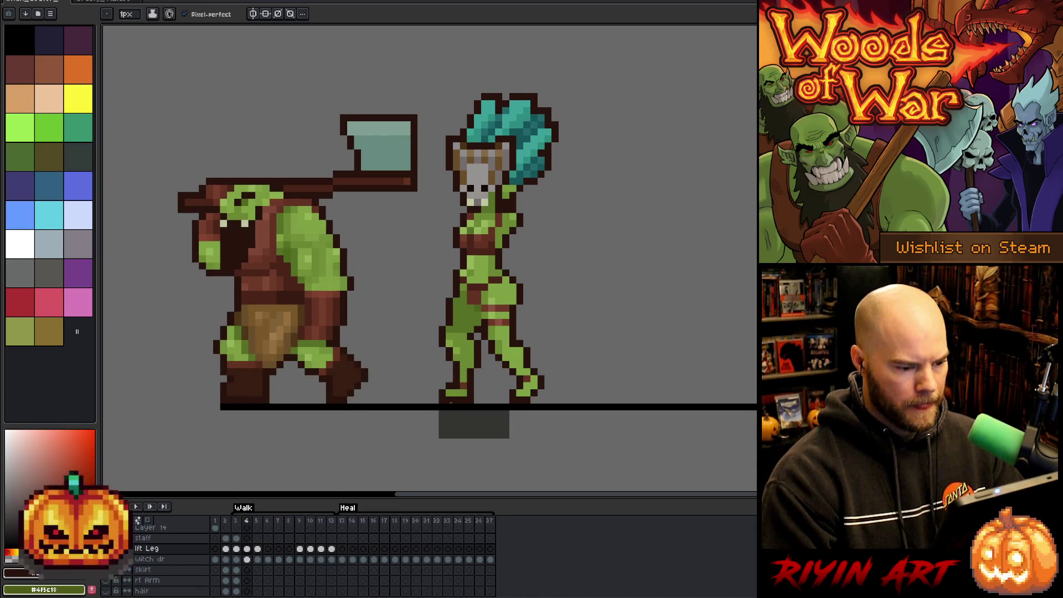
pyautogui.press('Left')
pyautogui.press('Return')
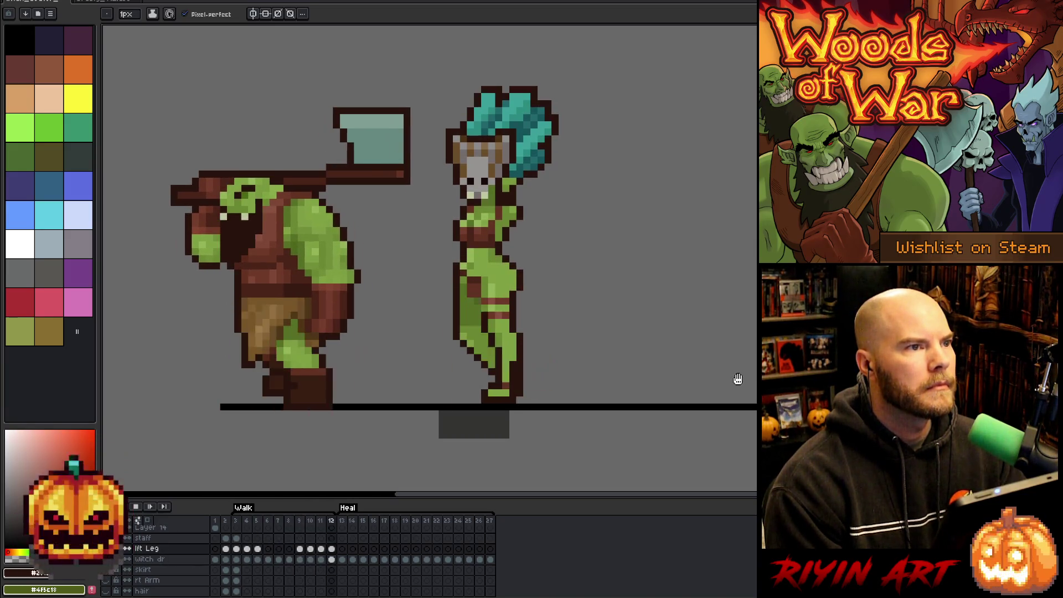
# Step: Stop playback and flip between frames 3 and 4, settling on frame 4
pyautogui.press('Return')
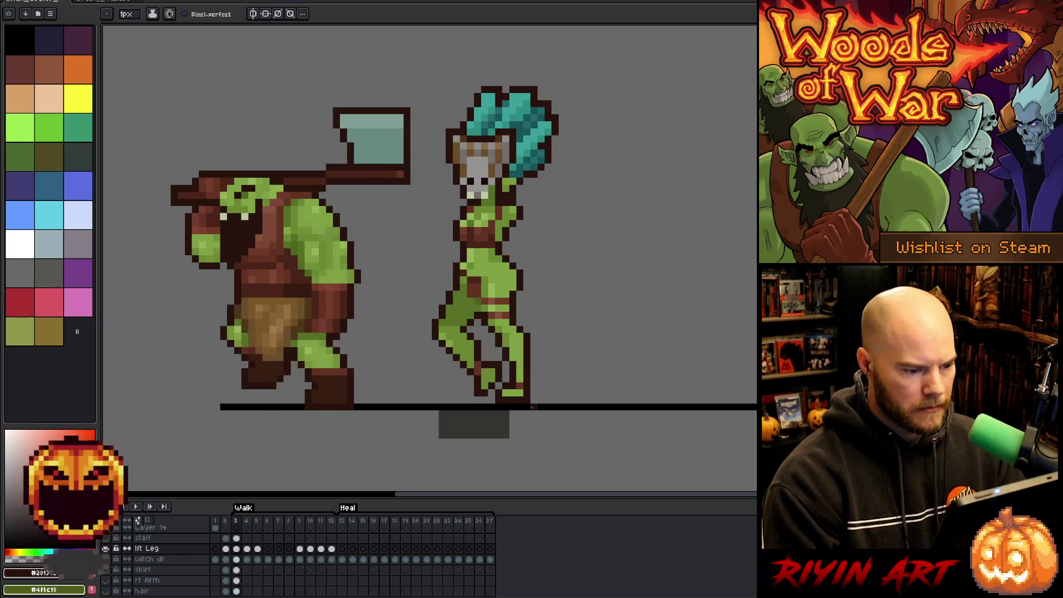
pyautogui.press('Right')
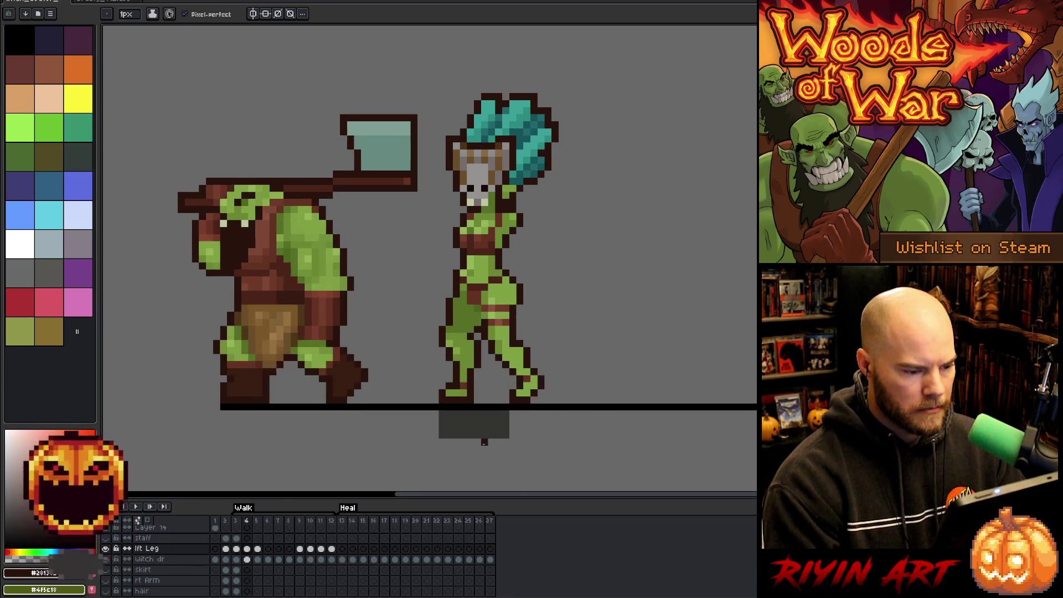
pyautogui.press('Left')
pyautogui.press('Right')
pyautogui.press('Left')
pyautogui.press('Right')
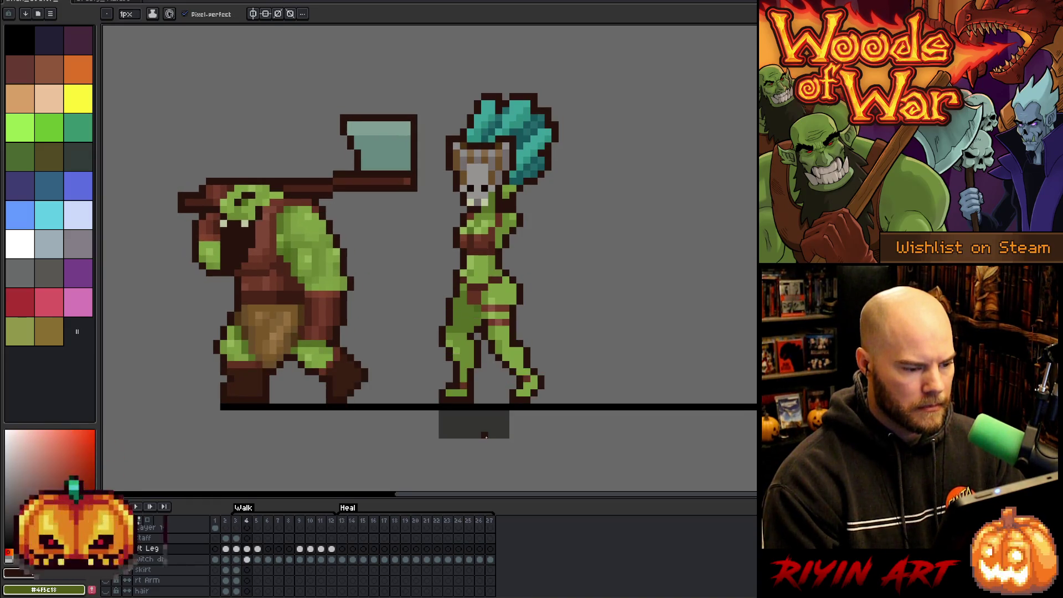
pyautogui.press('Left')
pyautogui.press('Right')
pyautogui.press('Left')
pyautogui.press('Right')
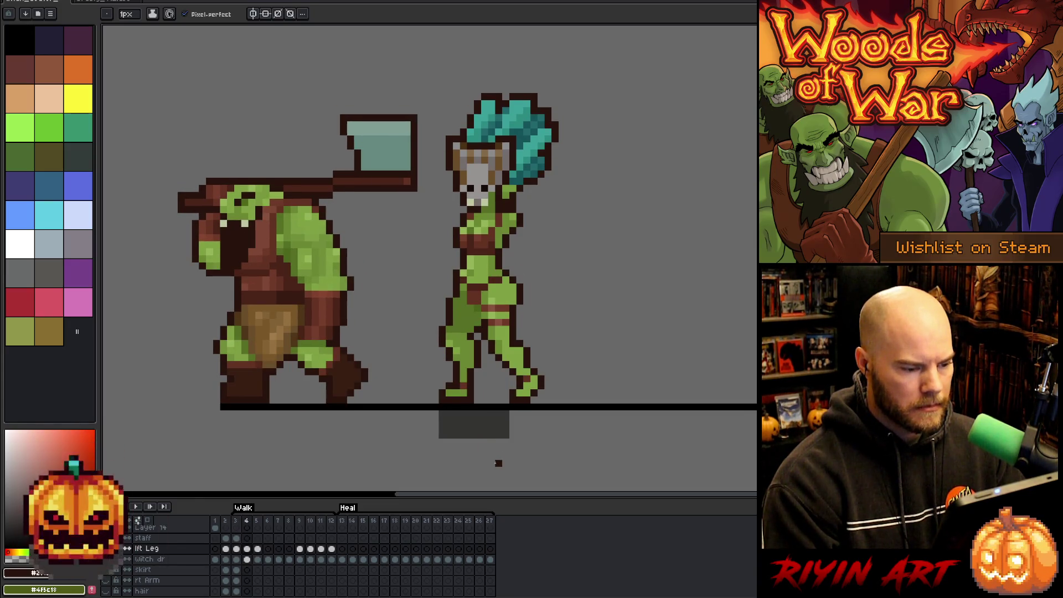
# Step: Marquee the witch doctor's hip pixels on frame 4, nudge them left, and replay the walk
pyautogui.press('m')
pyautogui.moveTo(523, 304); pyautogui.dragTo(496, 315)
pyautogui.hotkey('ctrl', 'd')
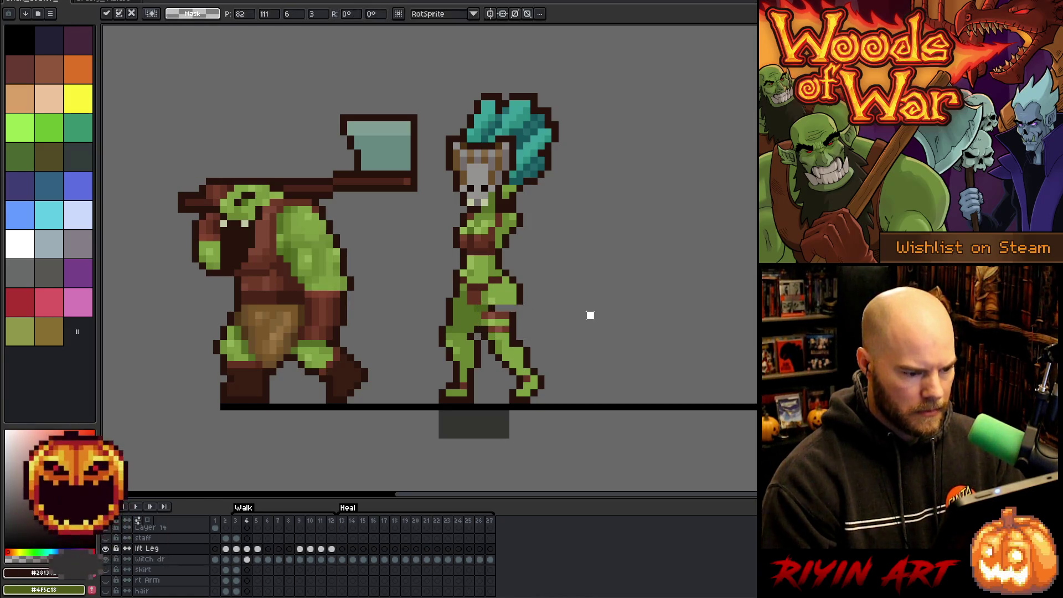
pyautogui.press('b')
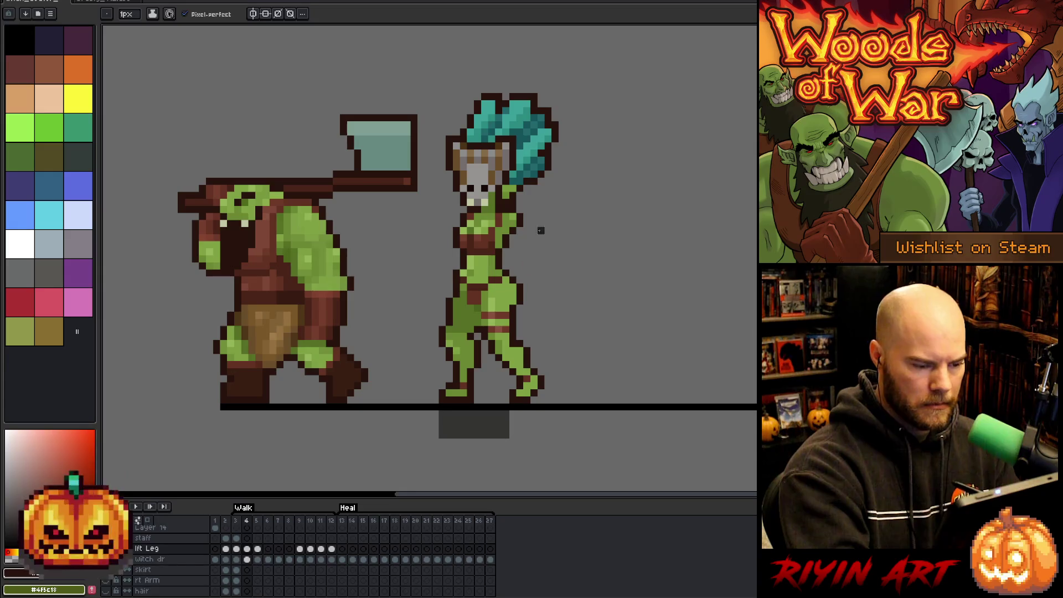
pyautogui.press('Return')
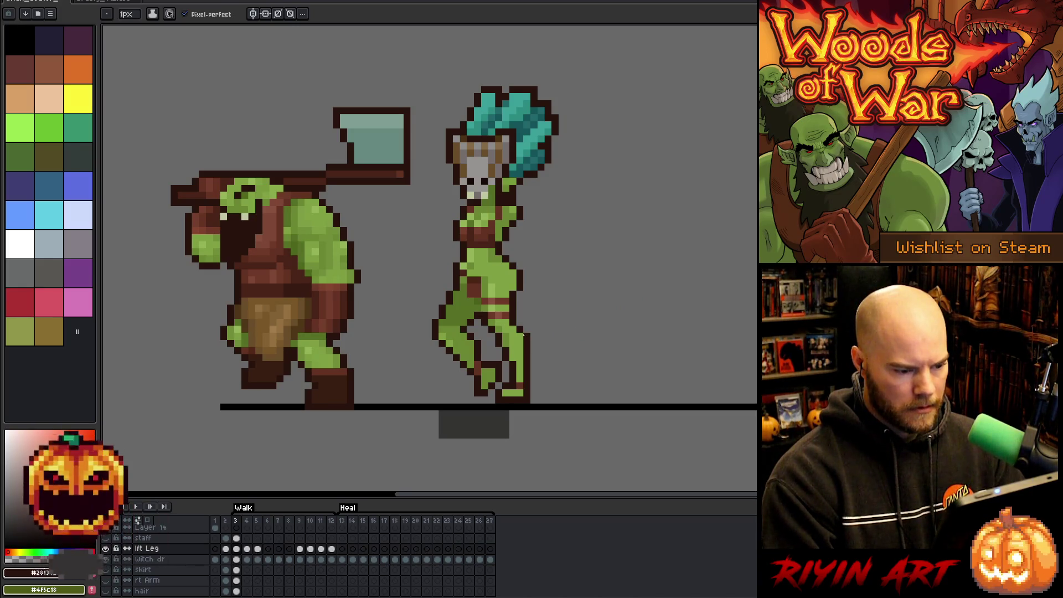
# Step: Box-select the lower leg on frame 3, nudge it down, and sample its dark green
pyautogui.press('m')
pyautogui.moveTo(531, 327)
pyautogui.mouseDown()
pyautogui.moveTo(488, 390)
pyautogui.moveTo(486, 410)
pyautogui.mouseUp()
pyautogui.press('Down')
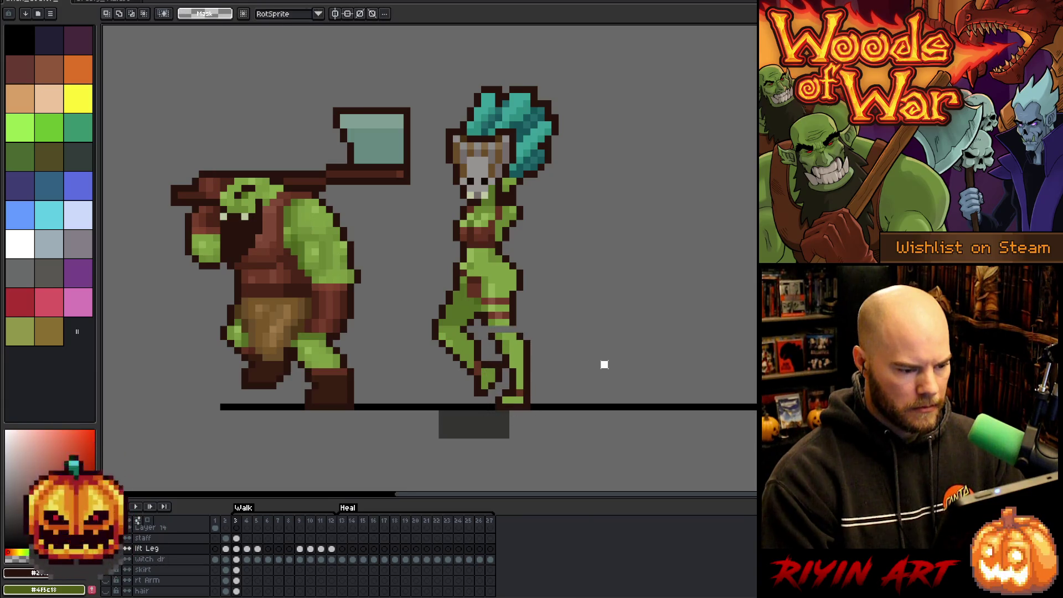
pyautogui.press('b')
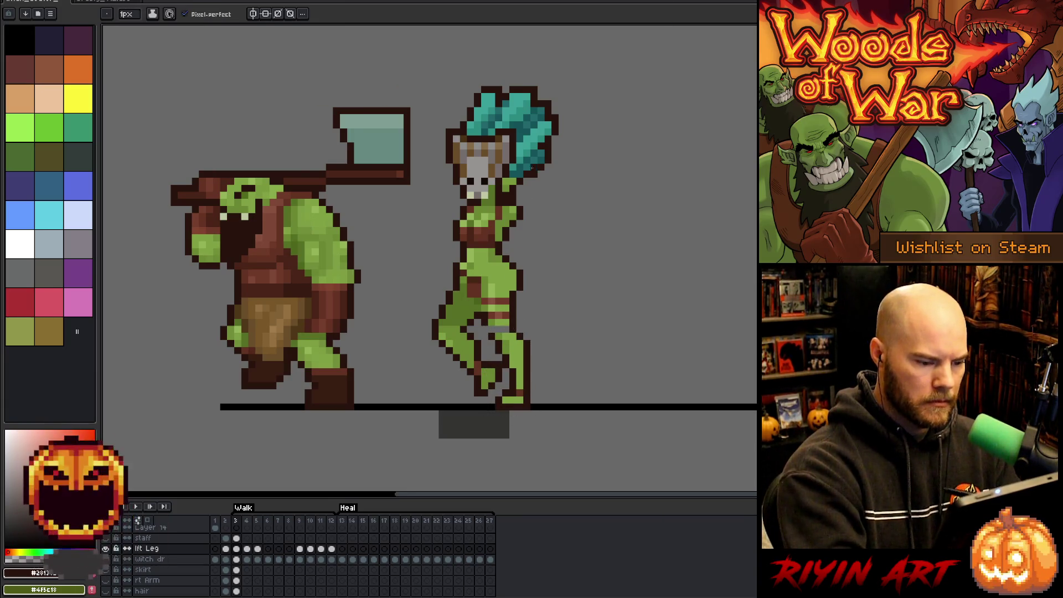
pyautogui.keyDown('alt'); pyautogui.click(515, 328); pyautogui.keyUp('alt')
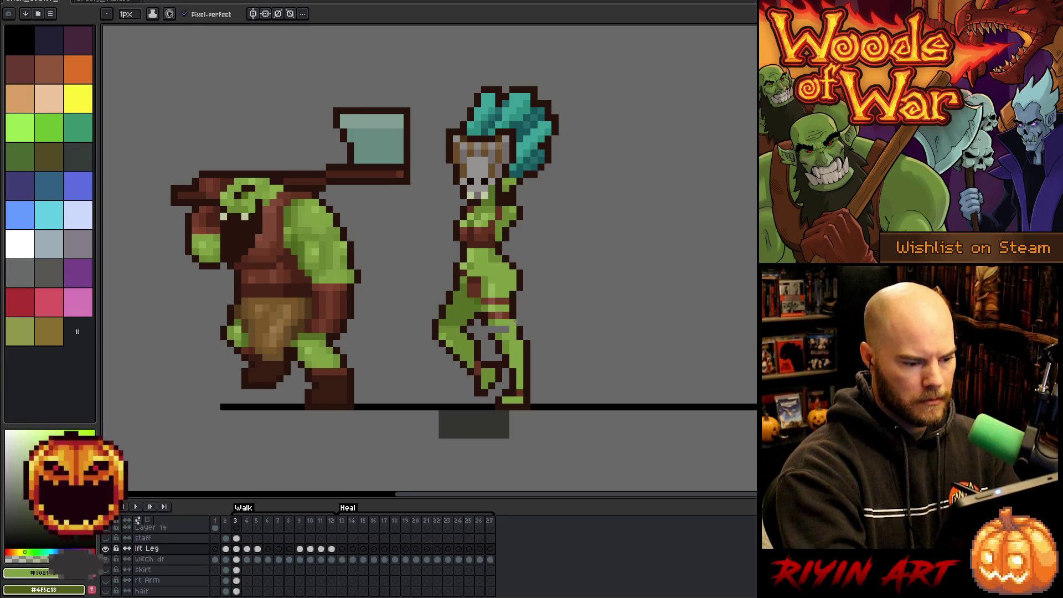
pyautogui.keyDown('alt'); pyautogui.click(491, 308); pyautogui.keyUp('alt')
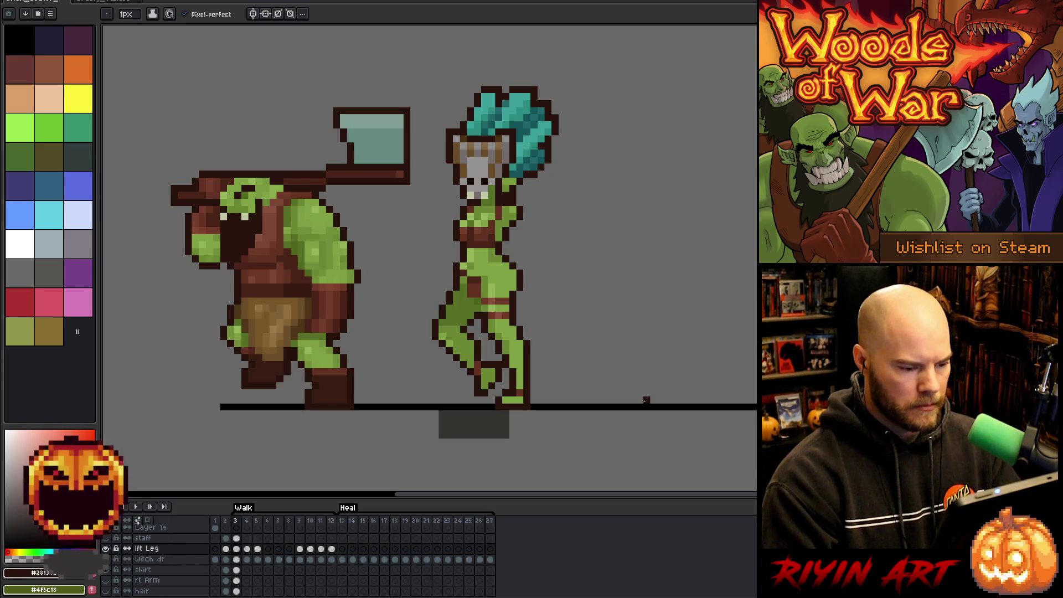
# Step: Step through walk frames 4, 5 and 6 to review the motion
pyautogui.press('Right')
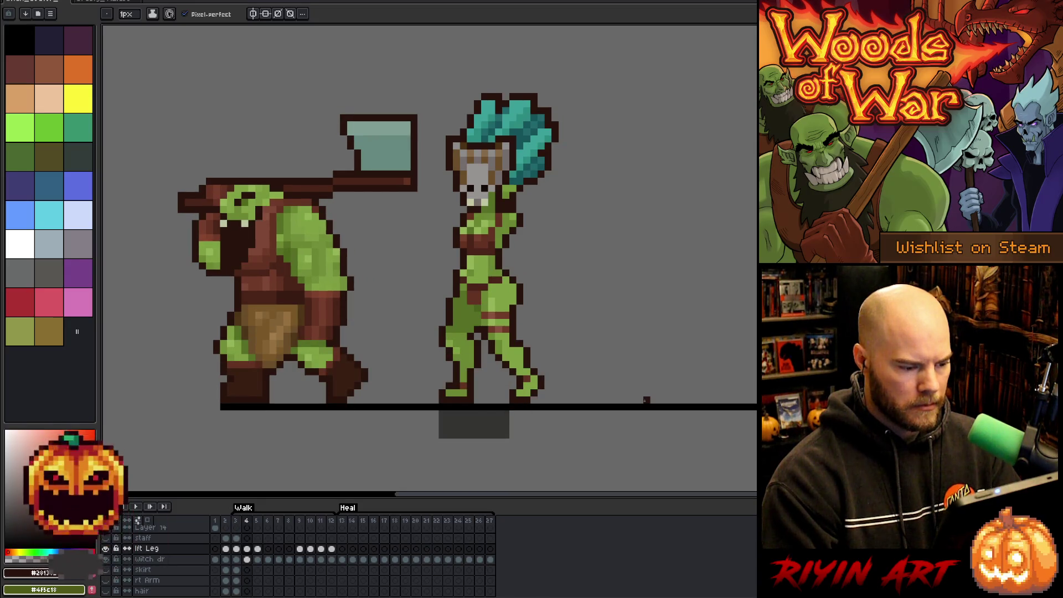
pyautogui.press('Right')
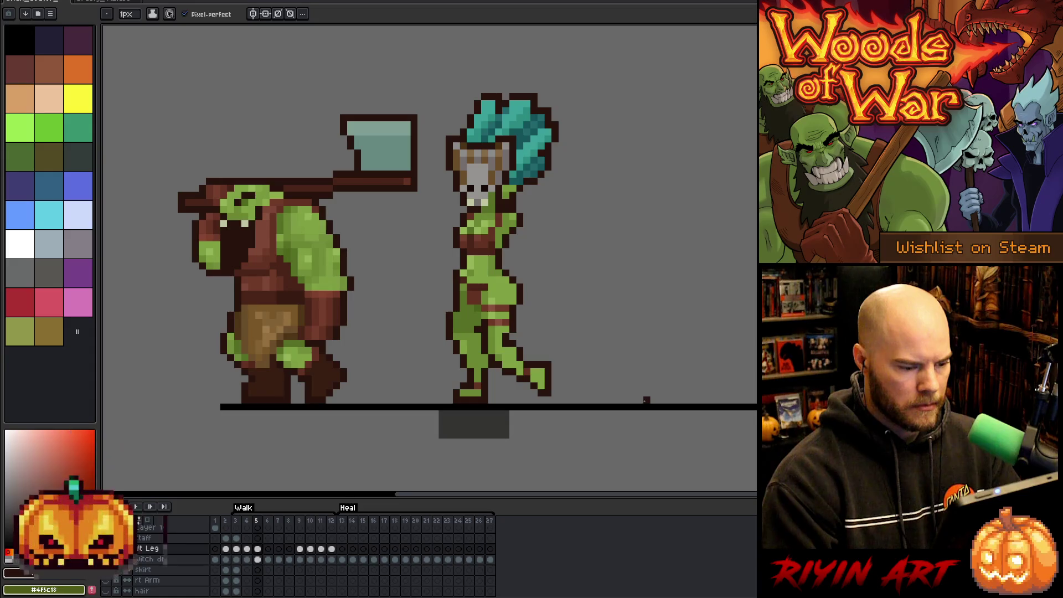
pyautogui.press('Left')
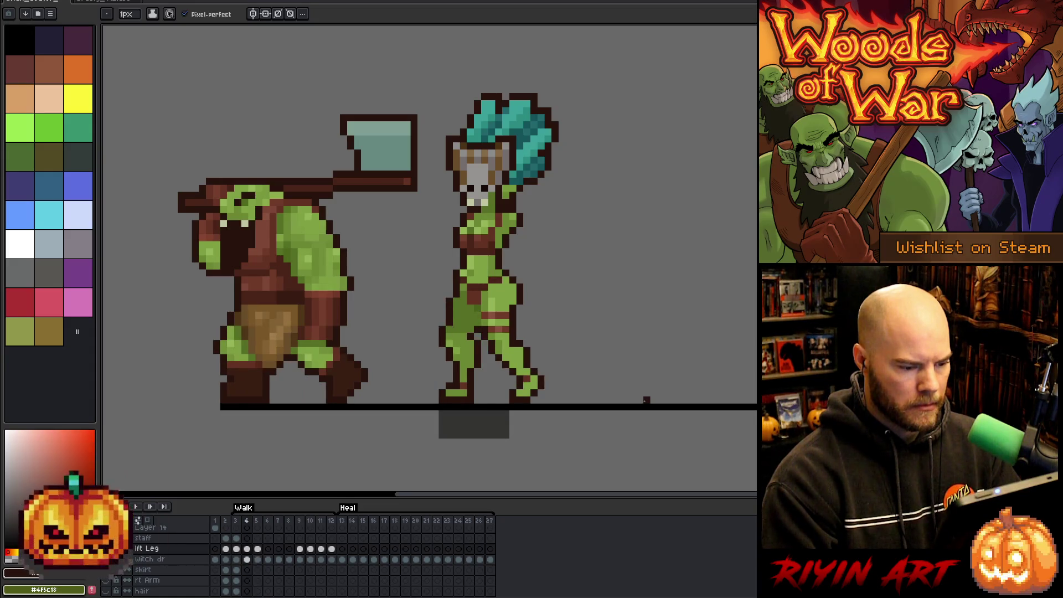
pyautogui.press('Right')
pyautogui.press('Right')
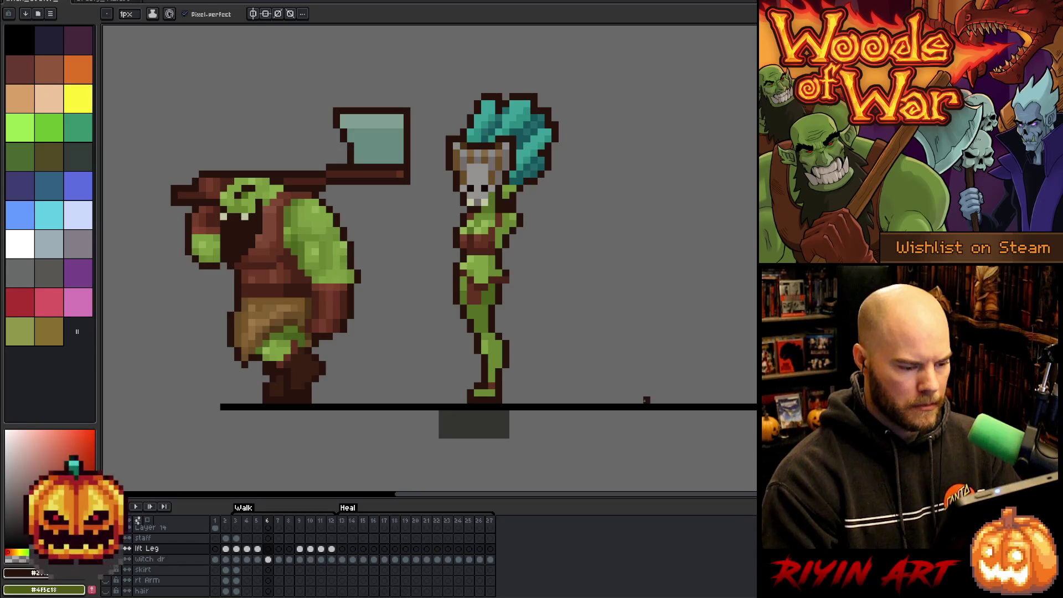
pyautogui.press('Right')
pyautogui.press('Right')
pyautogui.press('Right')
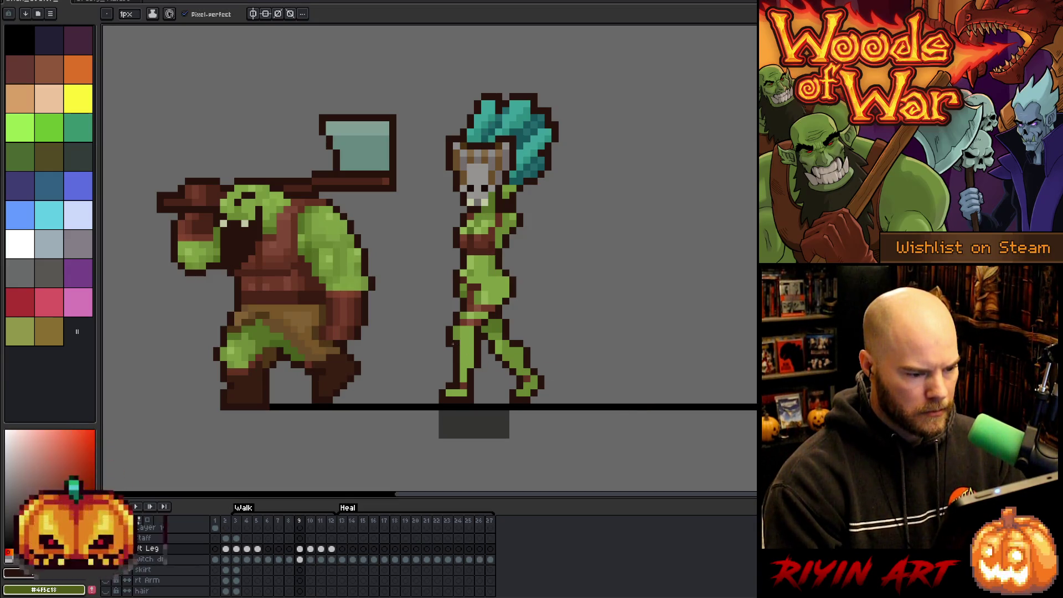
# Step: On frame 9, select the witch doctor's left foot and shift it one pixel left and down
pyautogui.press('Left')
pyautogui.press('Right')
pyautogui.press('Right')
pyautogui.press('Right')
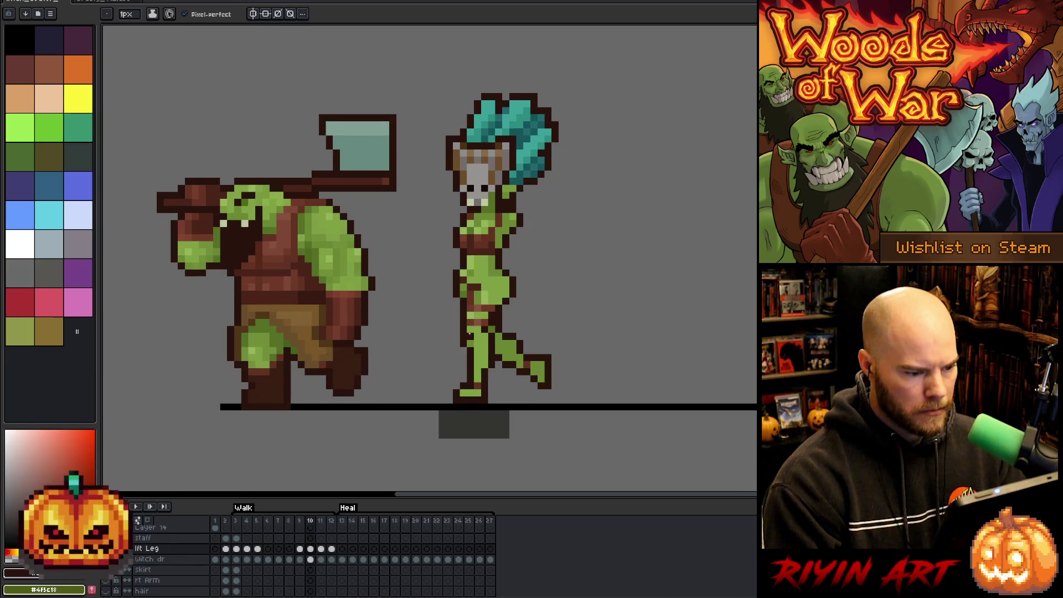
pyautogui.press('Left')
pyautogui.press('Left')
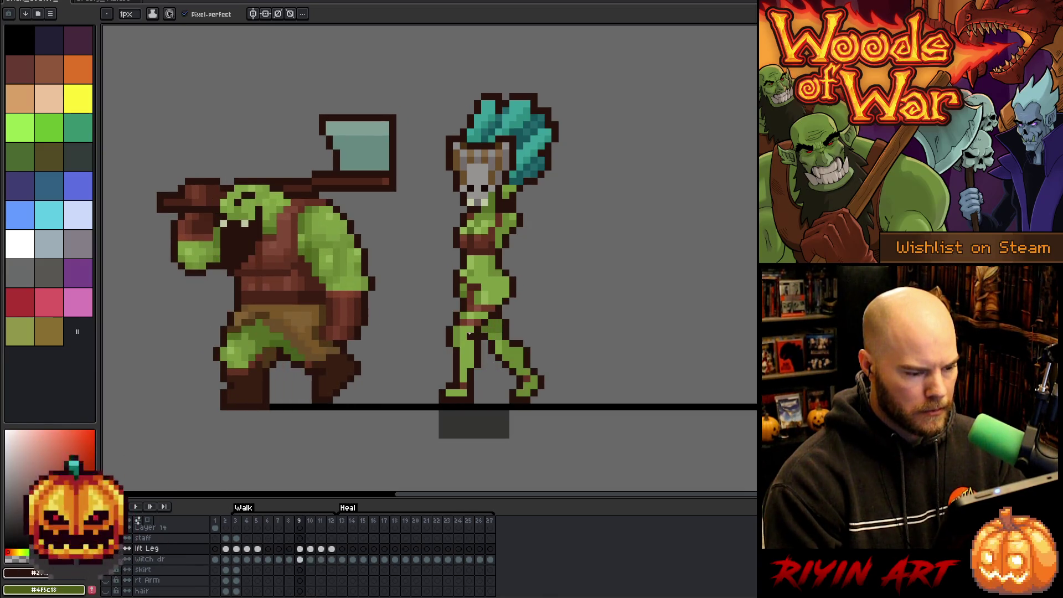
pyautogui.press('Right')
pyautogui.press('Left')
pyautogui.press('m')
pyautogui.moveTo(484, 419)
pyautogui.mouseDown()
pyautogui.moveTo(401, 372)
pyautogui.moveTo(435, 405)
pyautogui.mouseUp()
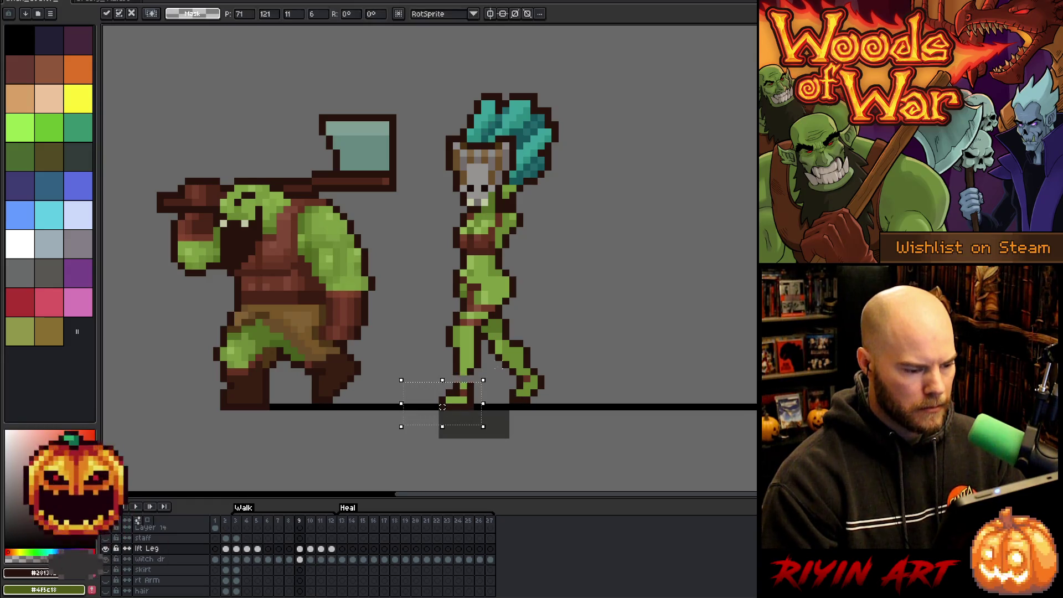
pyautogui.hotkey('ctrl', 'd')
# Step: With the pencil, sample the dark brown leg outline and the green of the witch's arm
pyautogui.press('b')
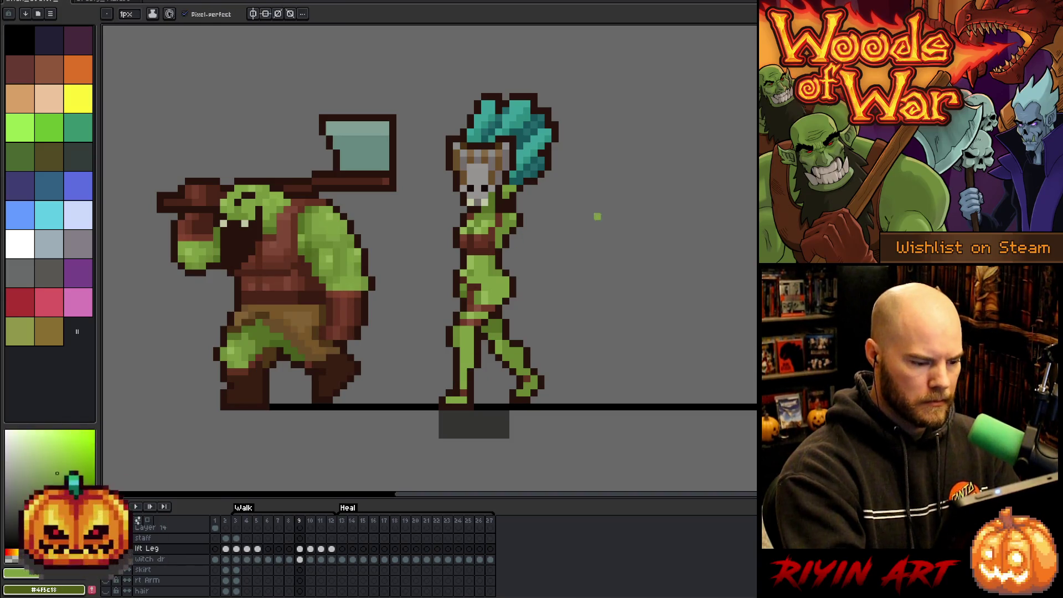
pyautogui.press('Left')
pyautogui.press('Right')
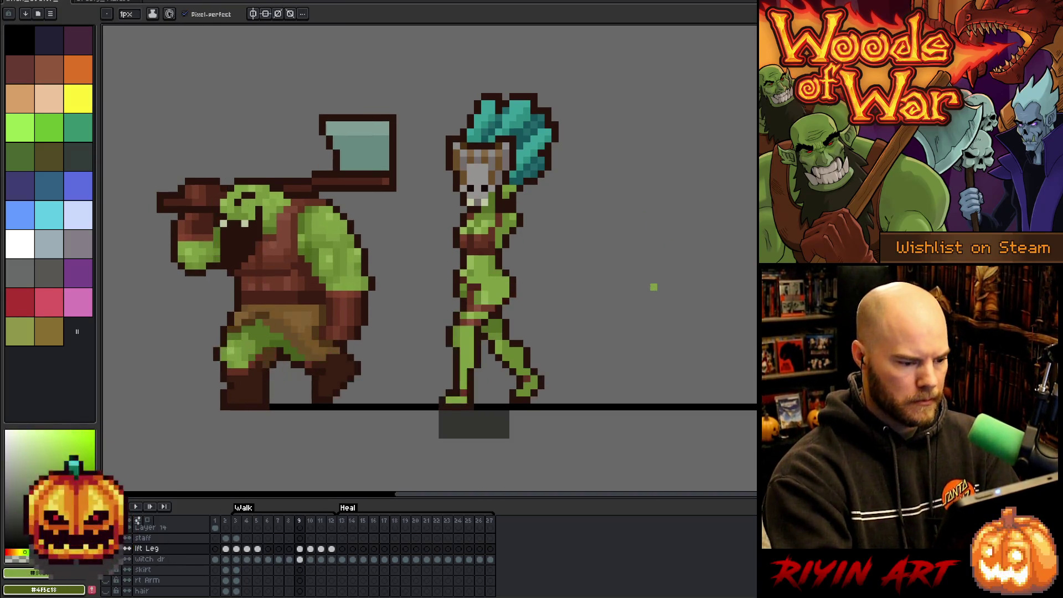
pyautogui.keyDown('alt'); pyautogui.click(484, 330); pyautogui.keyUp('alt')
pyautogui.keyDown('alt'); pyautogui.click(506, 252); pyautogui.keyUp('alt')
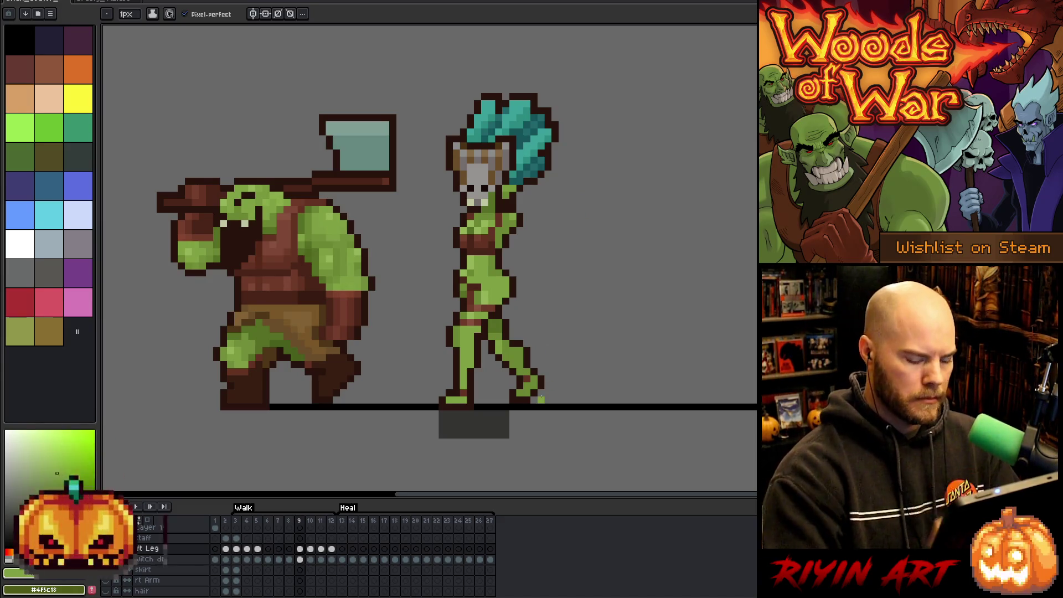
# Step: Compare frame 9 against frames 8 and 10, then sample the dark reddish brown colour
pyautogui.press('Left')
pyautogui.press('Right')
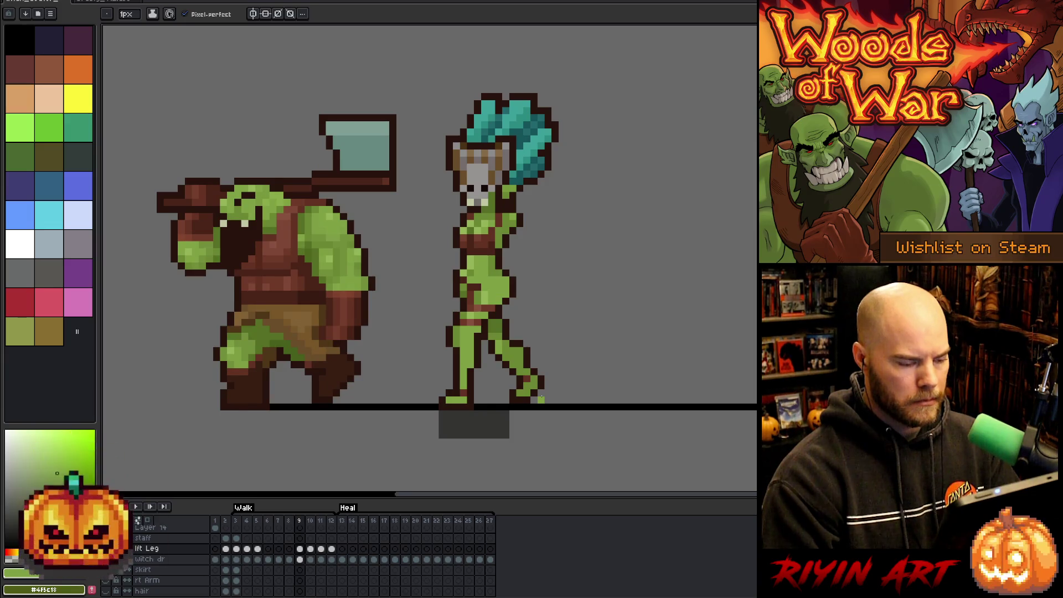
pyautogui.press('Right')
pyautogui.press('Left')
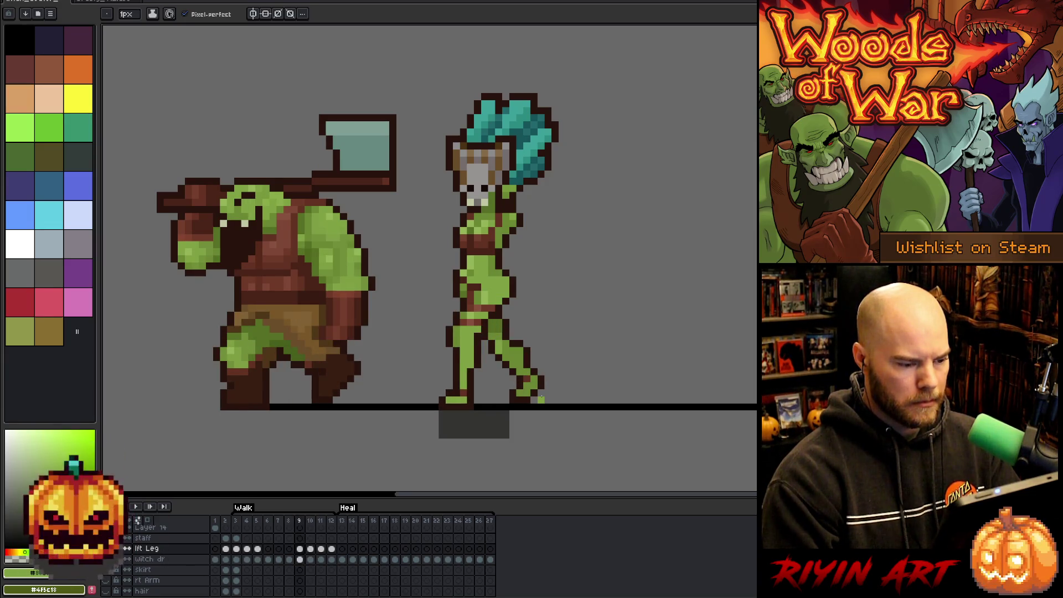
pyautogui.press('Right')
pyautogui.press('Left')
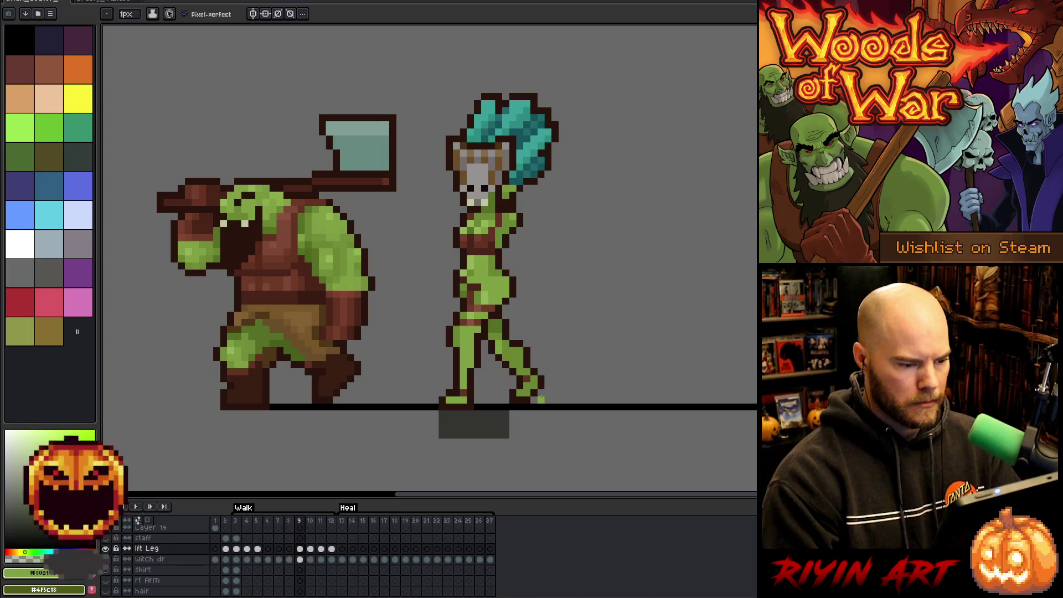
pyautogui.keyDown('alt'); pyautogui.click(467, 316); pyautogui.keyUp('alt')
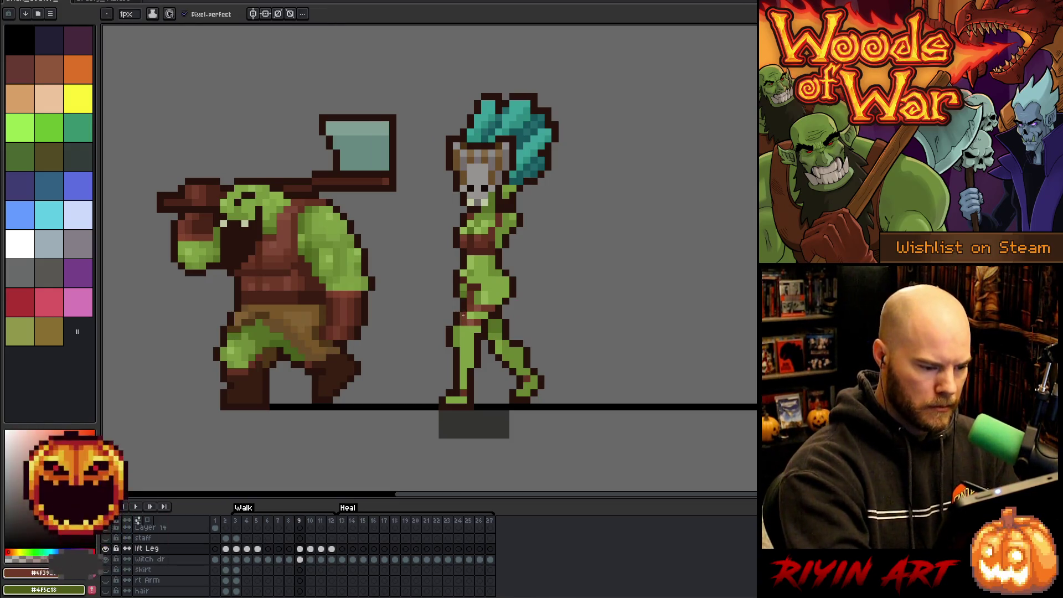
pyautogui.press('alt')
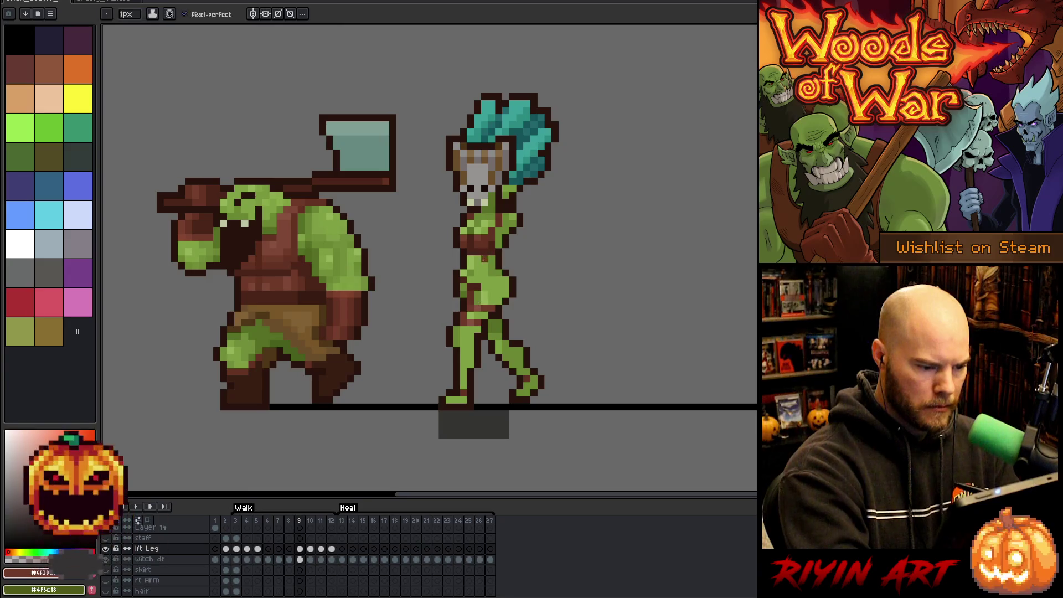